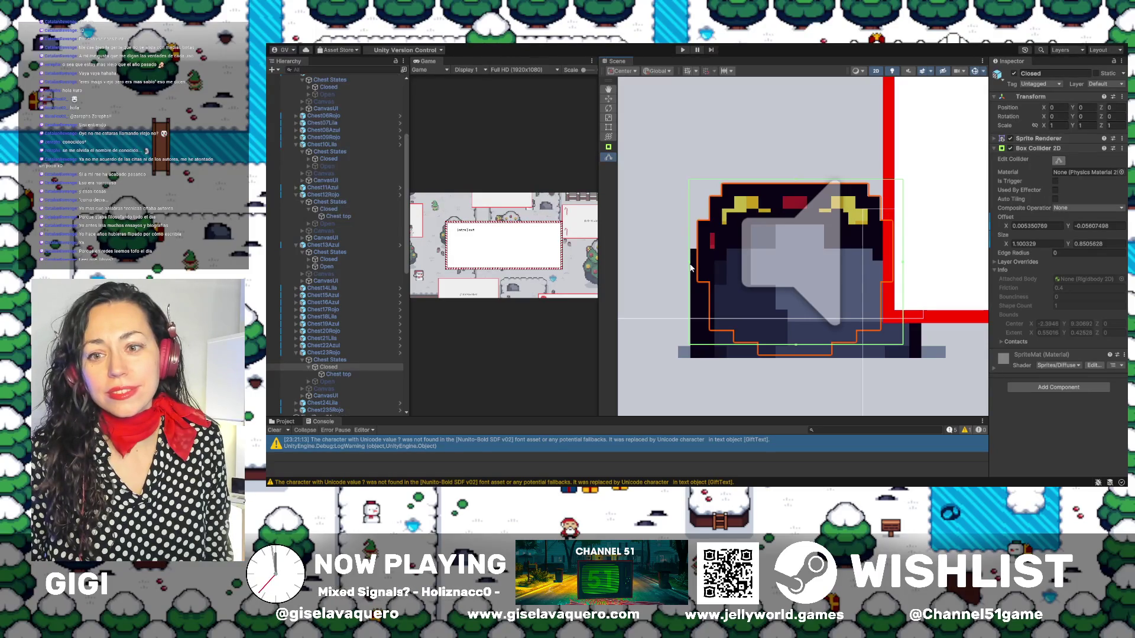
Show Chest23Rojo's Open state, fit its Box Collider 2D snugly to the sprite, then hide it
left_click(308, 367)
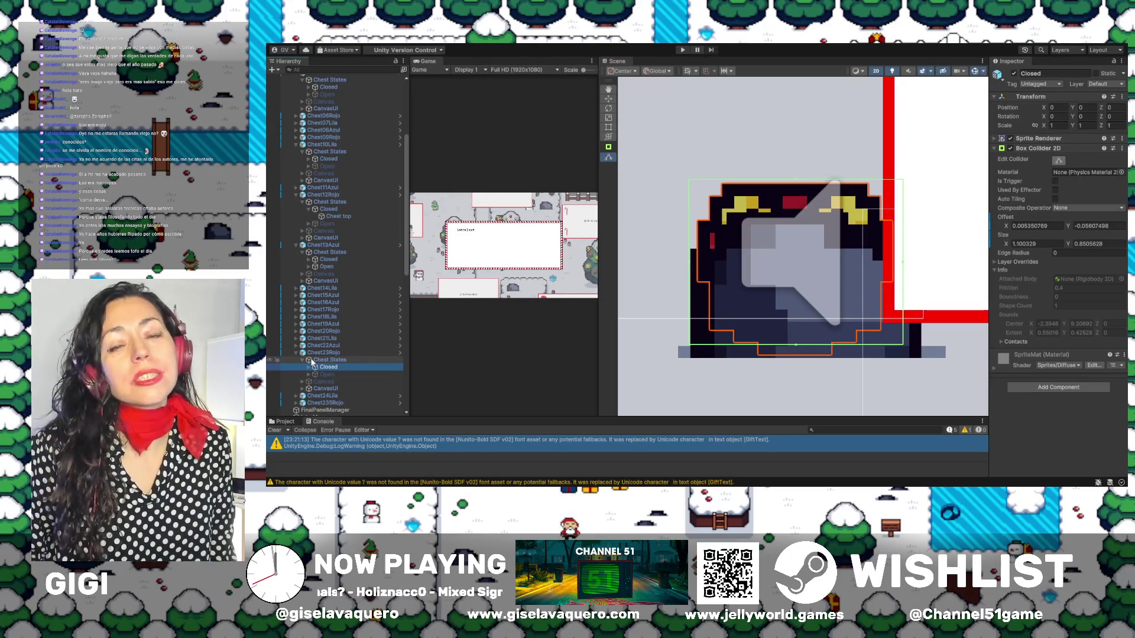
left_click(324, 375)
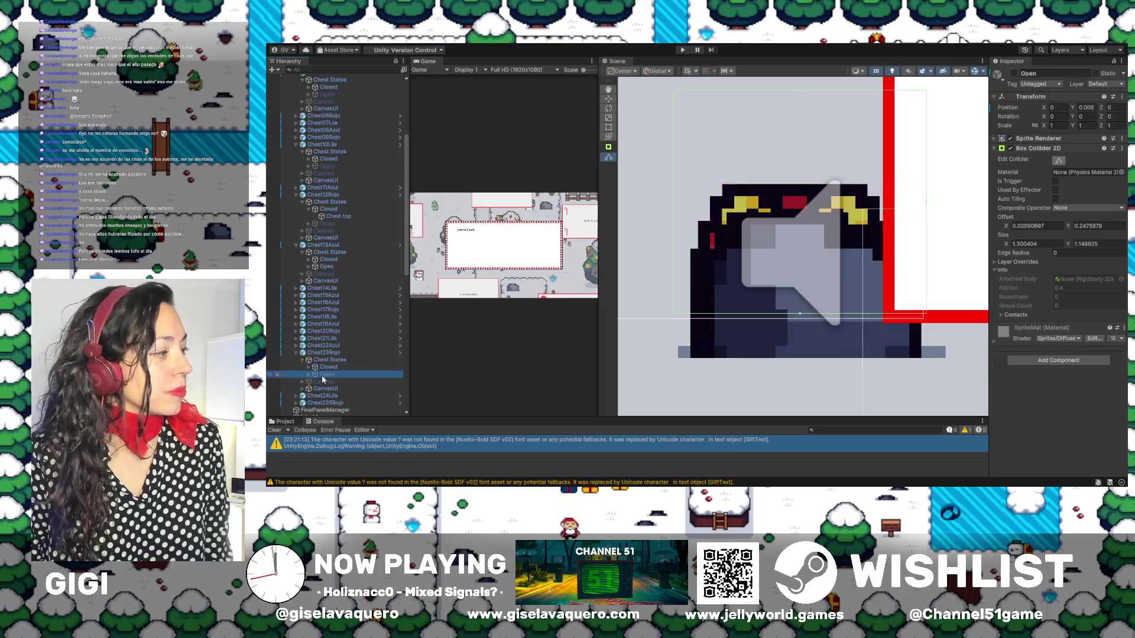
left_click(1014, 73)
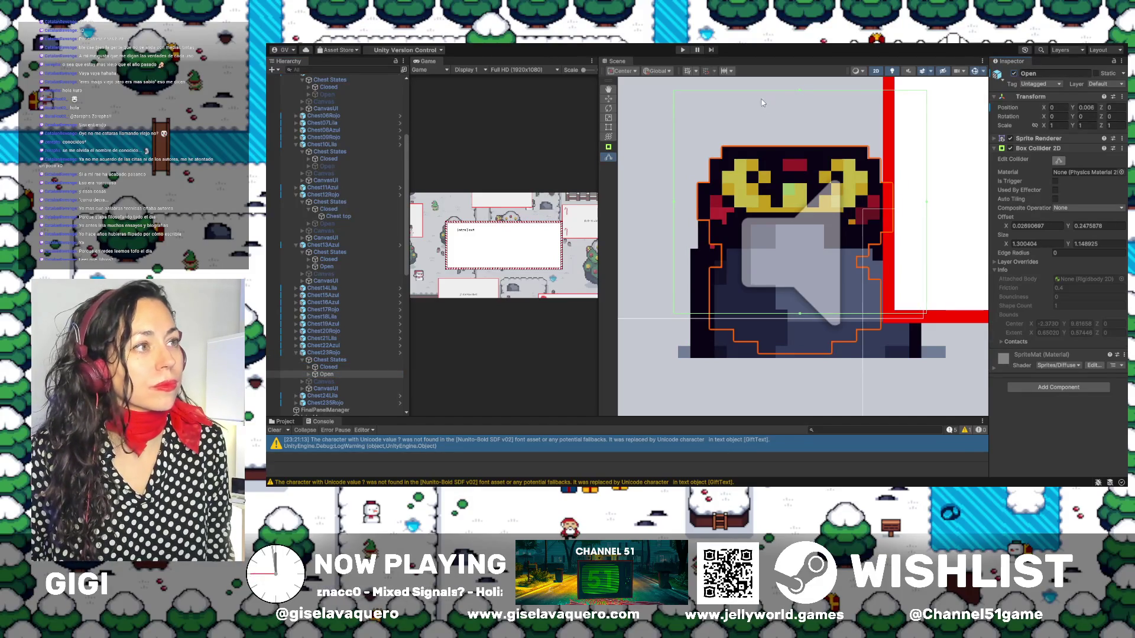
left_click_drag(798, 92, 804, 141)
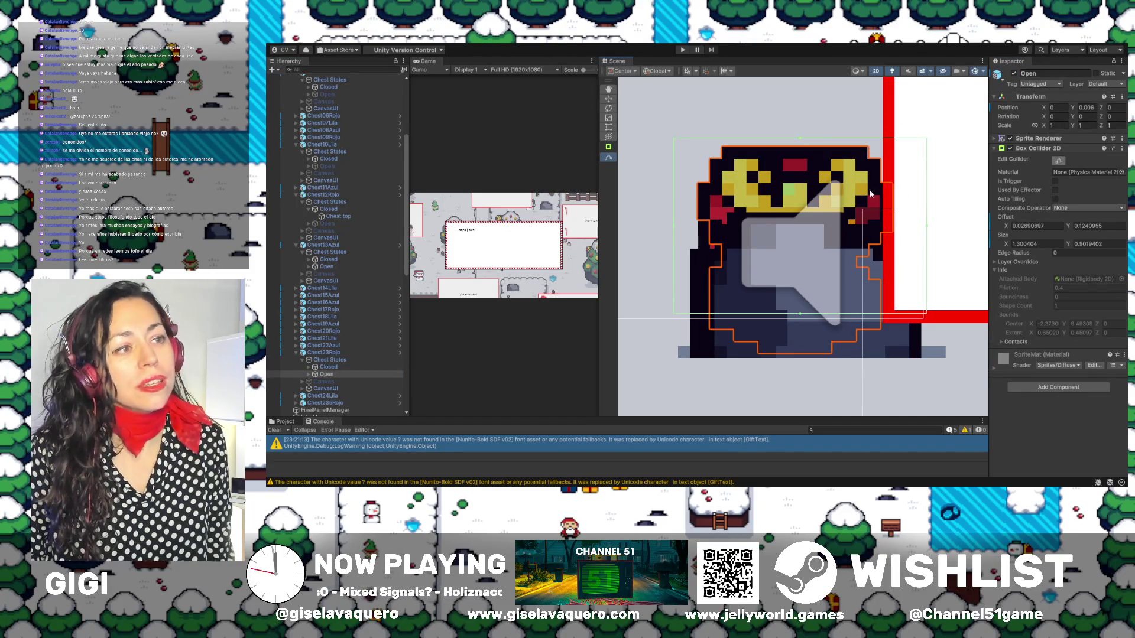
left_click_drag(927, 230, 899, 231)
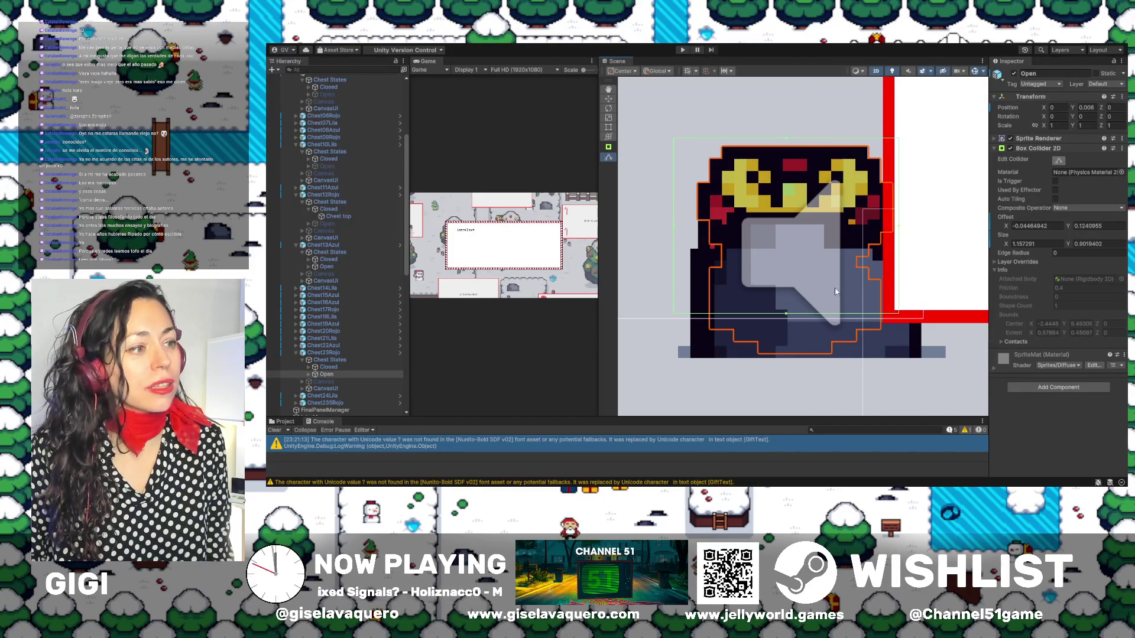
left_click_drag(786, 318, 789, 363)
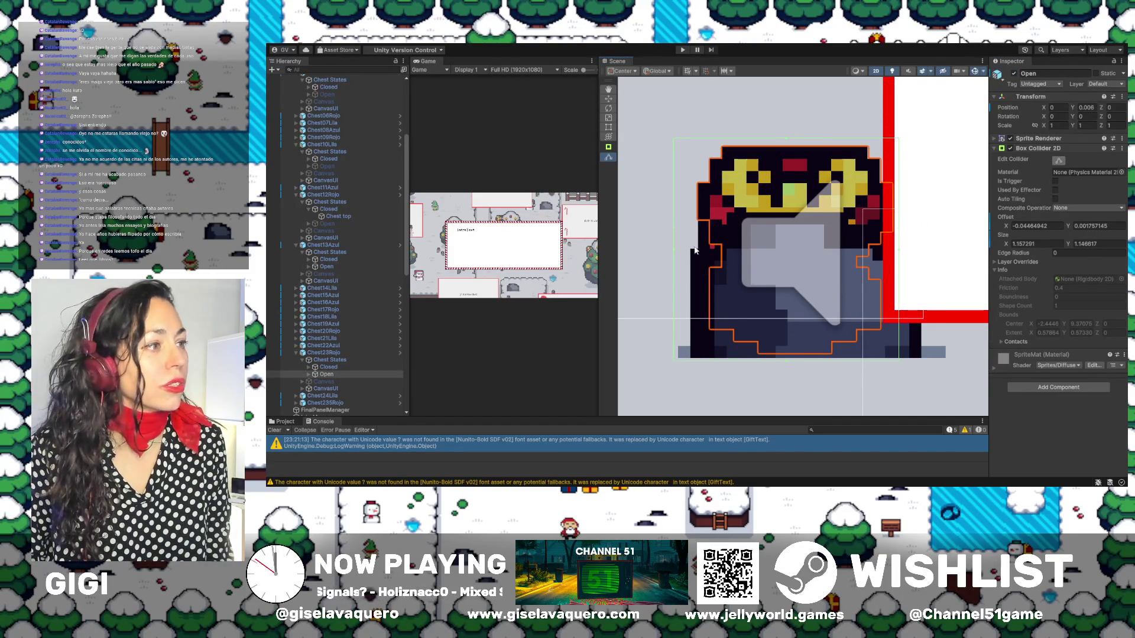
left_click_drag(679, 251, 692, 253)
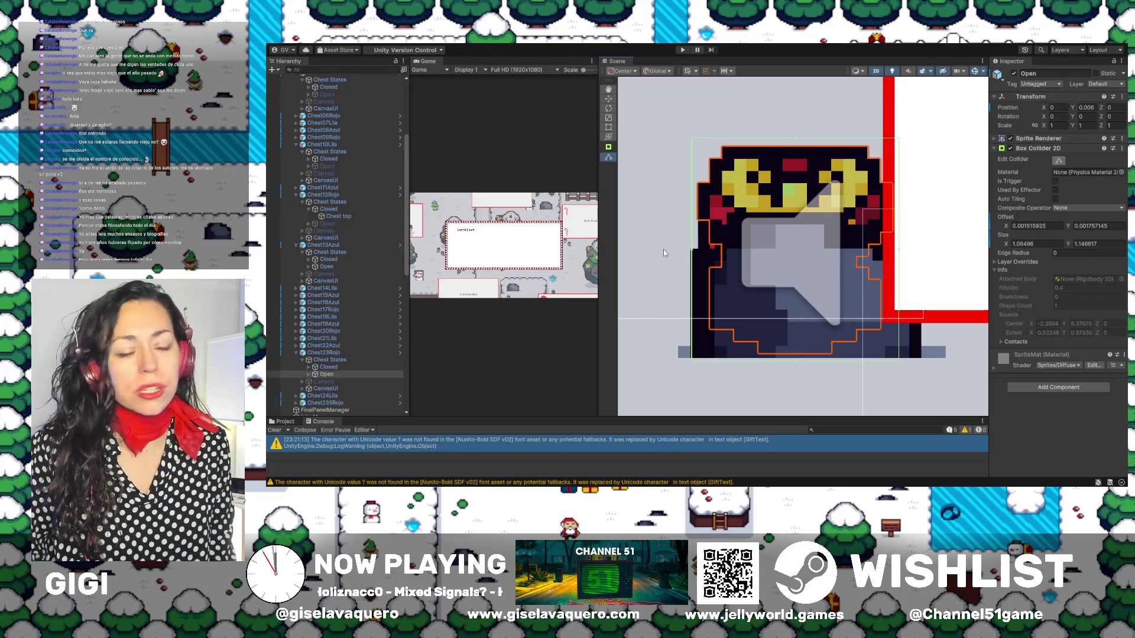
left_click(1014, 74)
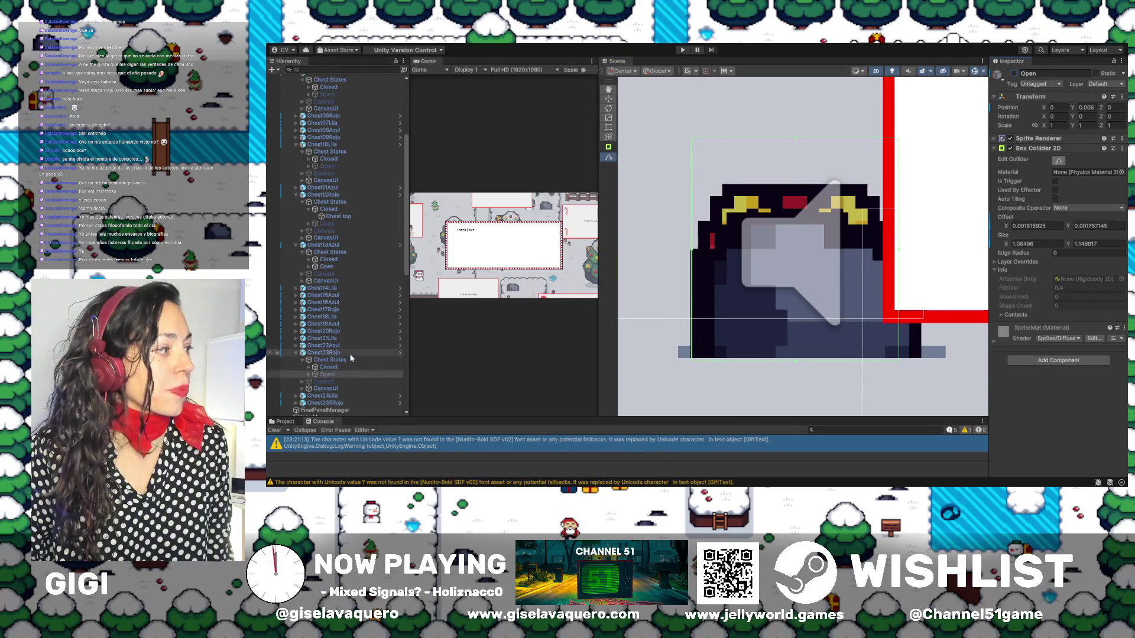
Select Chest24Lila and frame it in the Scene view
left_click(297, 353)
left_click(296, 353)
double_click(320, 360)
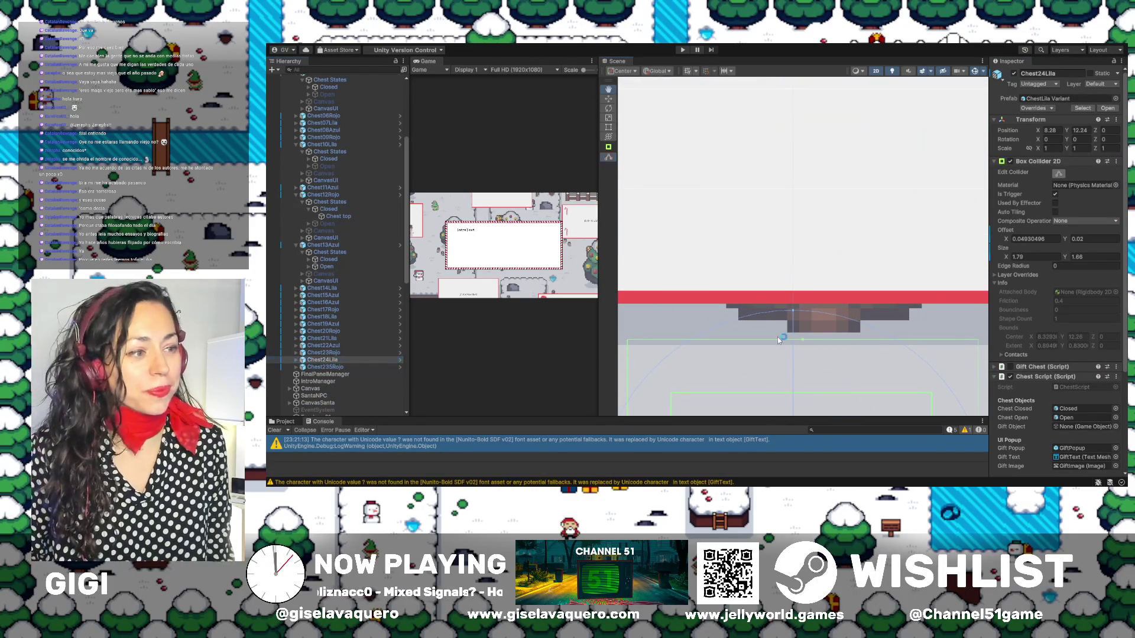
Fit the Box Collider 2D of Chest24Lila's Closed state tightly around its sprite
mouse_move(796, 376)
left_mouse_down()
mouse_move(829, 183)
mouse_move(813, 235)
left_mouse_up()
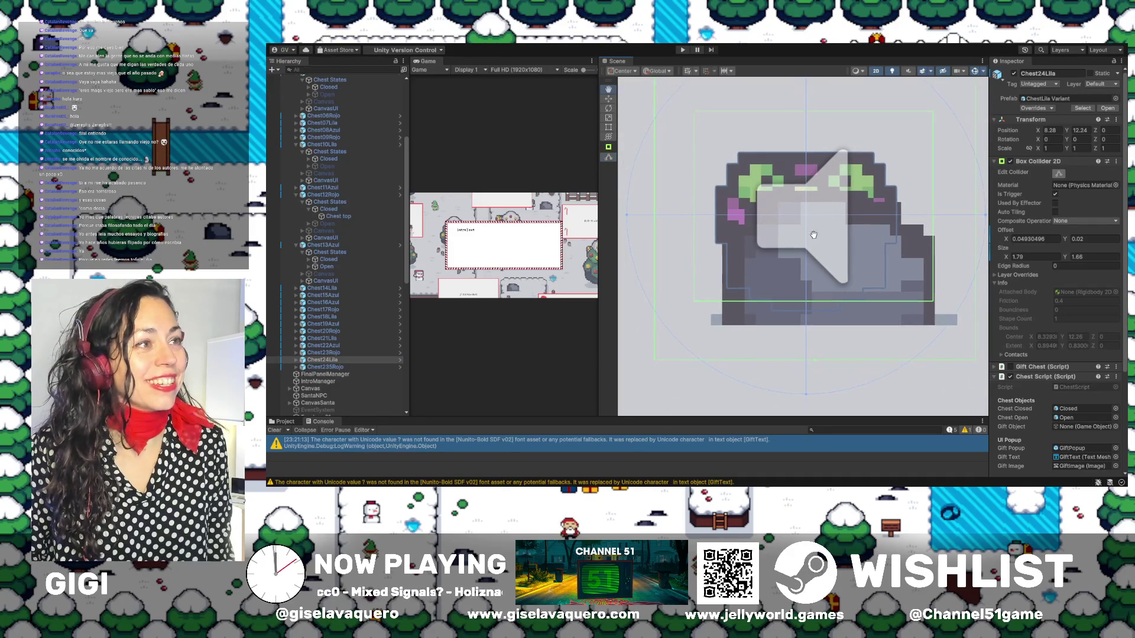
left_click(296, 360)
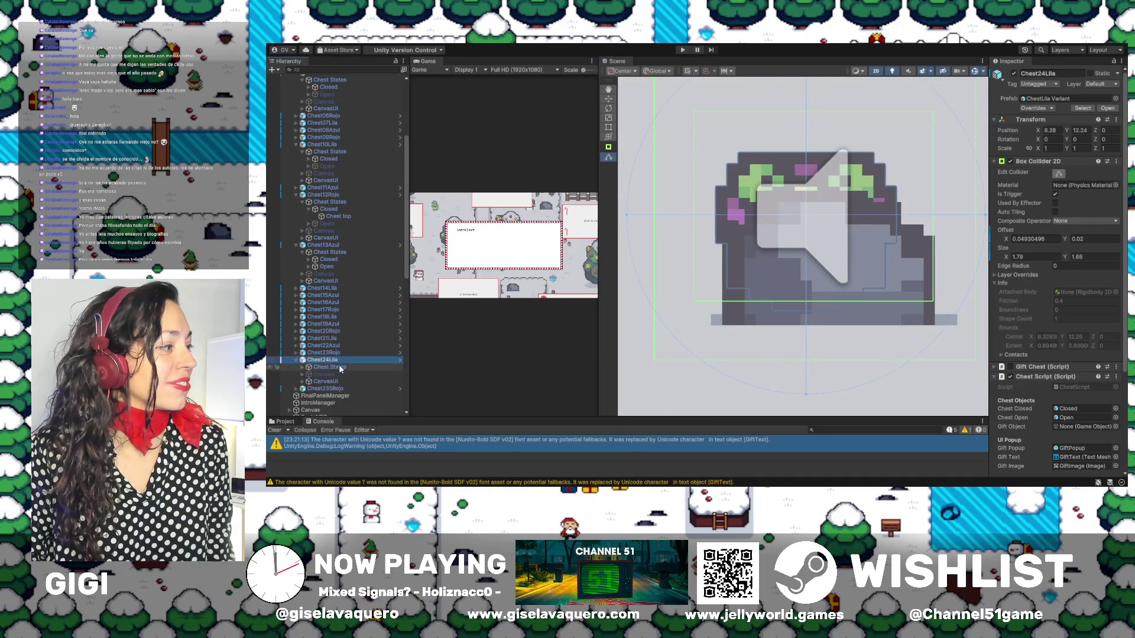
left_click(331, 367)
left_click(344, 377)
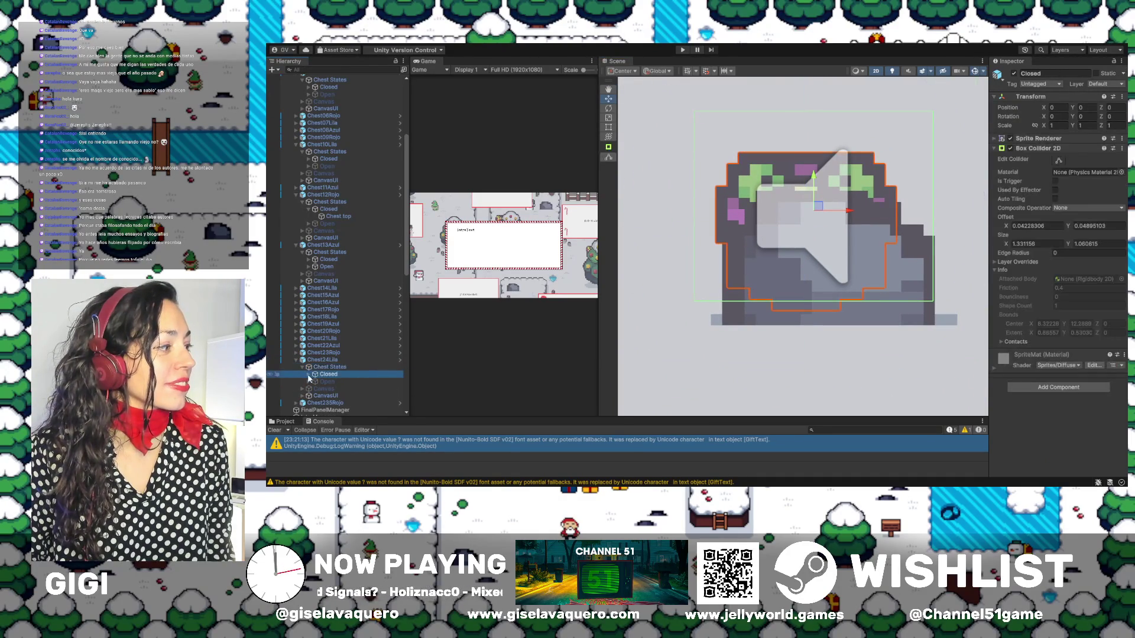
left_click(1059, 160)
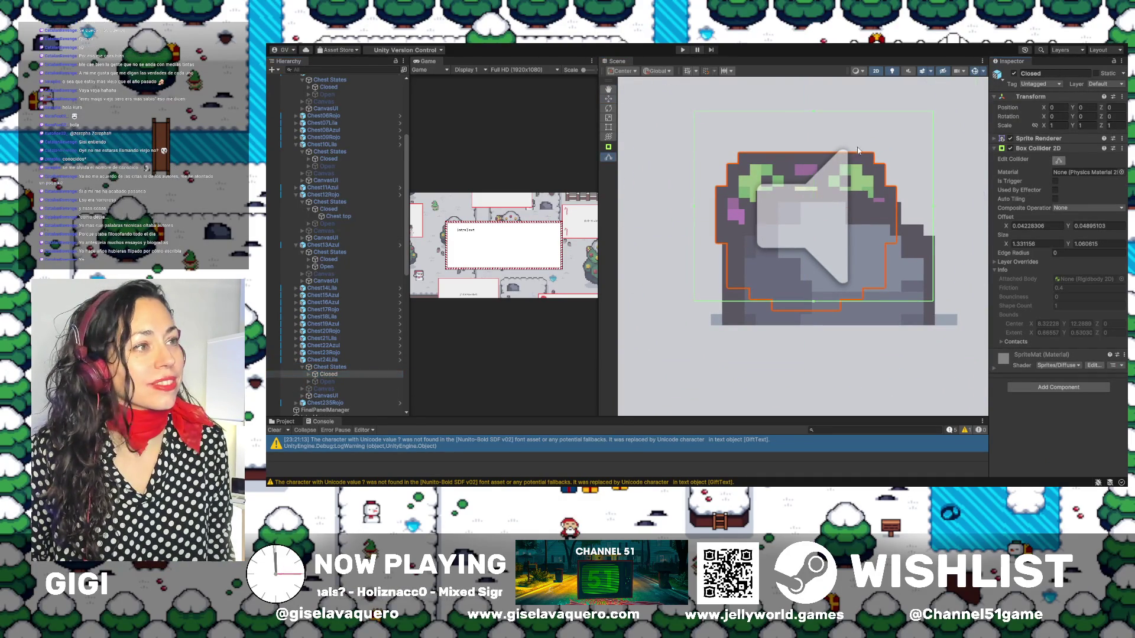
left_click_drag(815, 112, 818, 134)
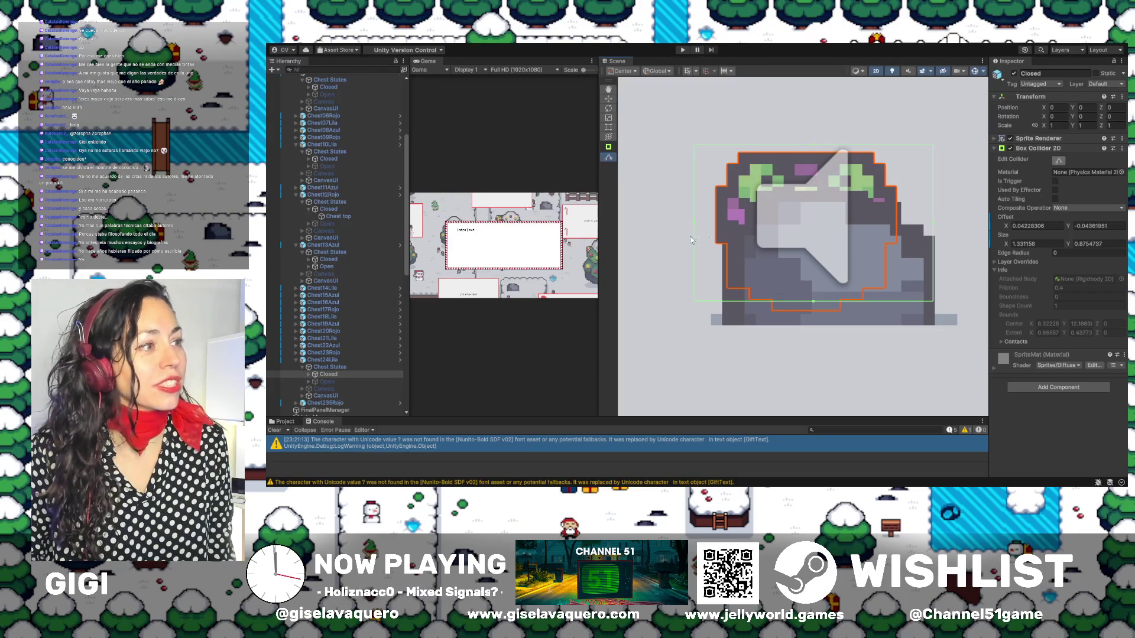
left_click_drag(696, 229, 711, 229)
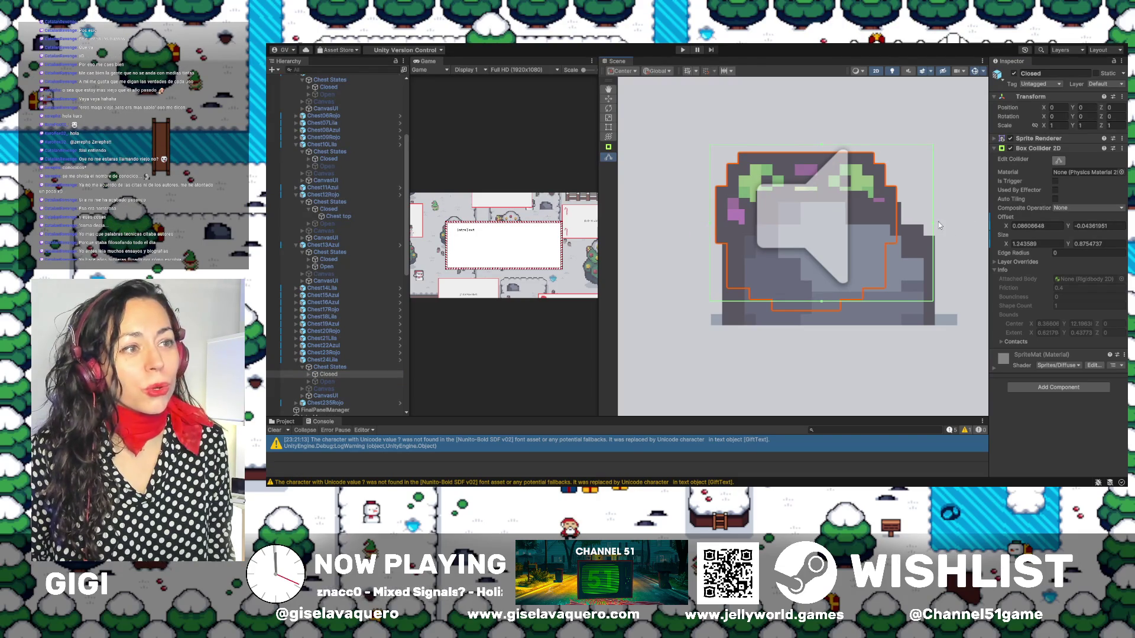
left_click_drag(933, 224, 901, 234)
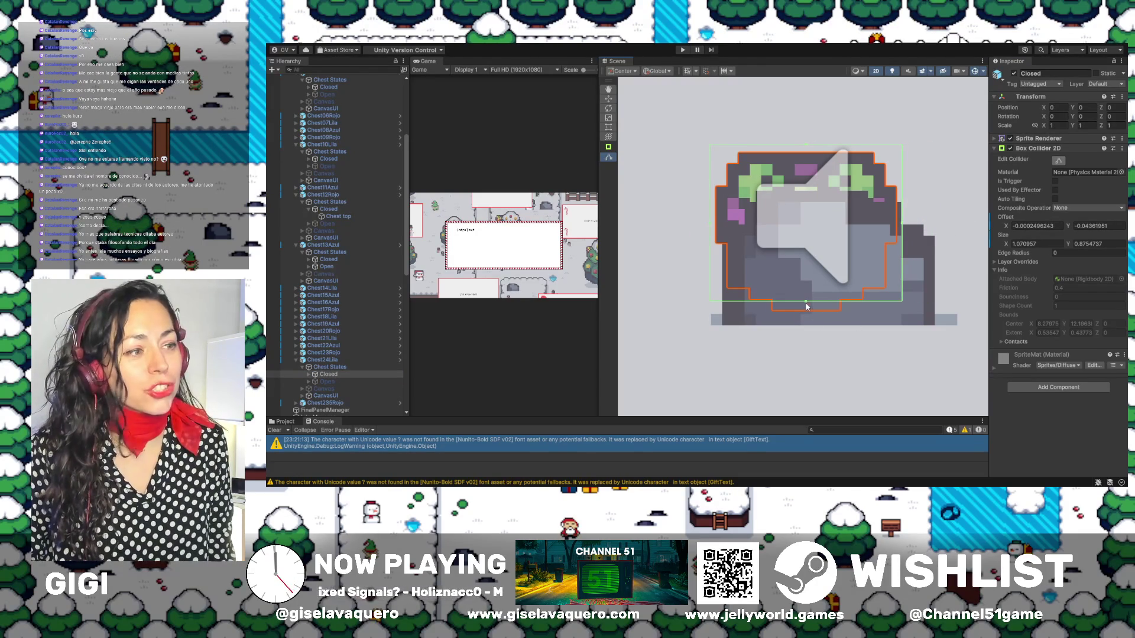
left_click_drag(806, 307, 805, 320)
Show Chest24Lila's Open state, resize its collider to 1.062707 by 1.124335, then hide it
left_click(338, 381)
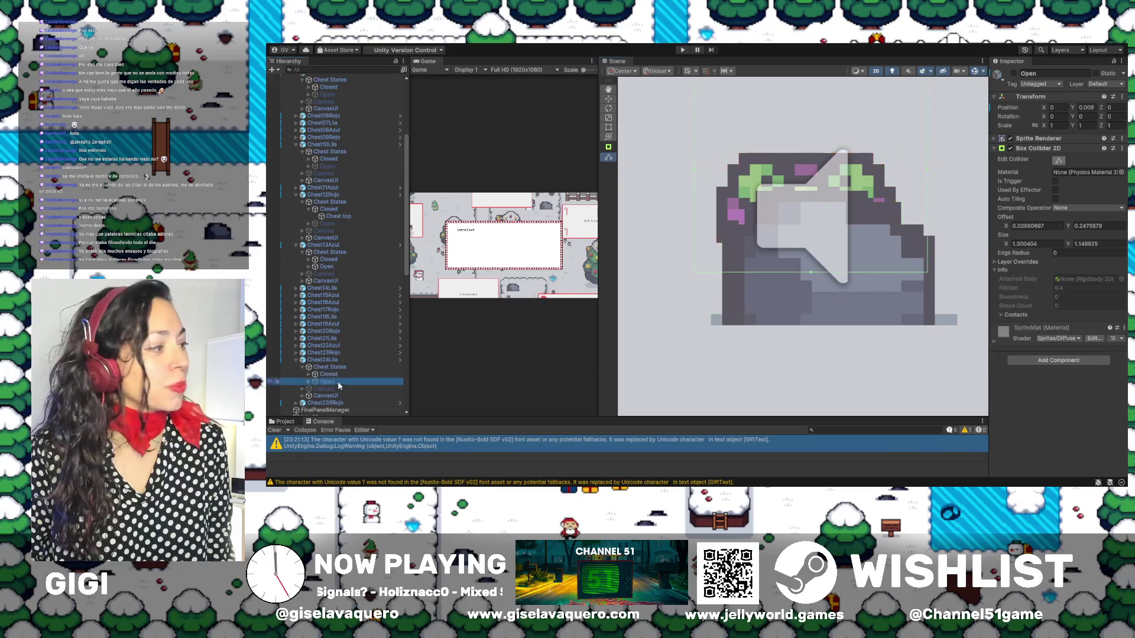
left_click(1015, 74)
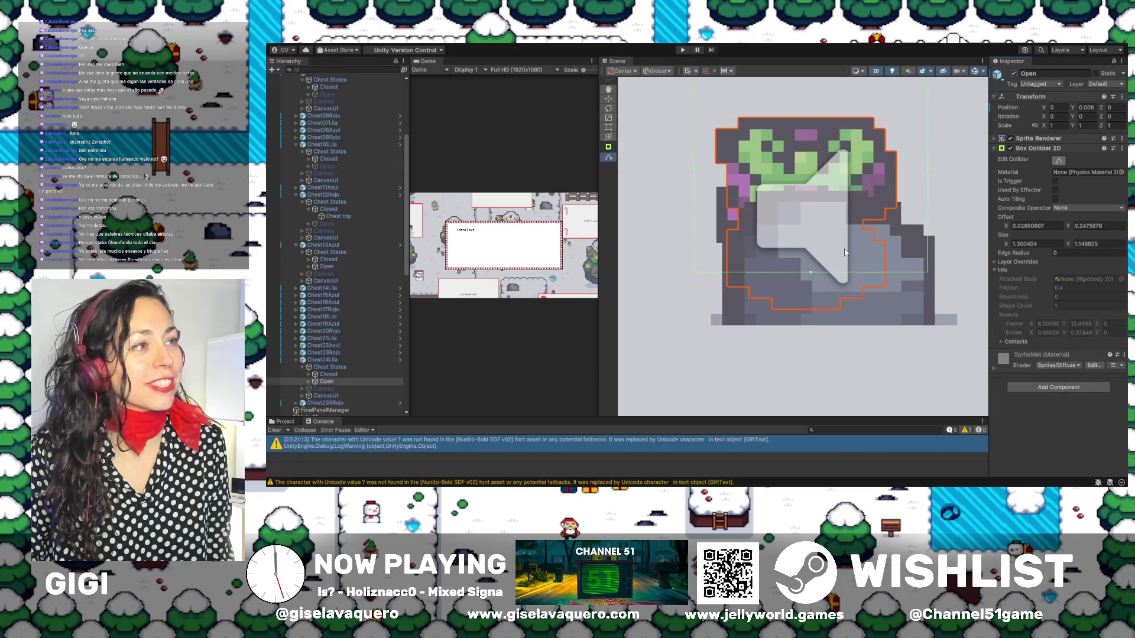
scroll(844, 253, "down", 1)
left_click_drag(810, 111, 814, 155)
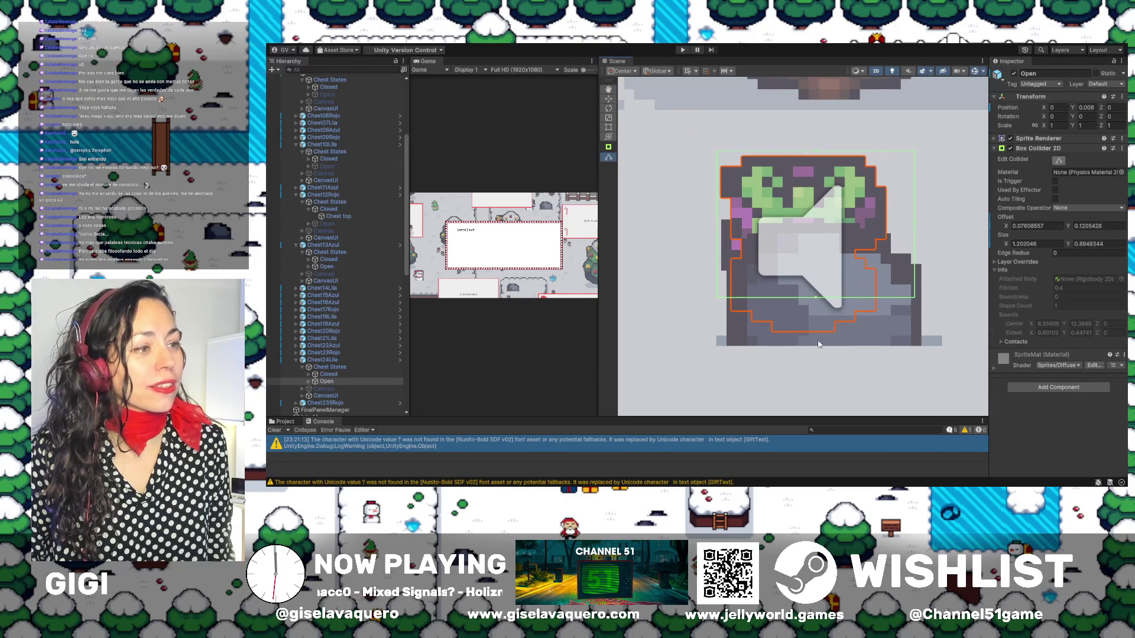
left_click_drag(815, 297, 816, 336)
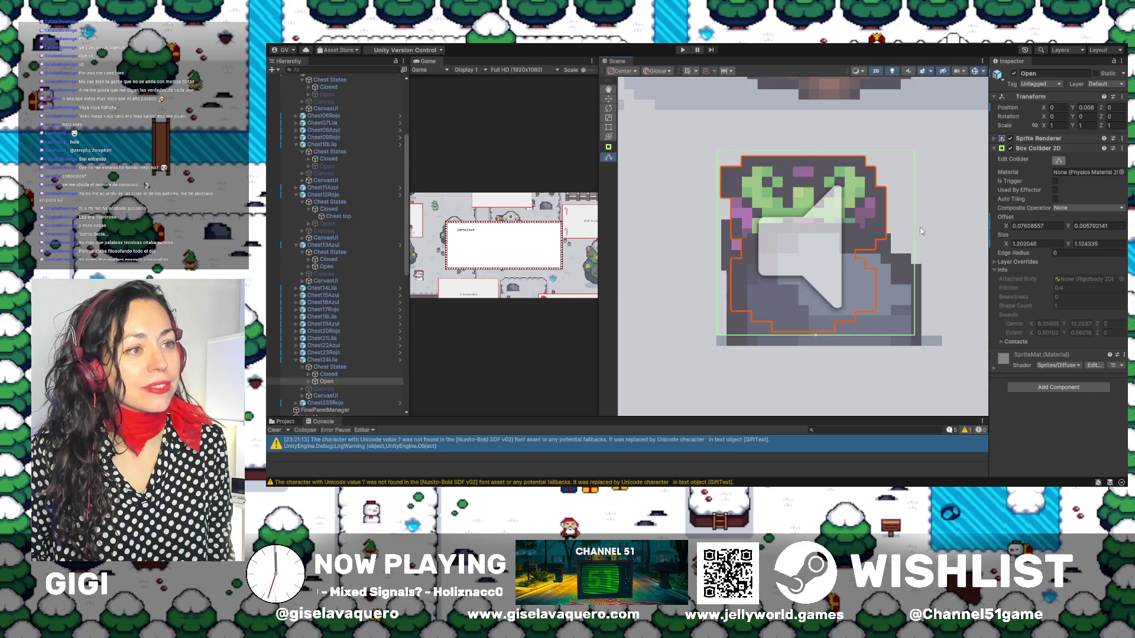
left_click_drag(917, 244, 893, 248)
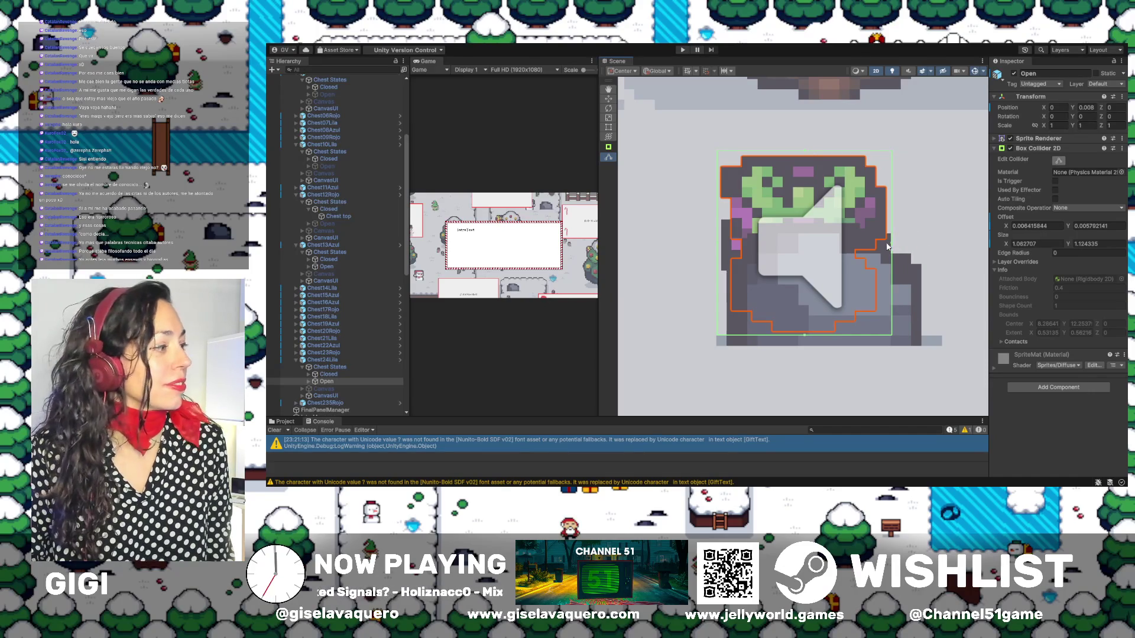
left_click(1014, 74)
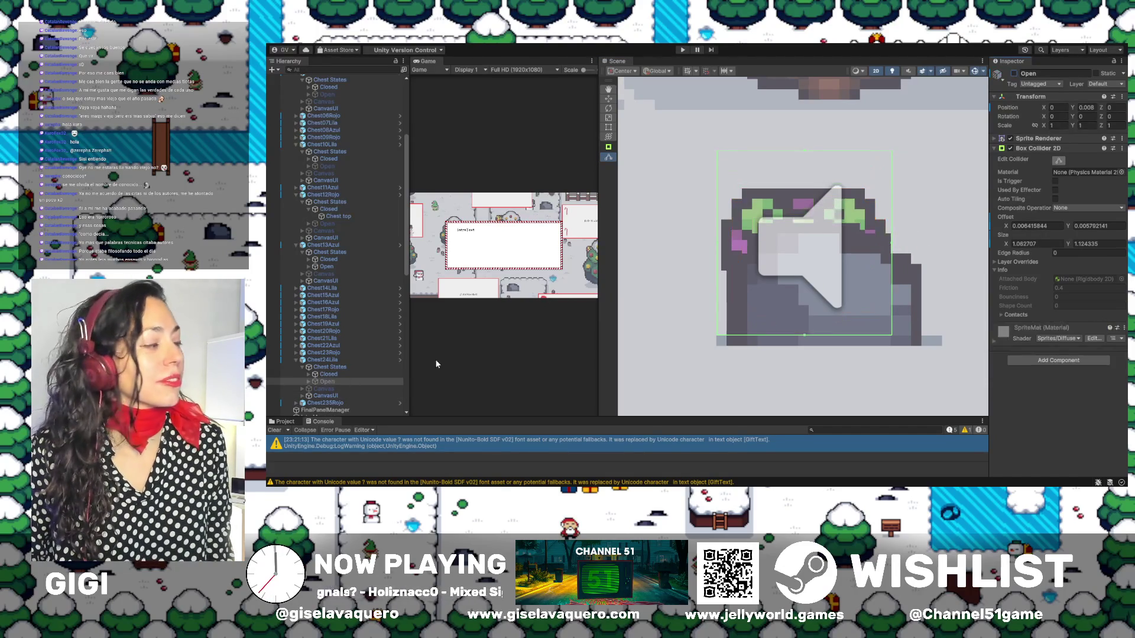
left_click(314, 360)
Frame Chest25Rojo's Closed state and fit its Box Collider 2D to the sprite
left_click(297, 360)
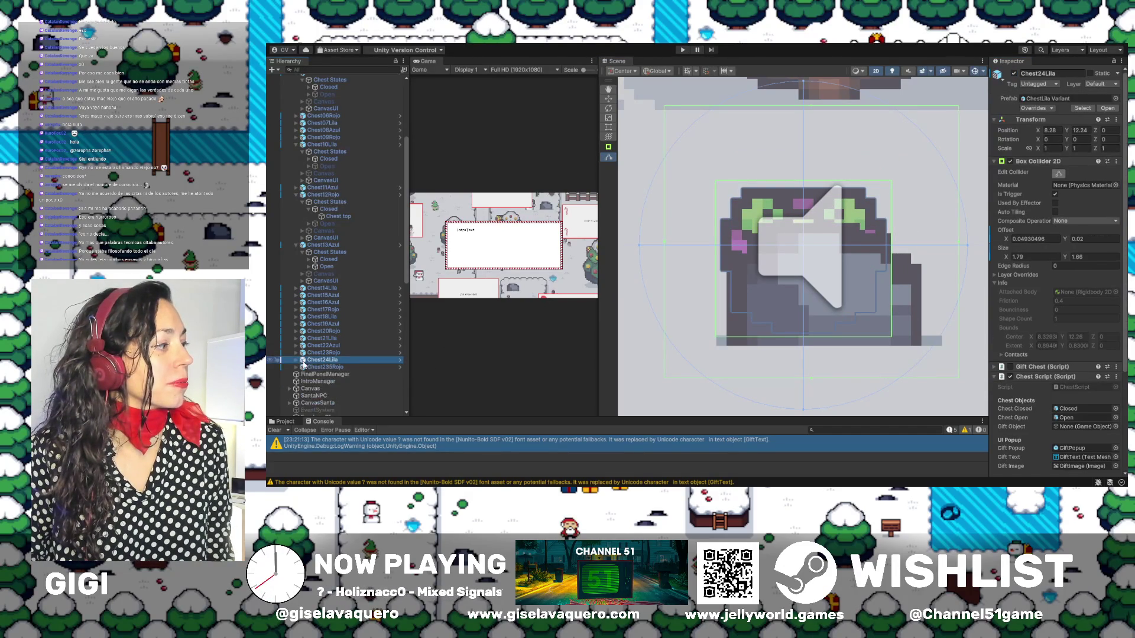
left_click(325, 368)
left_click(296, 367)
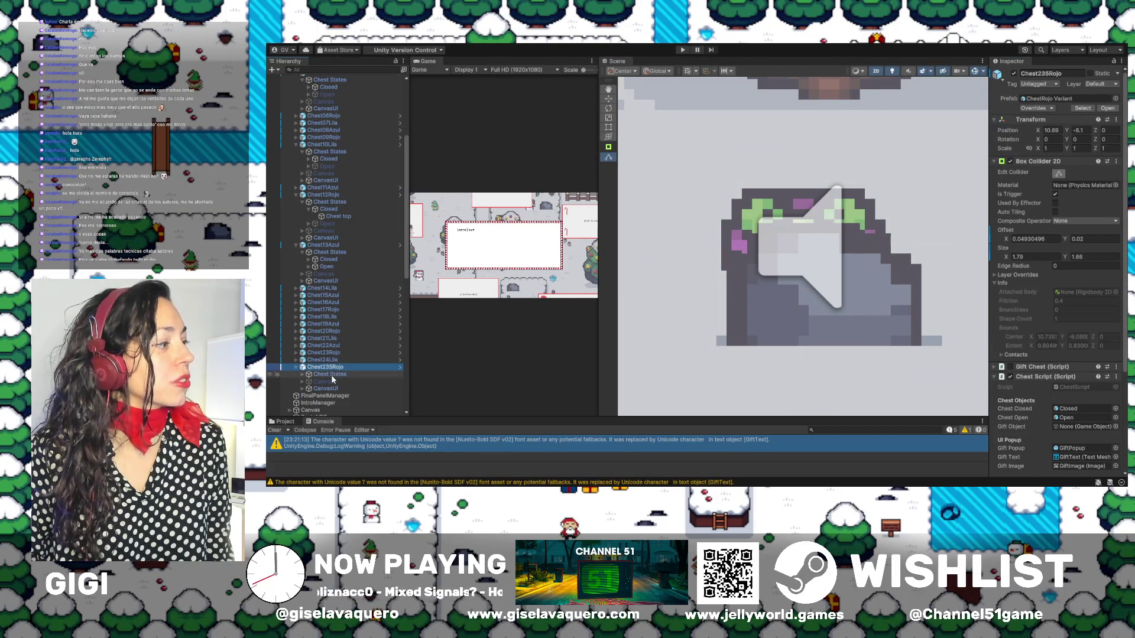
left_click(302, 375)
double_click(336, 382)
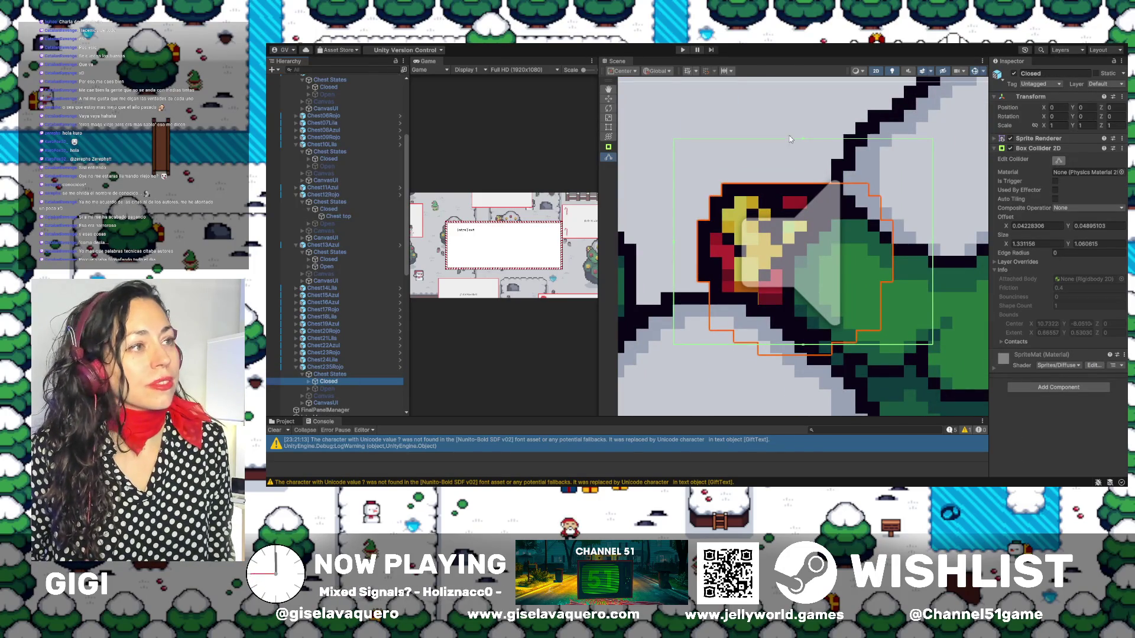
left_click_drag(803, 142, 802, 173)
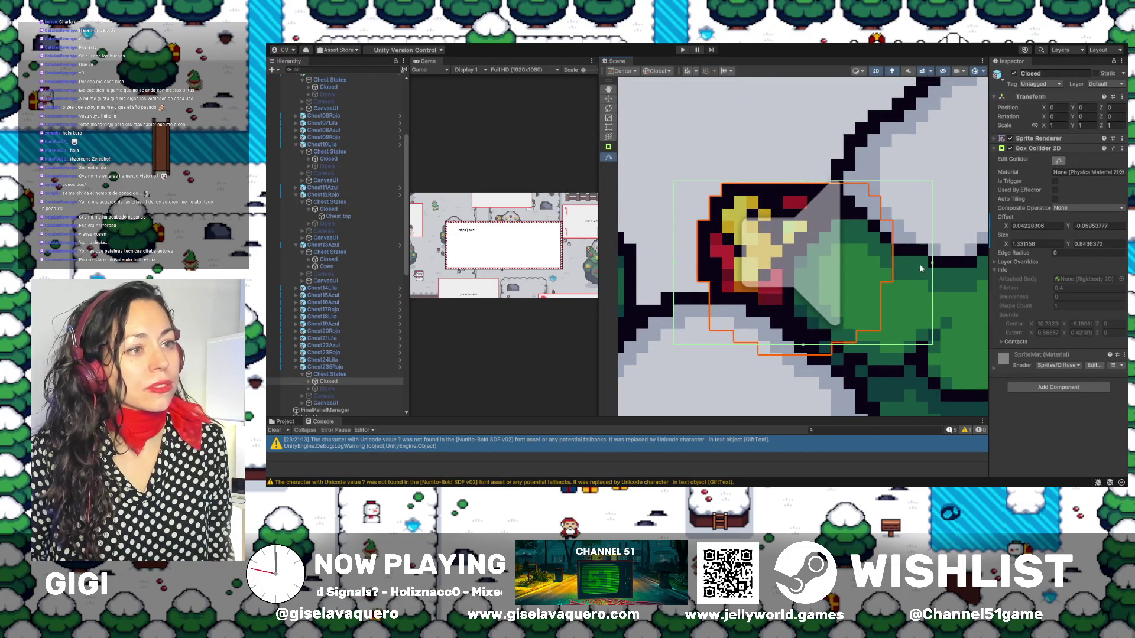
left_click_drag(932, 267, 898, 266)
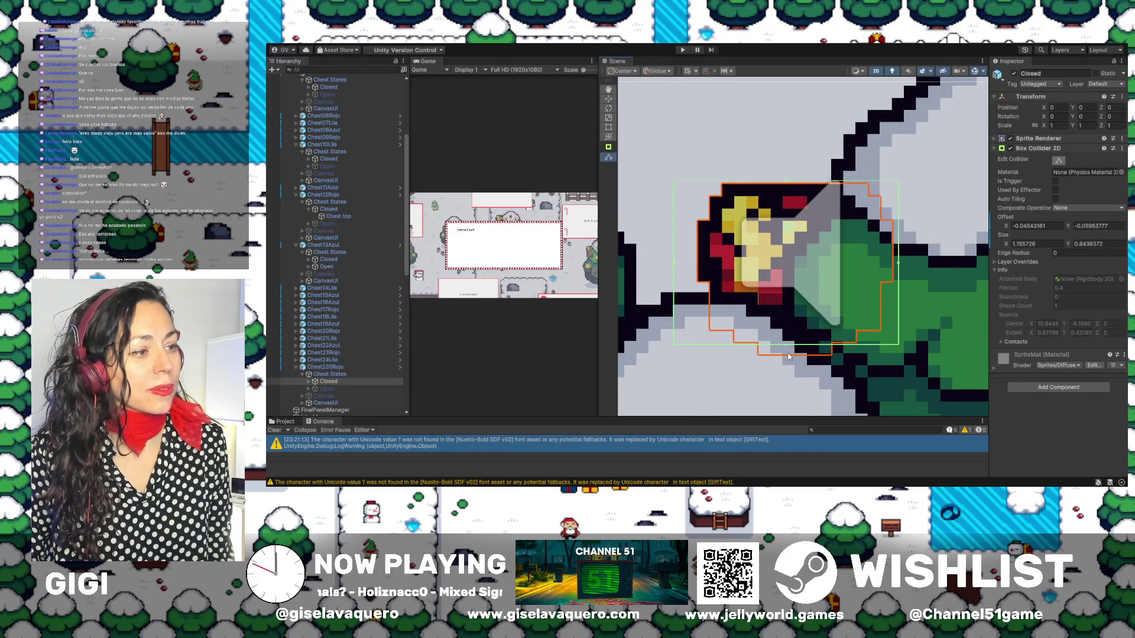
left_click_drag(787, 348, 787, 358)
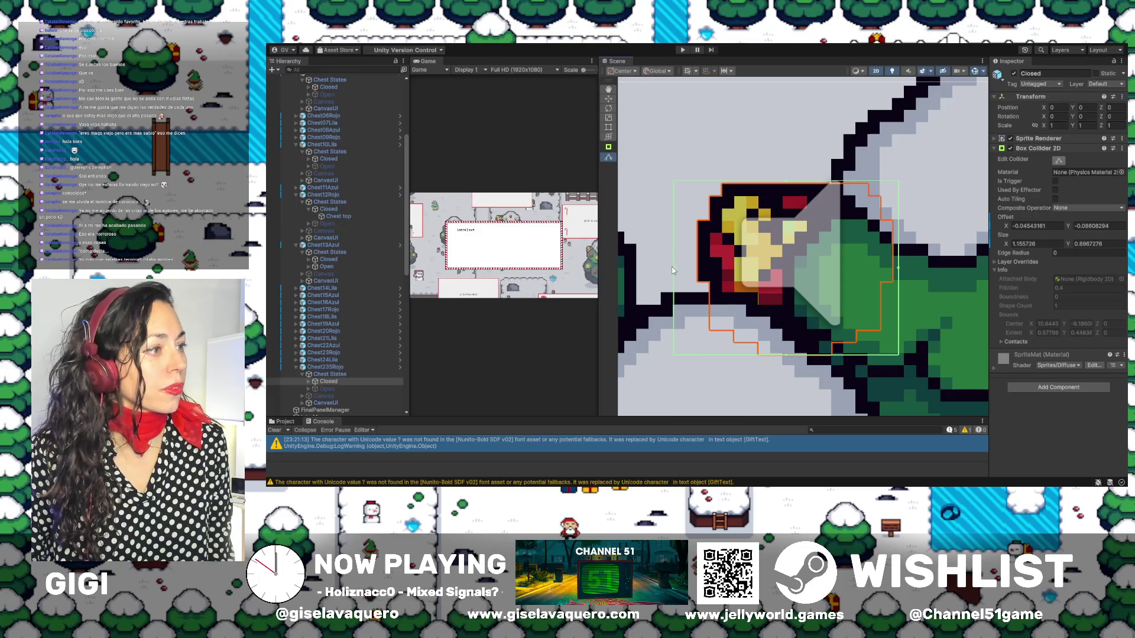
Show the Open state and fit its collider to 1.048802 by 1.109664 around the sprite
left_click(327, 388)
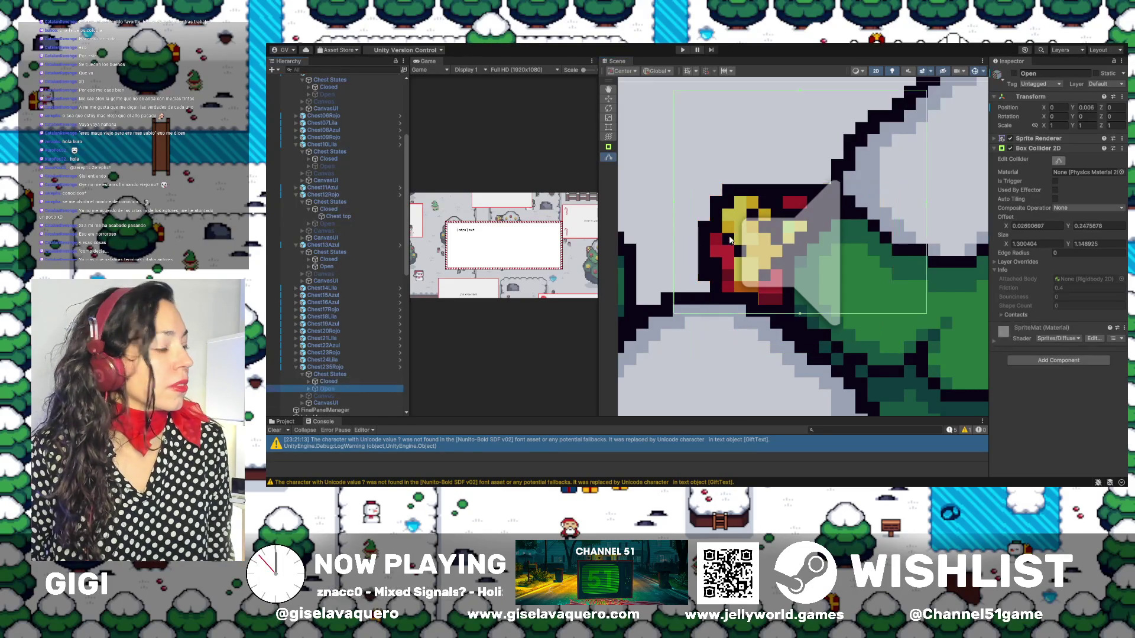
left_click(1013, 73)
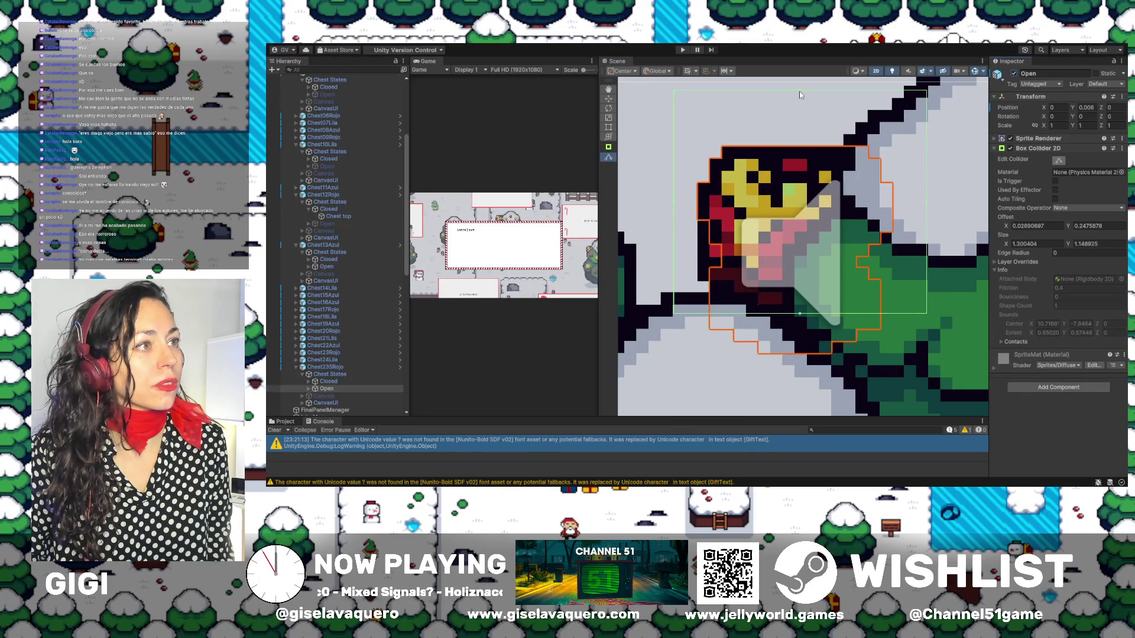
left_click_drag(799, 92, 839, 141)
left_click_drag(932, 232, 899, 235)
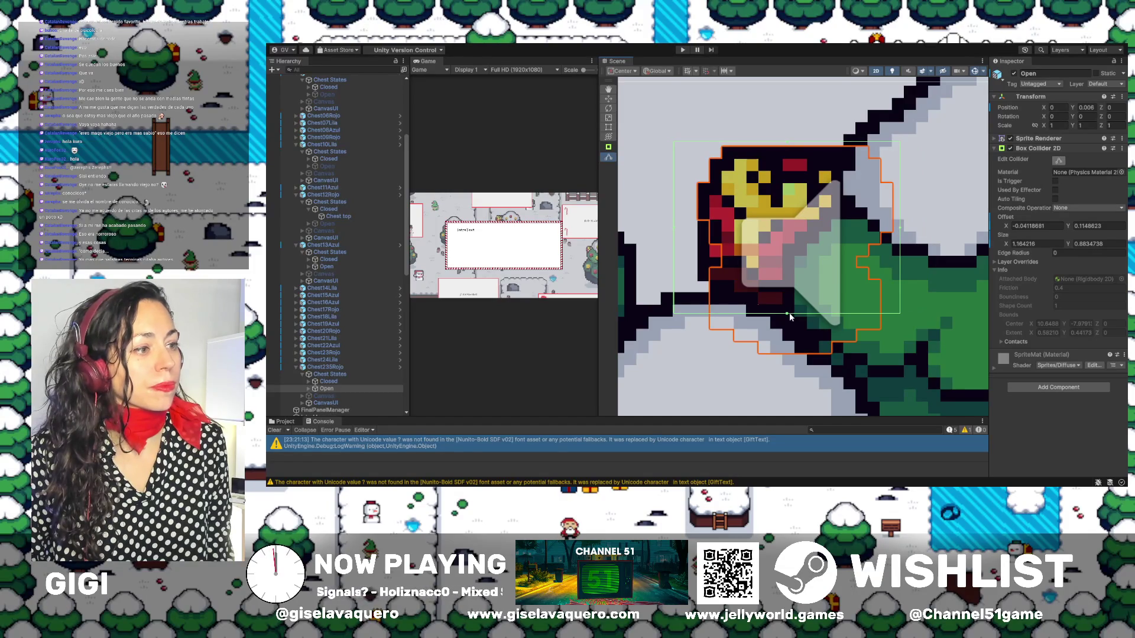
left_click_drag(788, 314, 780, 349)
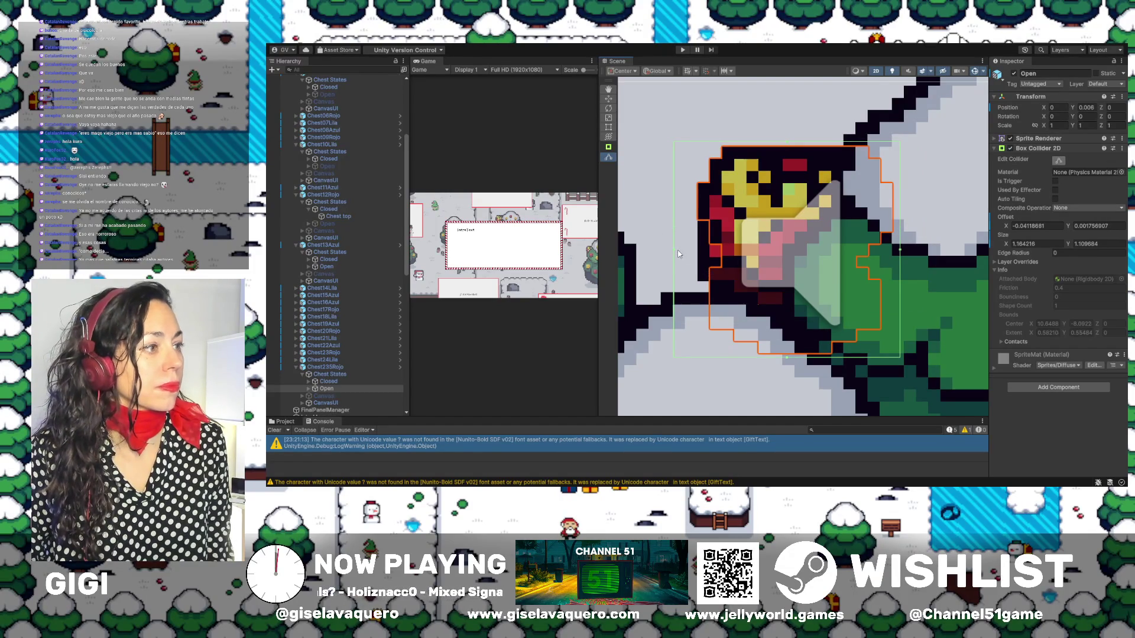
left_click_drag(679, 254, 696, 253)
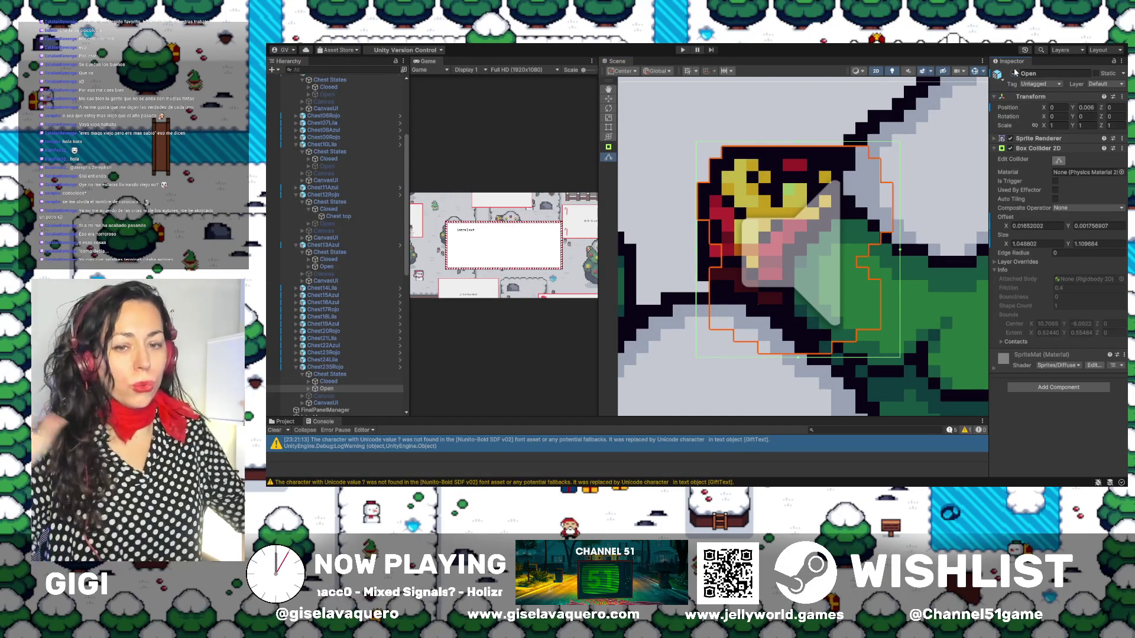
scroll(815, 247, "down", 2)
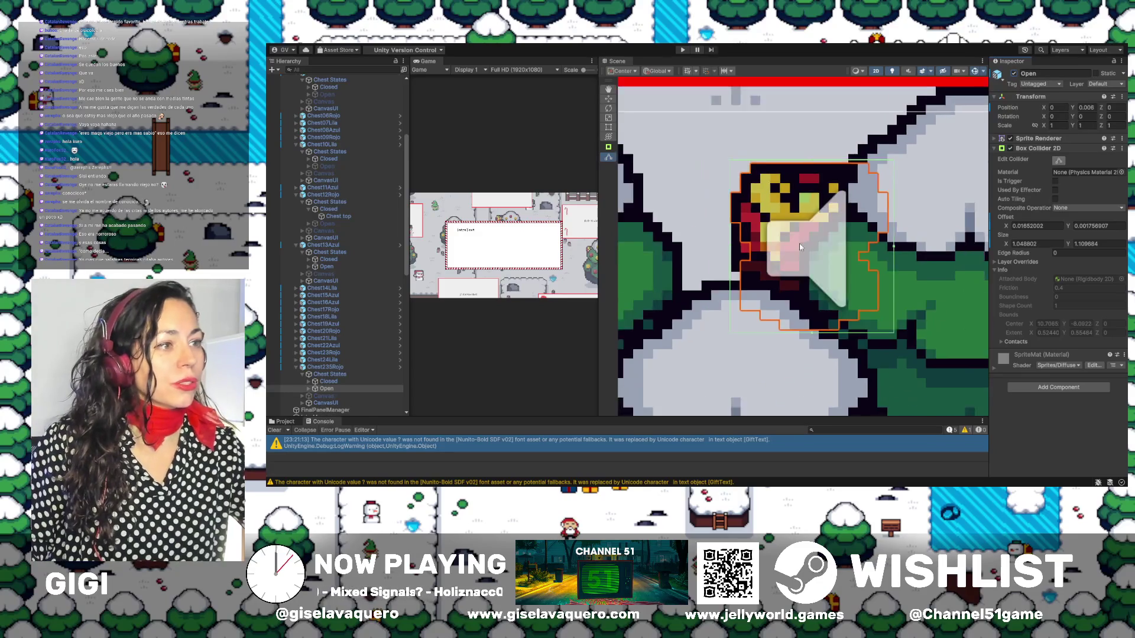
scroll(815, 247, "down", 3)
scroll(814, 247, "down", 2)
scroll(815, 247, "down", 1)
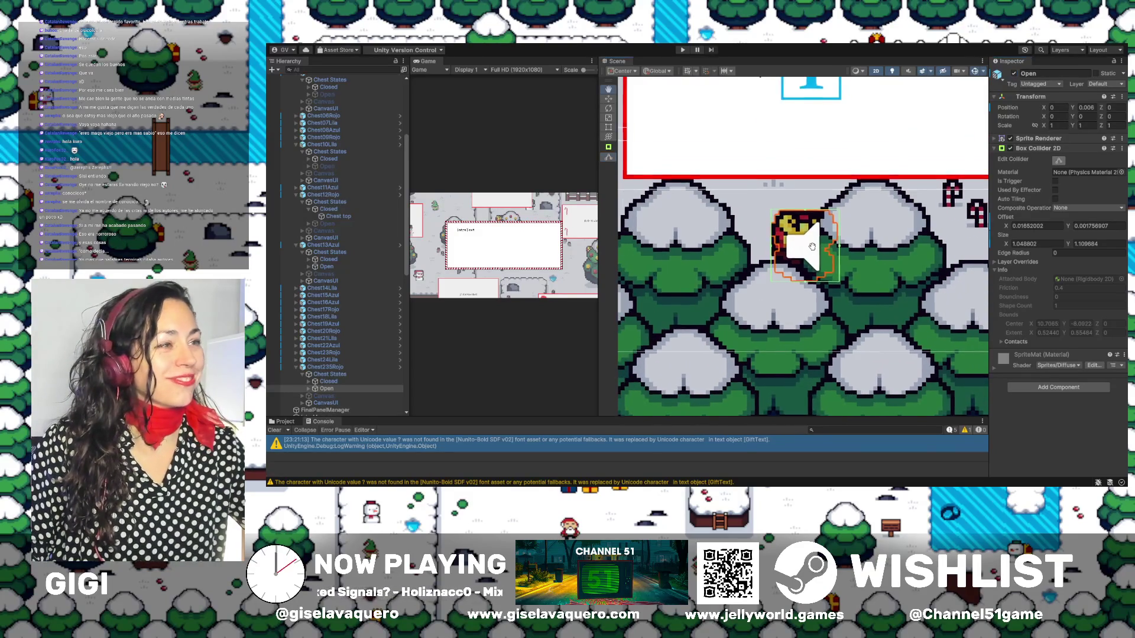
scroll(814, 248, "left", 2)
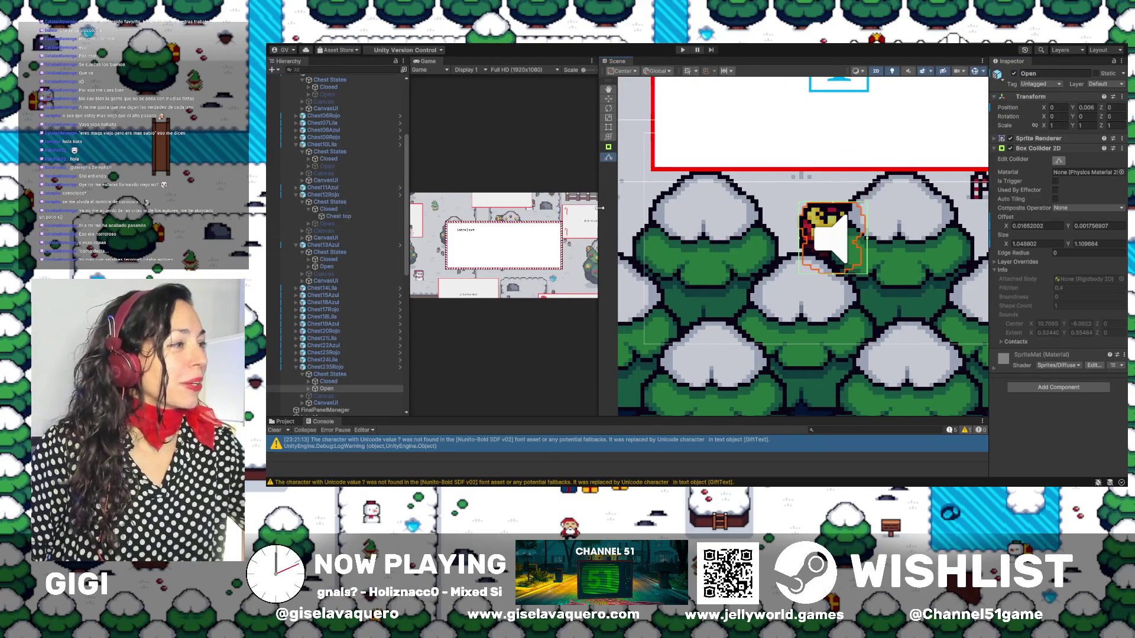
Widen the Game view and enter Play mode to show the gift-hunt intro message
left_click_drag(600, 211, 945, 218)
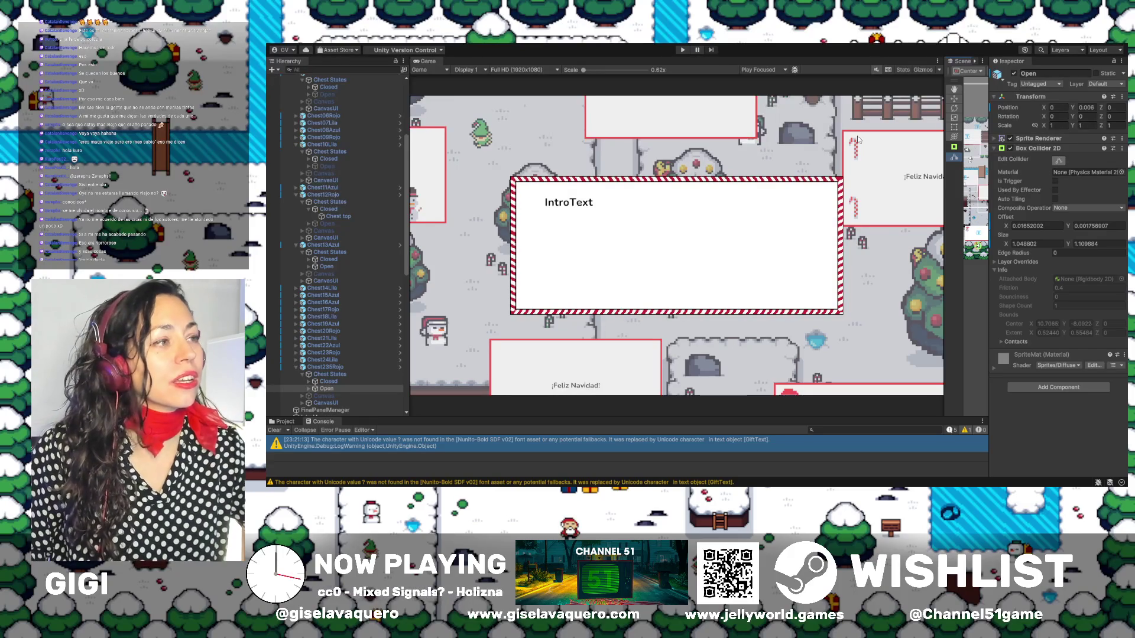
left_click_drag(945, 184, 897, 190)
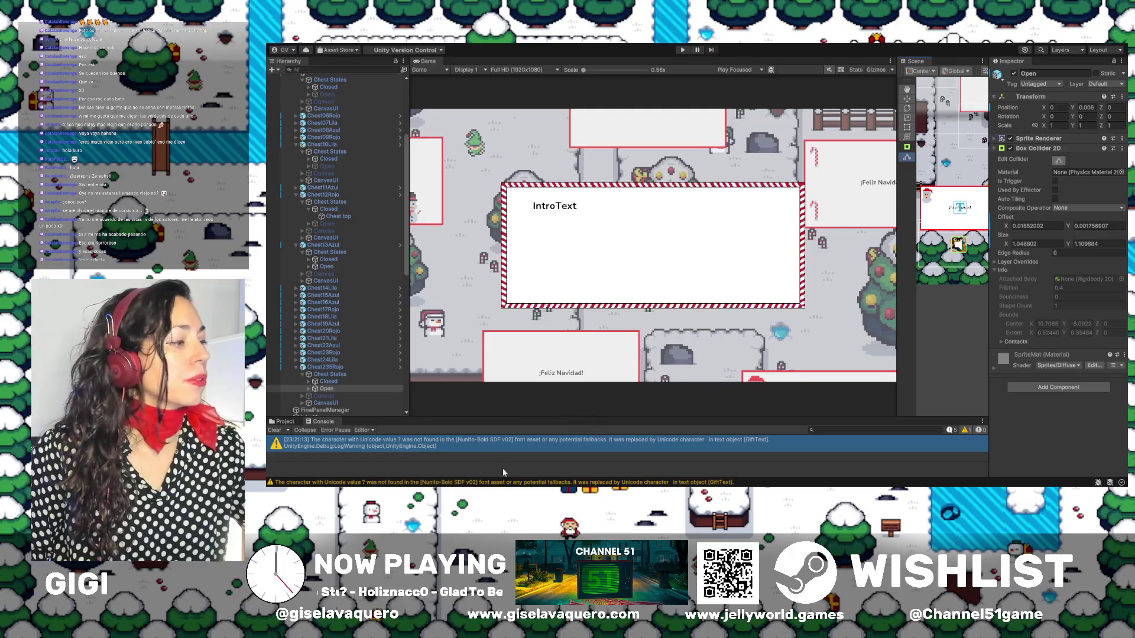
left_click(683, 49)
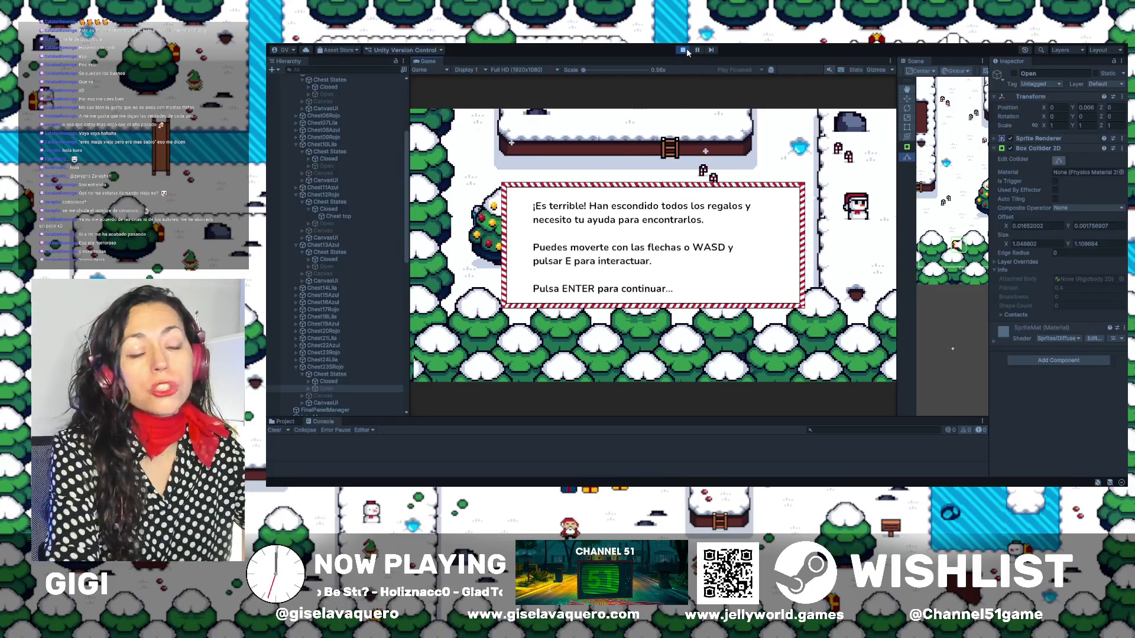
Dismiss the intro and walk the elf to the left tree to open its gift
key("Return")
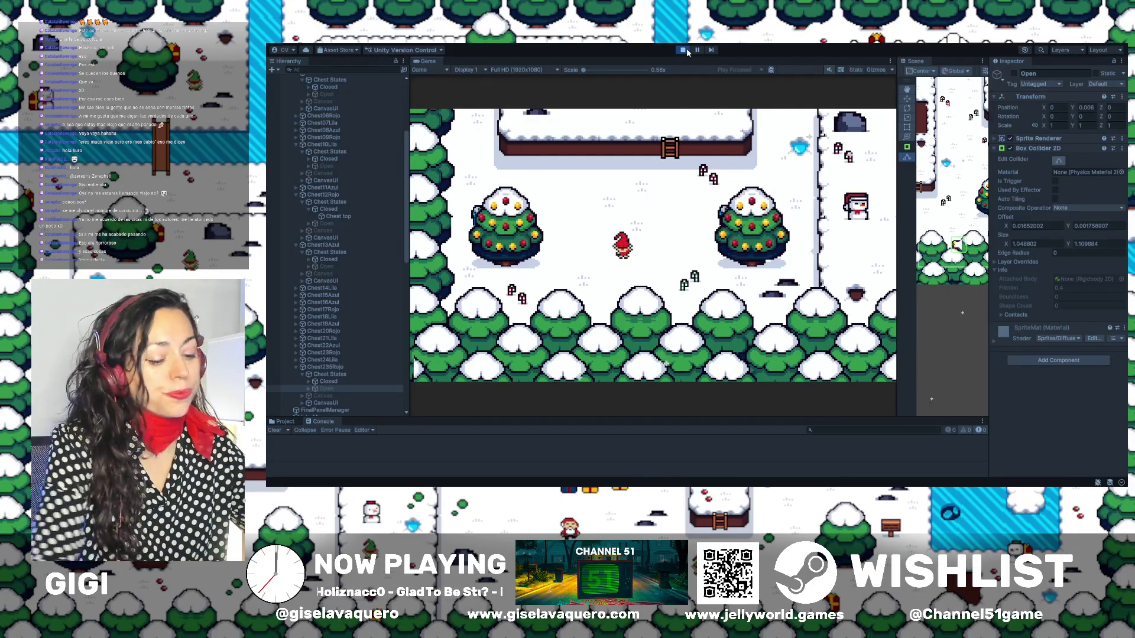
key("Up")
key("Right")
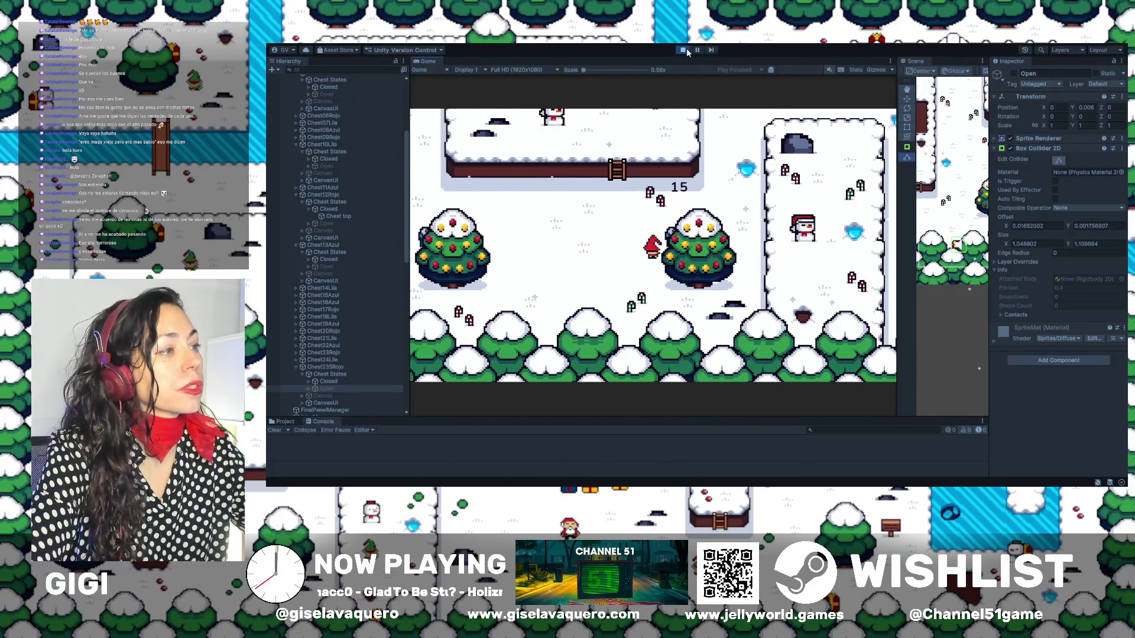
key("Return")
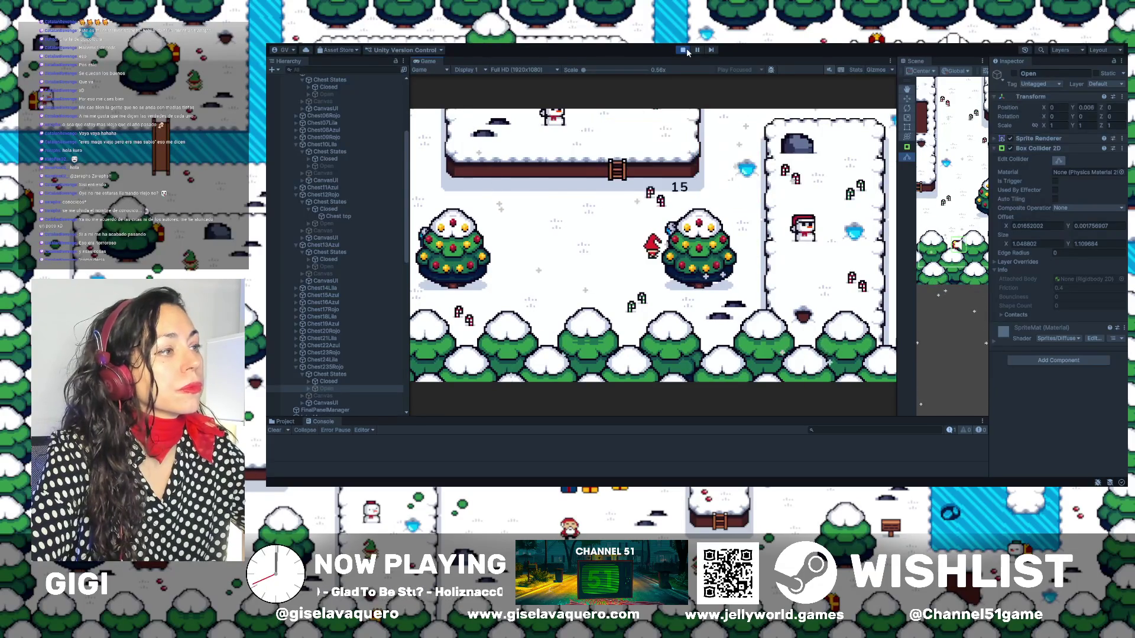
key("Up")
key("Left")
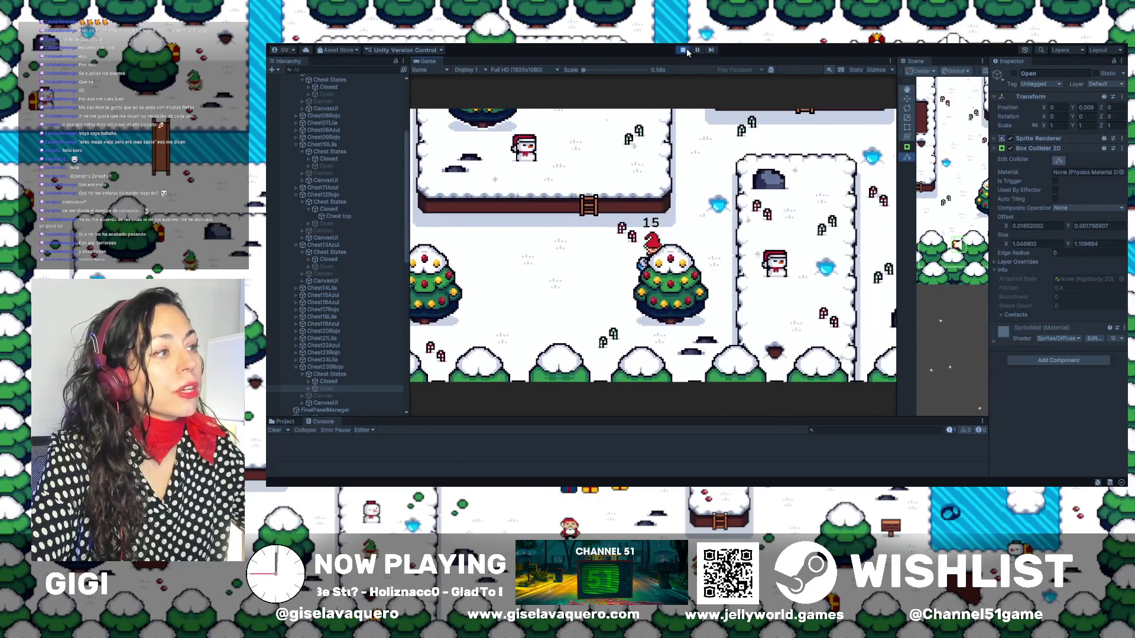
key("Left")
key("Down")
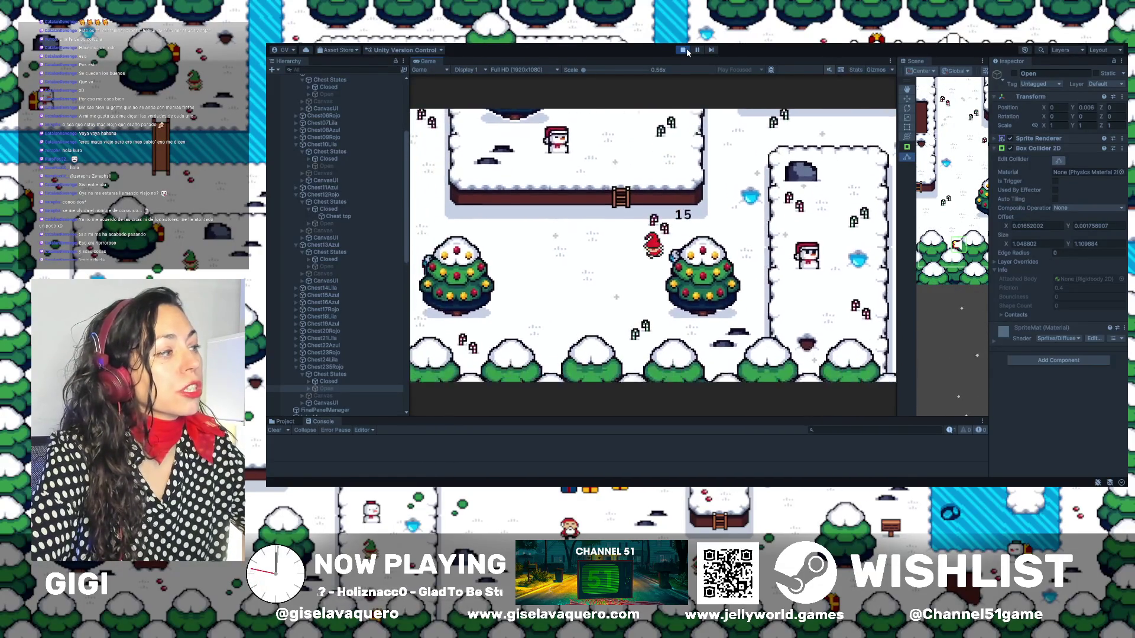
key("Left")
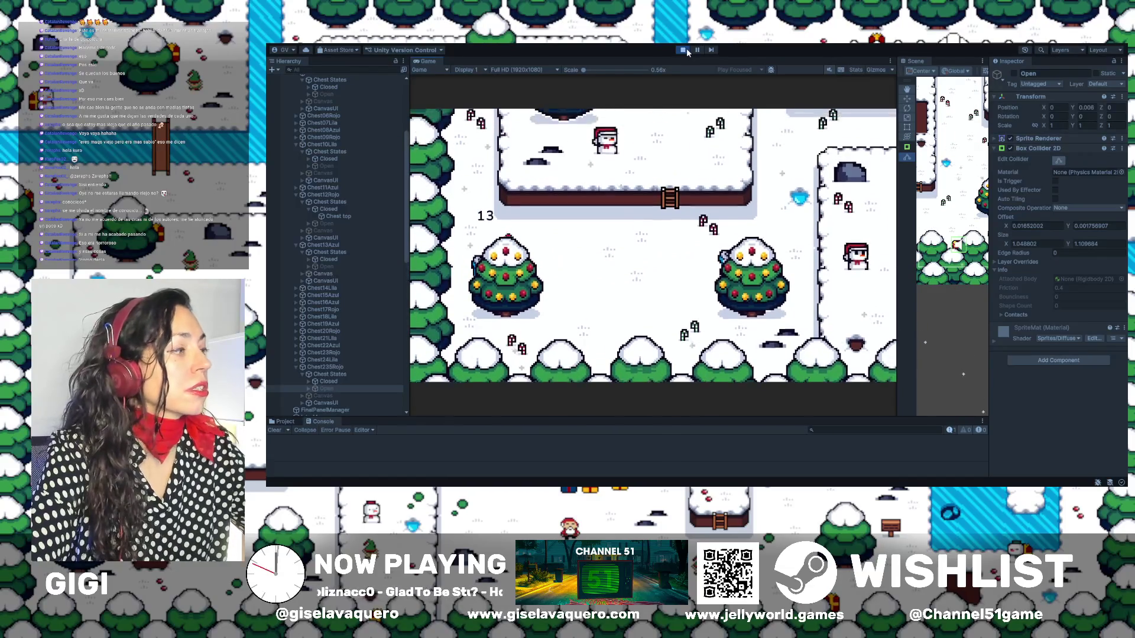
key("e")
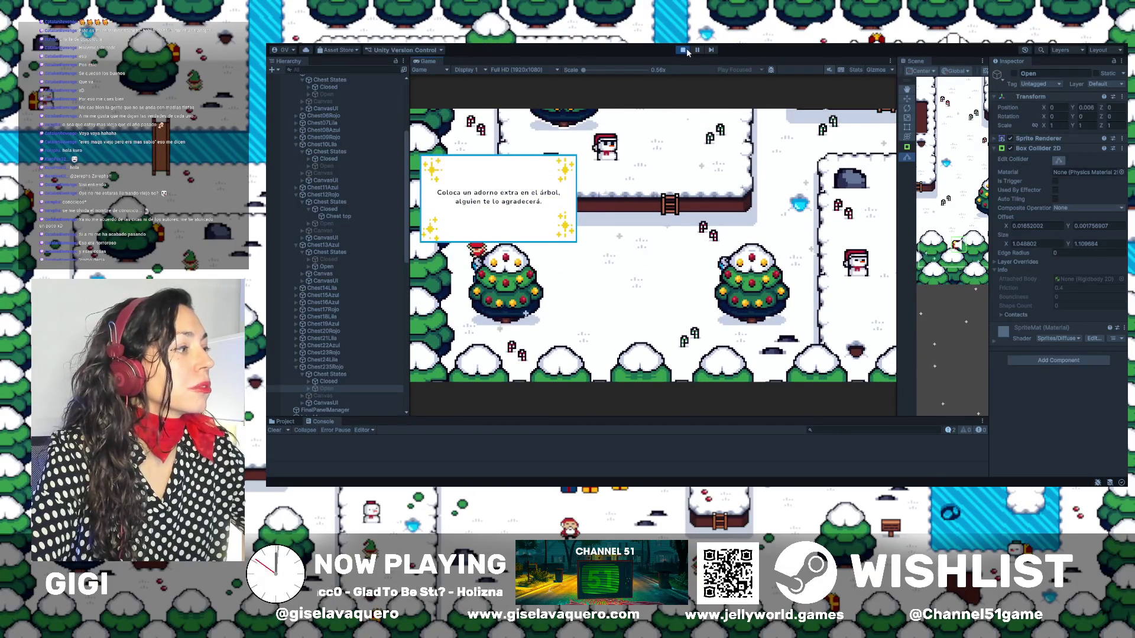
Walk the elf up past the plateau to the bridge, then back down to the cliff ladder
key("Down")
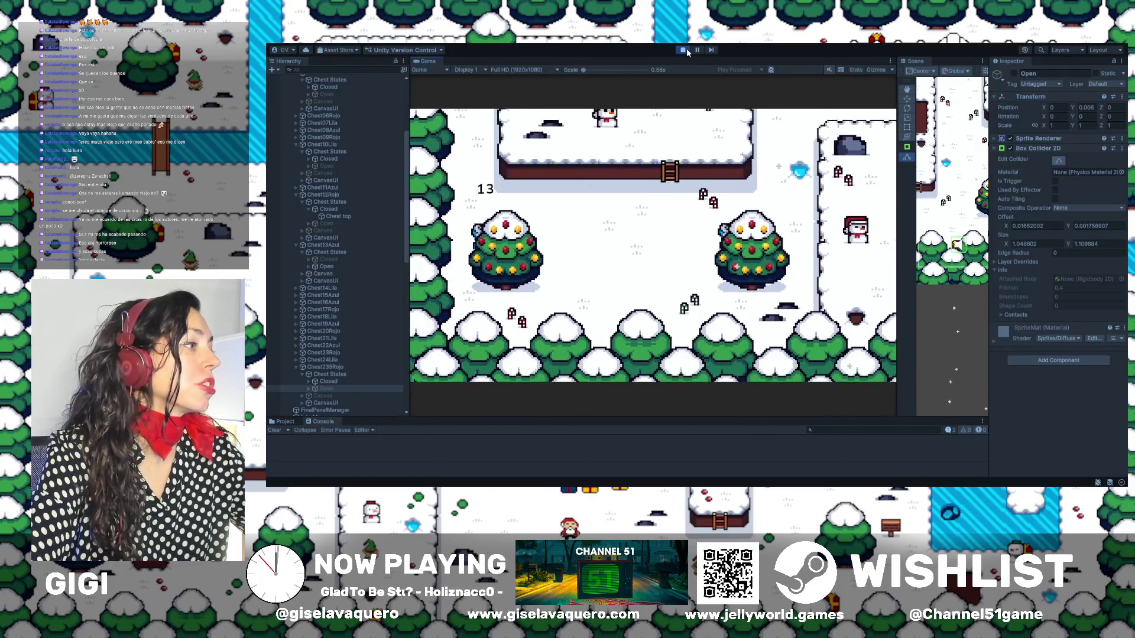
key("Up")
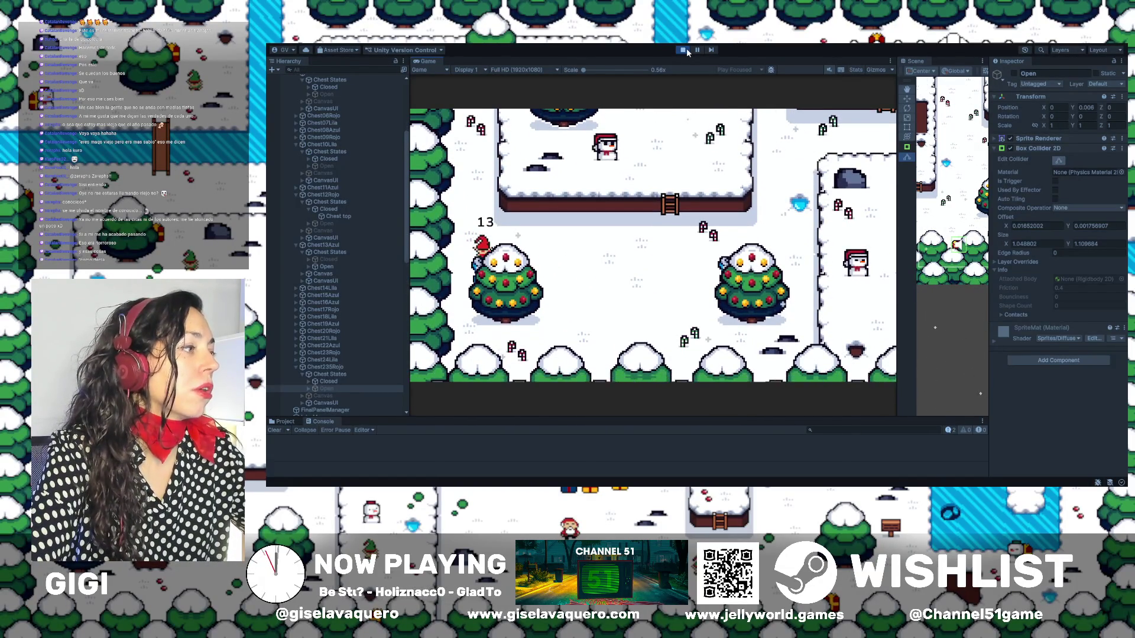
key("Up")
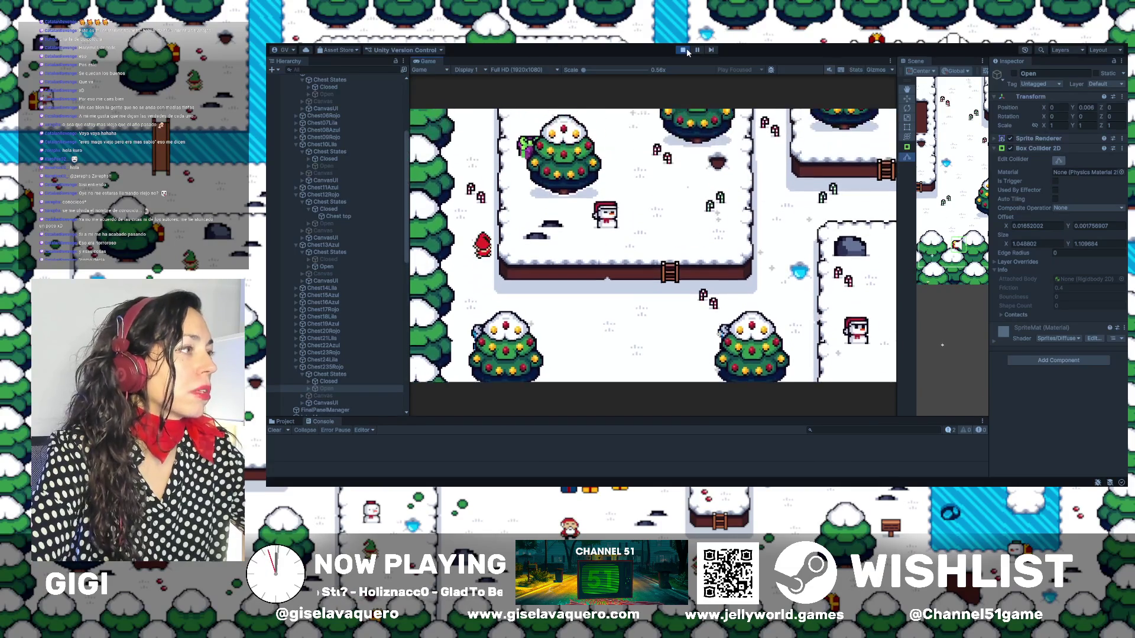
key("Up")
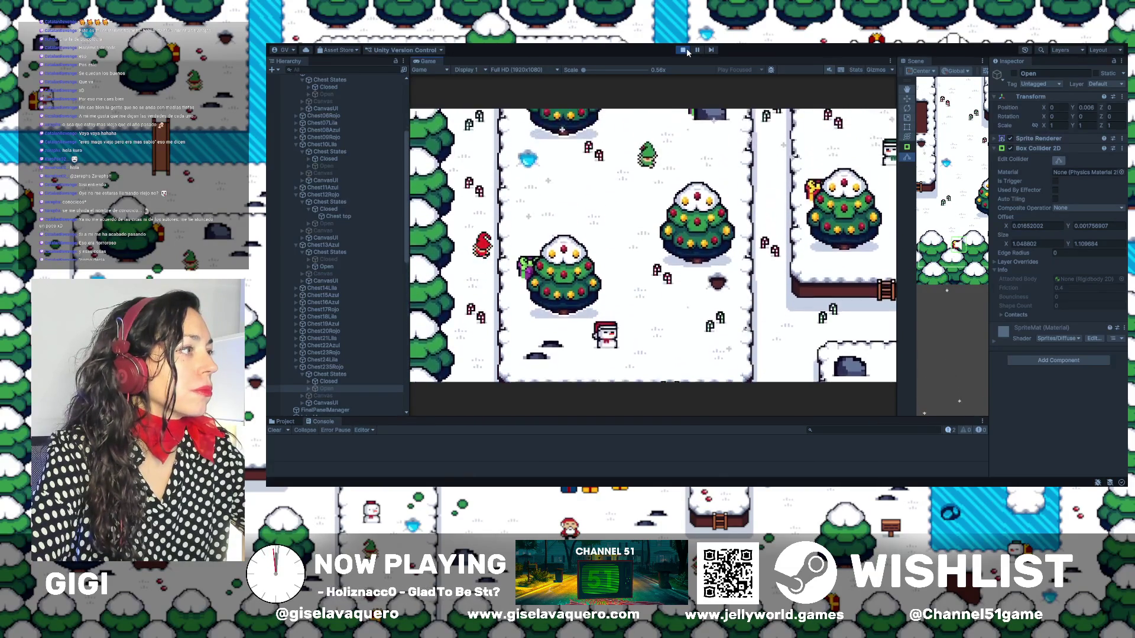
key("Up")
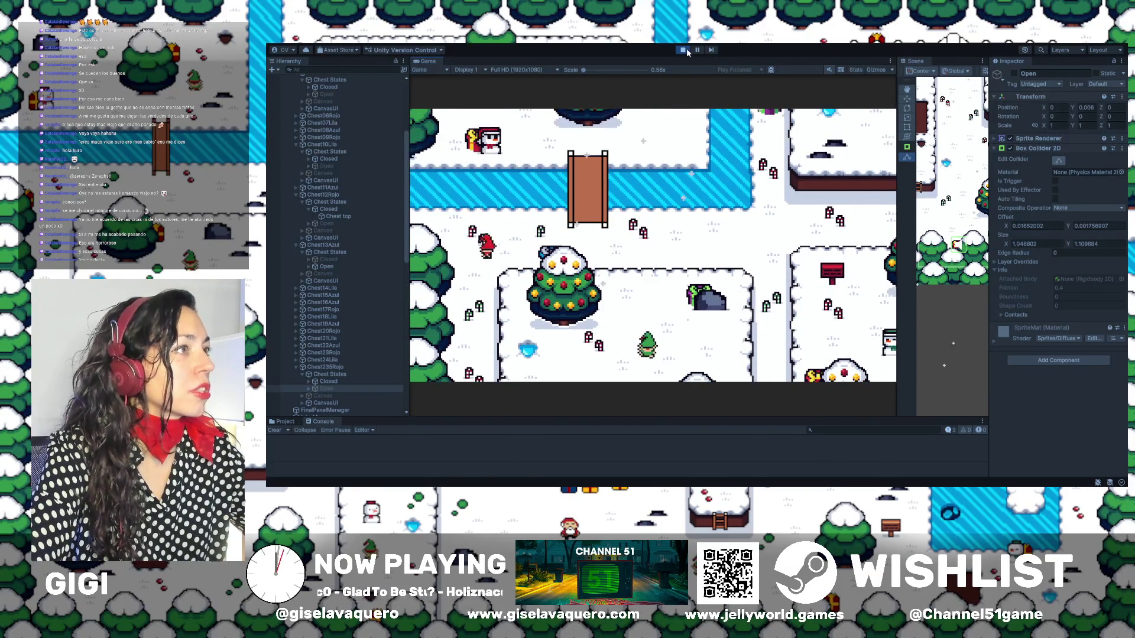
key("Down")
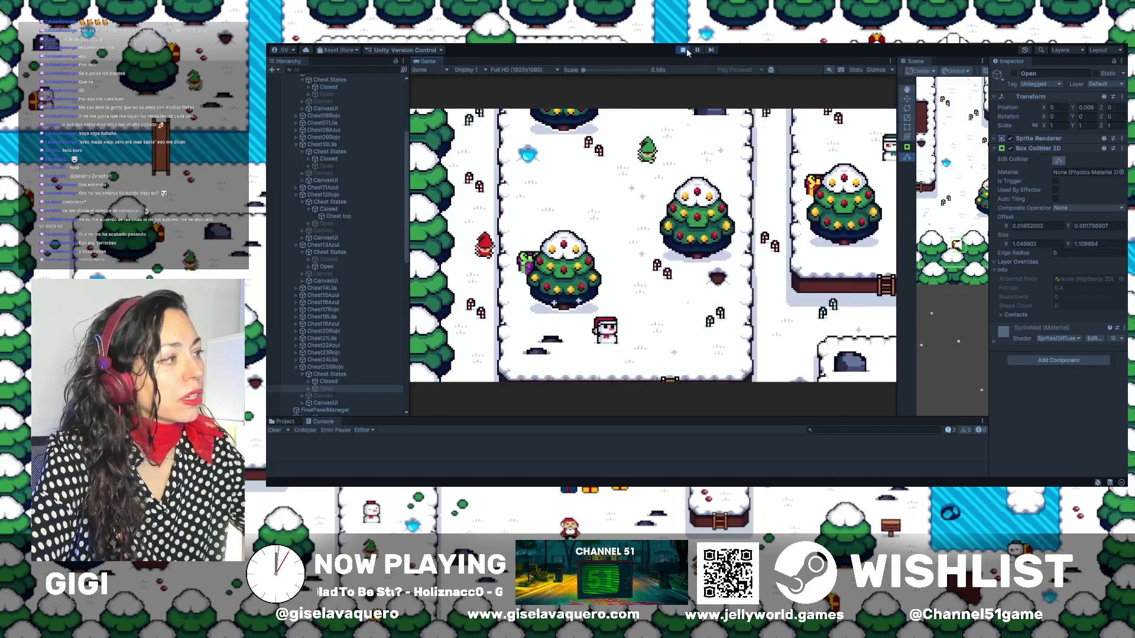
key("Down")
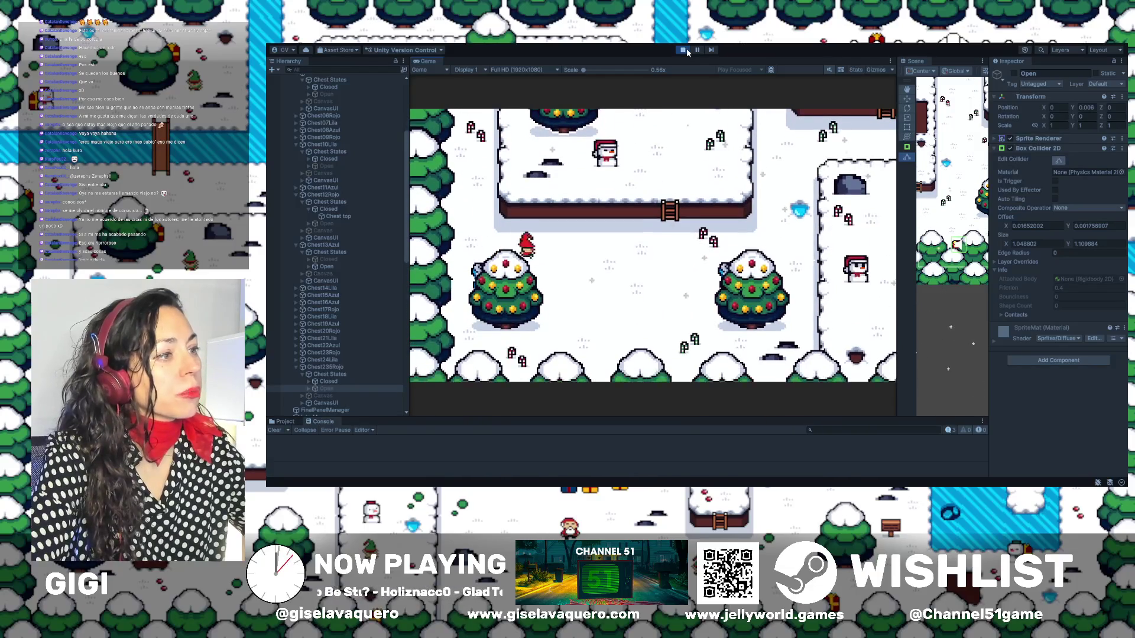
key("Up")
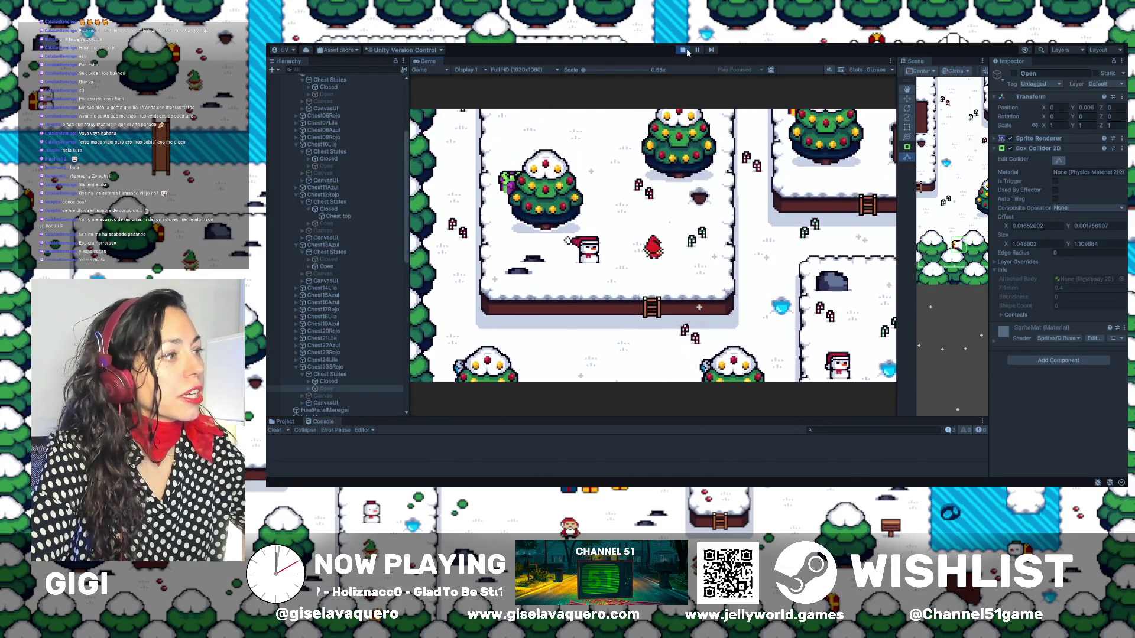
key("Down")
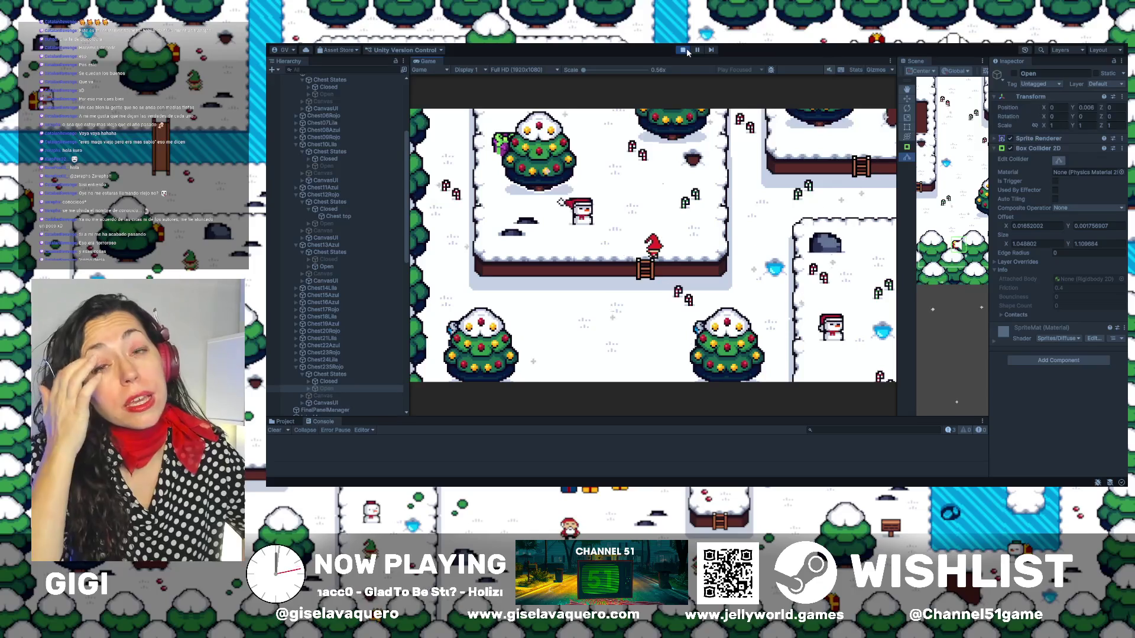
Walk the elf to the decorated tree and up toward the river to open the chest
key("Up")
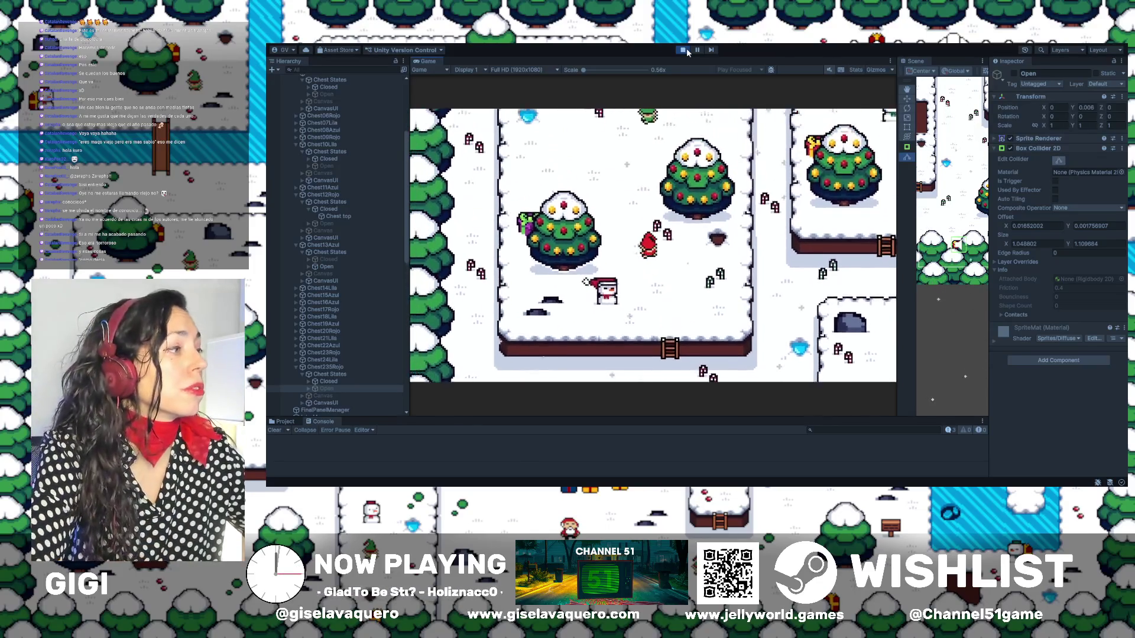
key("Up")
key("Left")
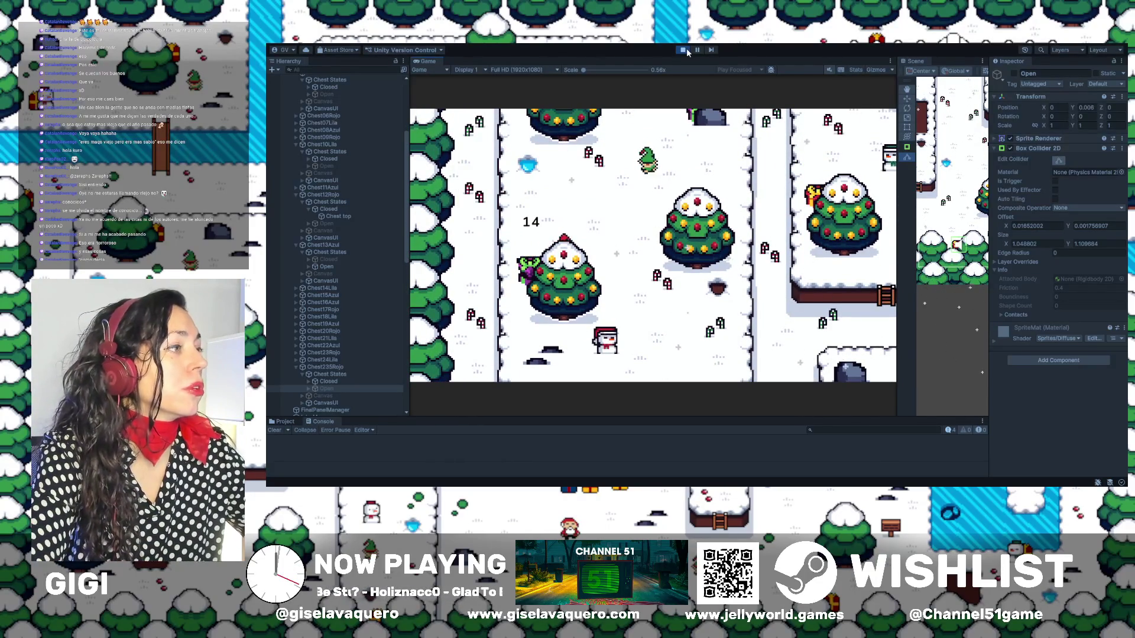
key("Up")
key("Right")
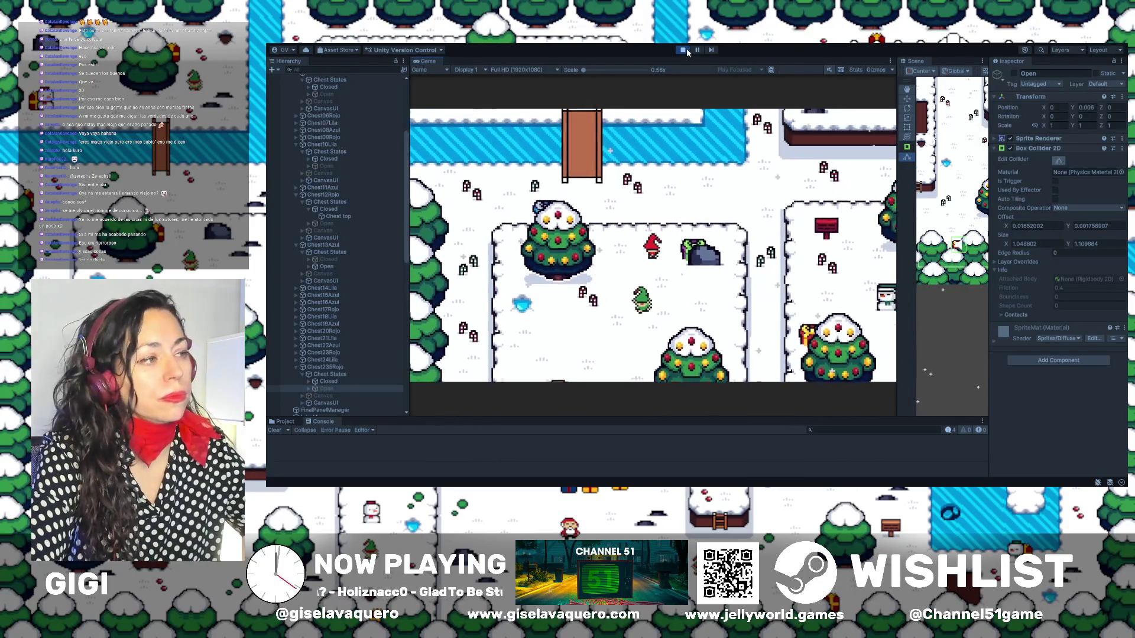
key("Right")
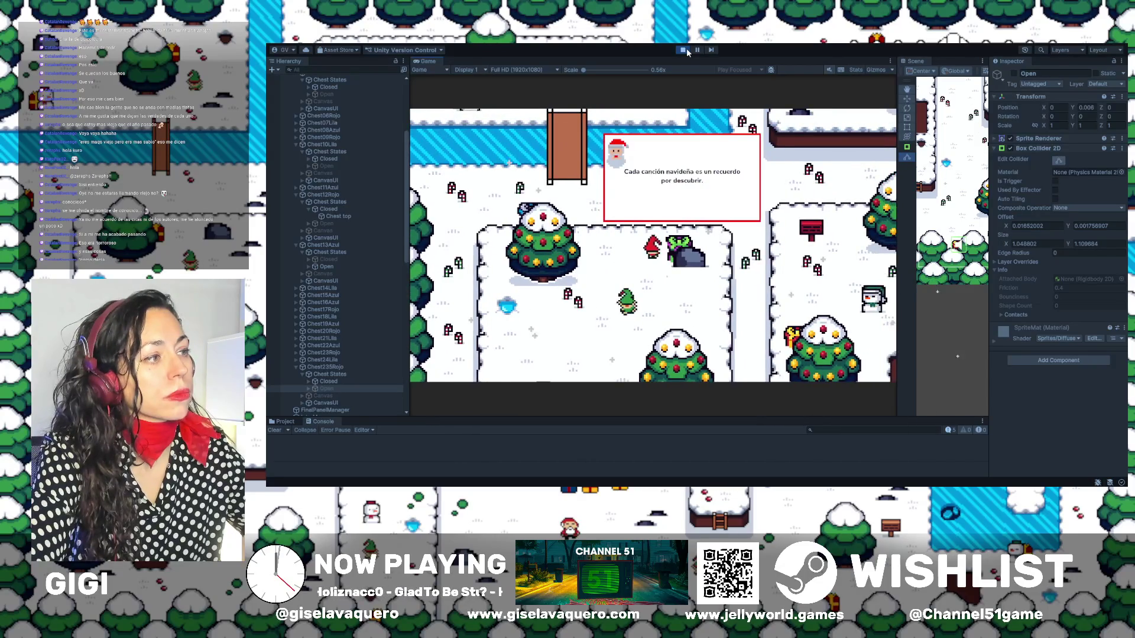
Walk the elf back to the big tree and open gift 3 to show the Rudolph fact
key("Down")
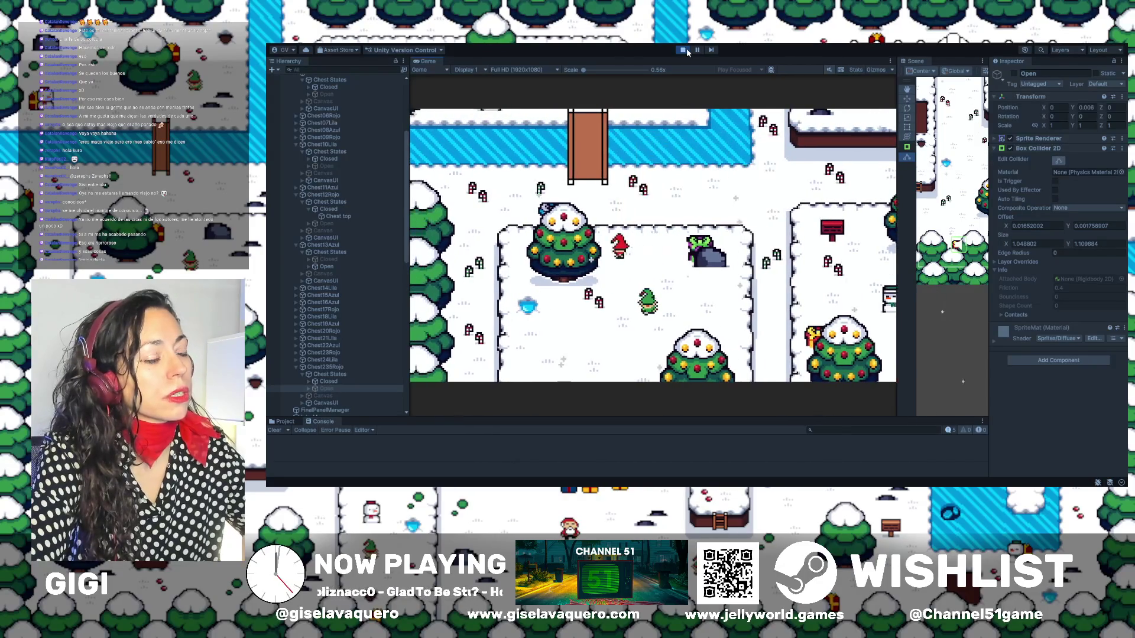
key("Left")
key("Down")
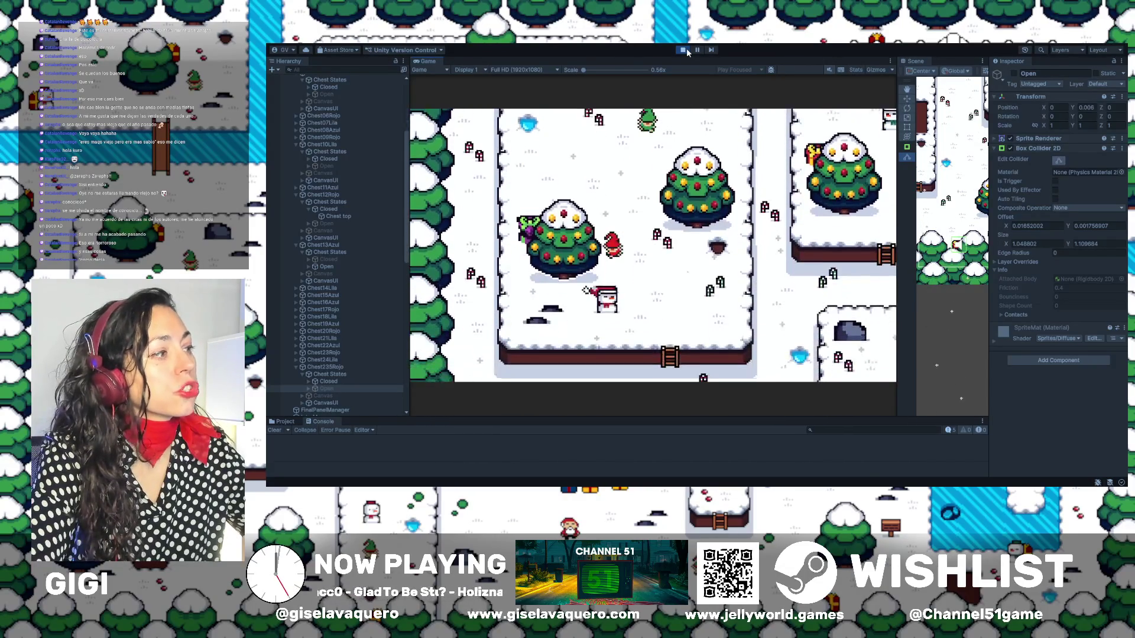
key("Right")
key("Down")
key("Left")
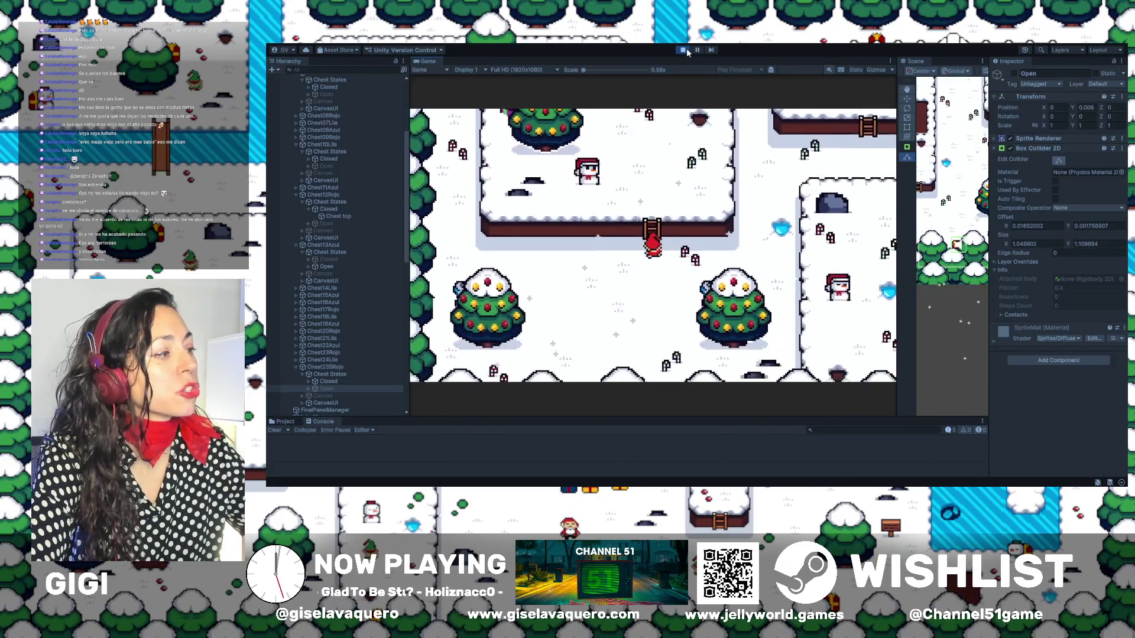
key("Left")
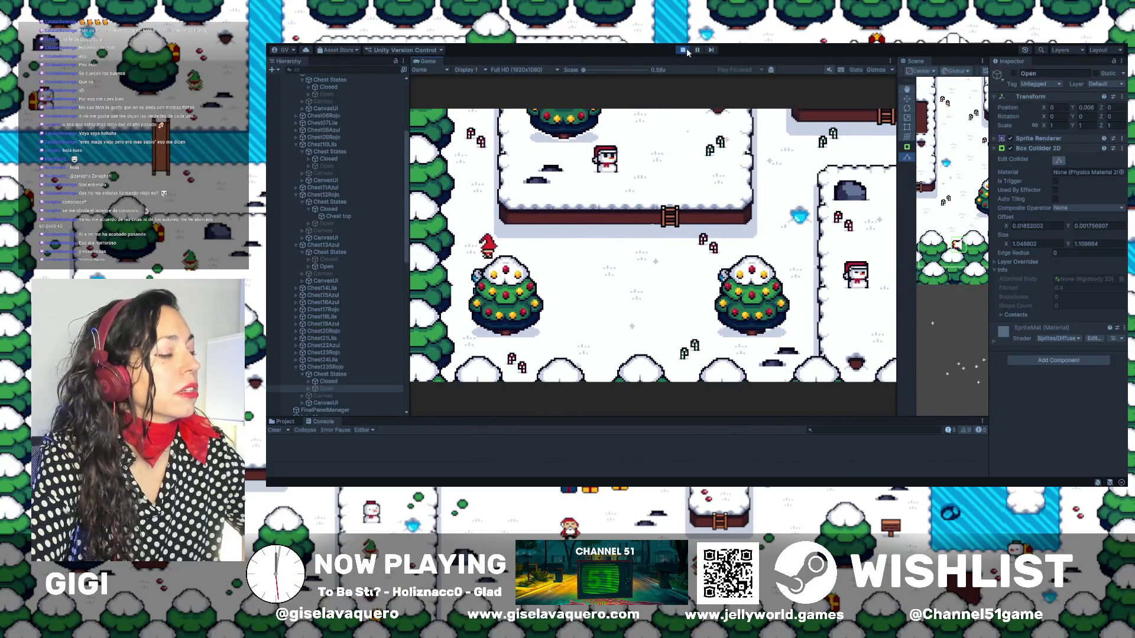
key("Up")
key("Up")
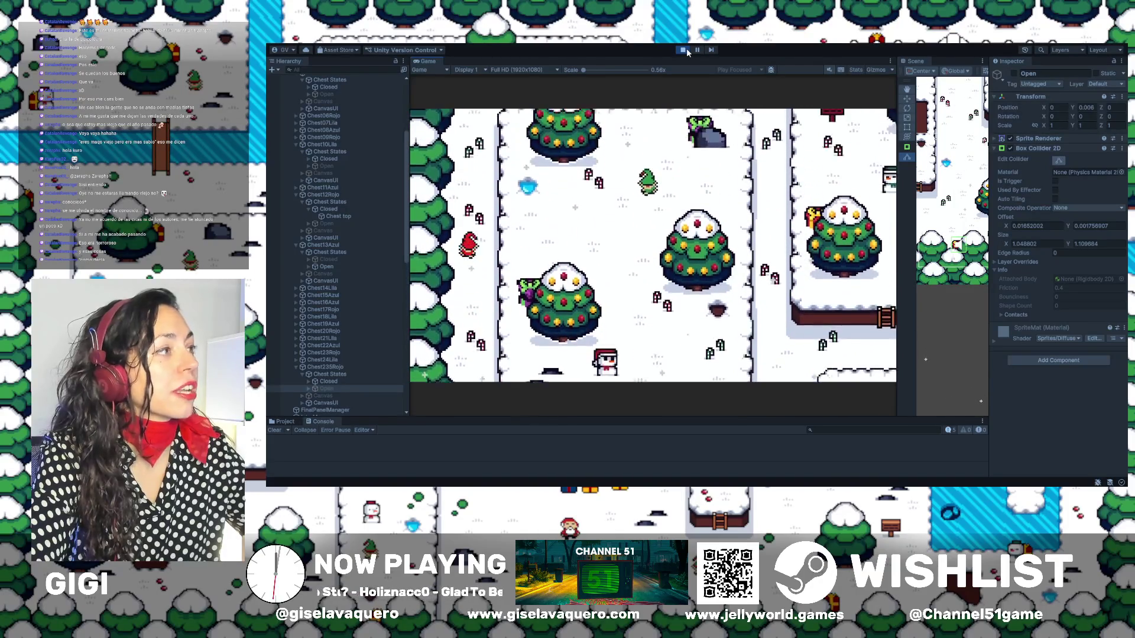
key("Up")
key("Right")
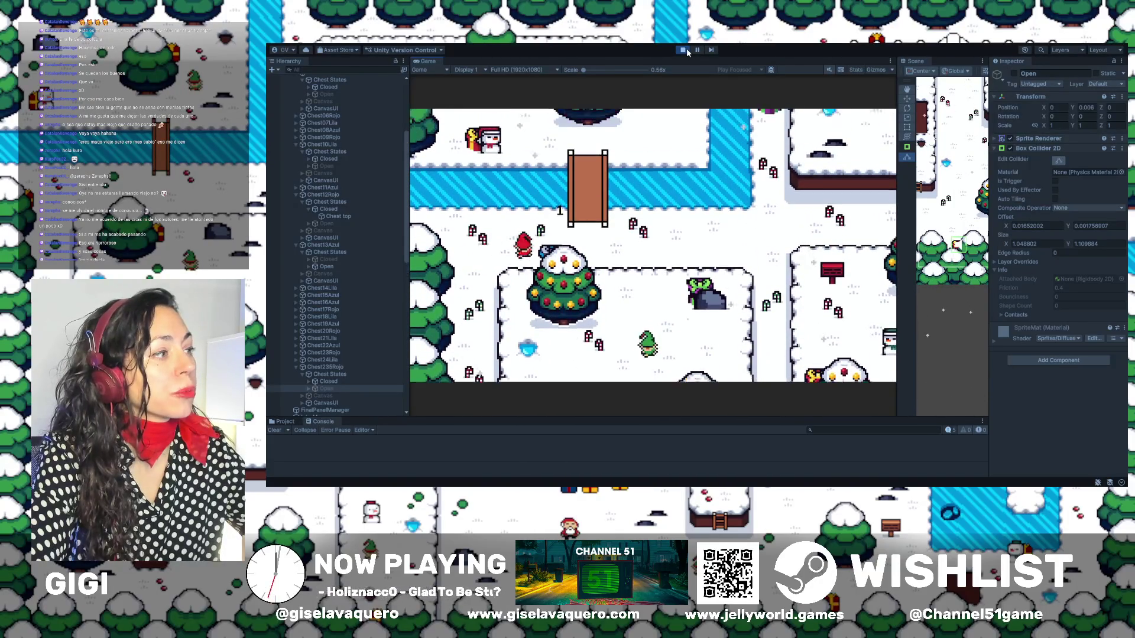
key("Up")
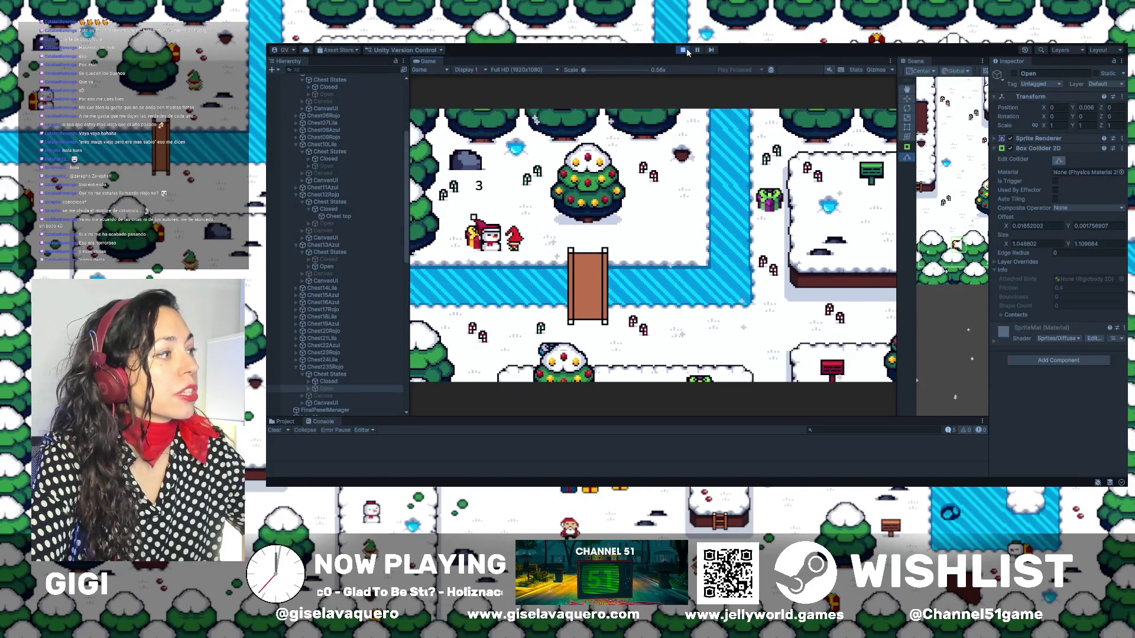
key("e")
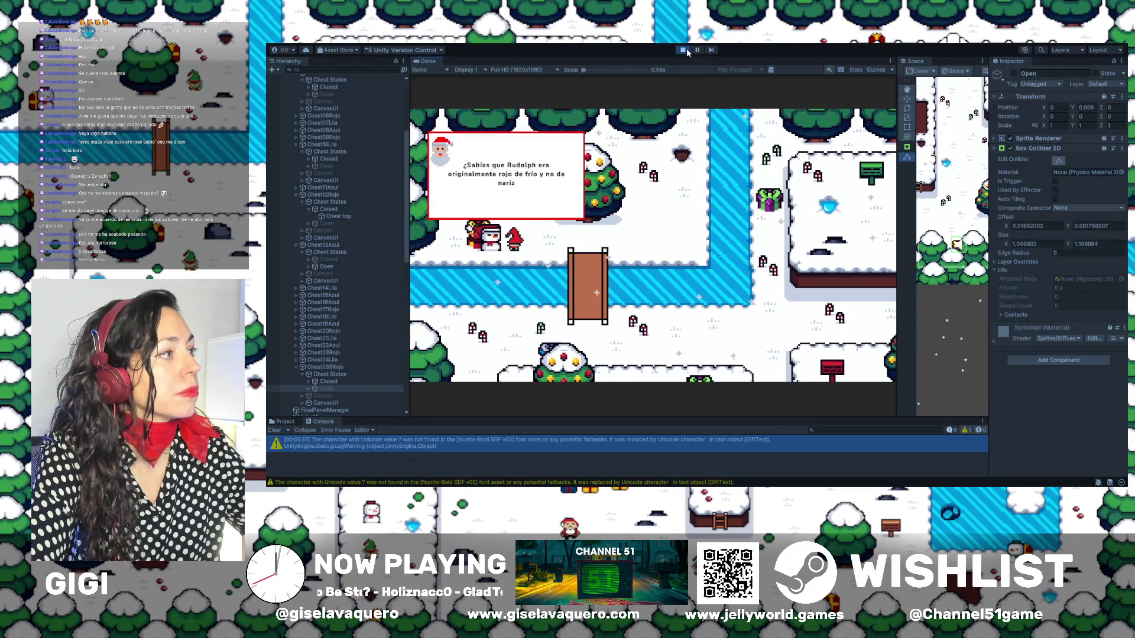
Close the Rudolph message, cross the bridge and open gift 10 beside the snow block
key("e")
key("e")
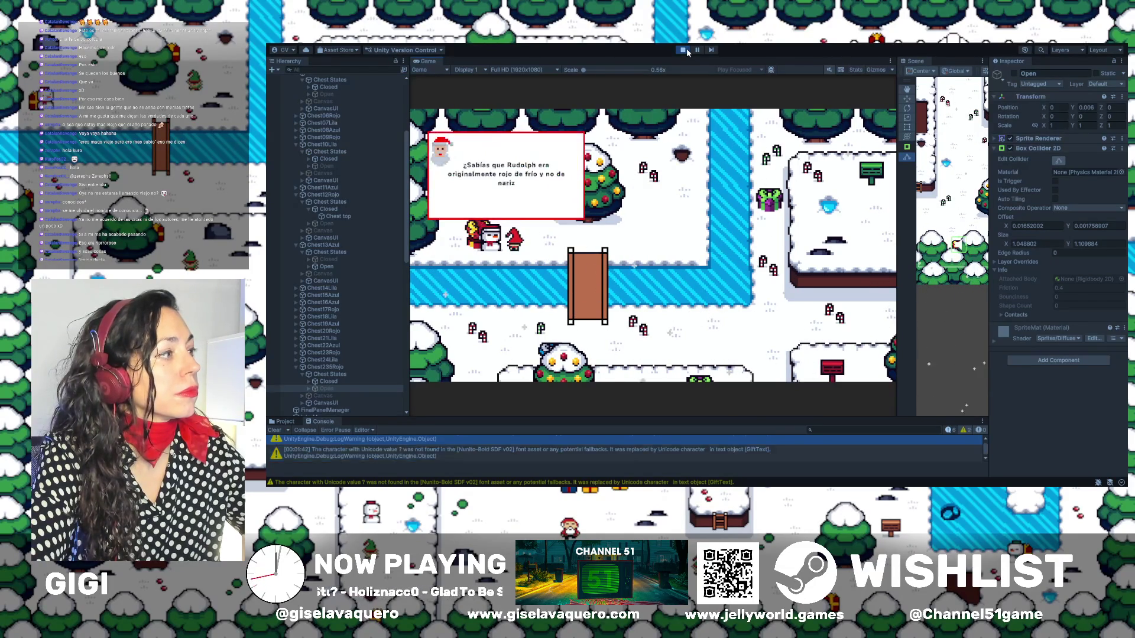
key("e")
key("e")
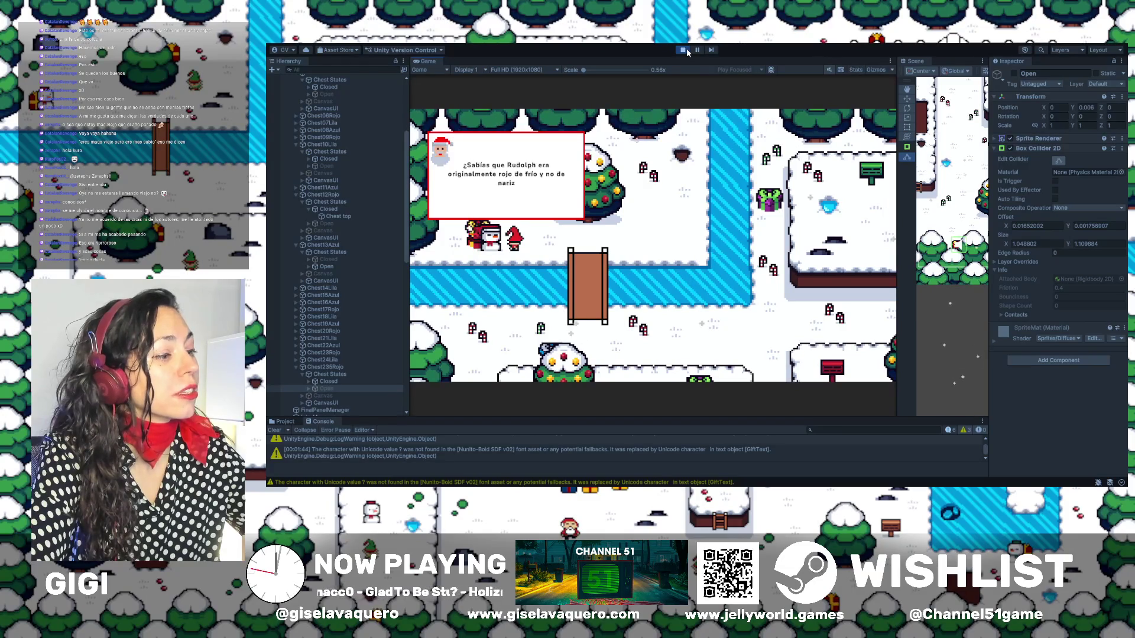
key("e")
key("d")
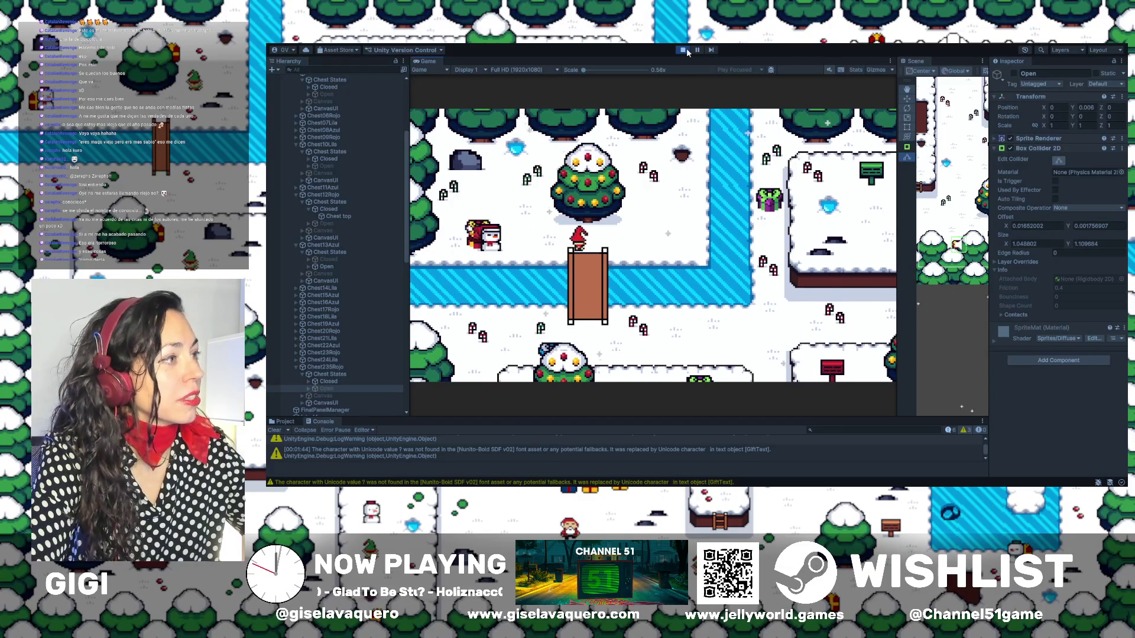
key("s")
key("d")
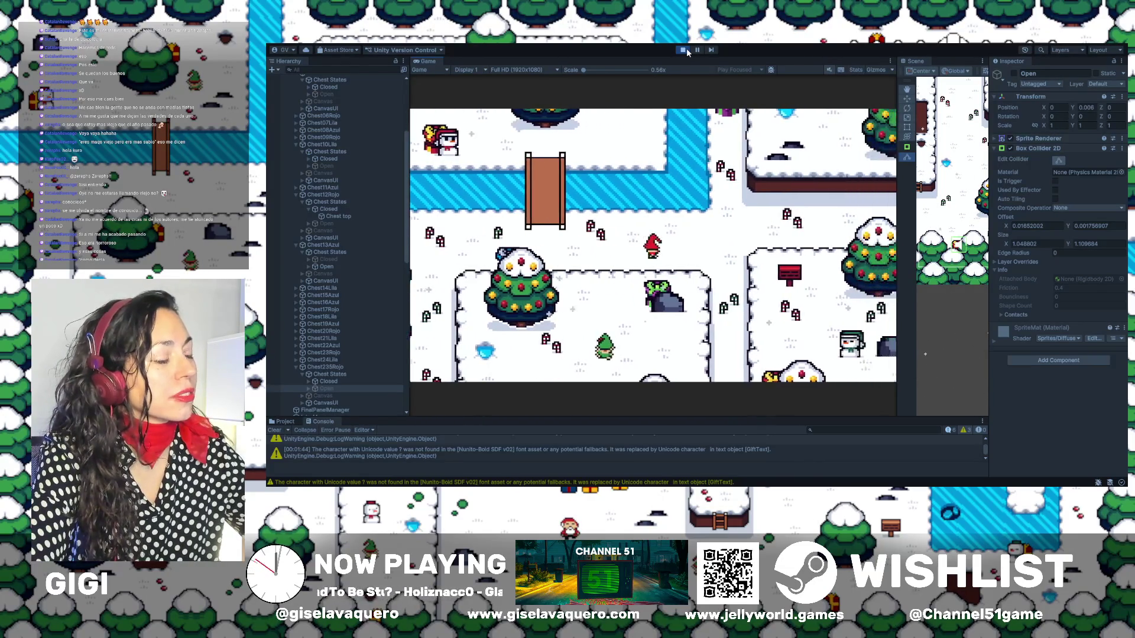
key("w")
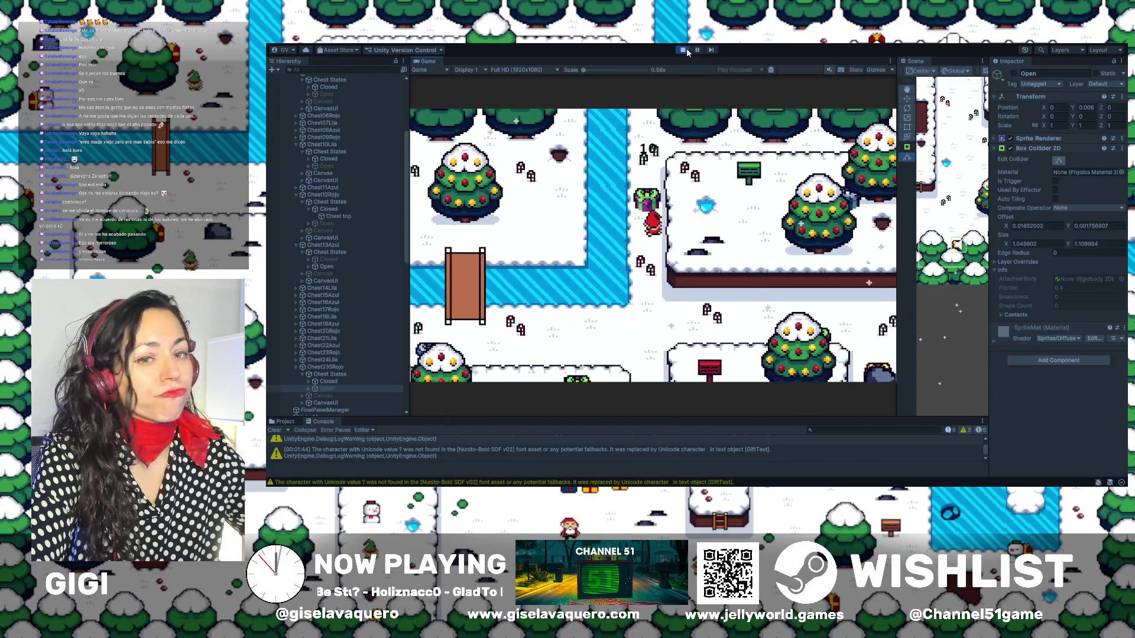
key("e")
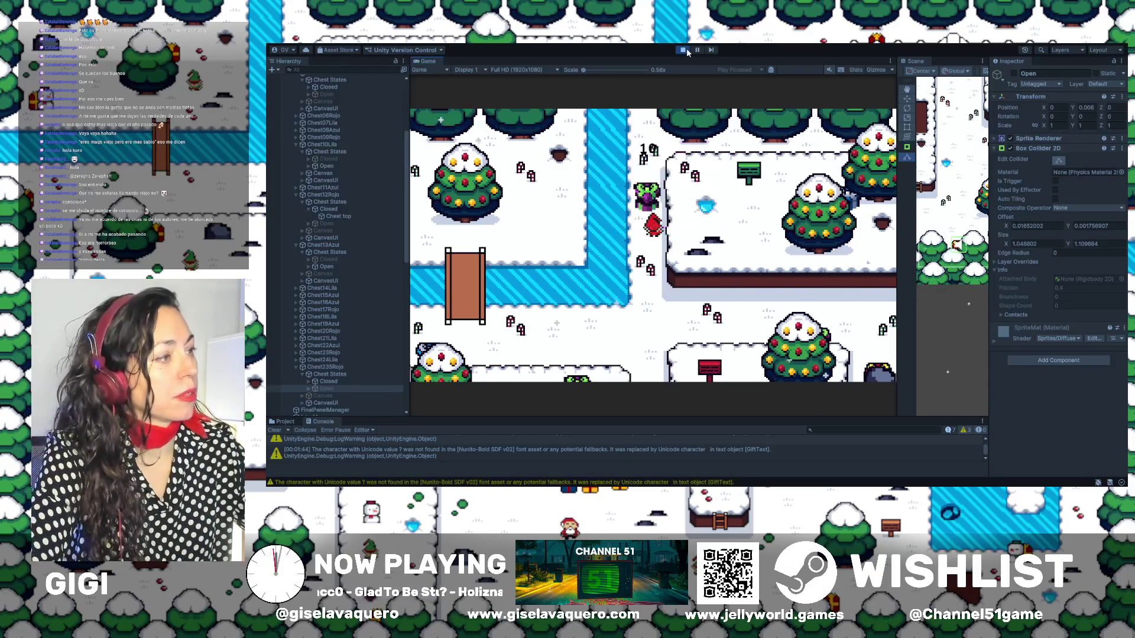
Walk the elf south then up-right to open the next gift and close its Santa message
key("Down")
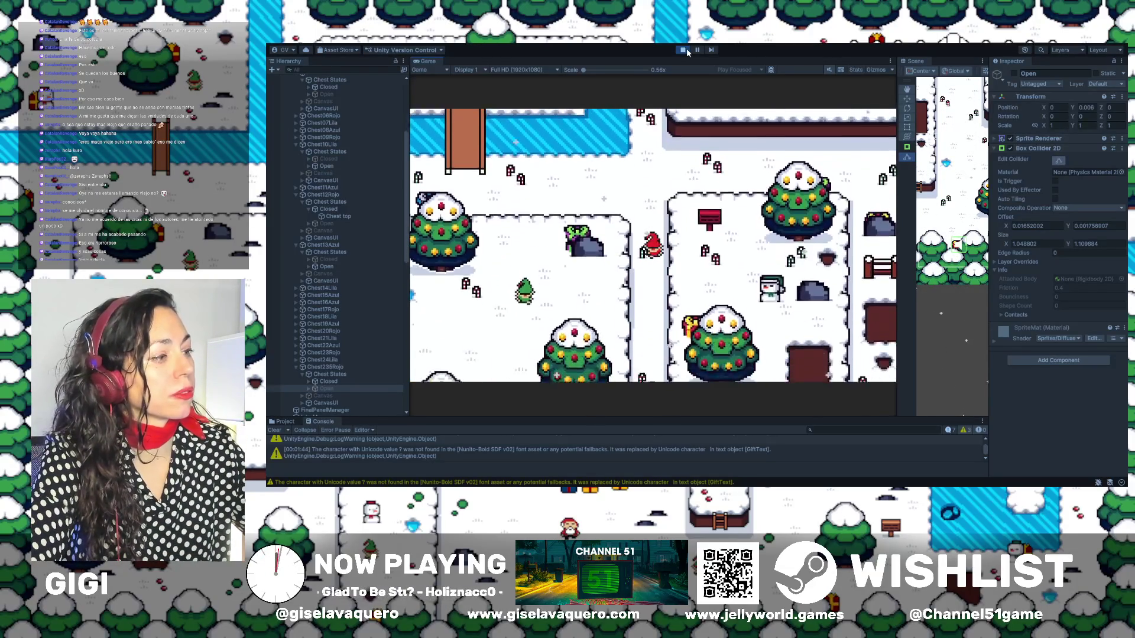
key("Down")
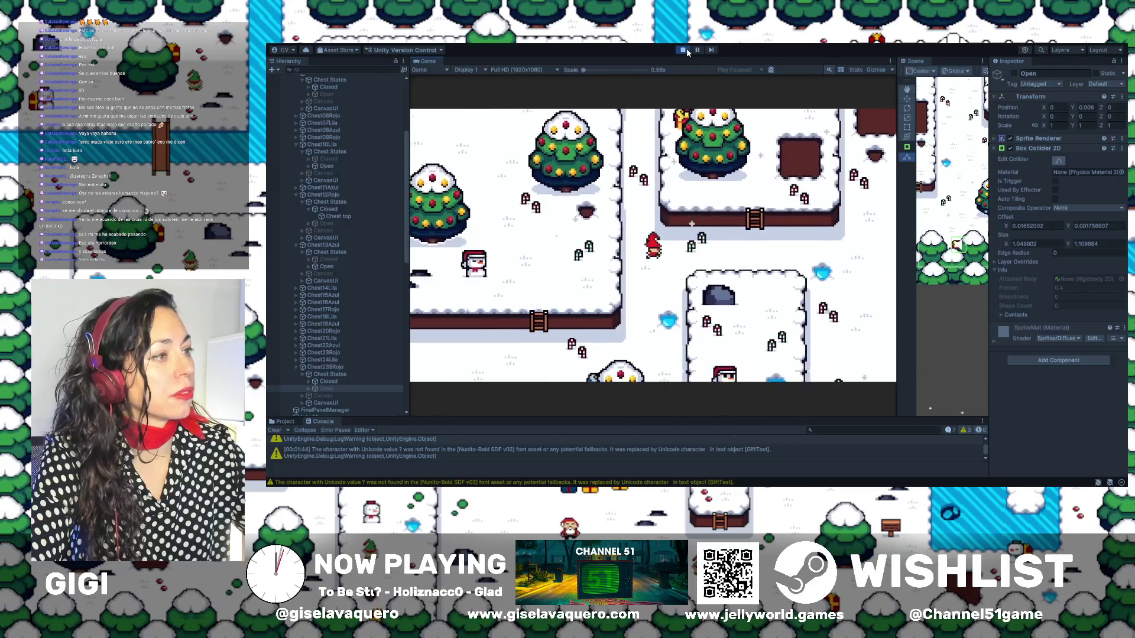
key("Right")
key("Up")
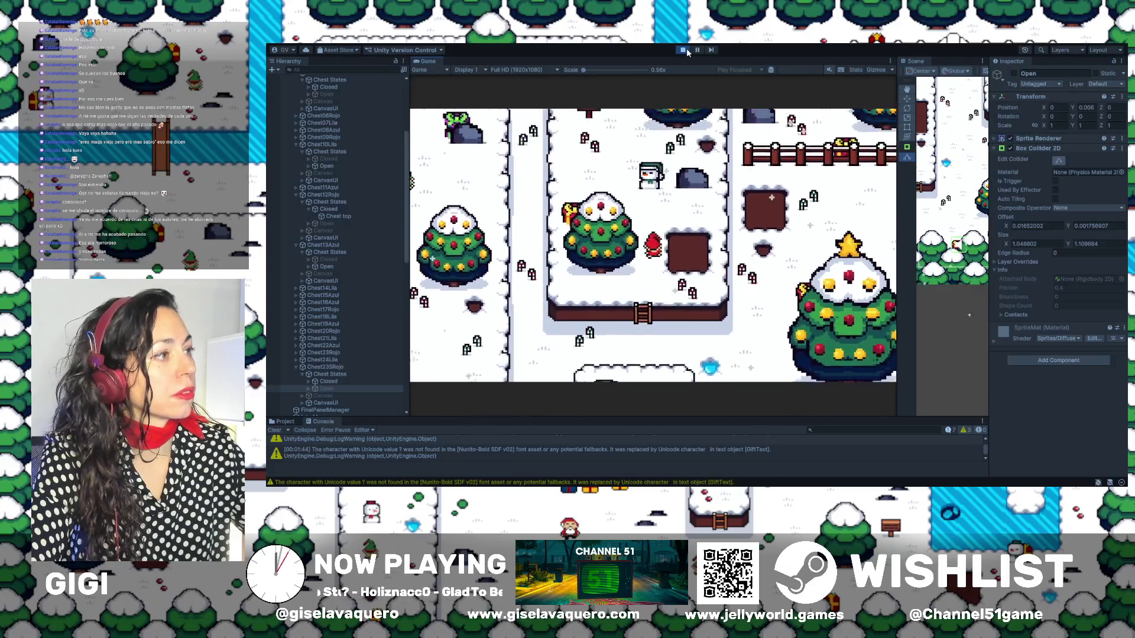
key("Left")
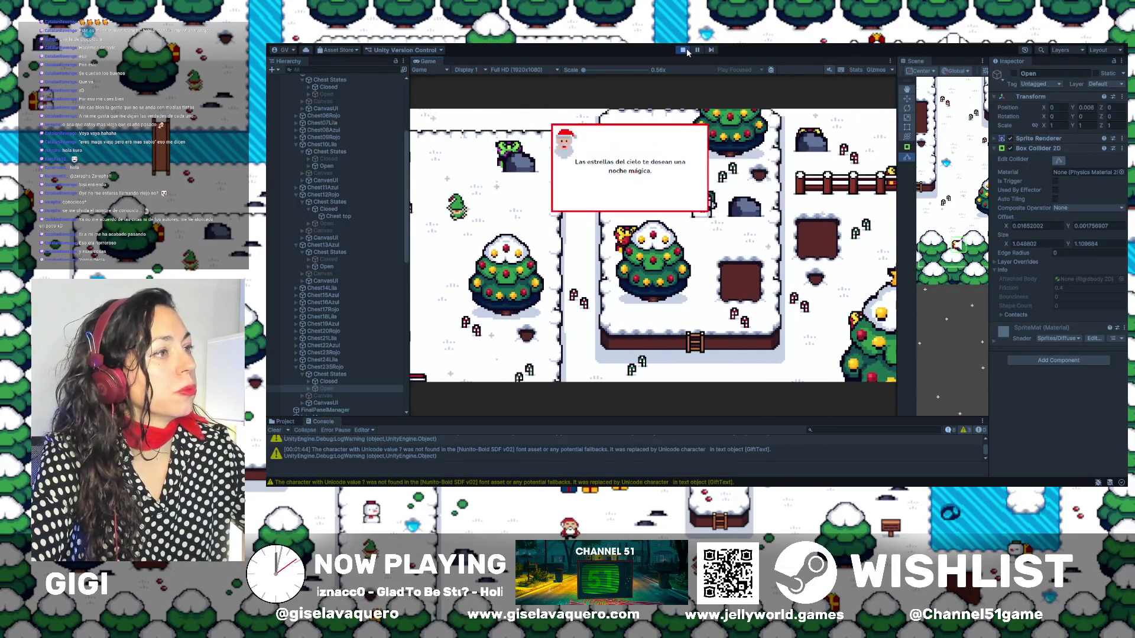
key("Up")
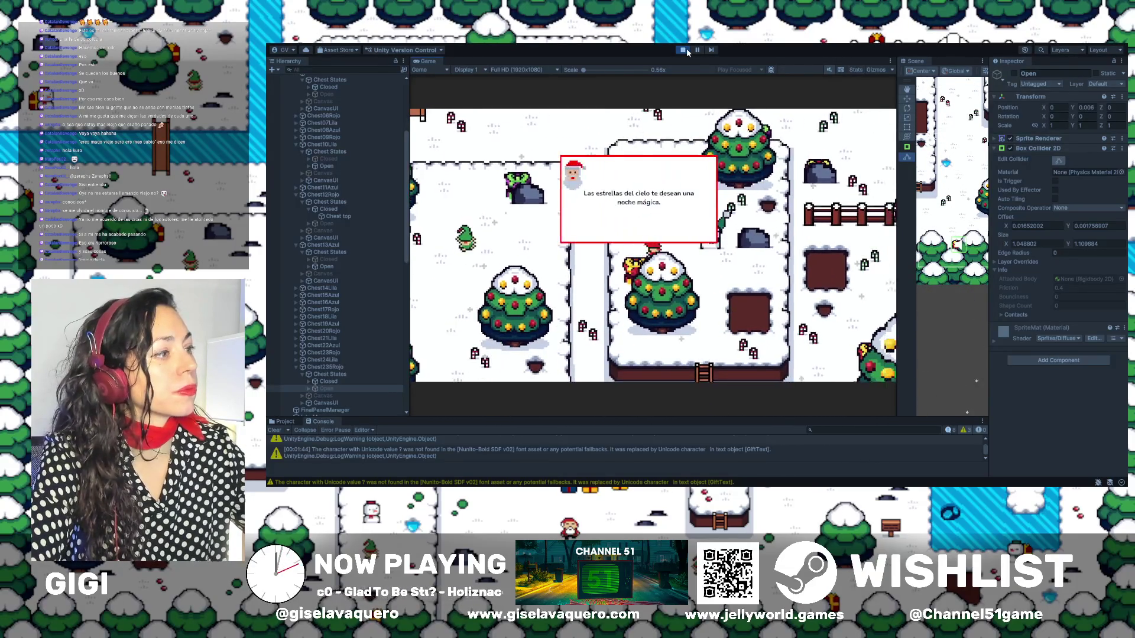
key("Right")
Climb down the ladder and walk toward the big star tree to reach gift 17
key("Down")
key("Right")
key("Down")
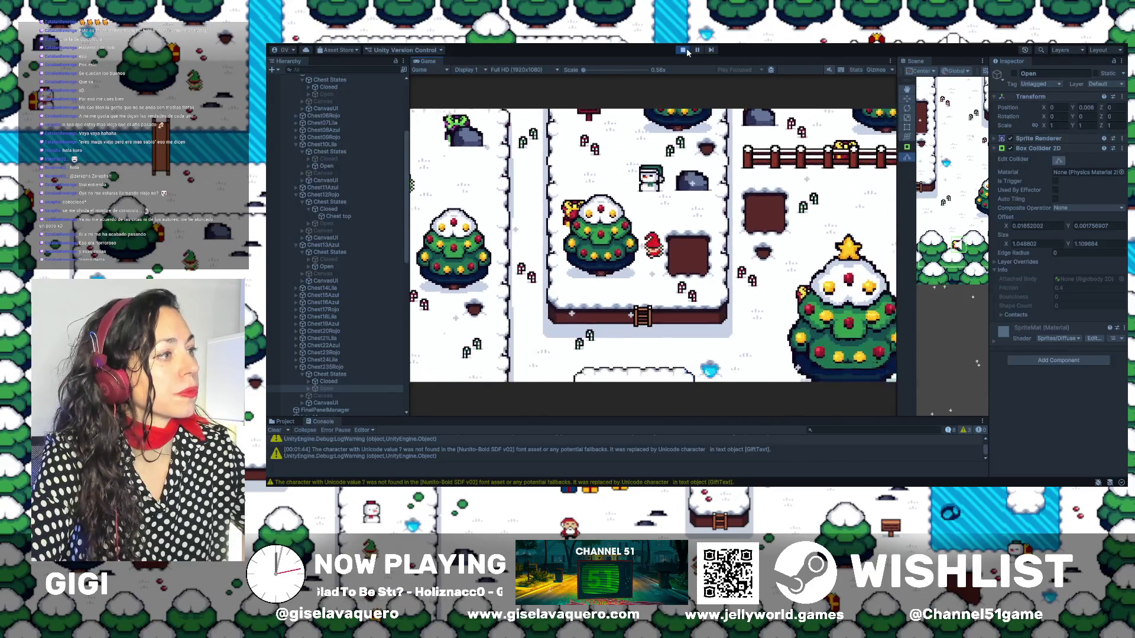
key("Down")
key("Left")
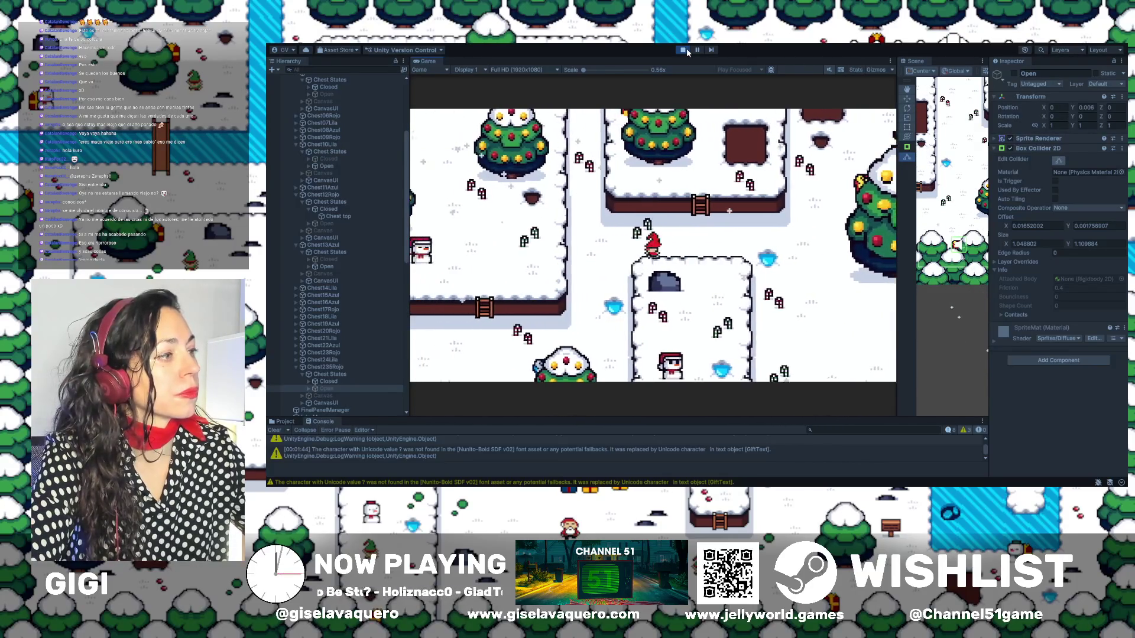
key("Up")
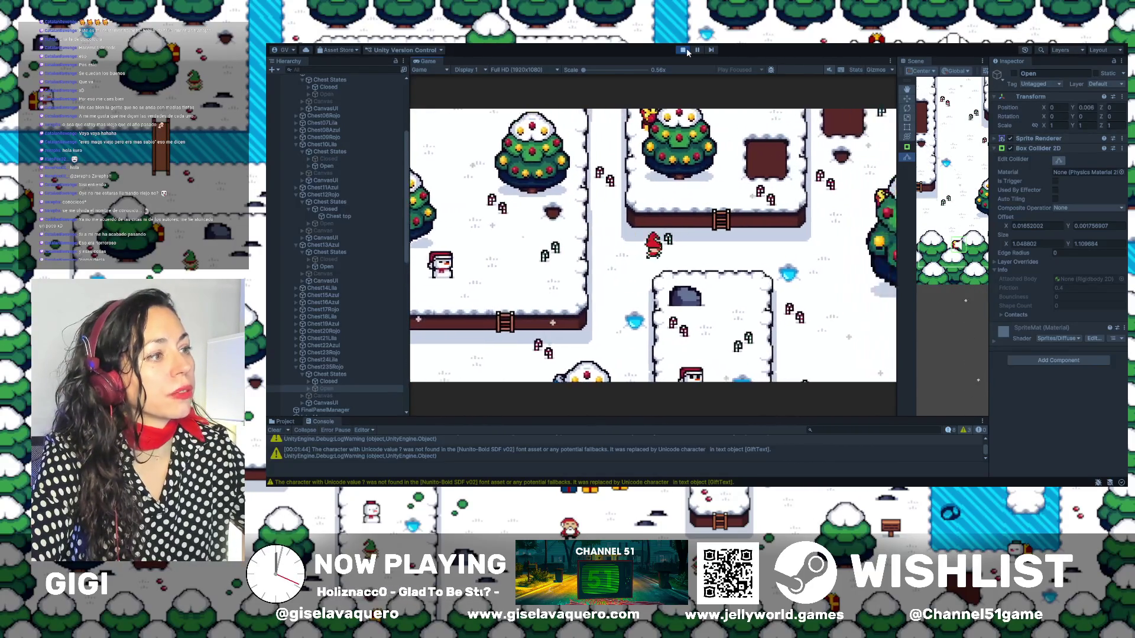
key("Right")
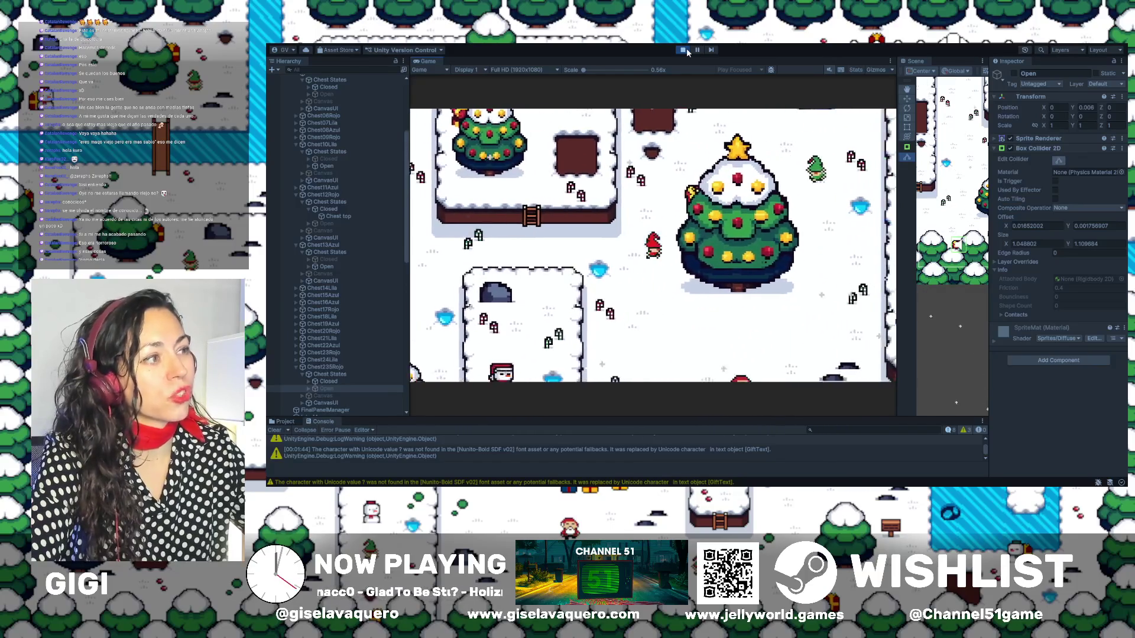
key("Left")
key("Up")
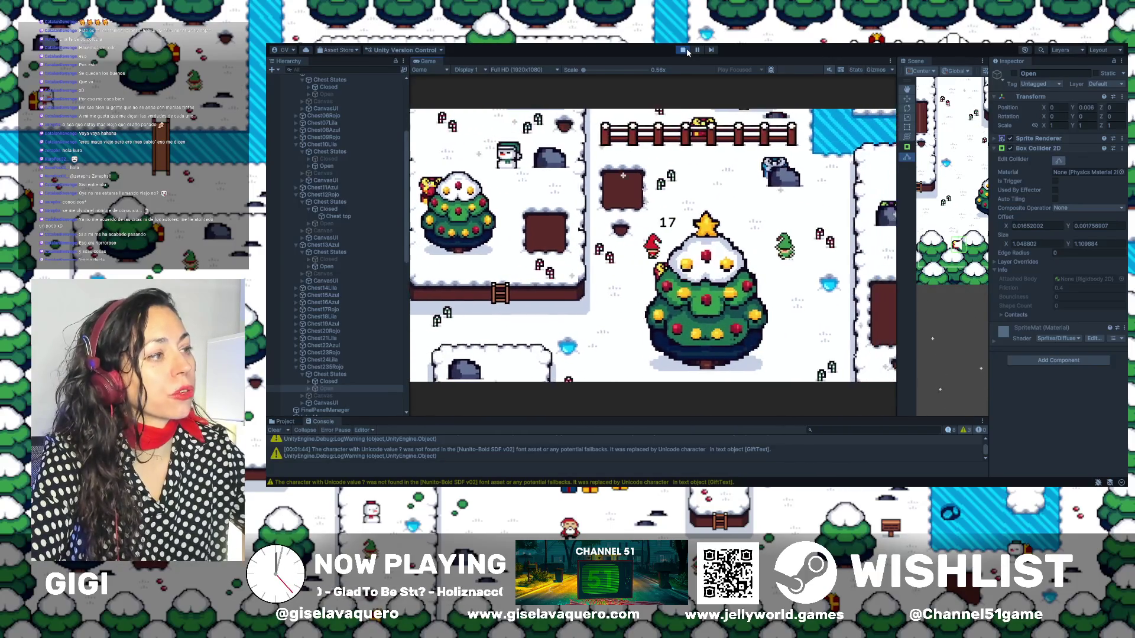
key("Down")
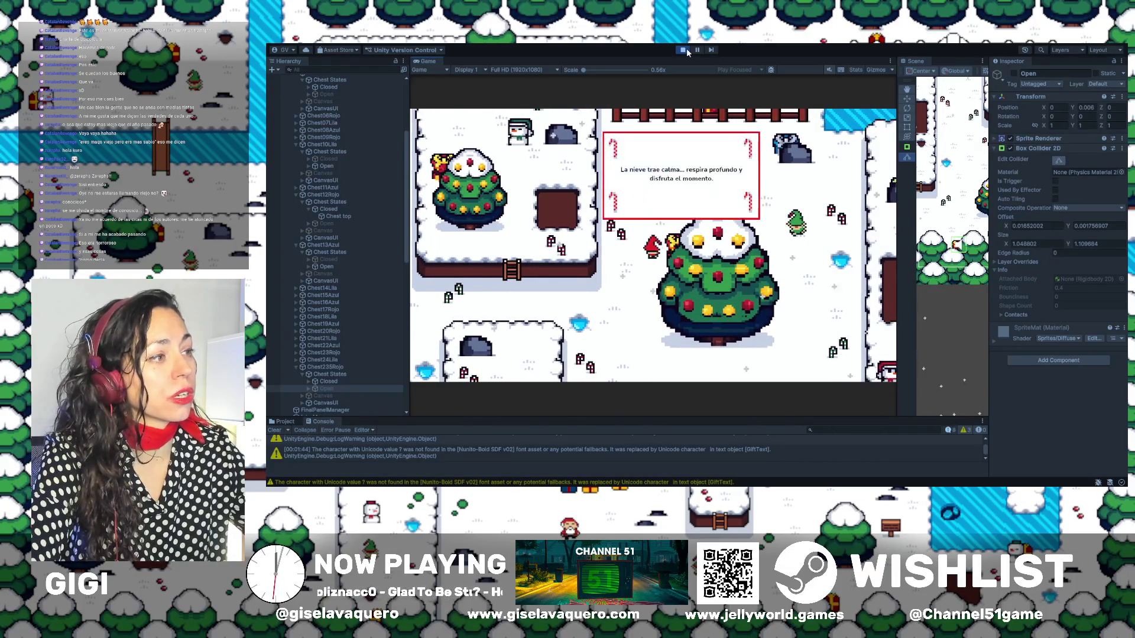
Close the message, walk down and left, and open the nearby gift
key("Up")
key("Right")
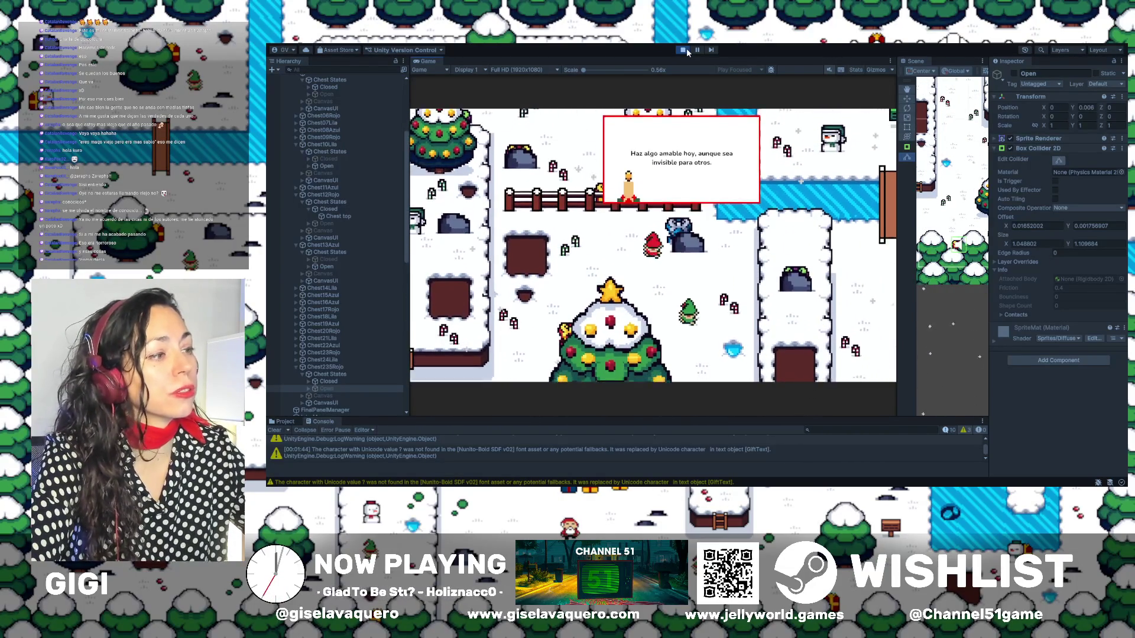
key("Down")
key("Down")
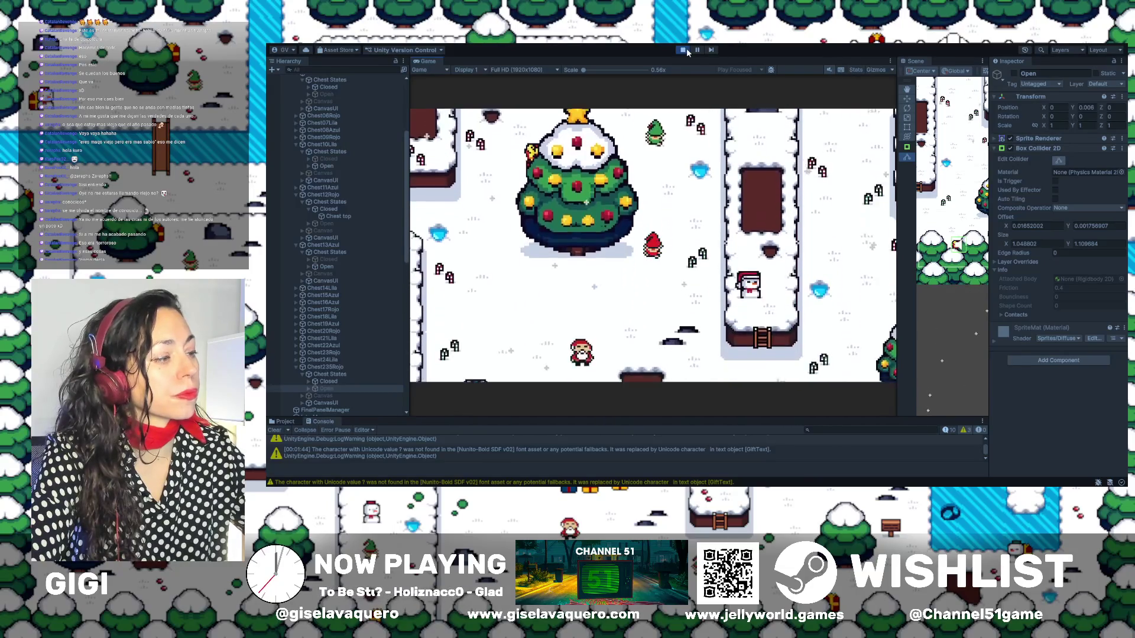
key("Down")
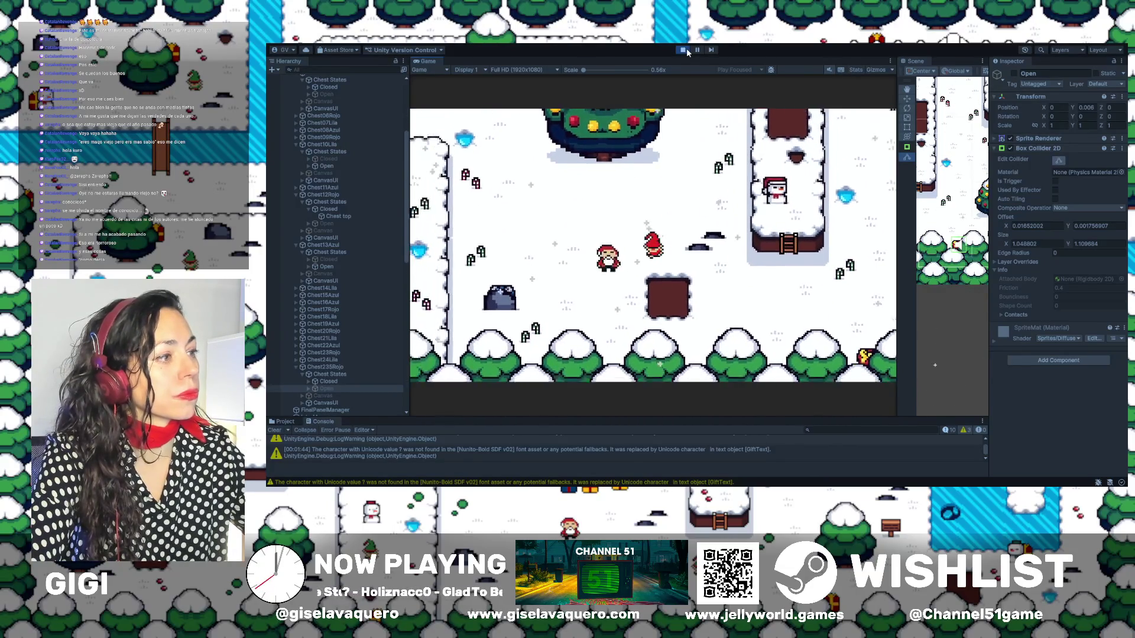
key("Left")
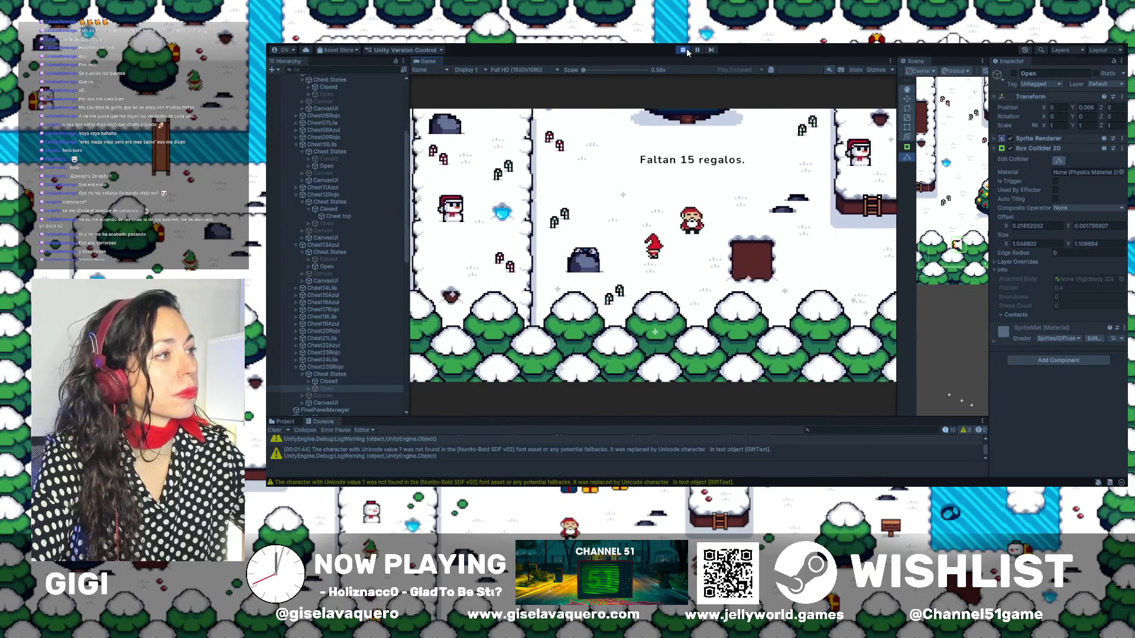
key("e")
Walk up toward the river and onto the rock to open the gift there
key("Left")
key("Up")
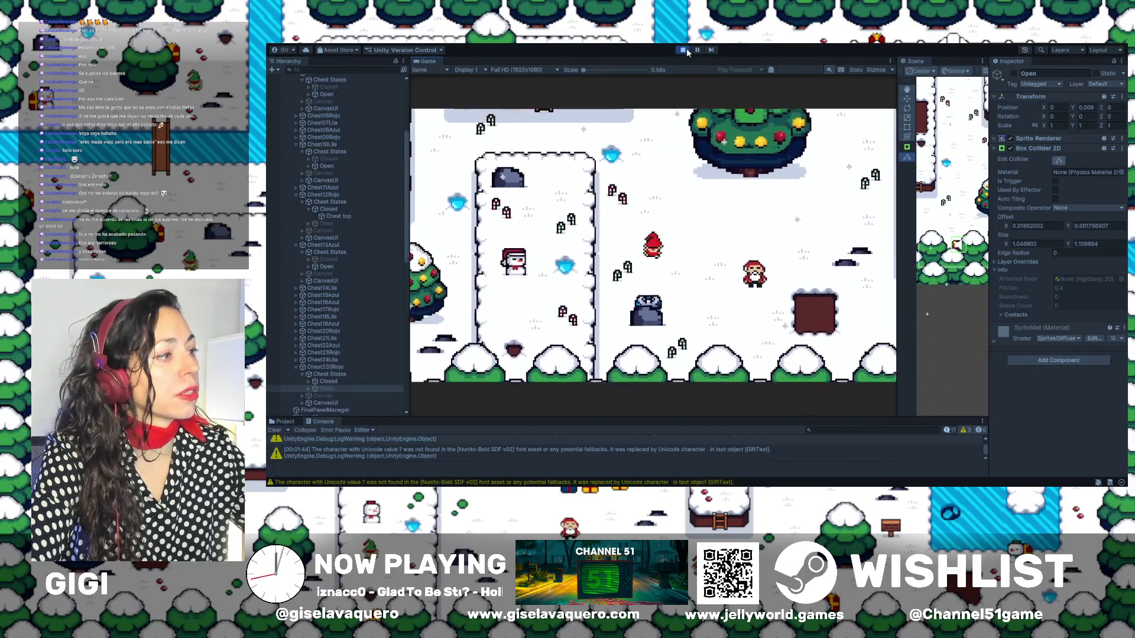
key("Up")
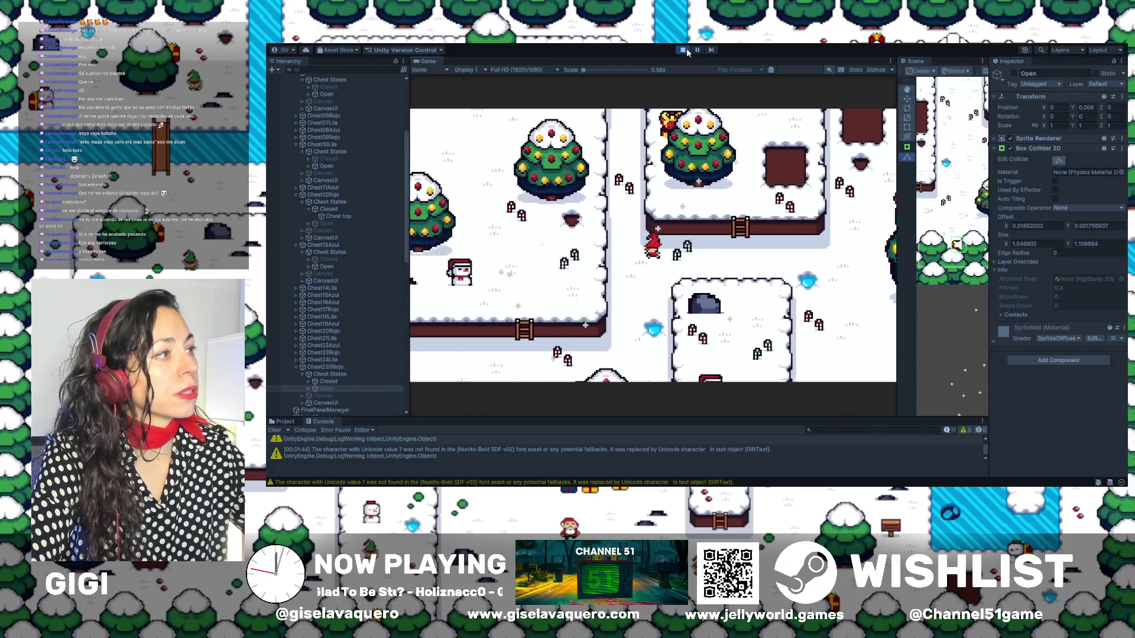
key("Up")
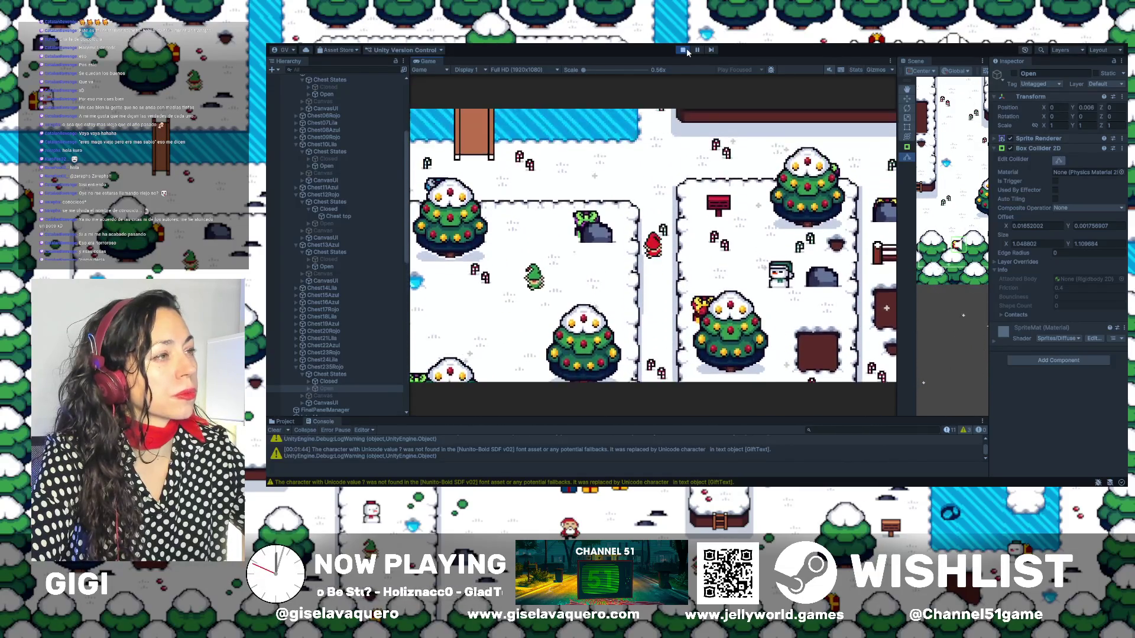
key("Down")
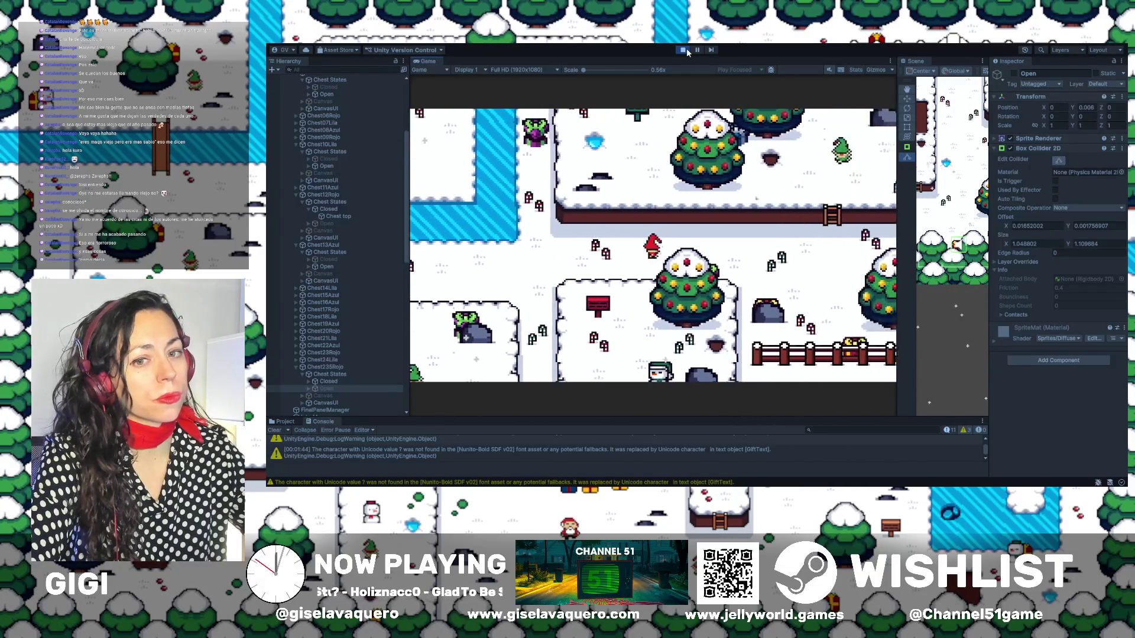
key("Right")
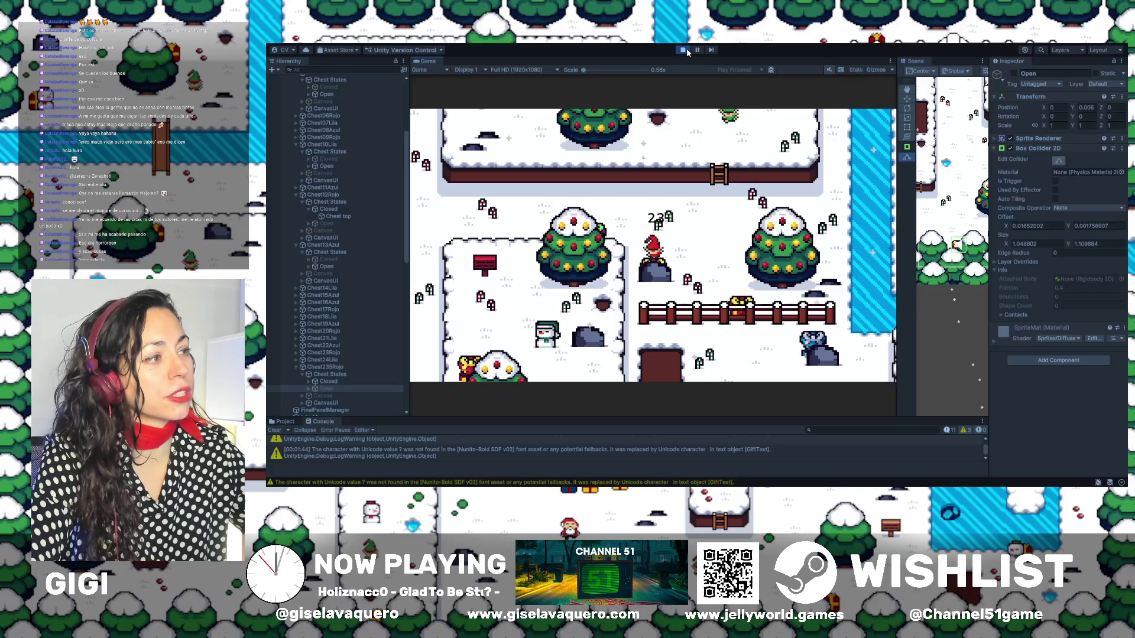
key("space")
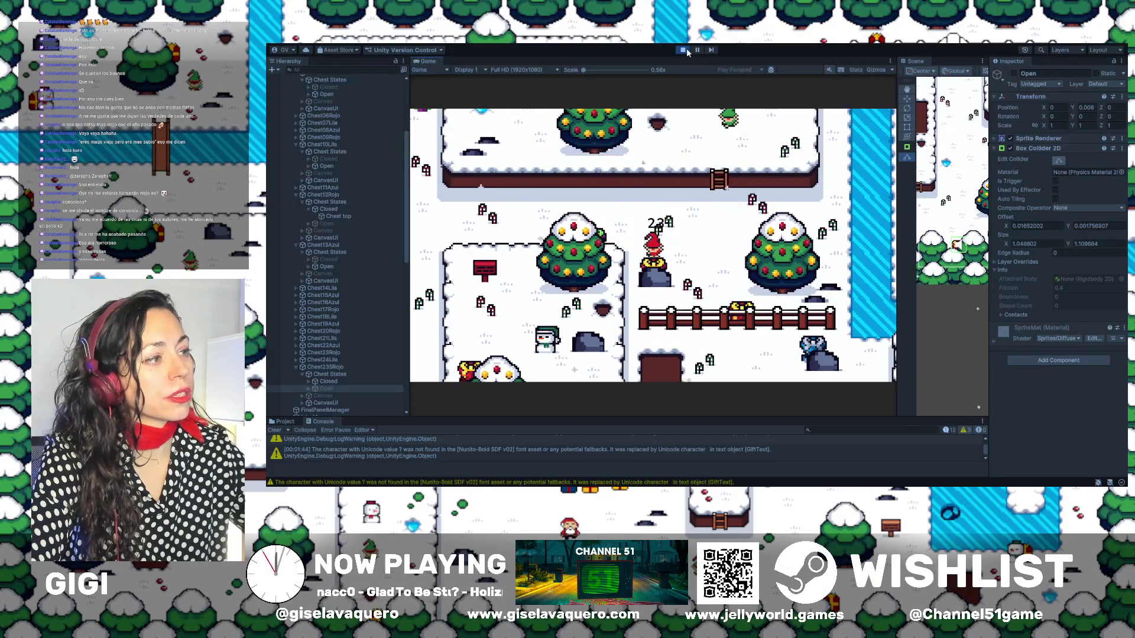
Leave the rock and walk the elf along the wooden fence up toward the tree
key("Right")
key("Down")
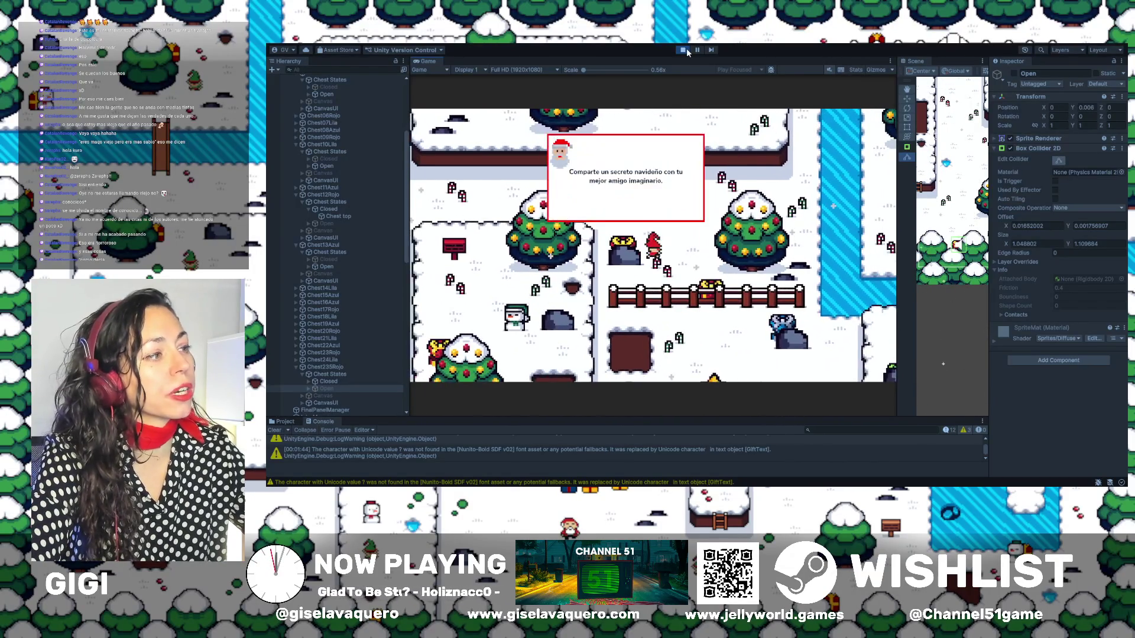
key("Right")
key("Down")
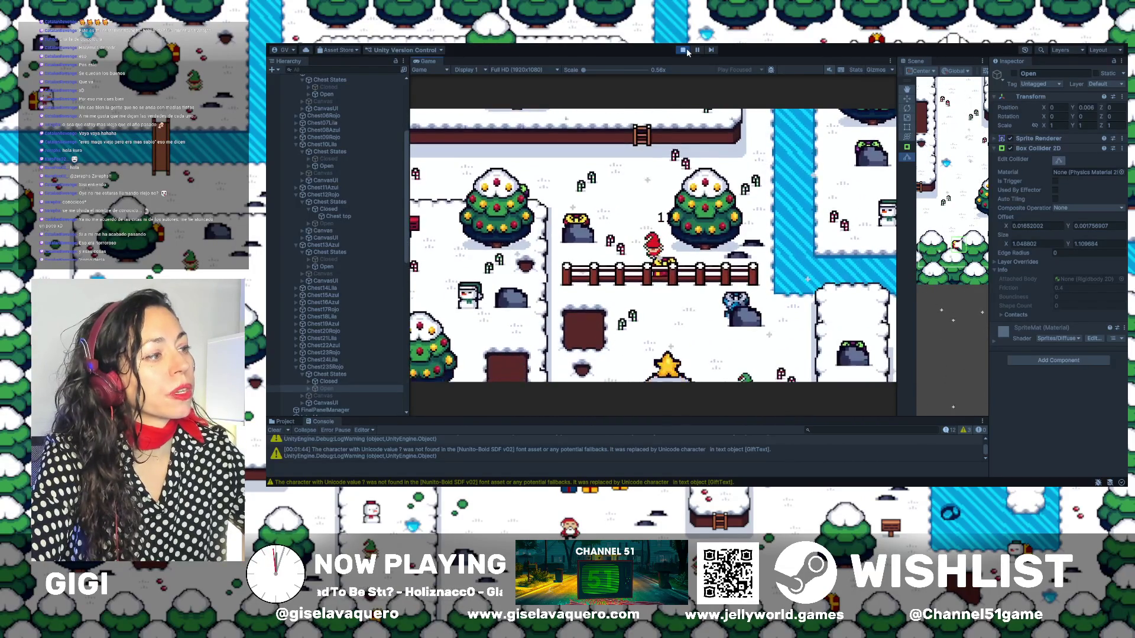
key("Right")
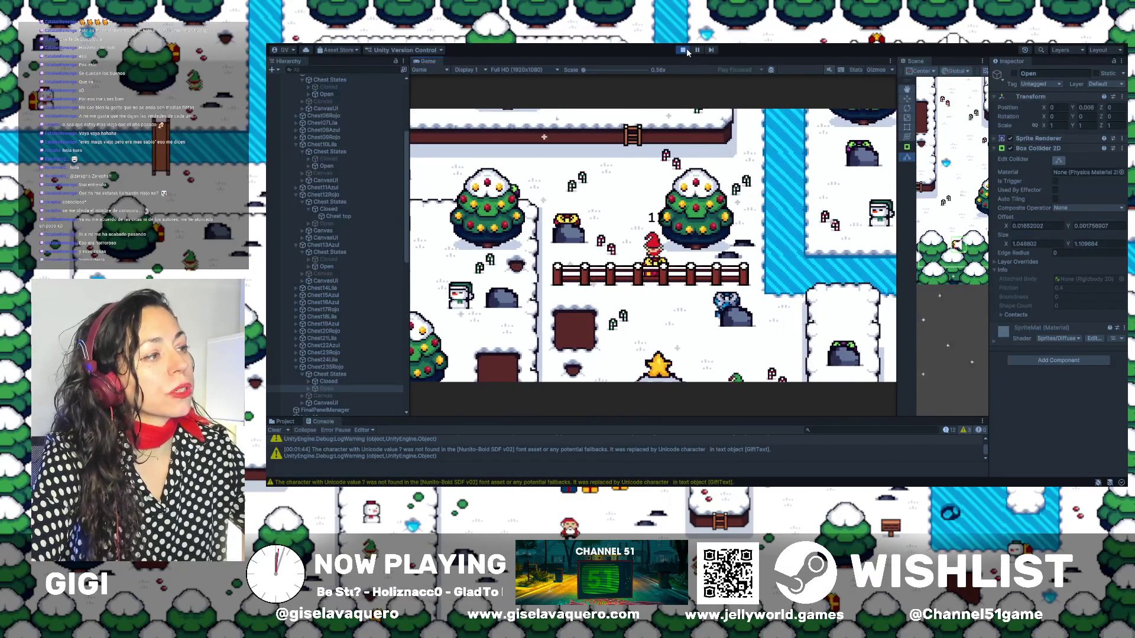
key("Up")
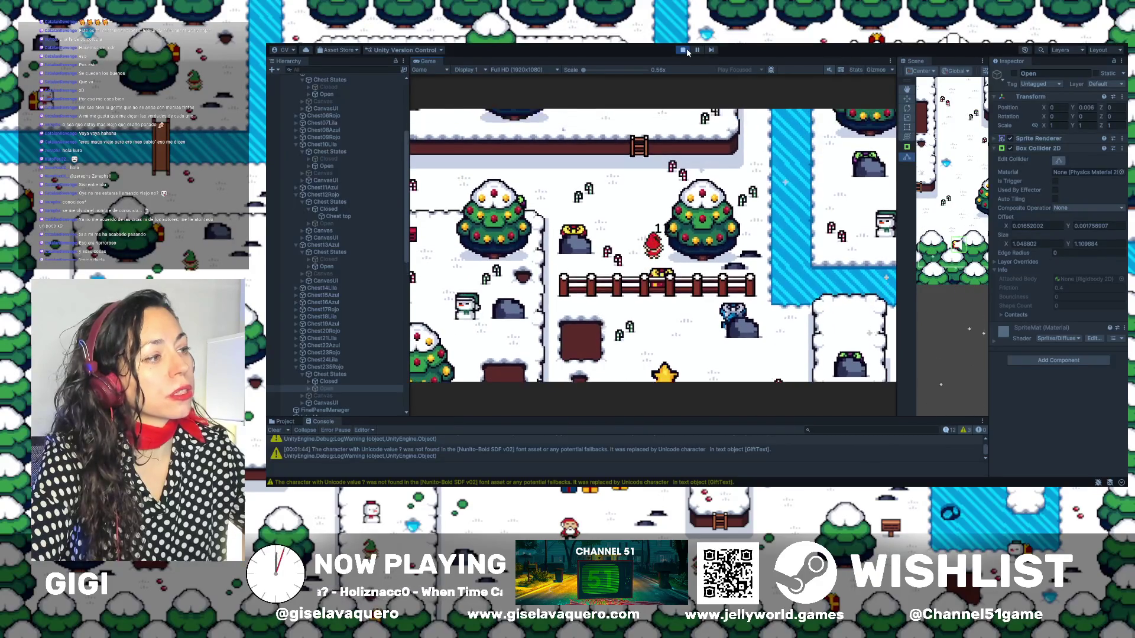
Open the fence gift chest, read its reindeer message, then walk up into the next snowy area
key("Down")
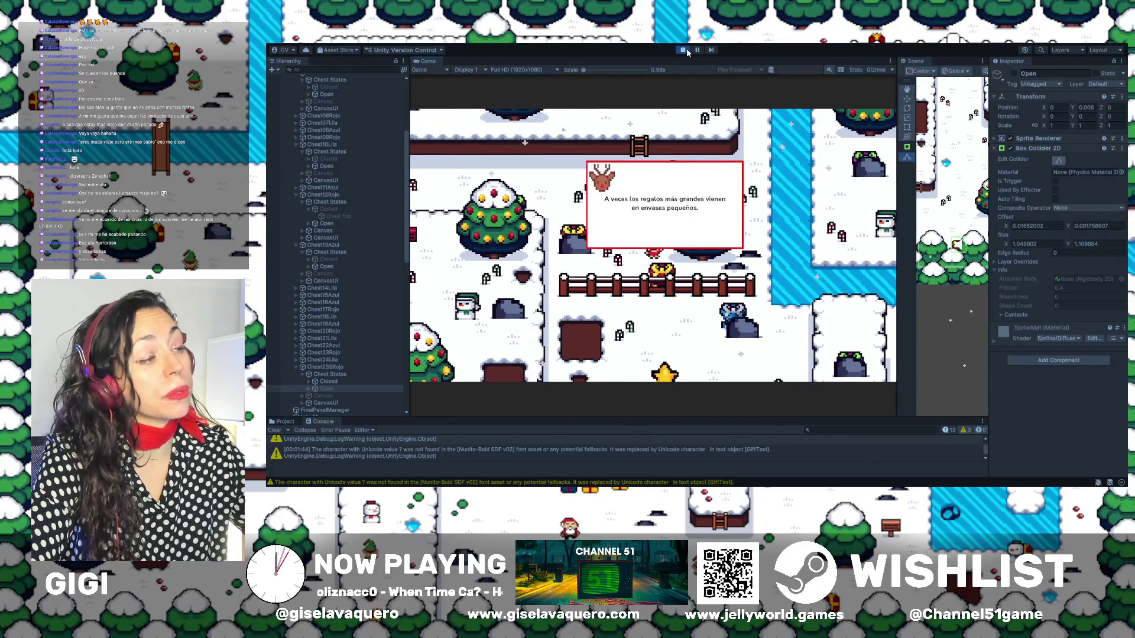
key("Up")
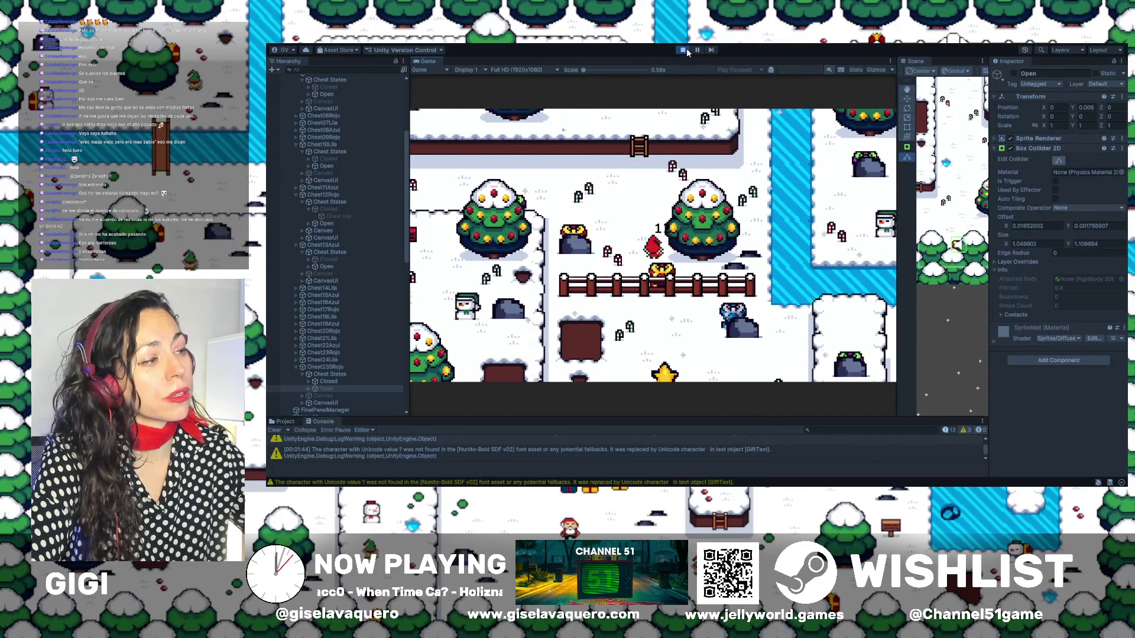
key("Down")
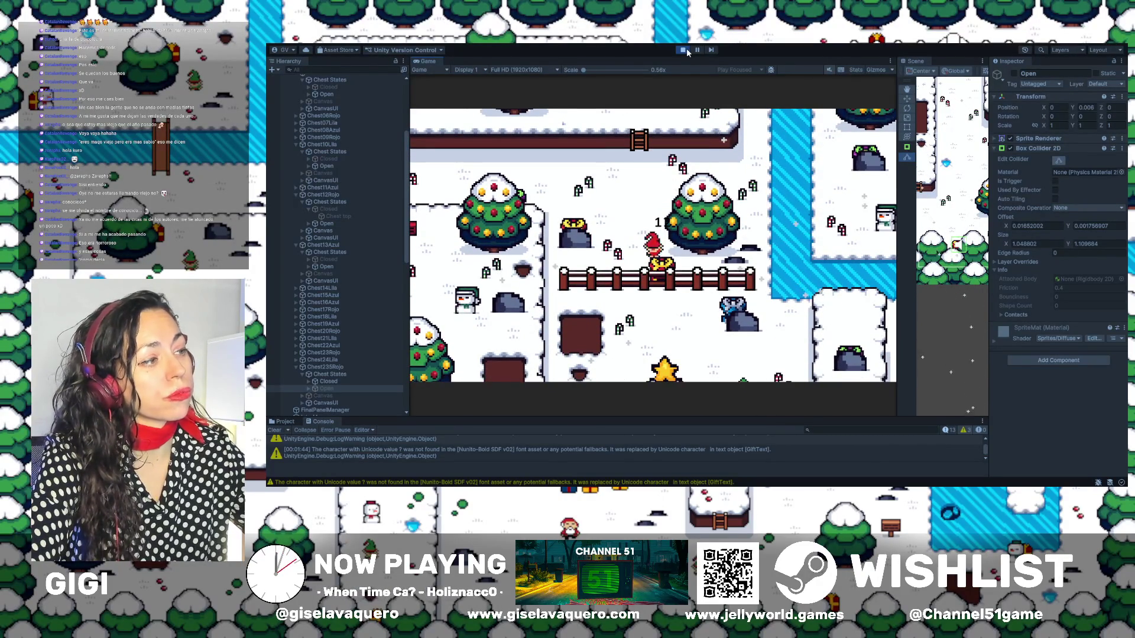
key("Up")
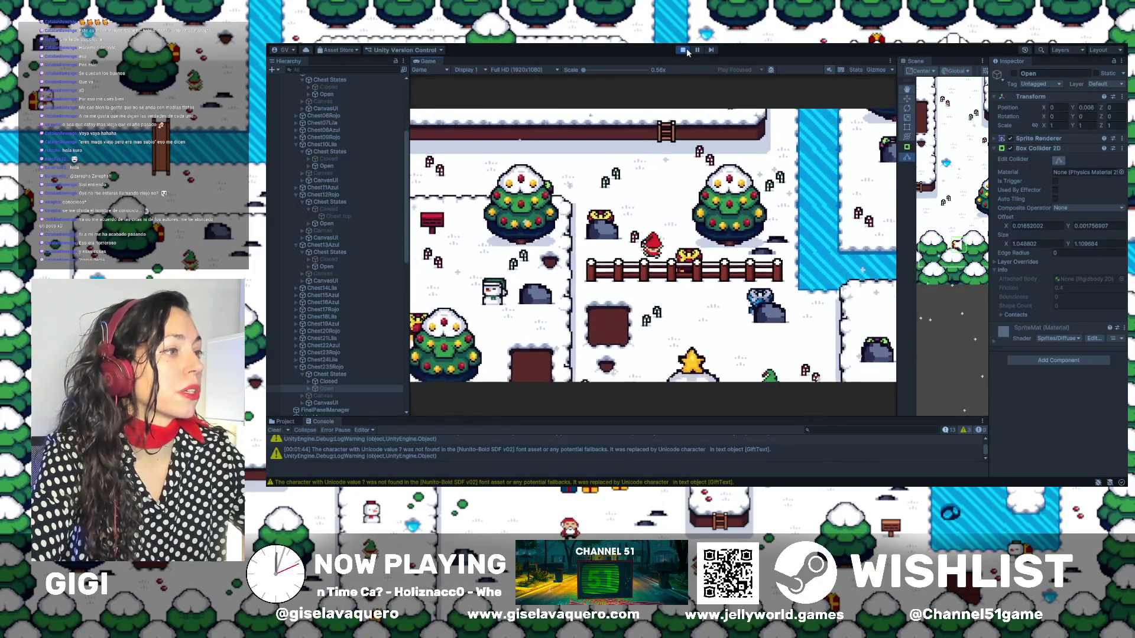
key("Up")
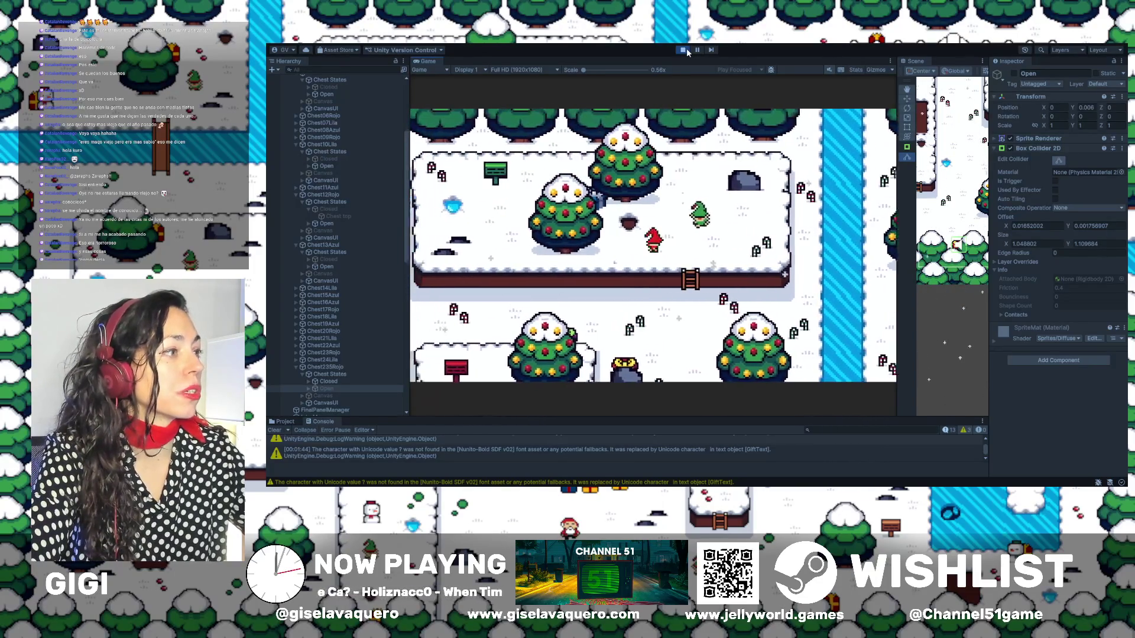
Walk south past the star-topped tree to another chest and open its Feliz Navidad message
key("Right")
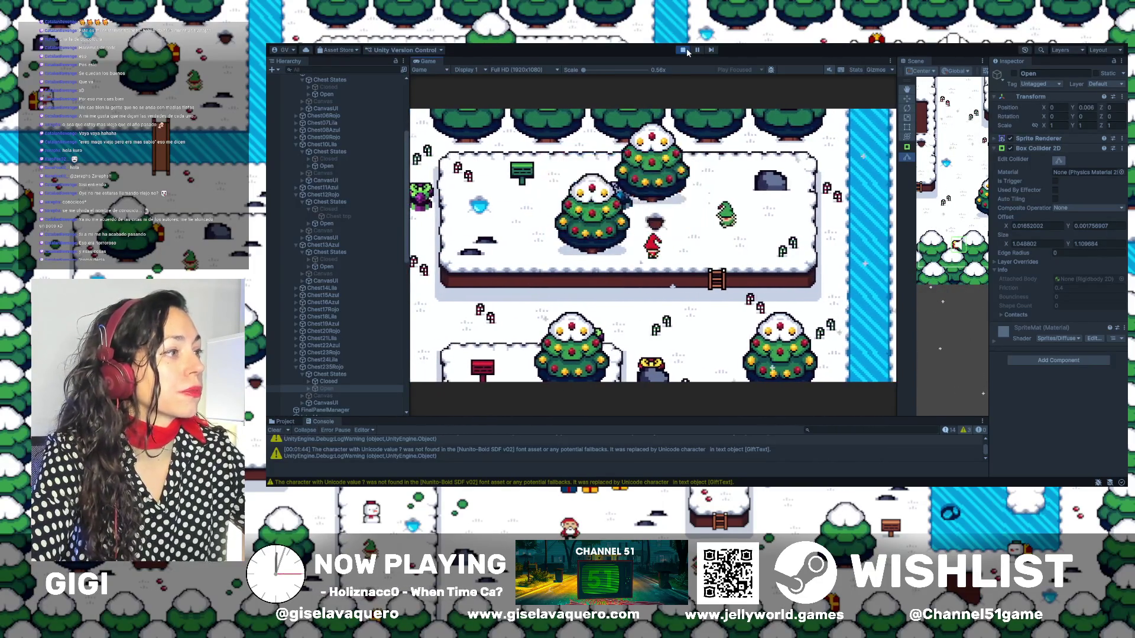
key("Left")
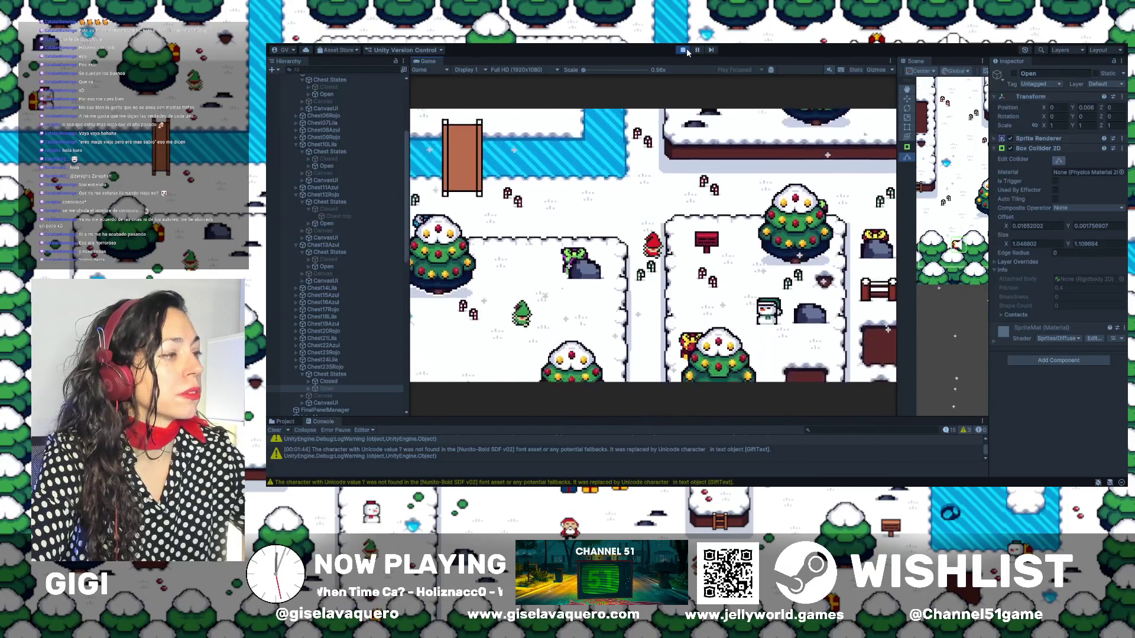
key("Down")
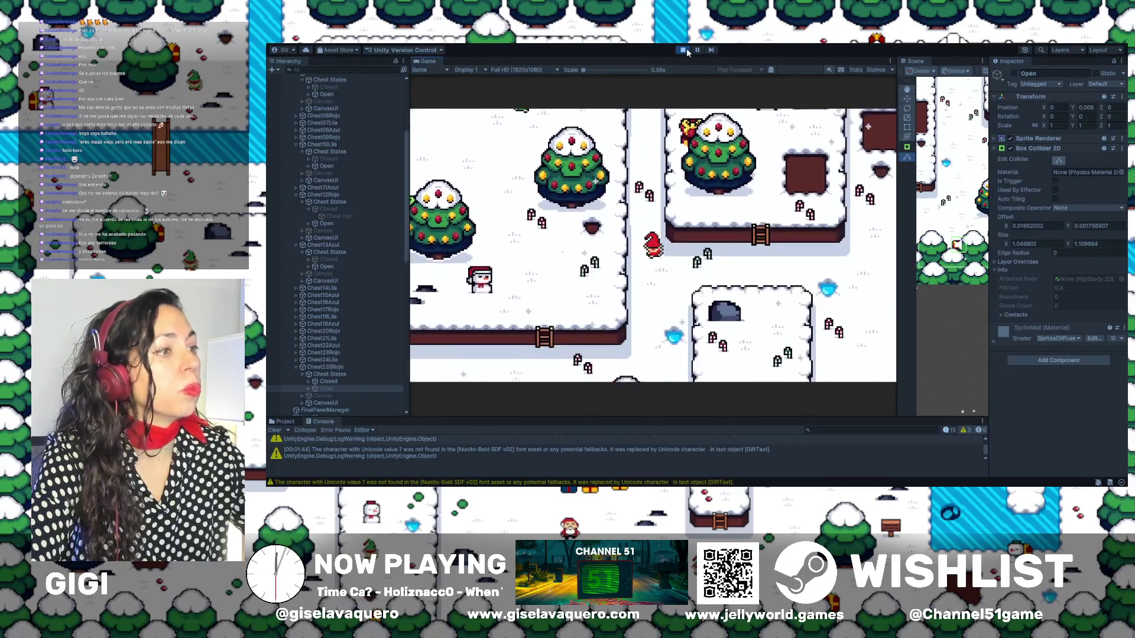
key("Right")
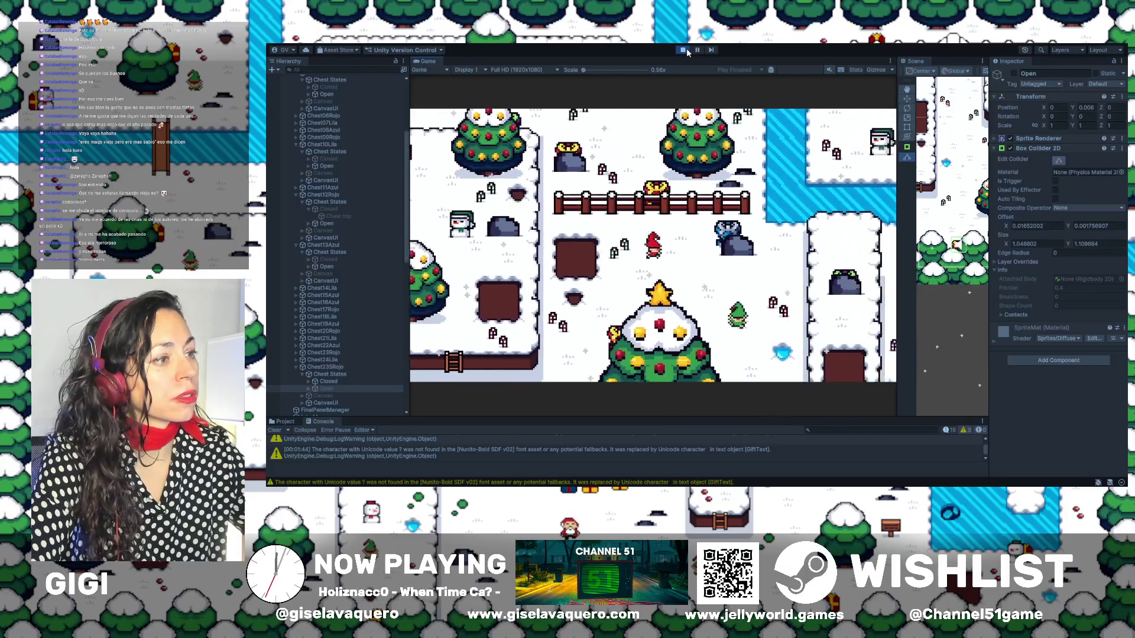
key("Right")
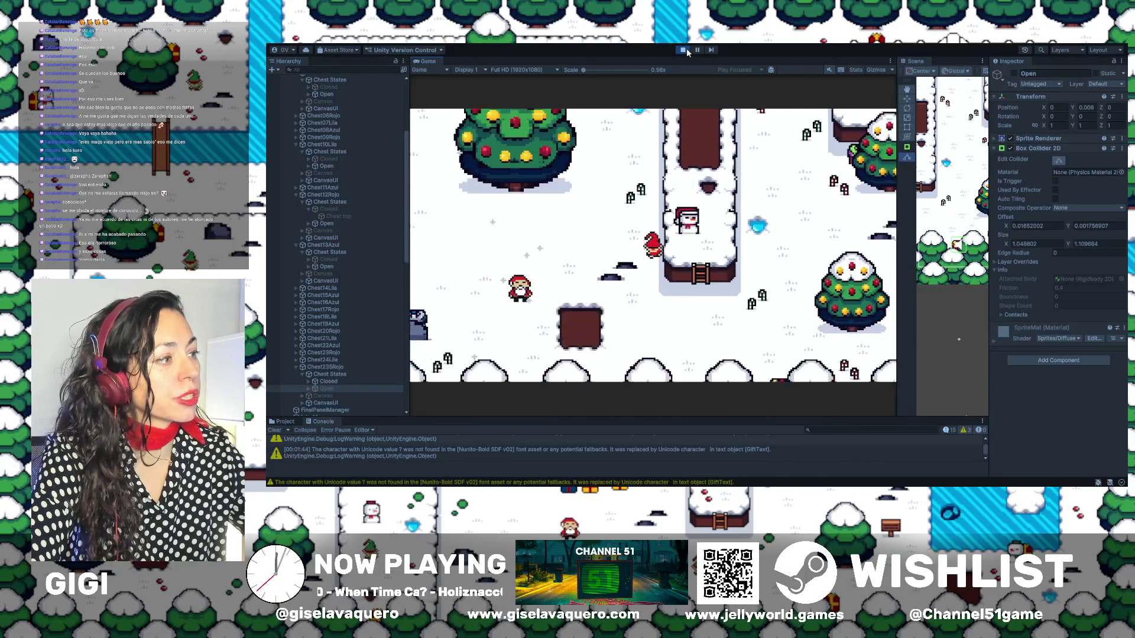
key("Right")
key("Down")
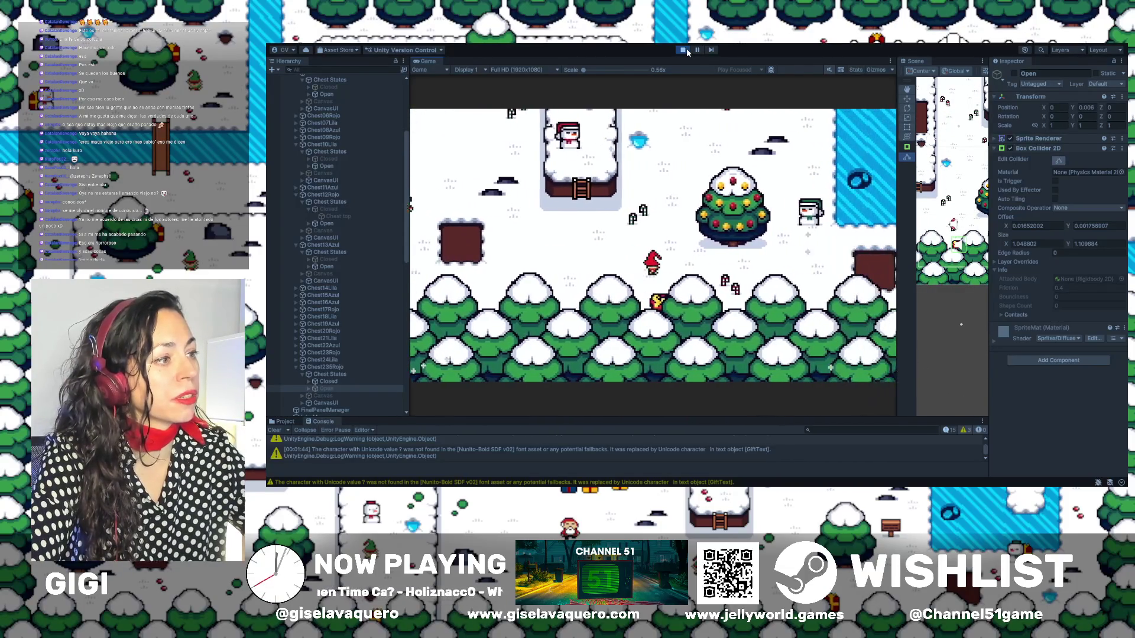
key("Up")
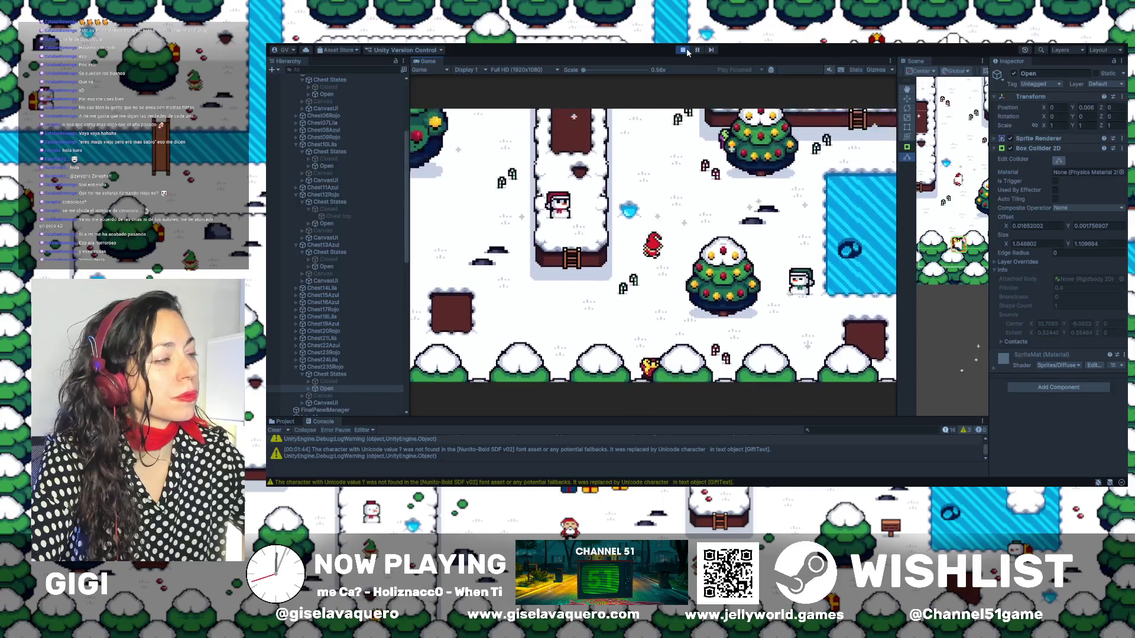
Walk the elf around the frozen lake and back up, closing a gift message
key("Right")
key("Up")
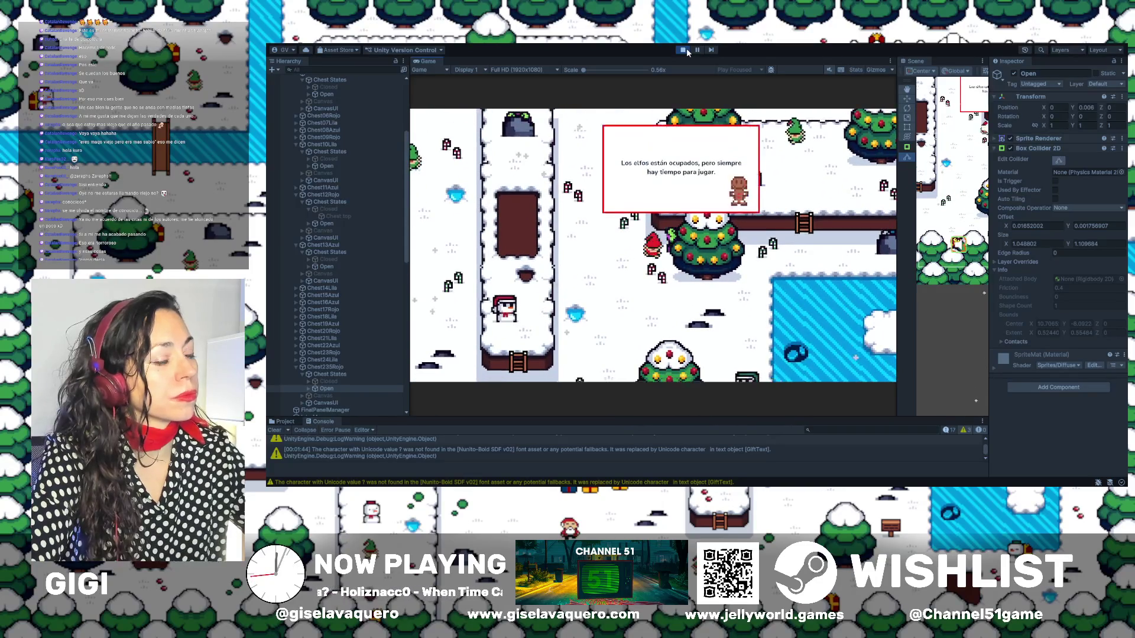
key("Right")
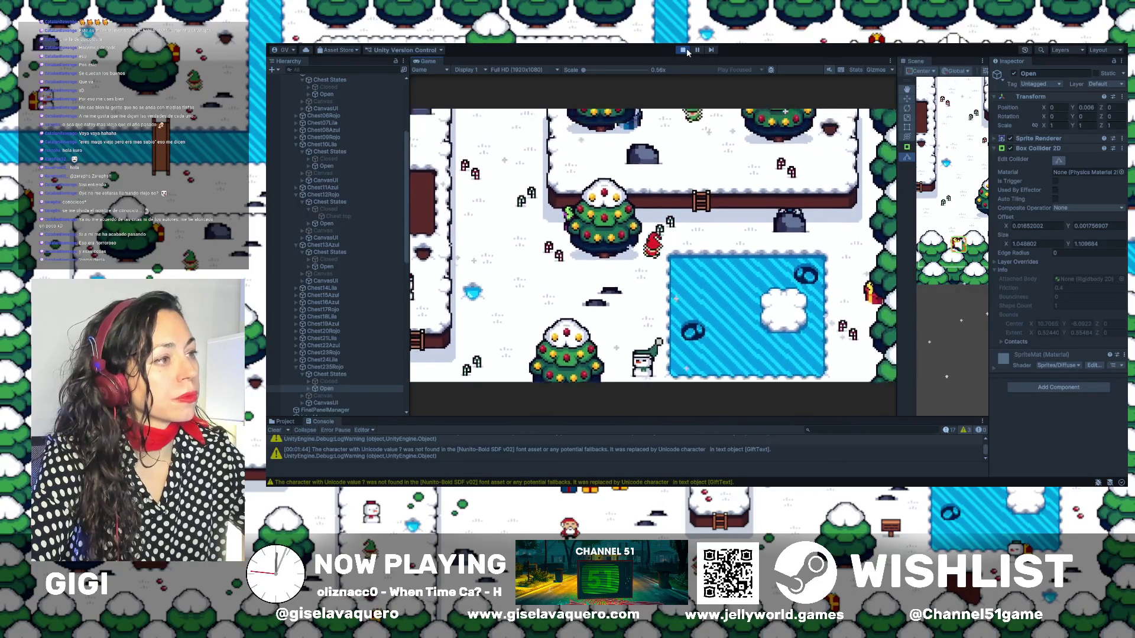
key("Up")
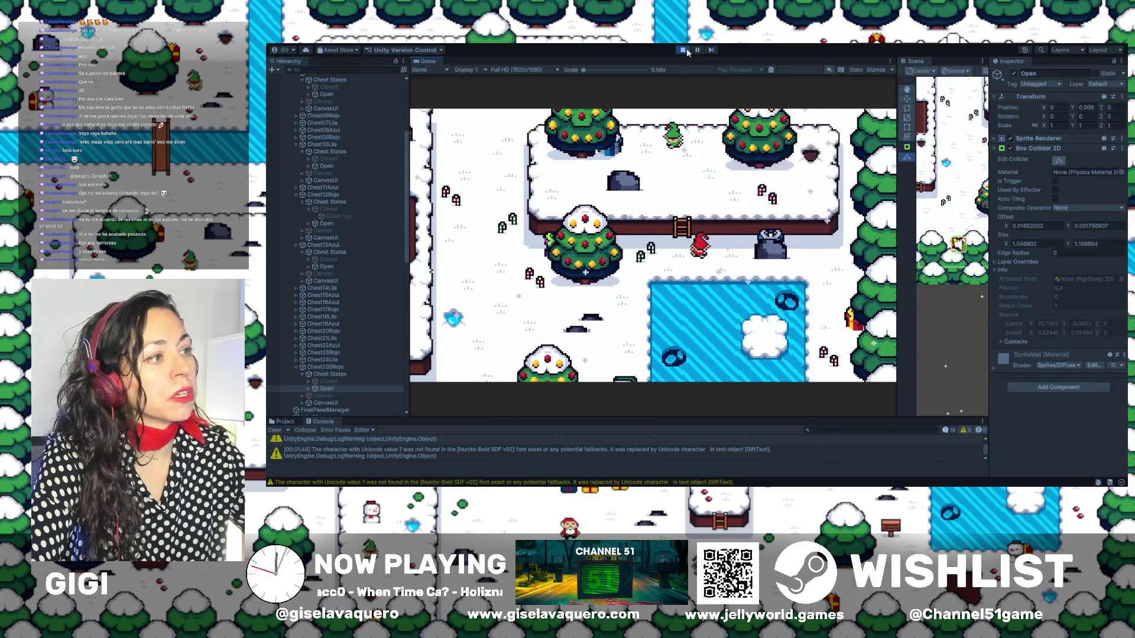
key("Left")
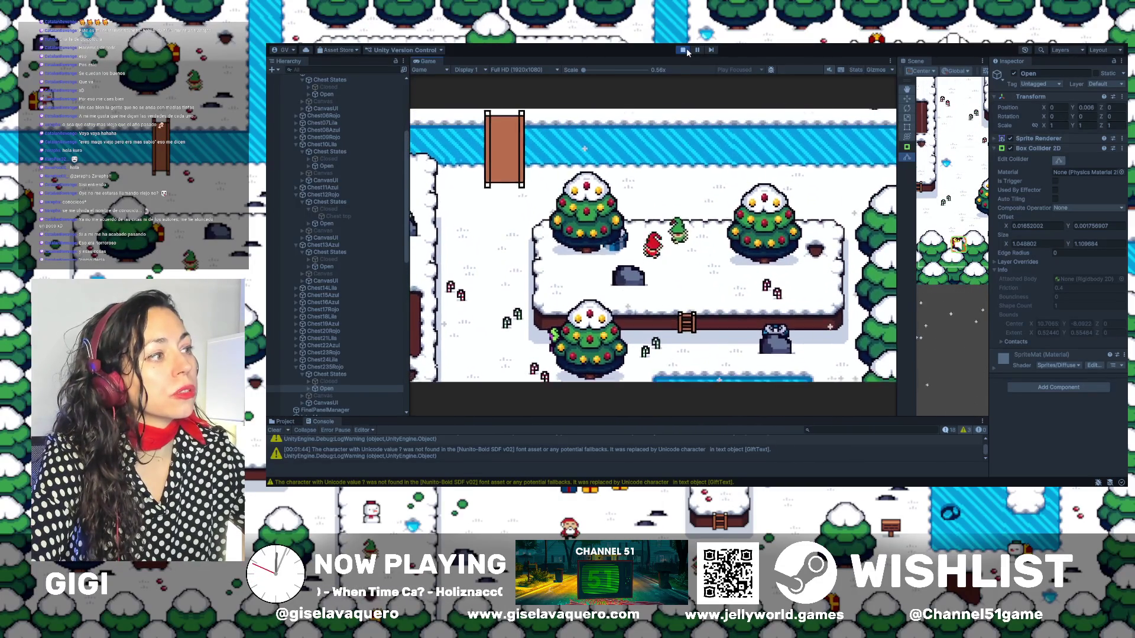
key("Left")
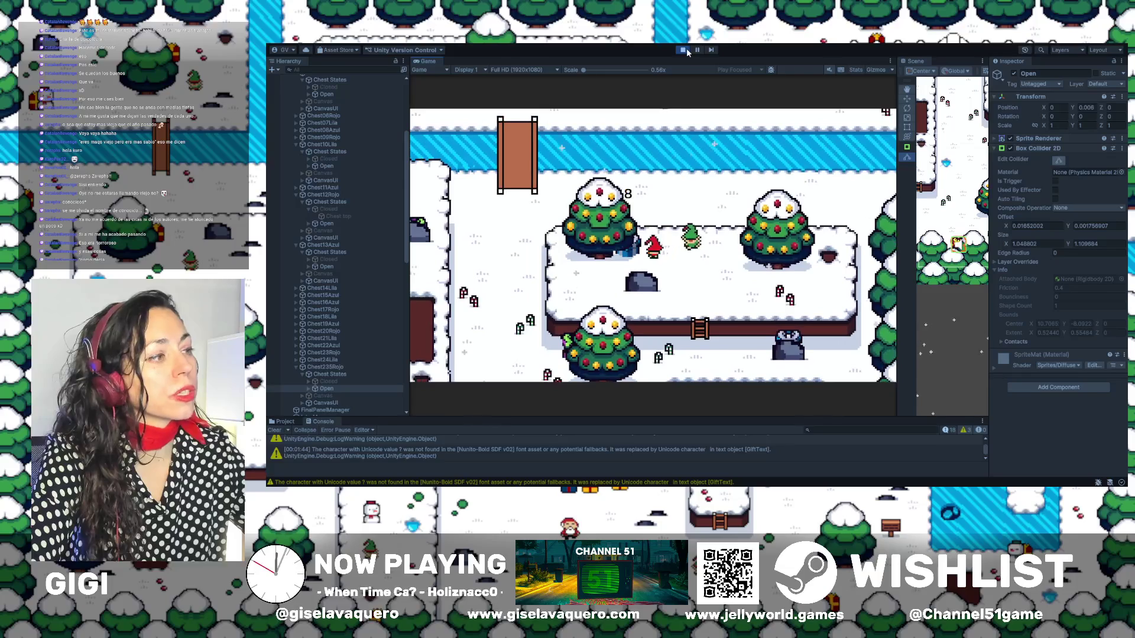
key("Down")
key("Right")
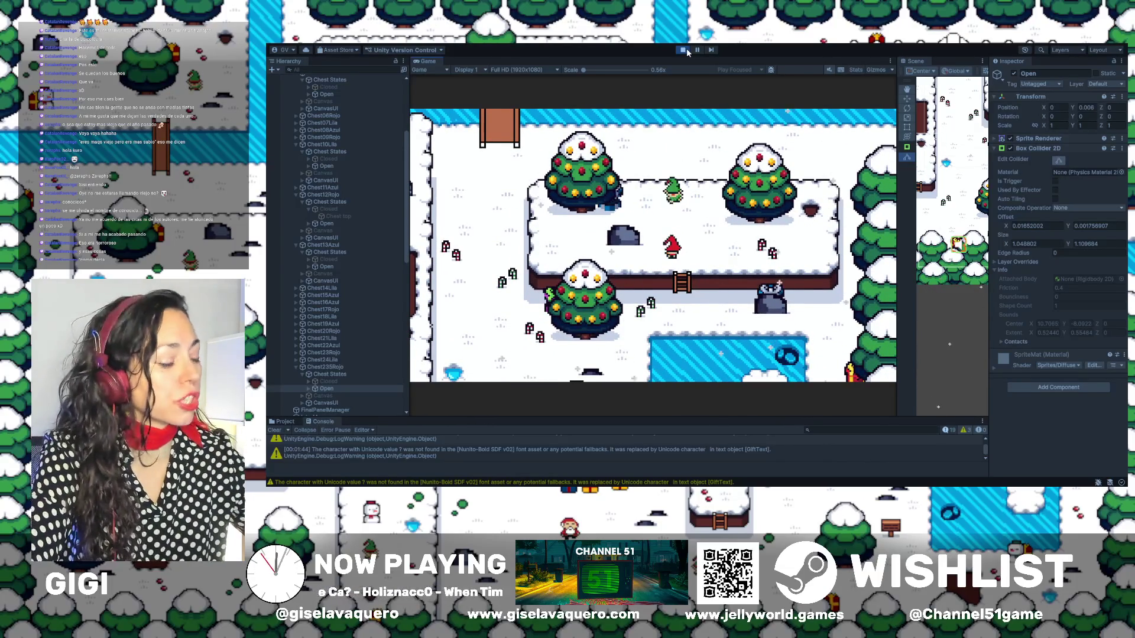
key("Down")
key("Right")
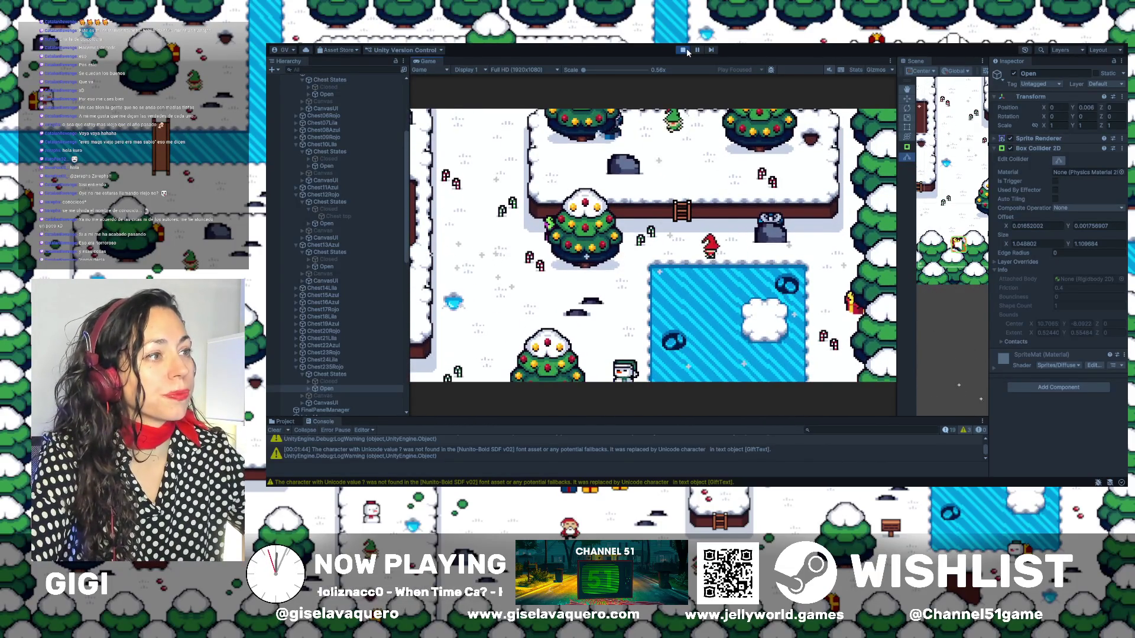
key("Left")
key("Down")
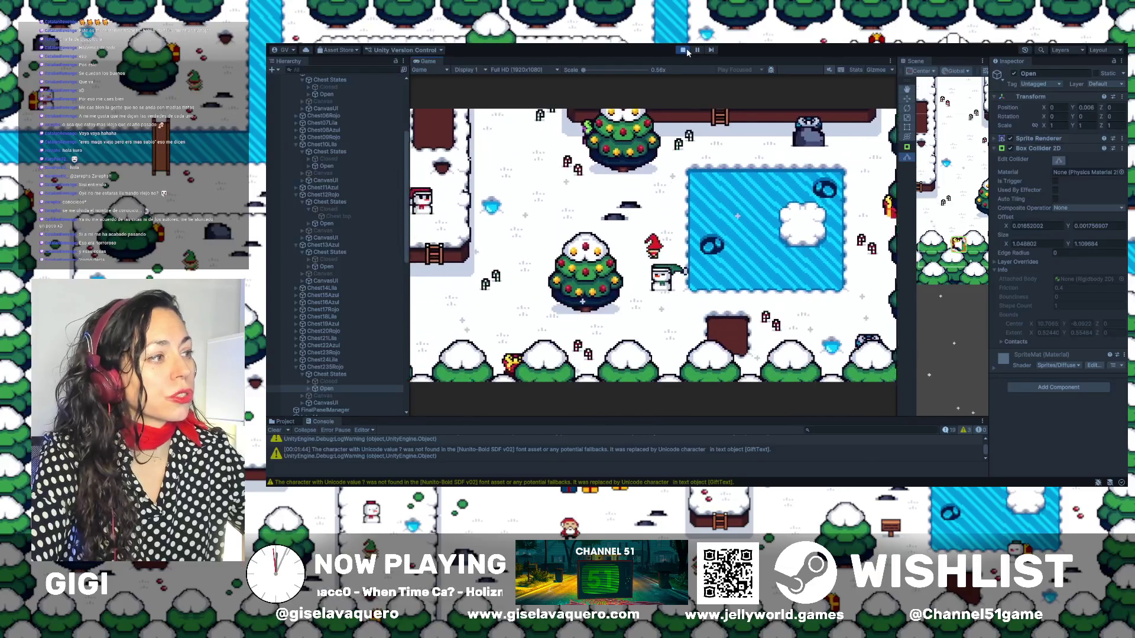
key("Down")
key("Right")
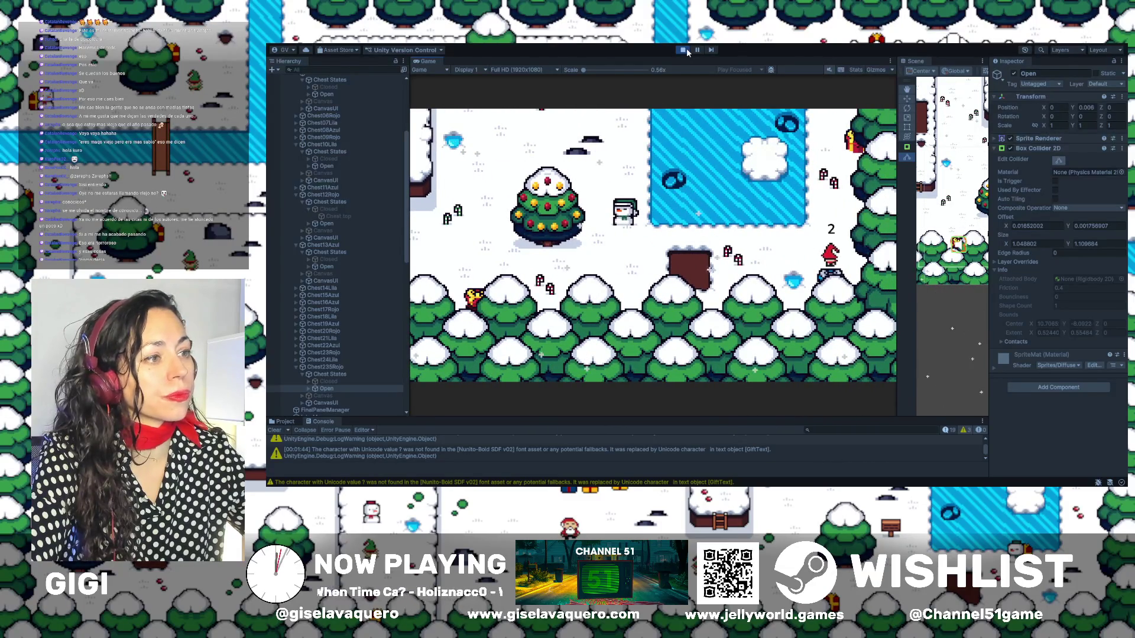
key("Up")
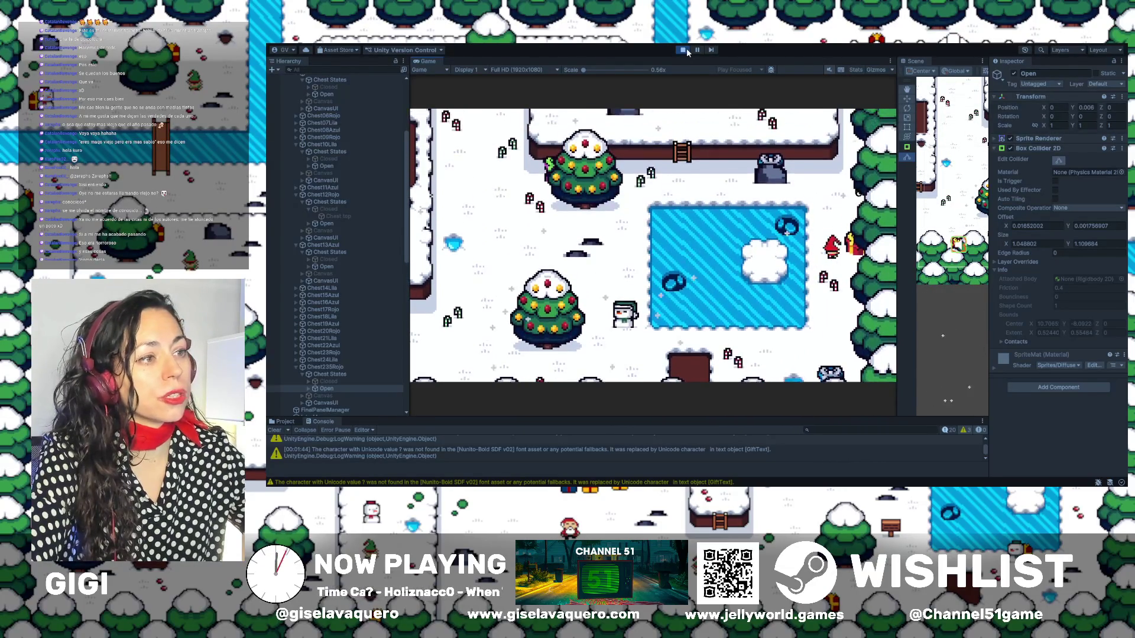
key("Up")
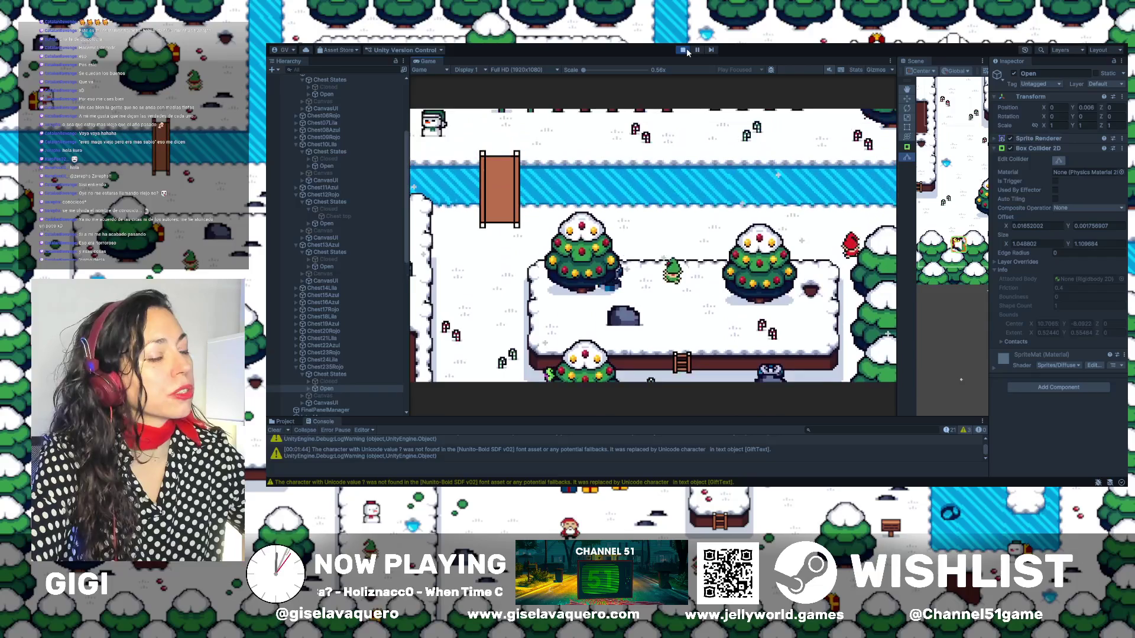
Walk left past the fences and trees, over the bridge, and read Santa's message
key("Left")
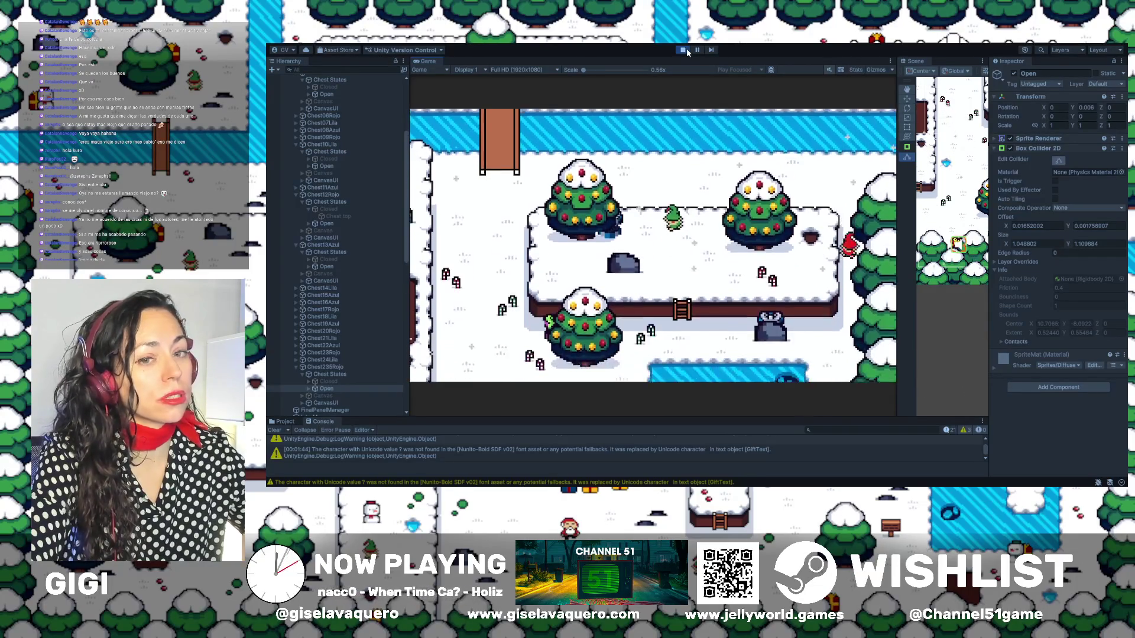
key("Left")
key("Up")
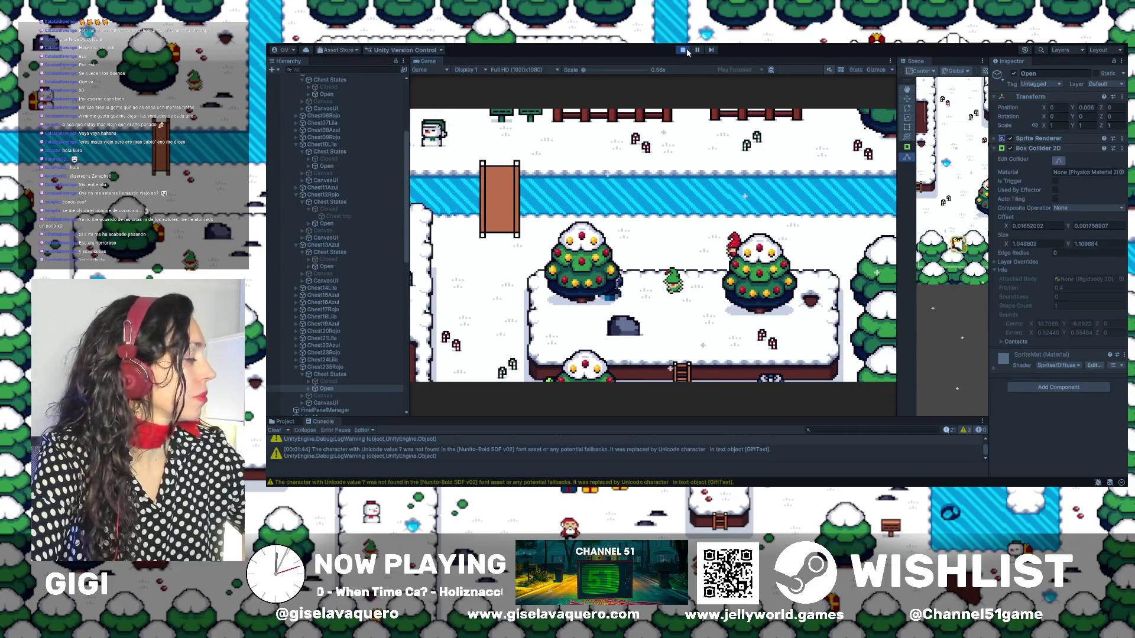
key("Left")
key("Left")
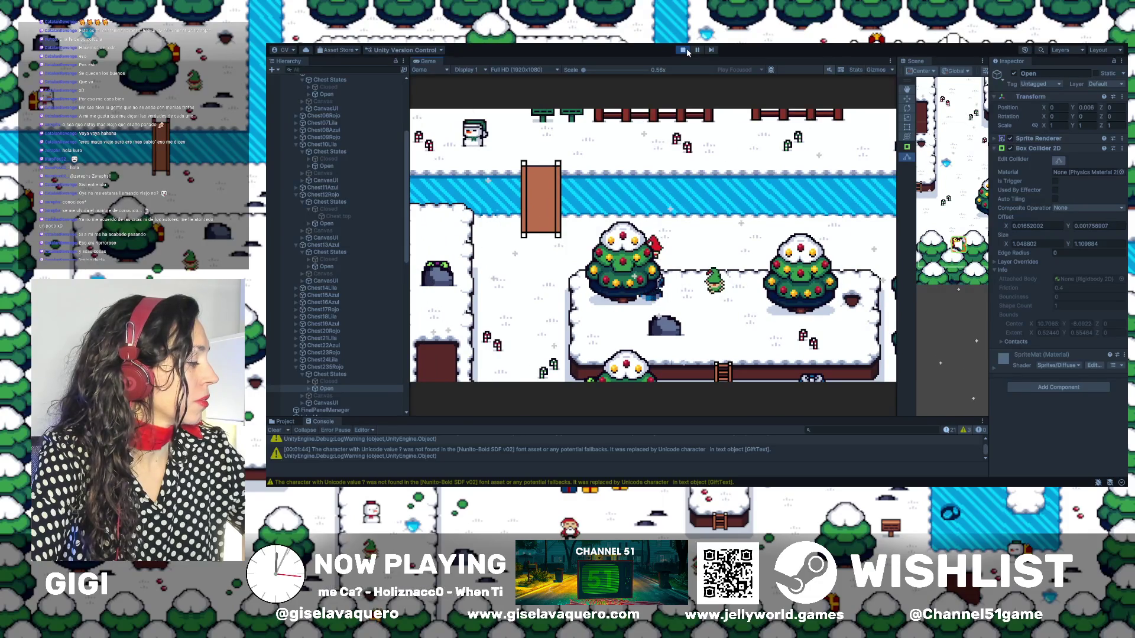
key("Left")
key("Up")
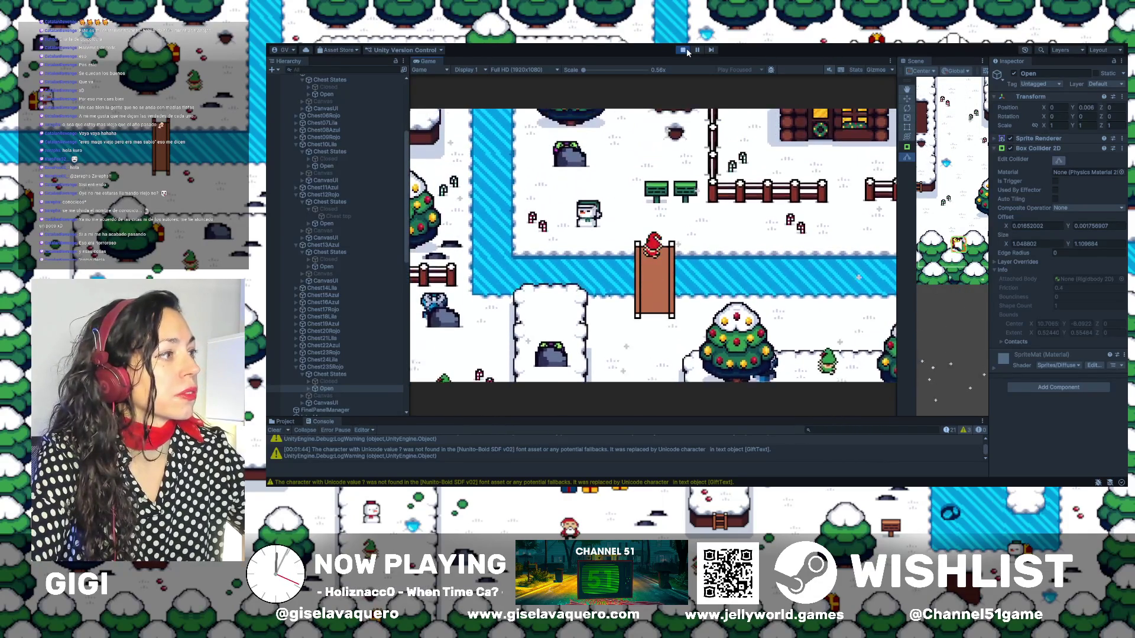
key("Up")
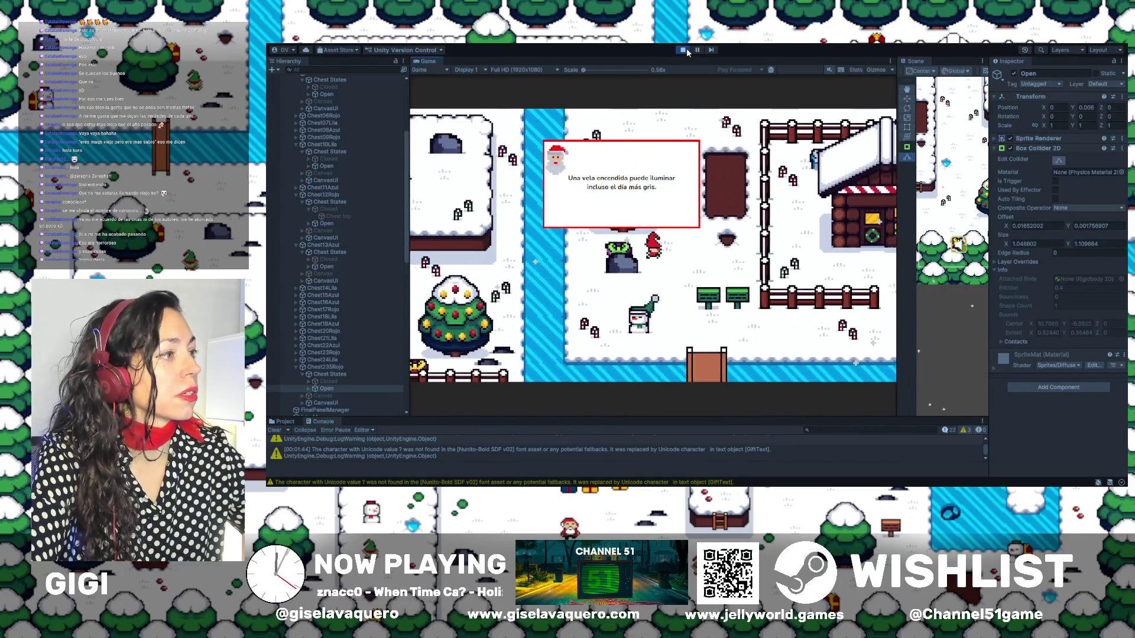
key("Up")
key("Right")
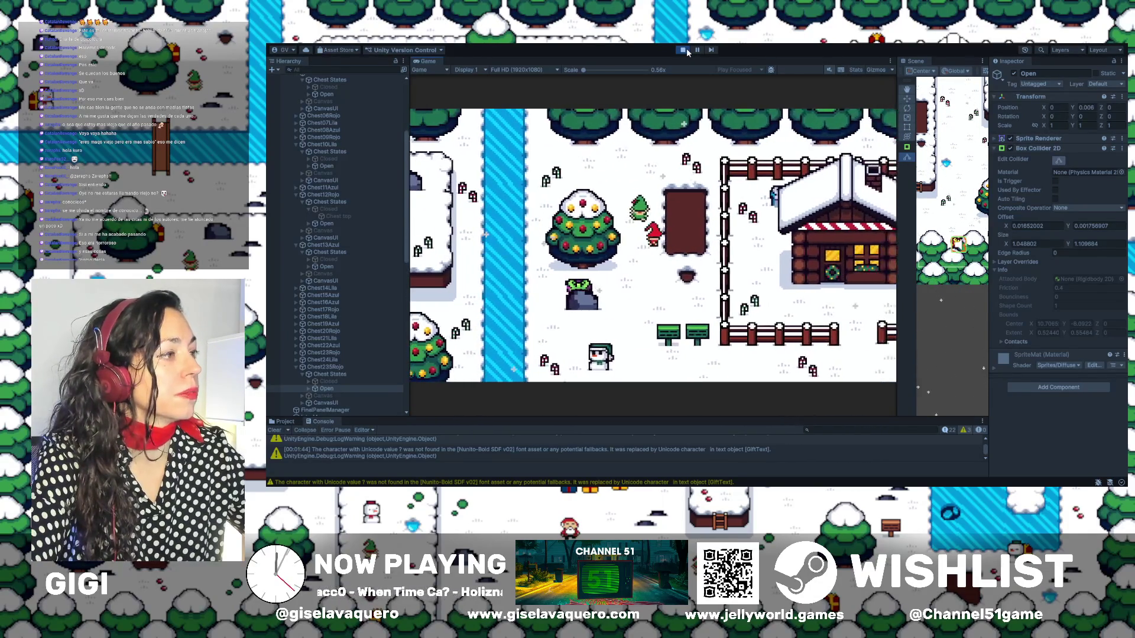
Explore the brown plot, the bag, and the house and fence area by the river
key("Left")
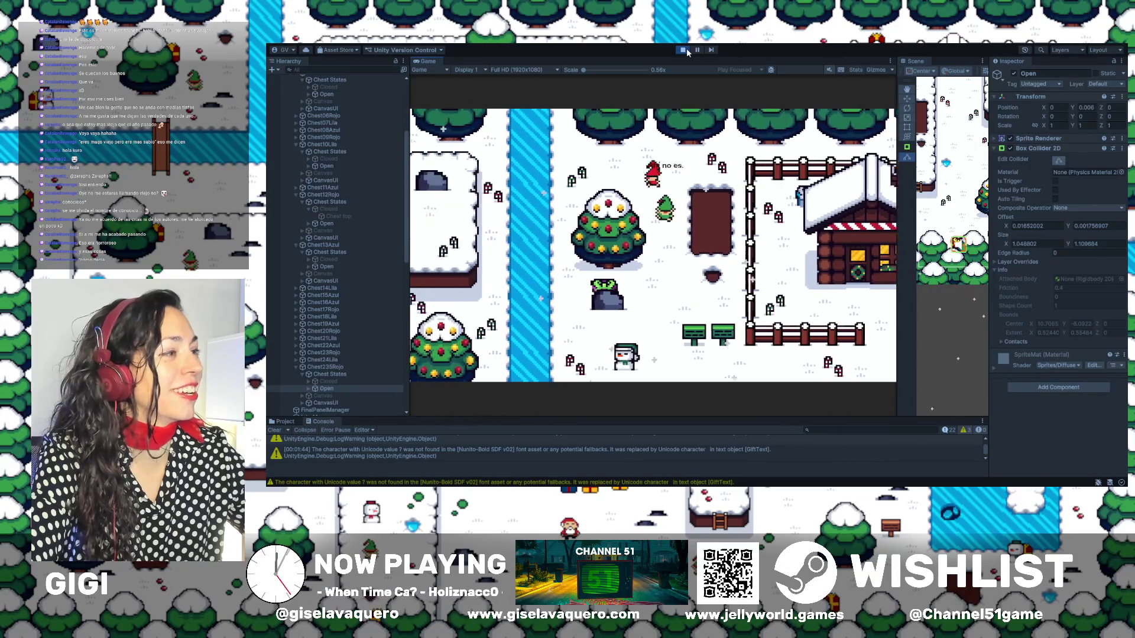
key("Right")
key("Up")
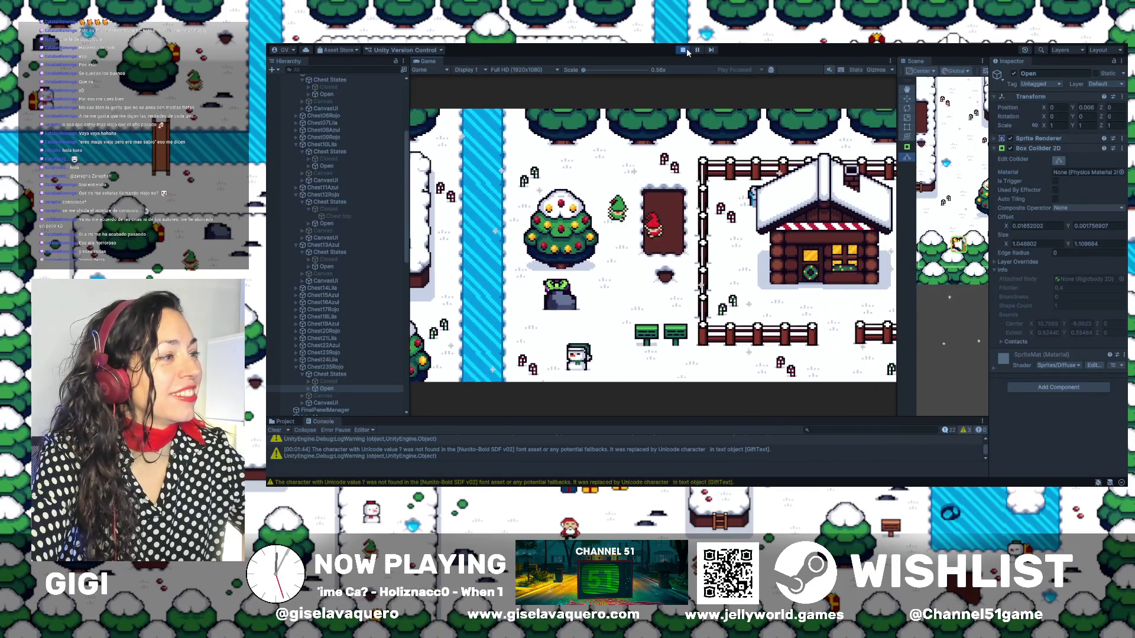
key("Down")
key("Left")
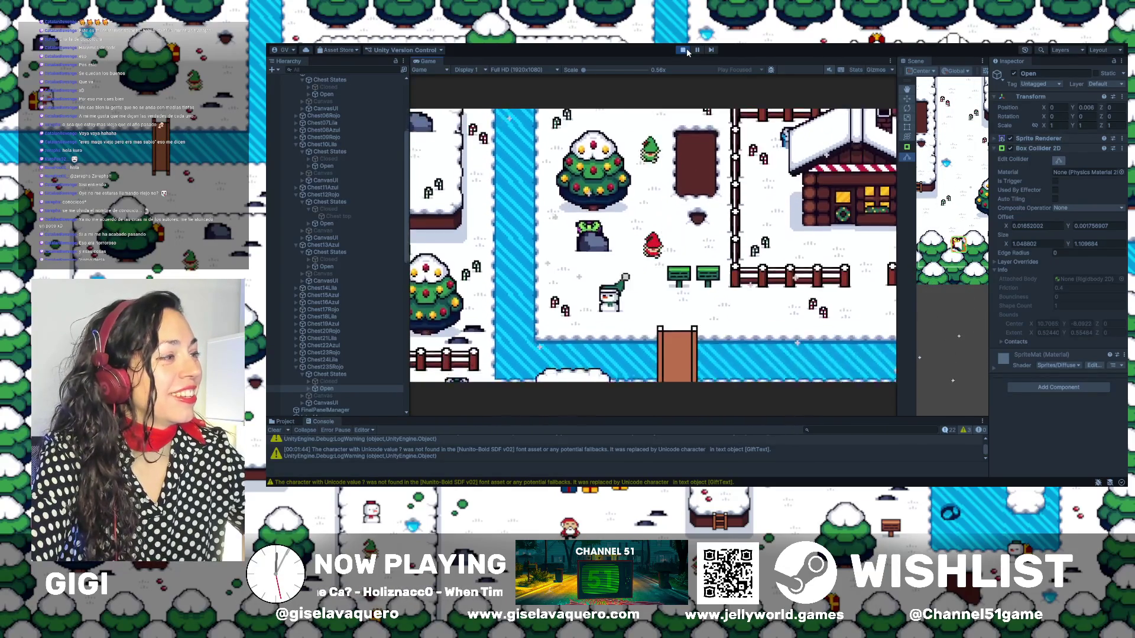
key("Right")
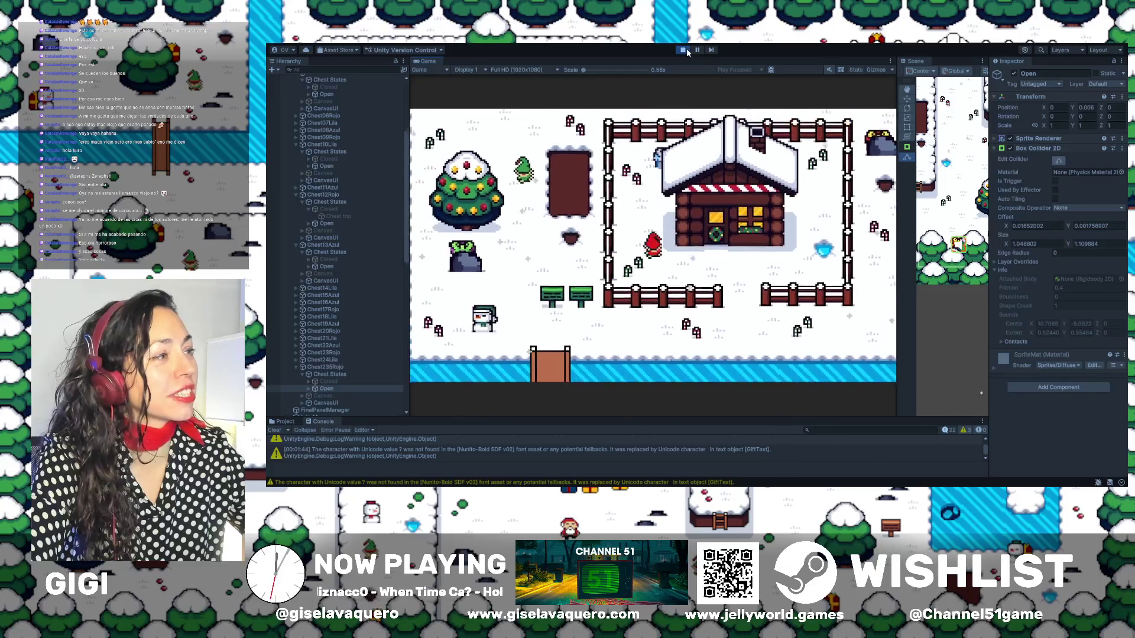
key("Up")
key("Right")
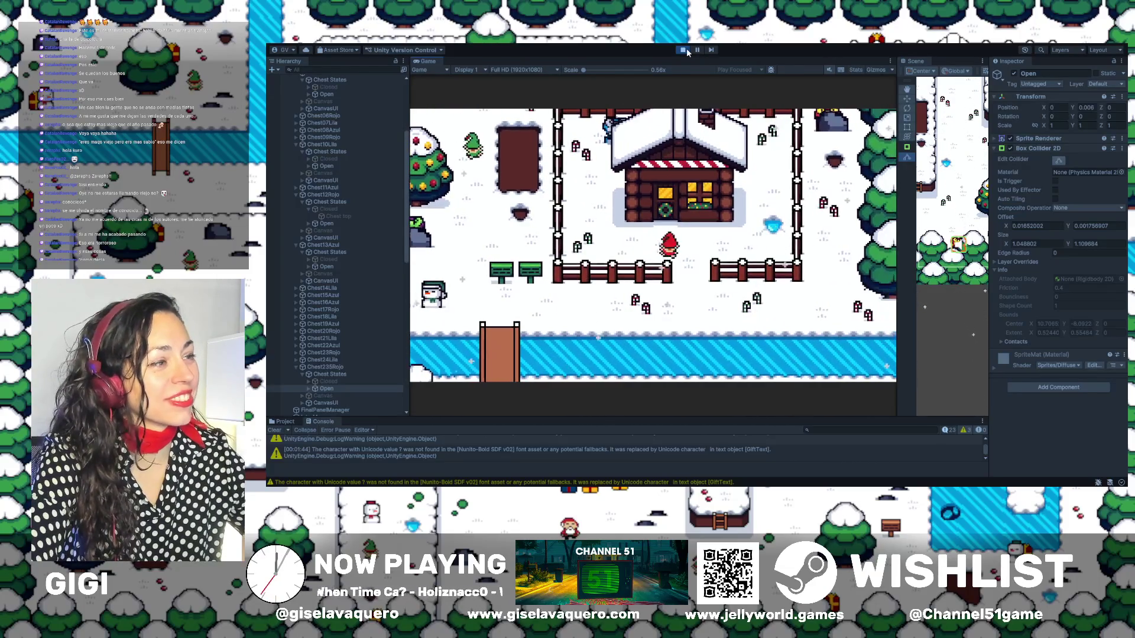
key("Down")
key("Right")
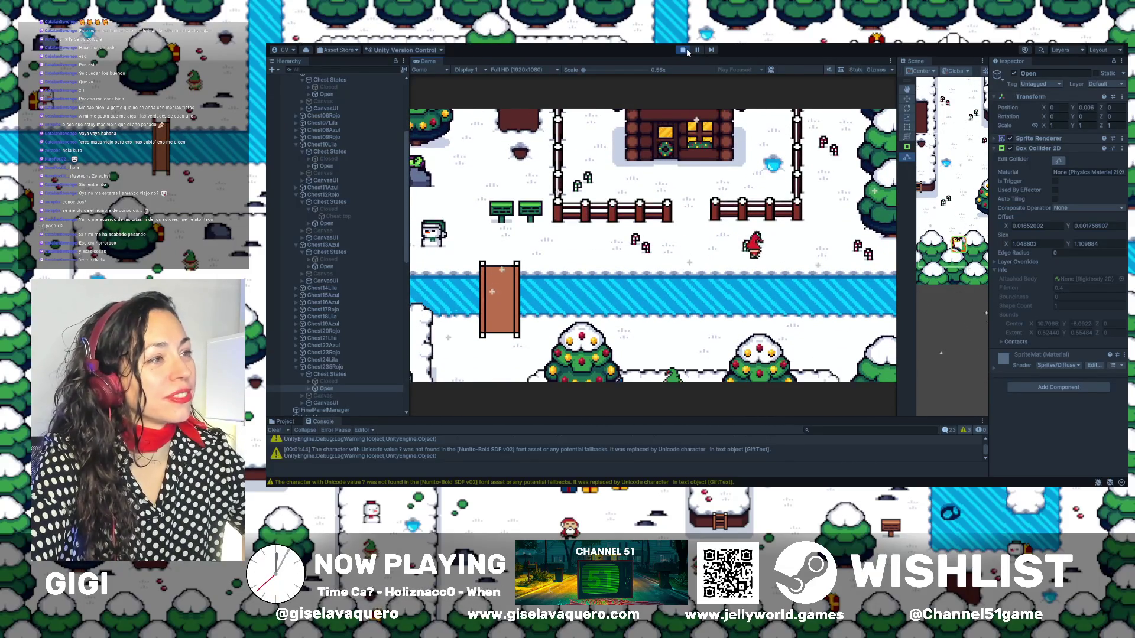
key("Up")
key("Right")
key("Up")
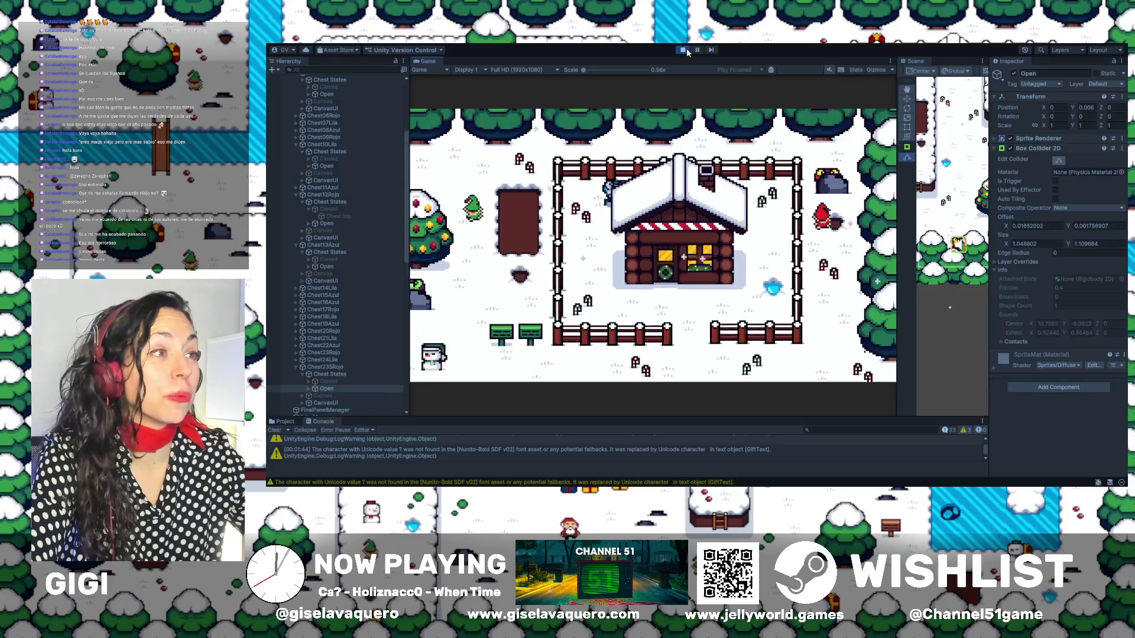
key("Down")
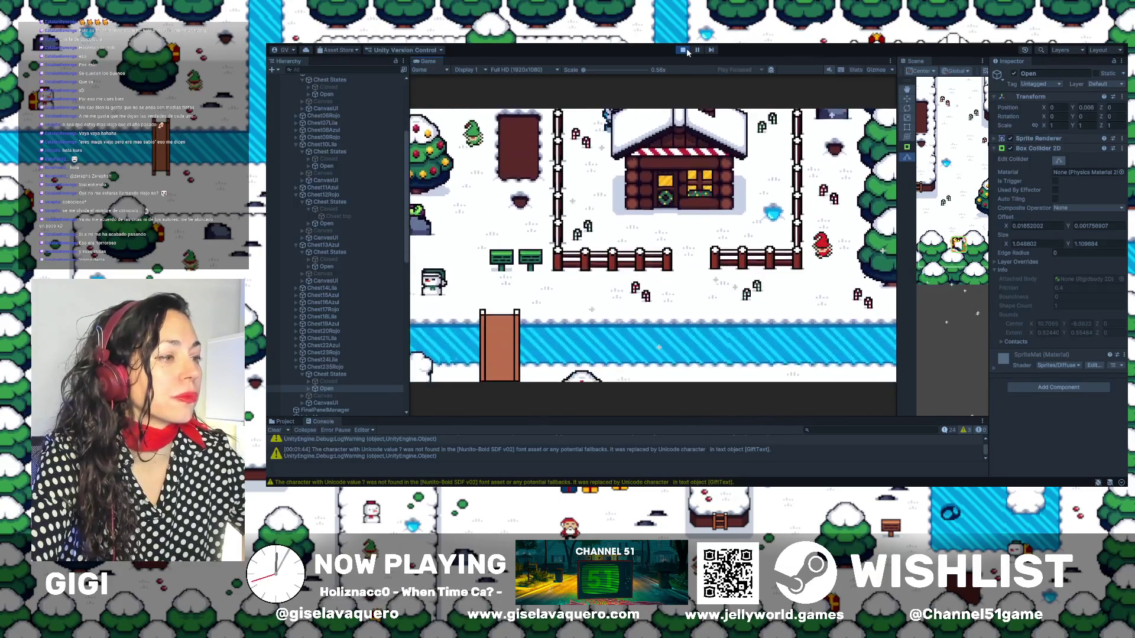
key("Left")
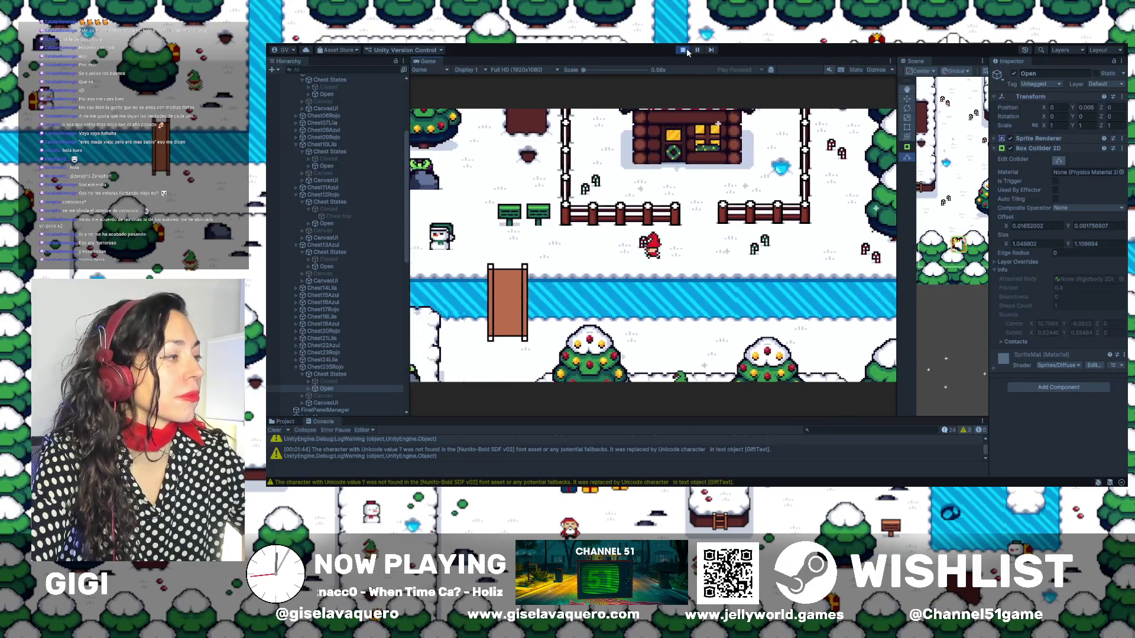
Cross the bridge, read the stone's message, and reach the last gift past the house and snowman
key("Down")
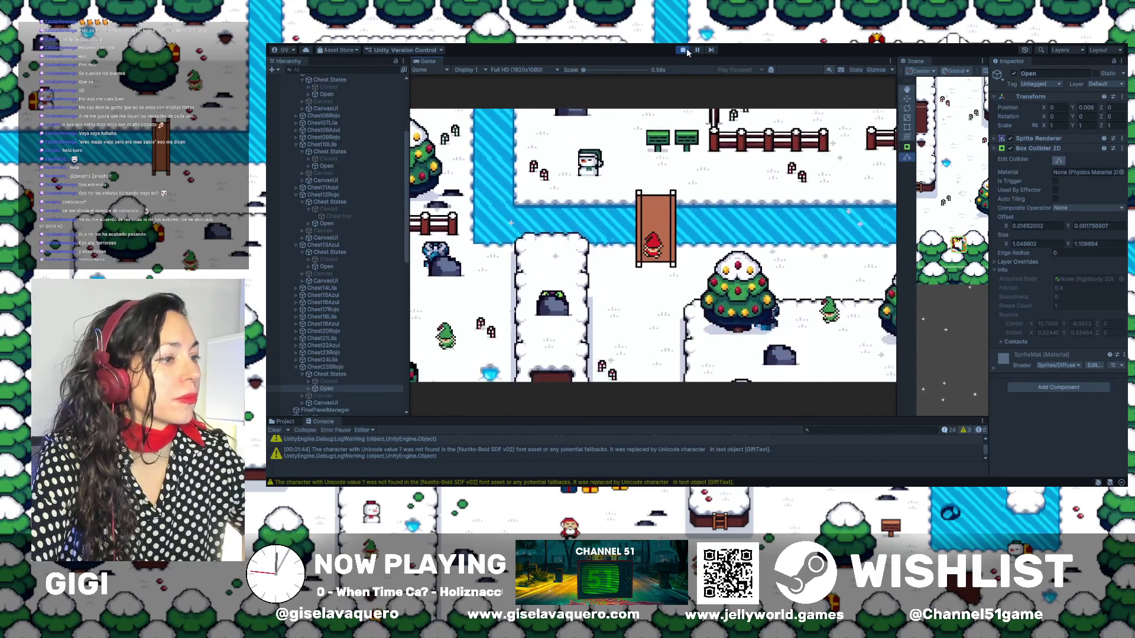
key("Down")
key("Right")
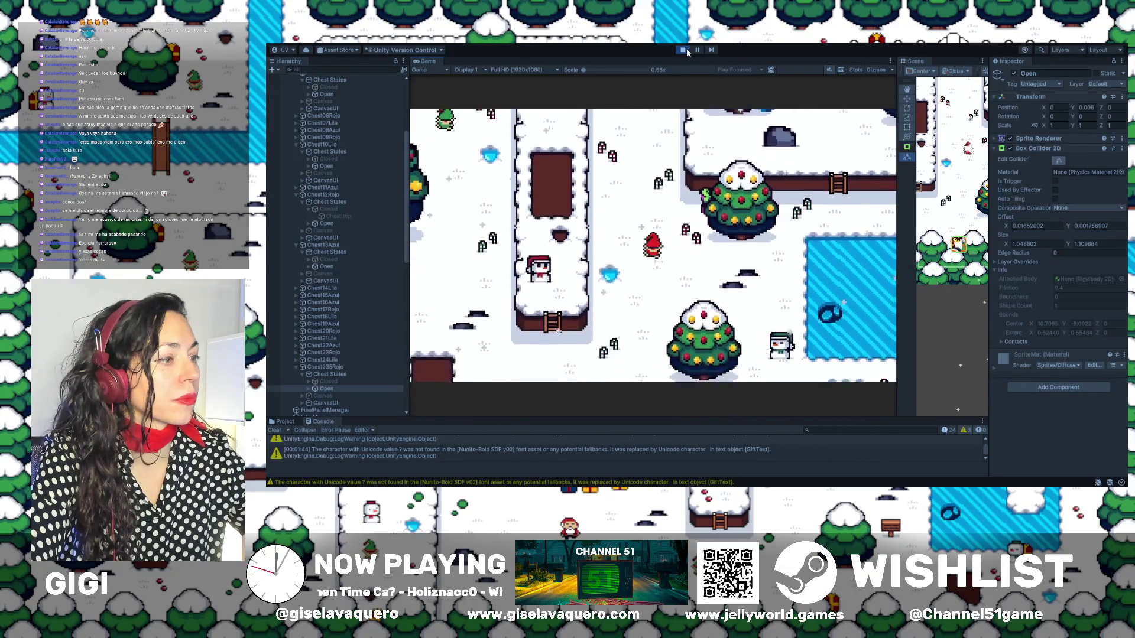
key("Up")
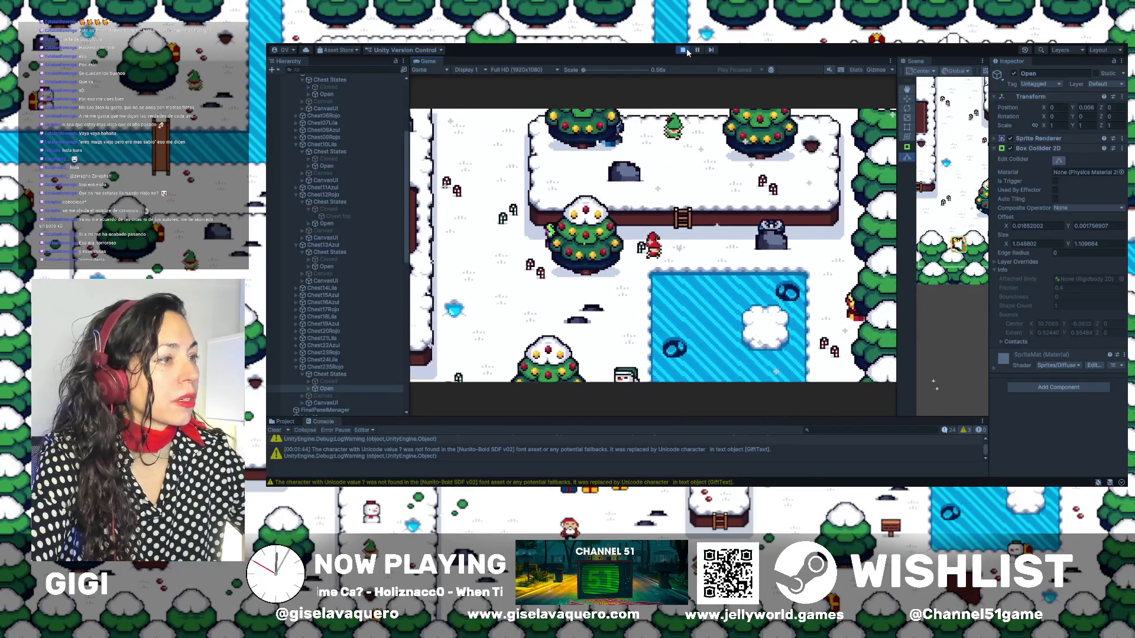
key("Right")
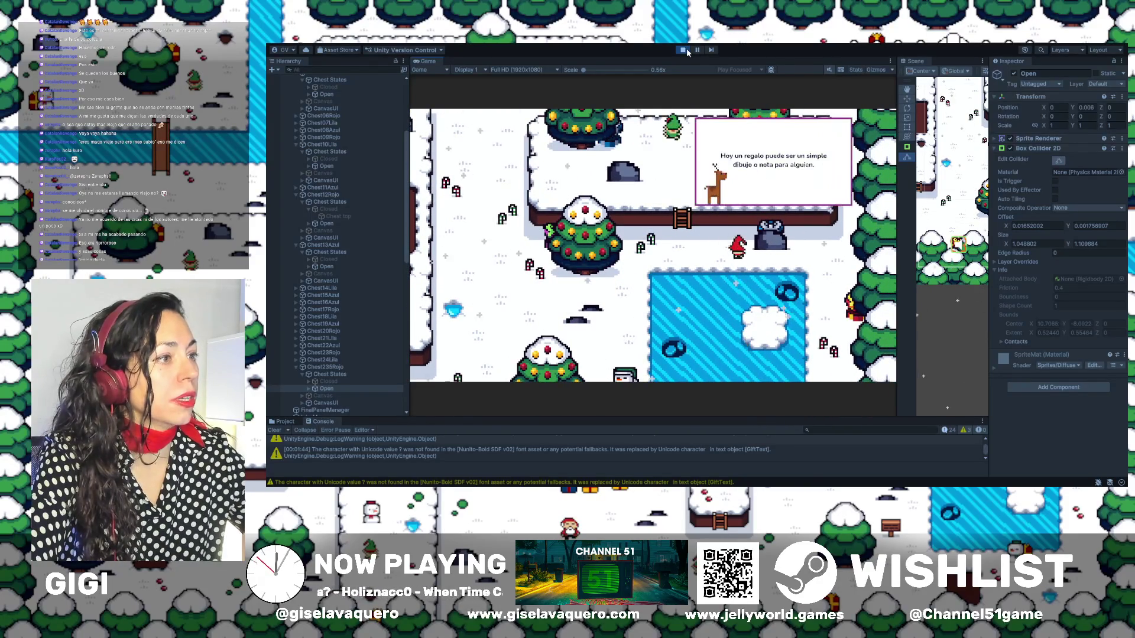
key("Left")
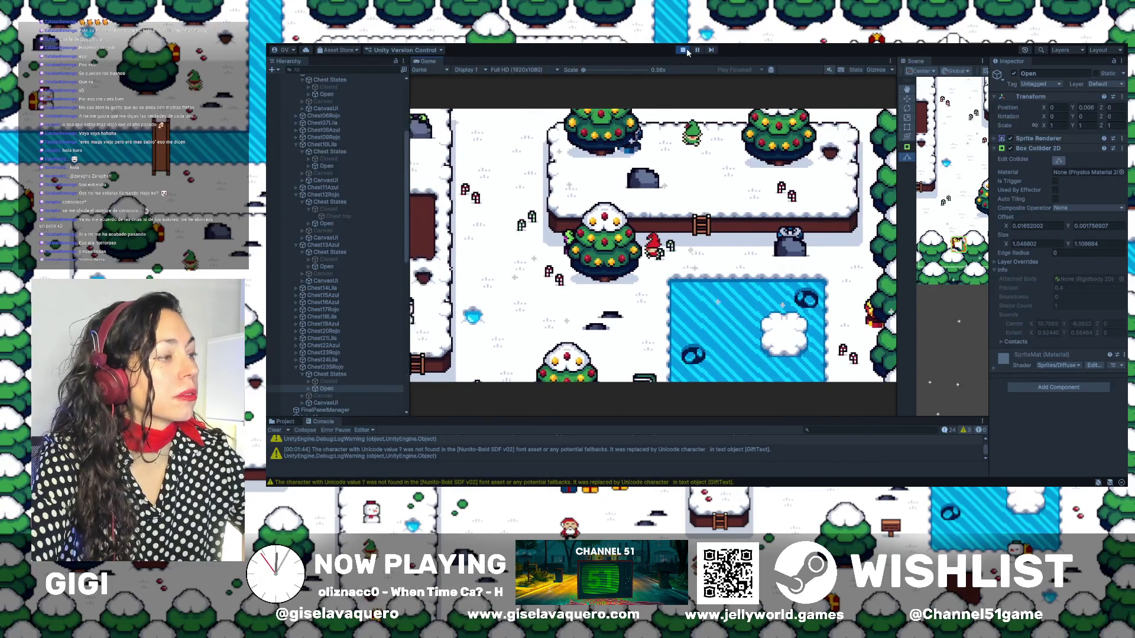
key("Down")
key("Down")
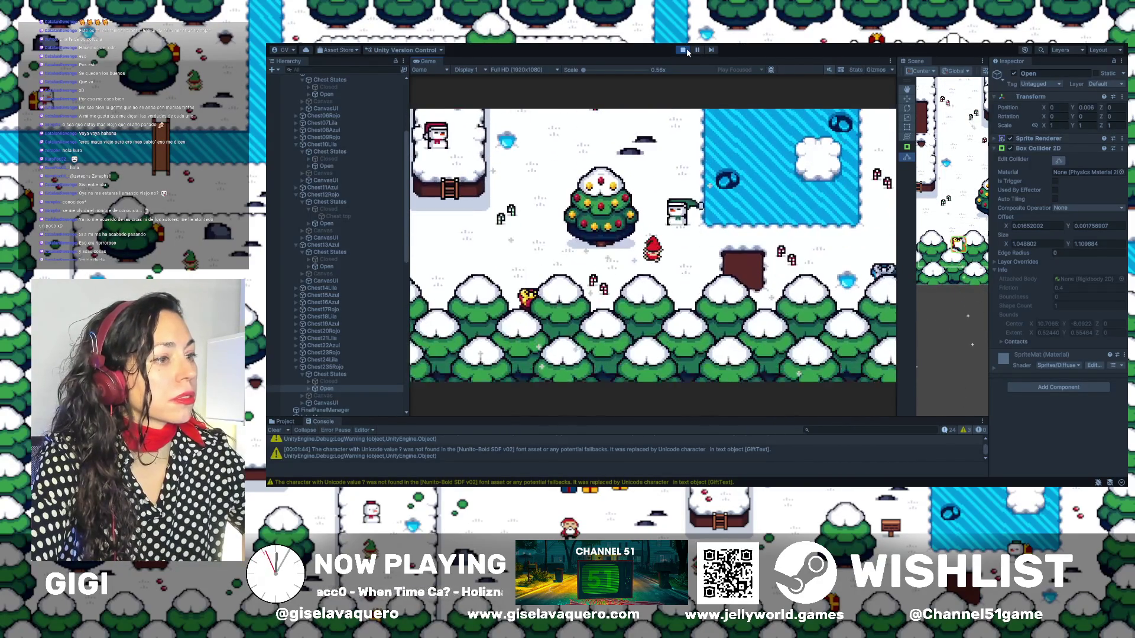
key("Right")
key("Left")
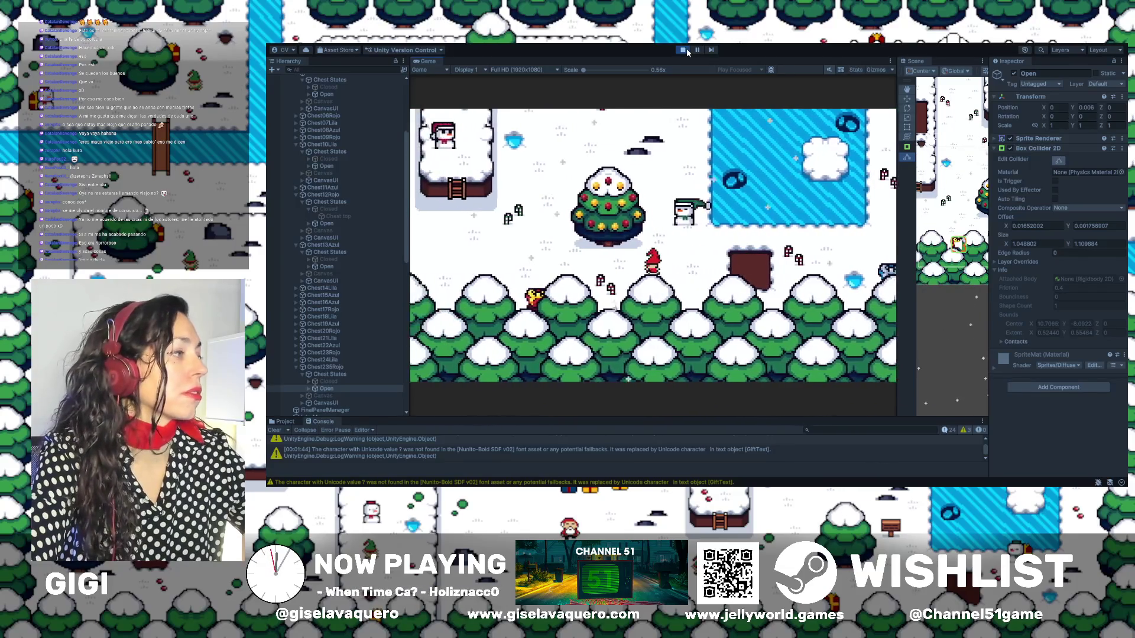
key("Up")
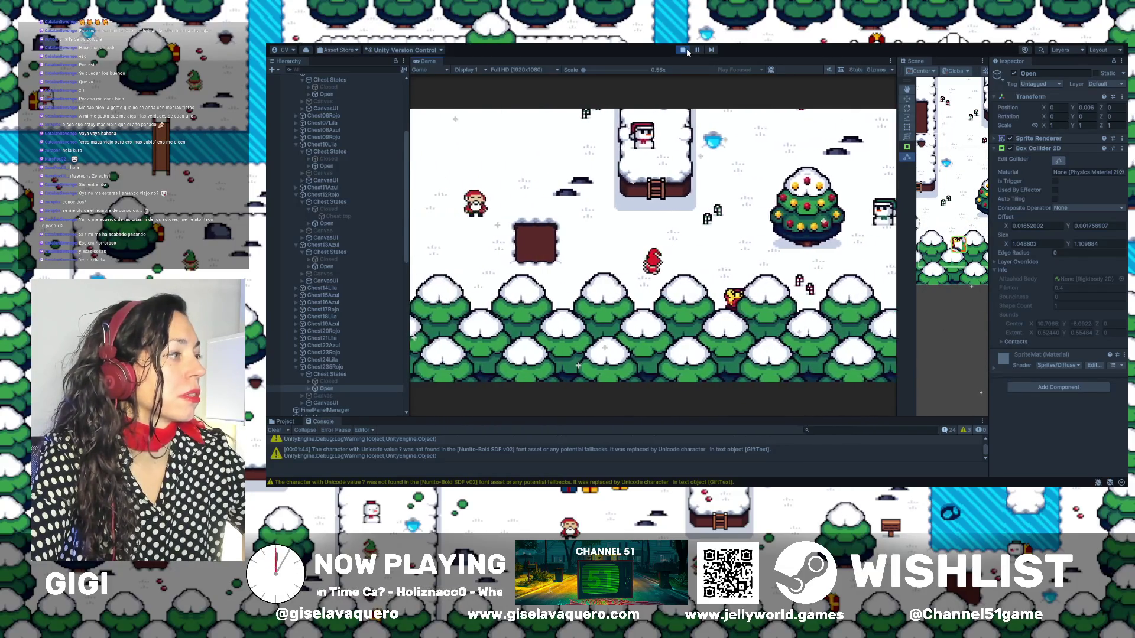
key("Up")
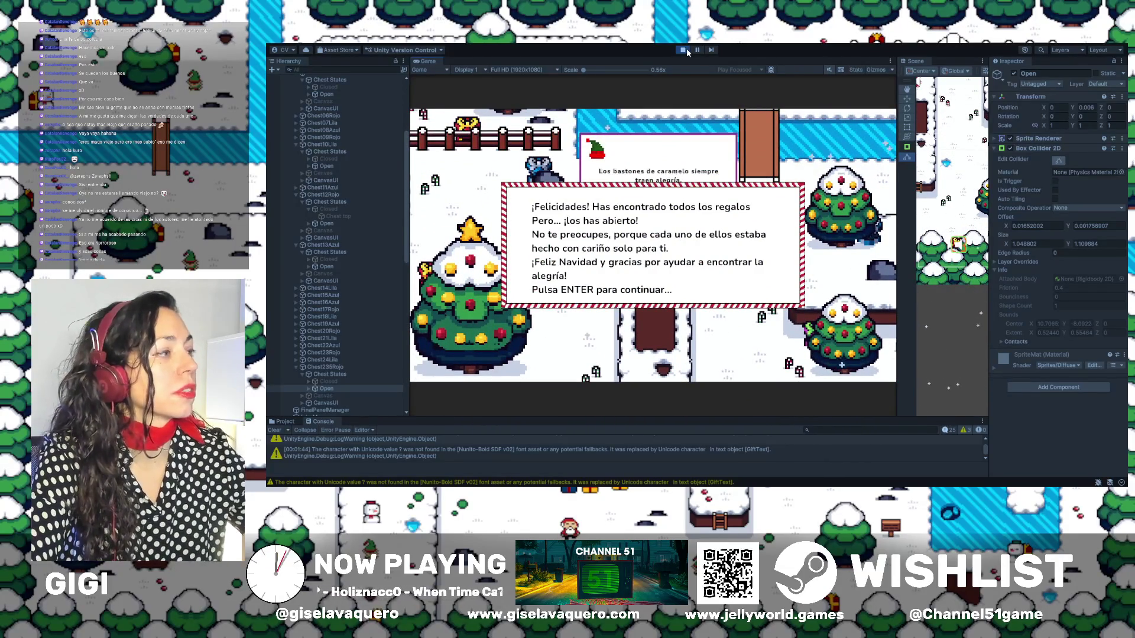
Dismiss the ¡Felicidades! congratulations with Enter so the Credits scene plays
key("Return")
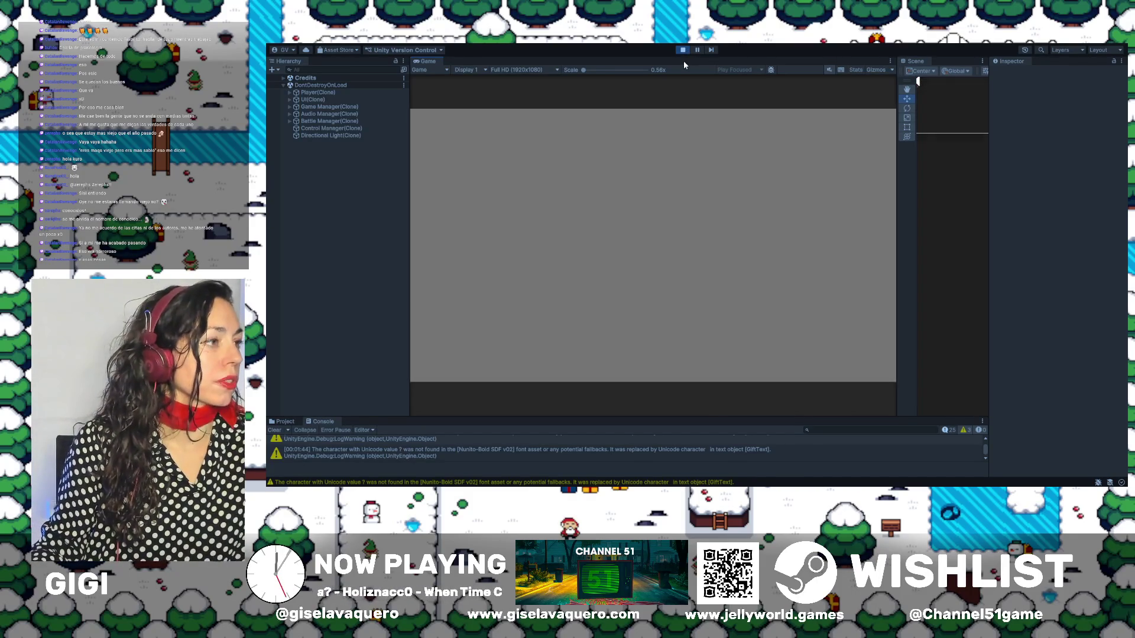
Exit Play mode, widen the Scene view beside the Game view, and pan across the map
left_click(681, 51)
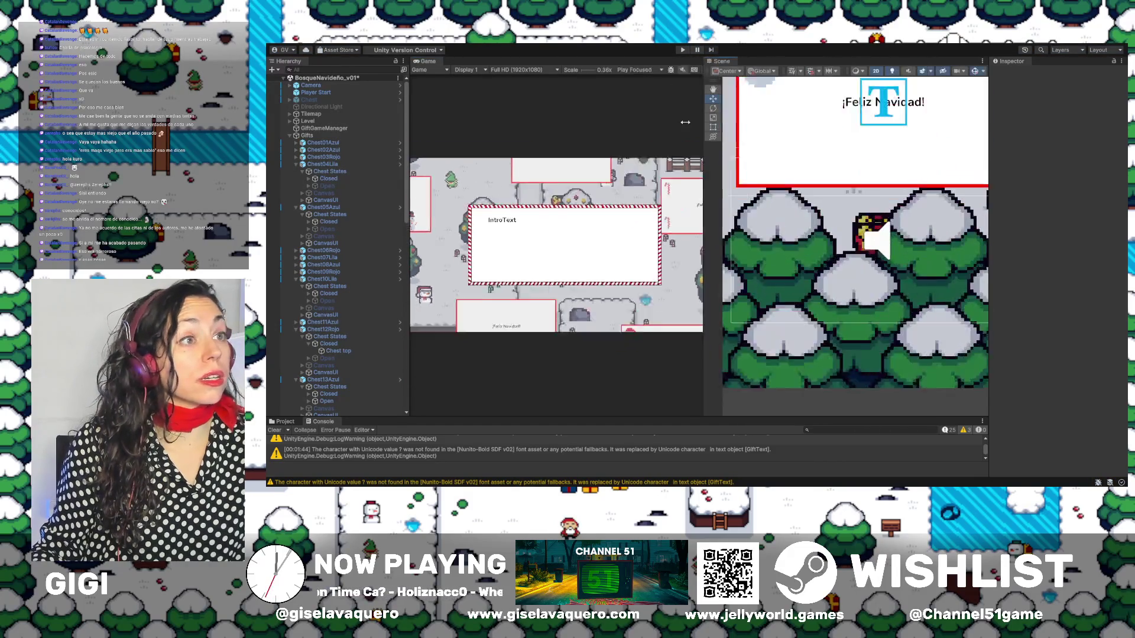
left_click_drag(898, 109, 591, 109)
scroll(914, 254, "up", 4)
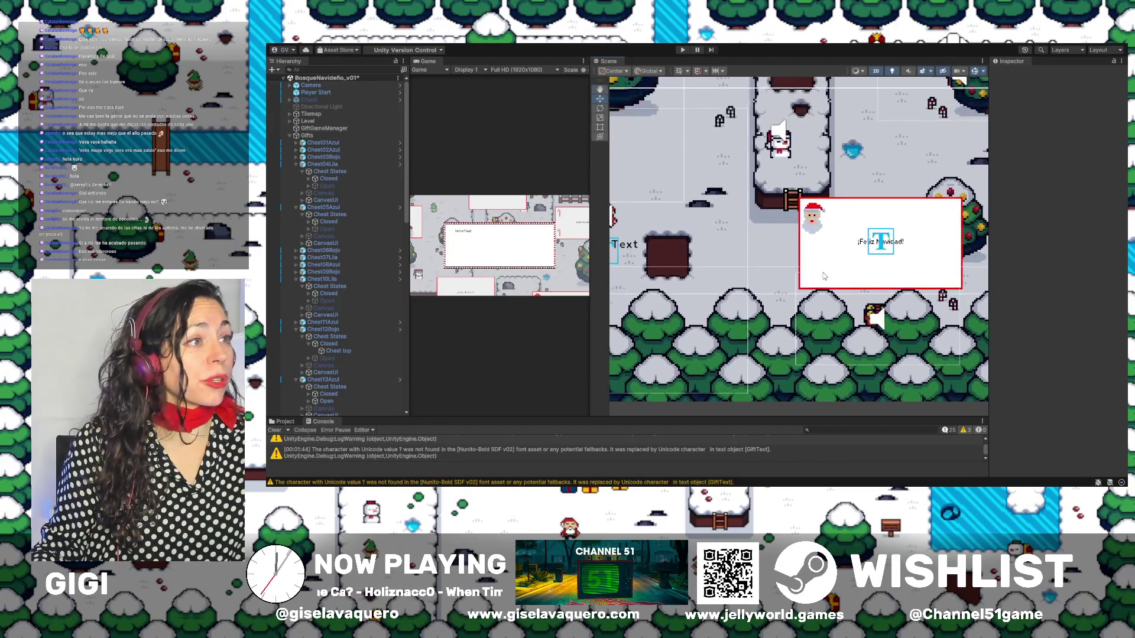
scroll(914, 254, "down", 3)
left_click_drag(798, 264, 845, 288)
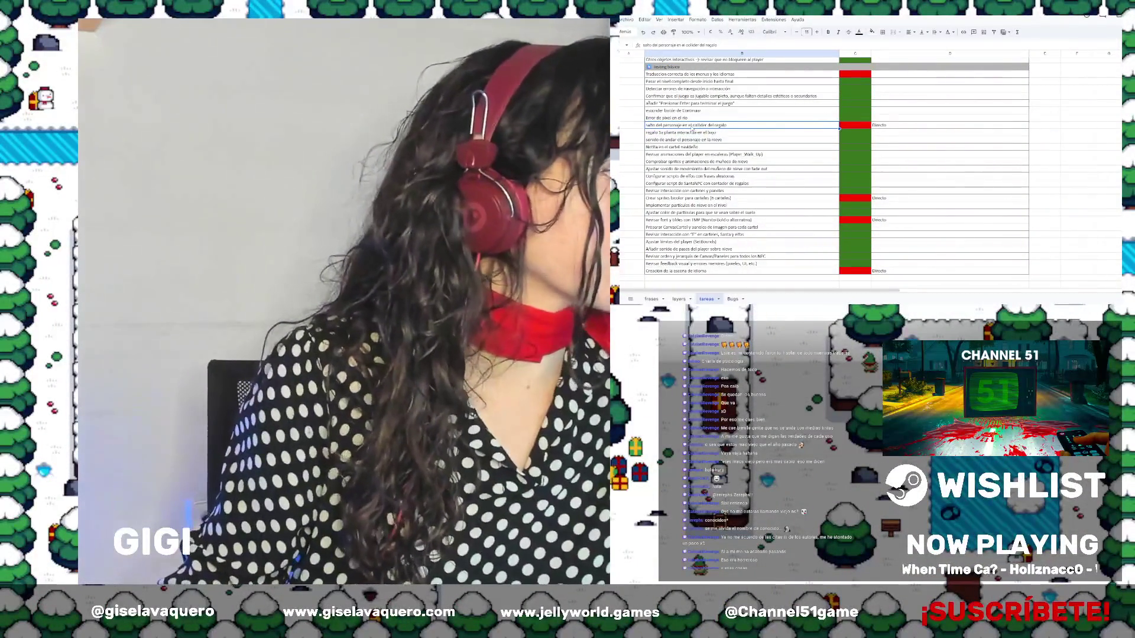
Mark the 'salto del personaje' task's status cell green as done
left_click(861, 118)
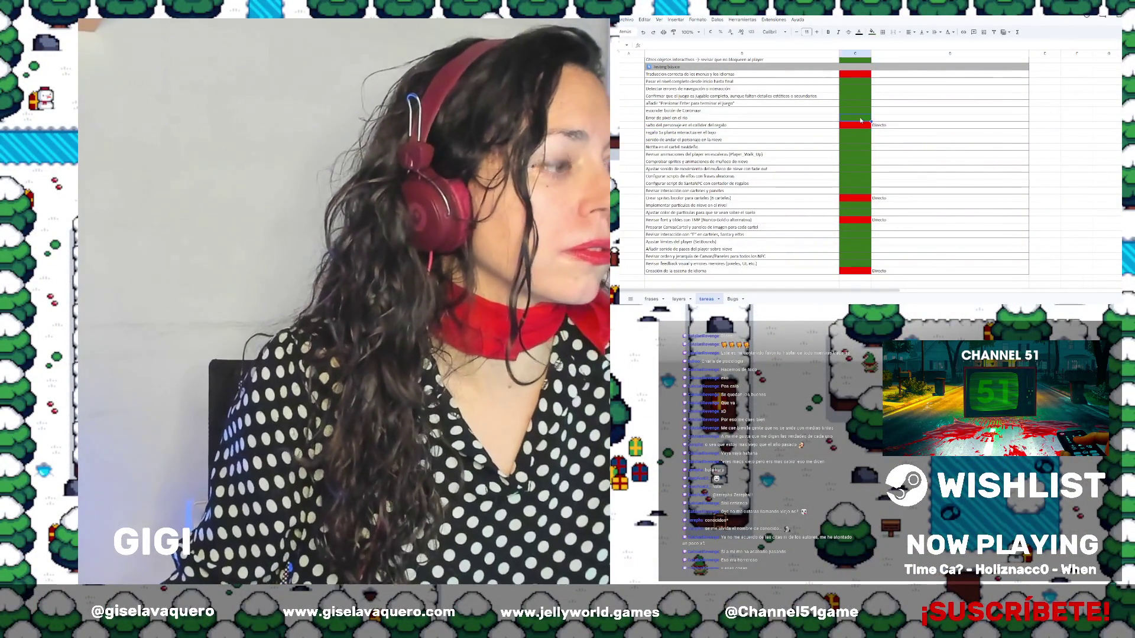
left_click(894, 118)
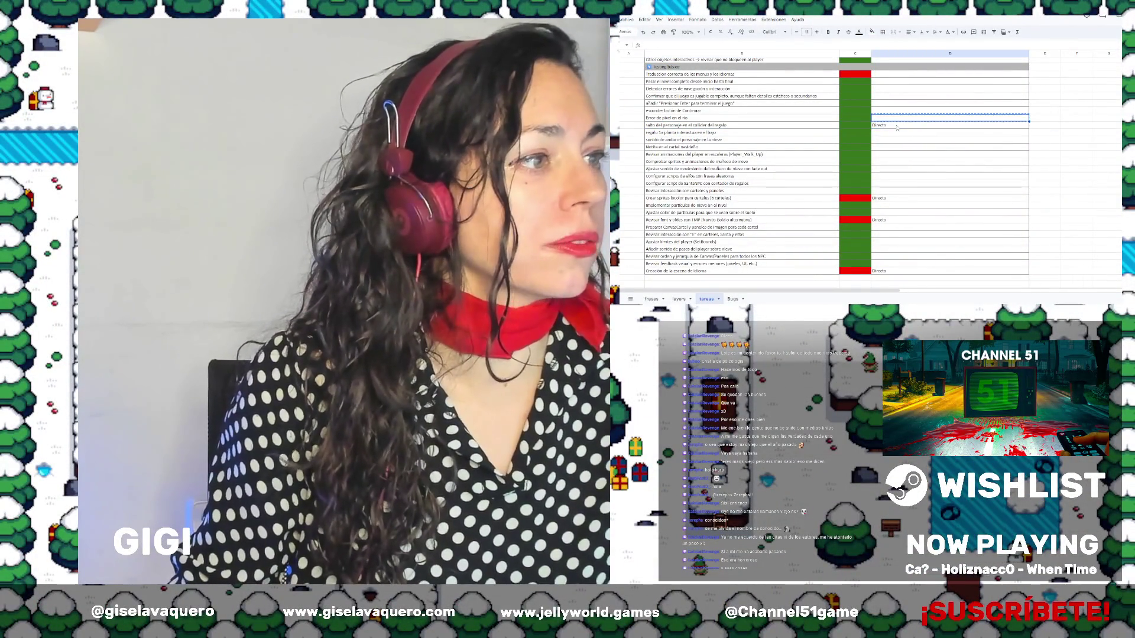
scroll(859, 124, "down", 3)
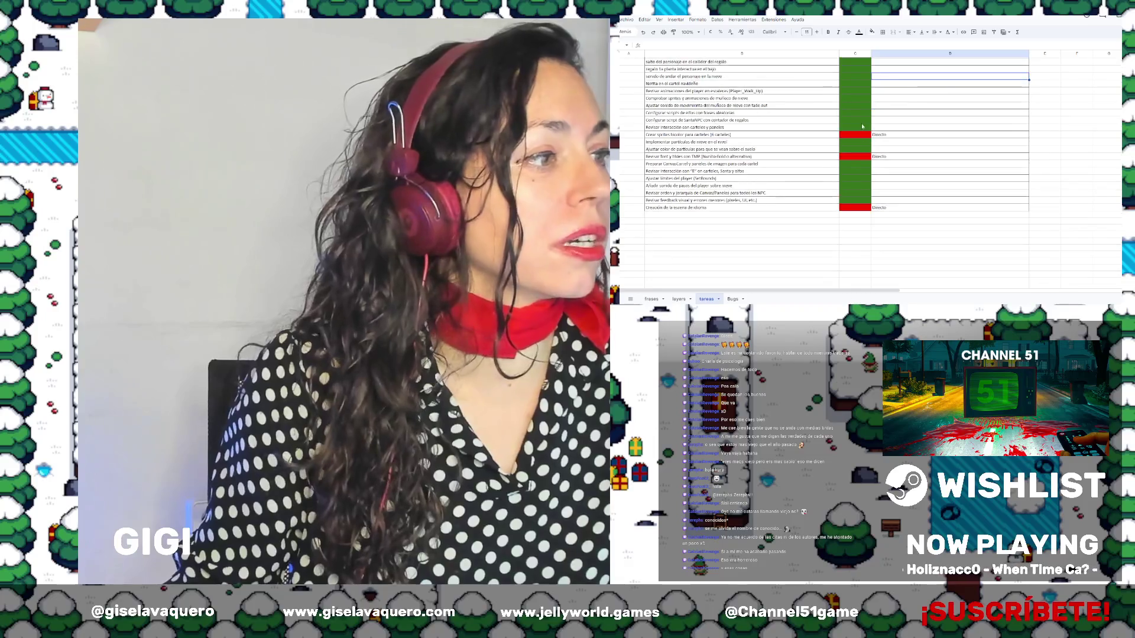
Review the red tasks: bicolor sign sprites, font and accents, language scene, and correct translation
left_click(830, 135)
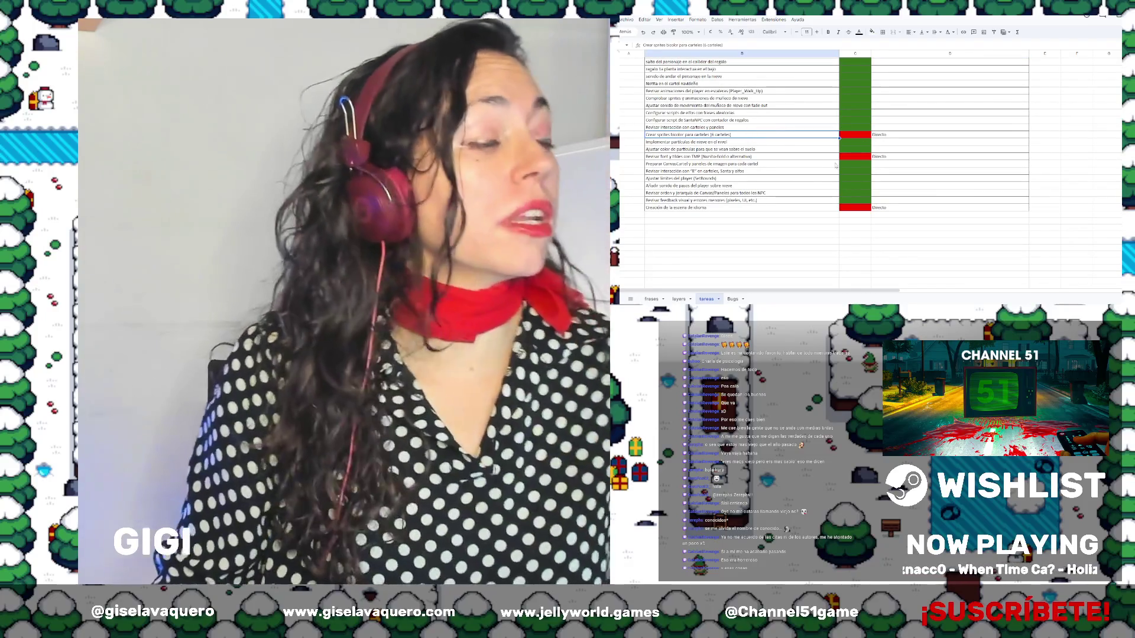
left_click(683, 158)
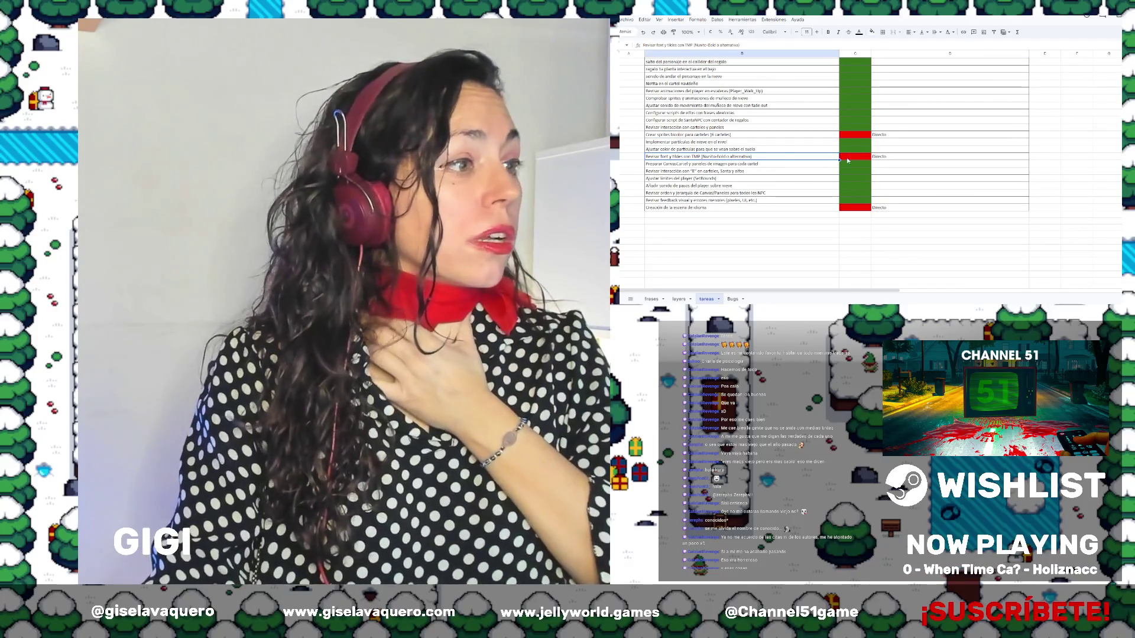
left_click(703, 209)
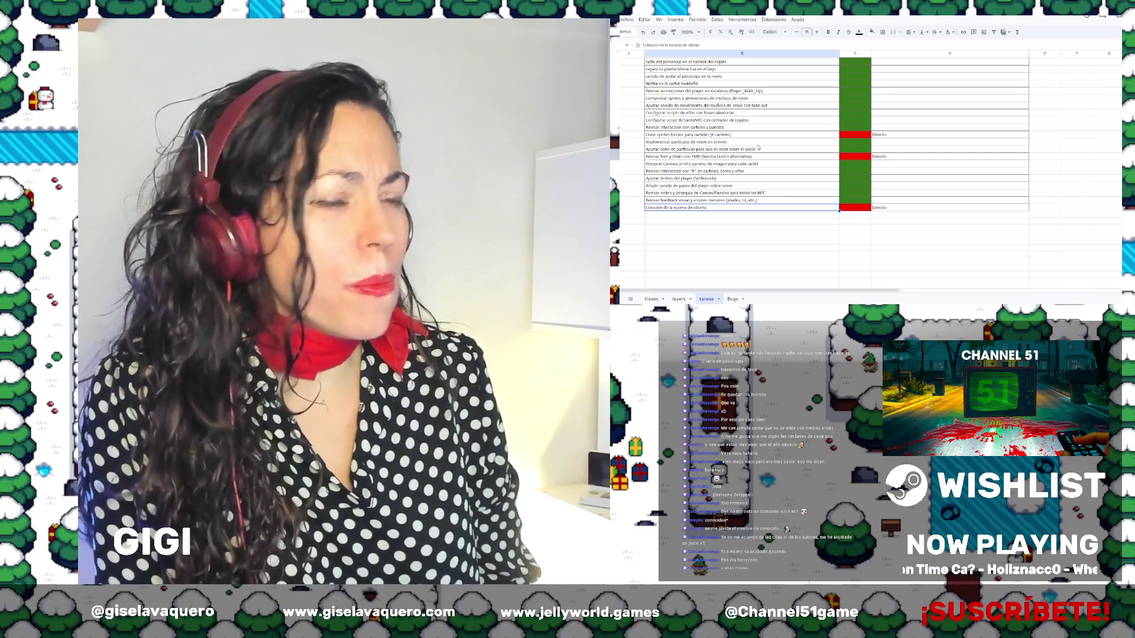
scroll(755, 146, "up", 5)
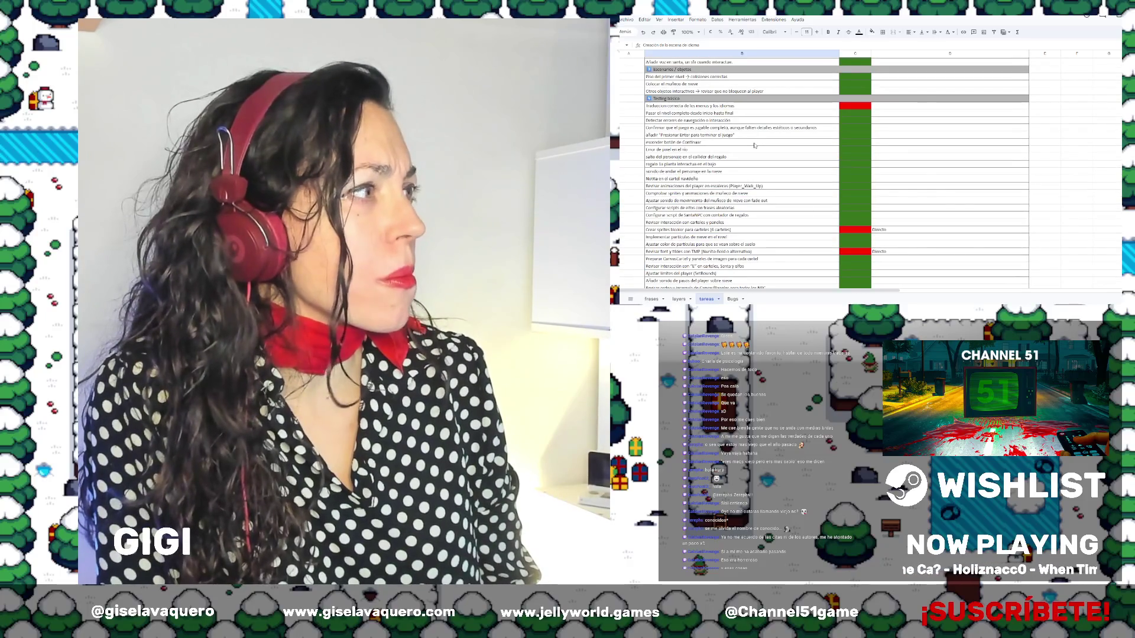
scroll(754, 145, "up", 2)
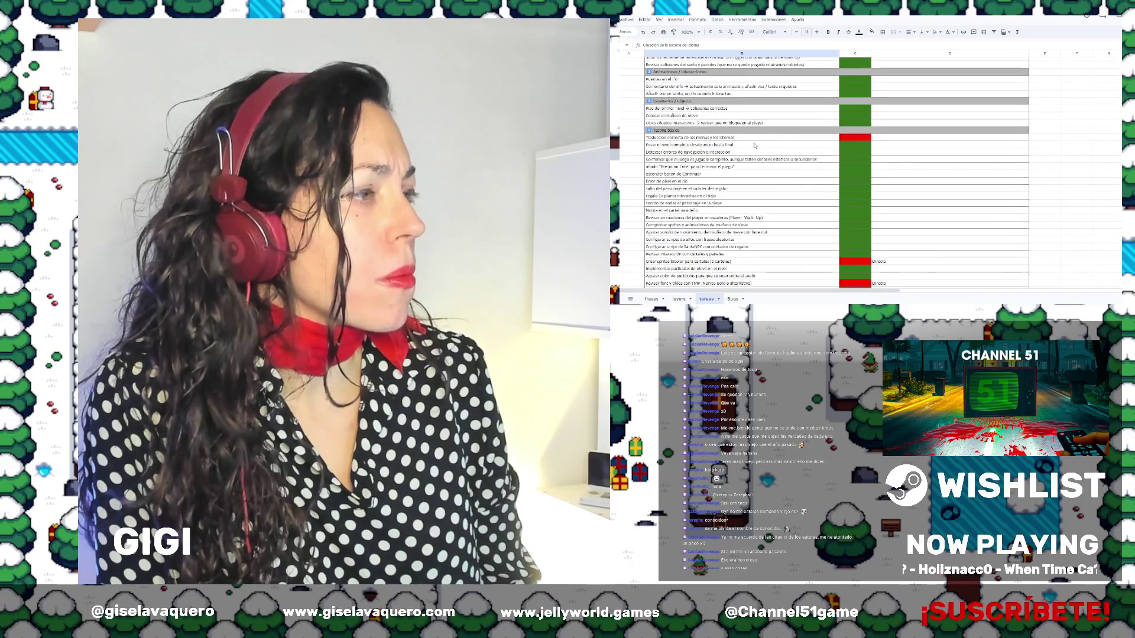
left_click(722, 140)
scroll(768, 136, "down", 6)
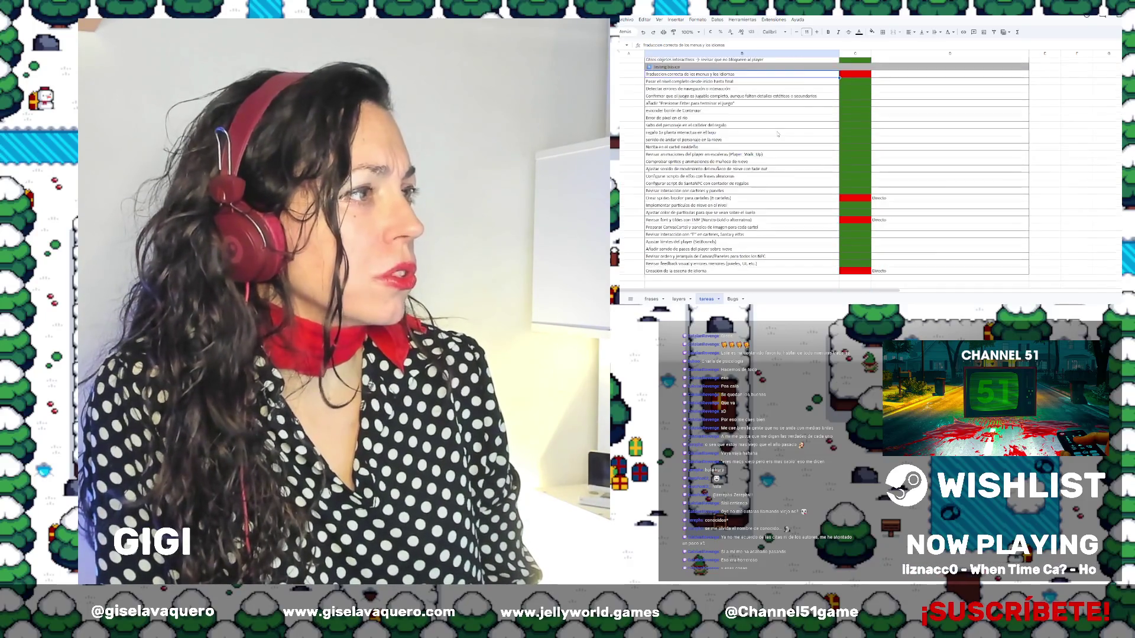
left_click(730, 136)
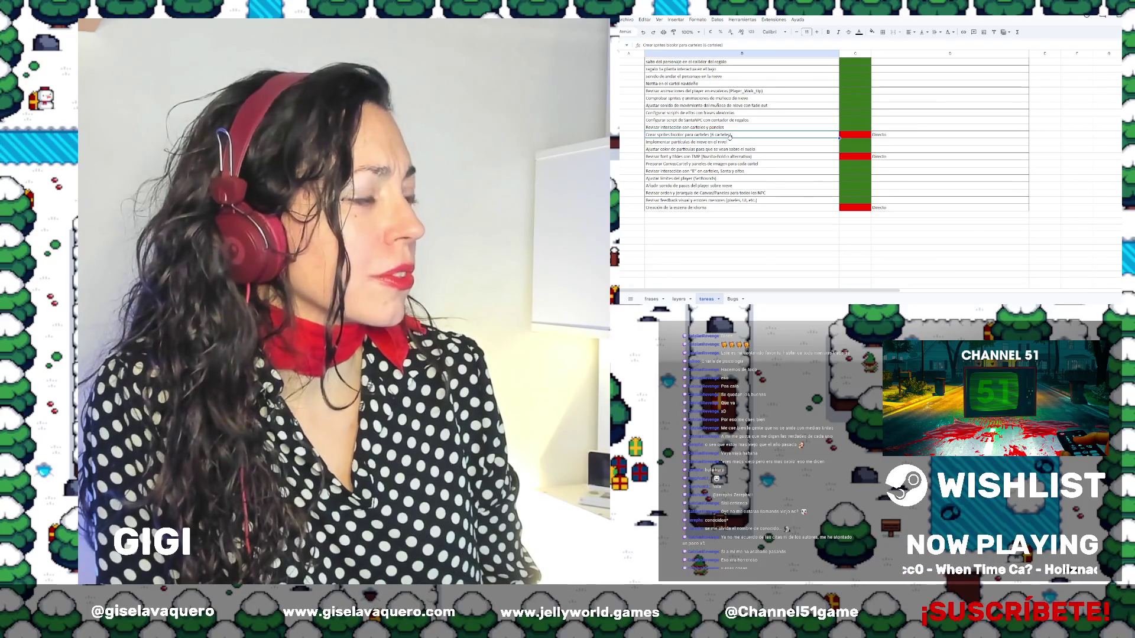
left_click(717, 157)
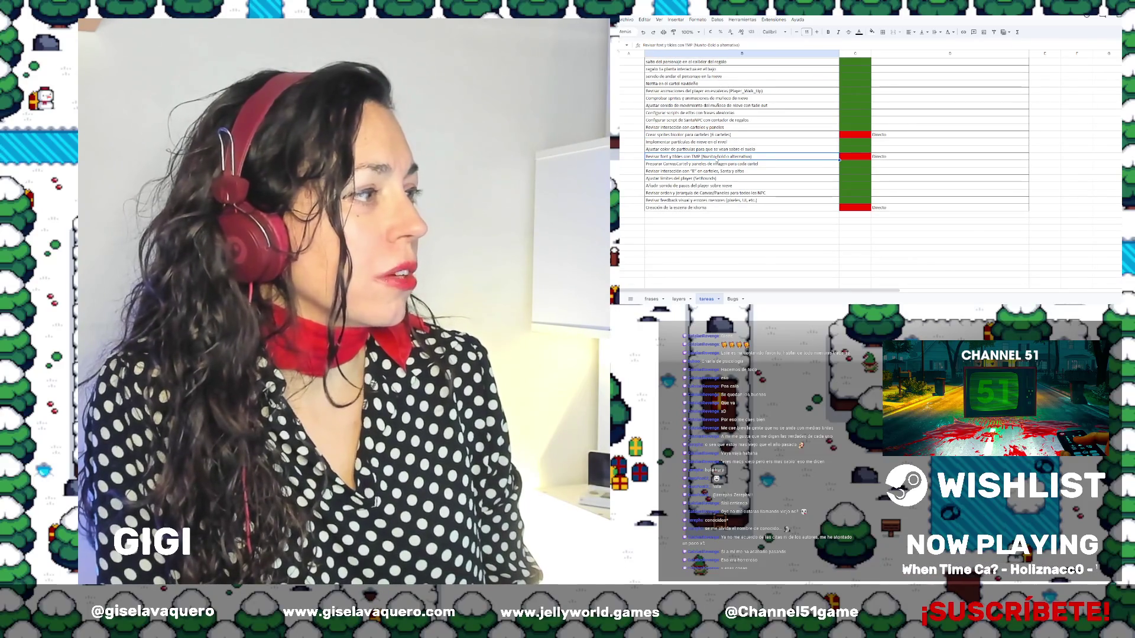
left_click(721, 136)
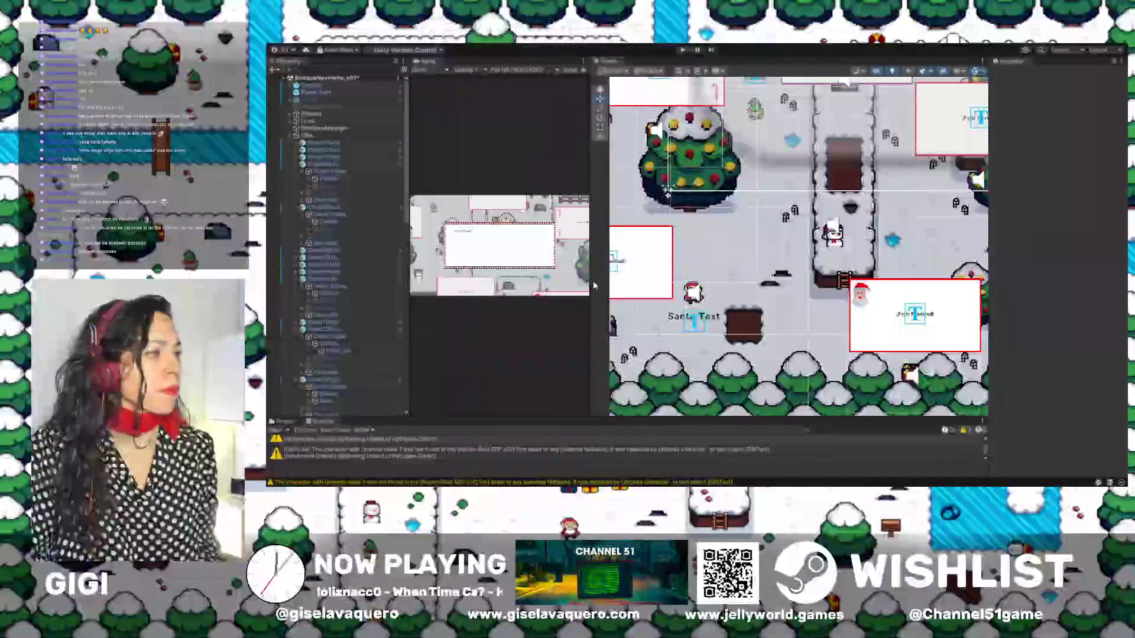
Widen the Game view, then dock it beside the Console panel at the bottom
left_click_drag(587, 281, 701, 278)
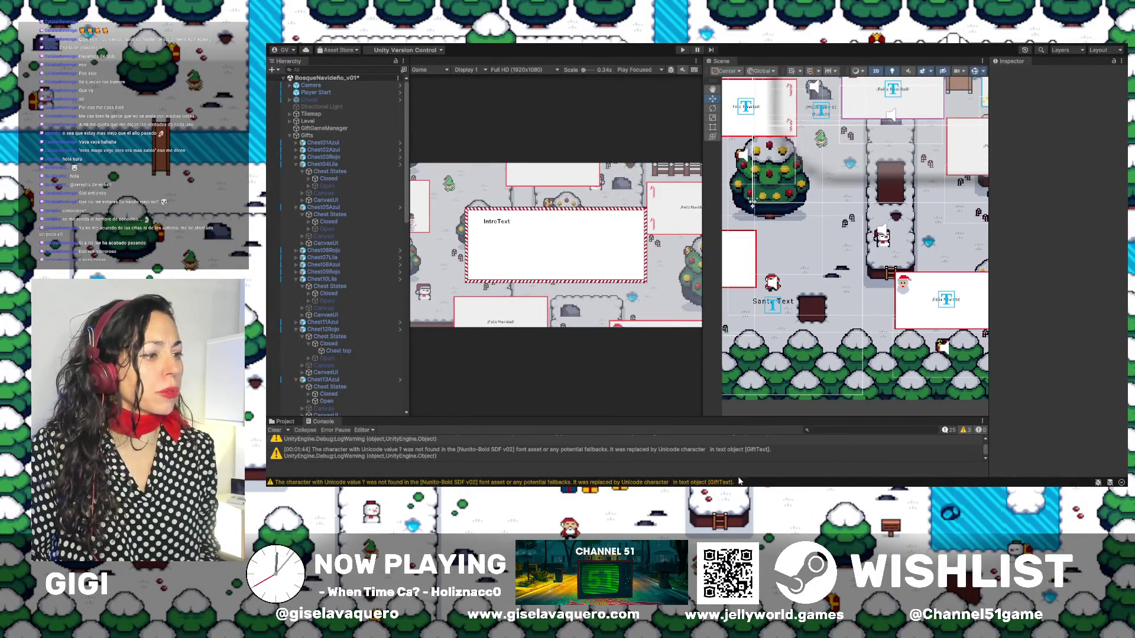
left_click_drag(910, 456, 369, 439)
Give the game preview more height and pan the Scene view over the map's top and left edge
left_click(284, 422)
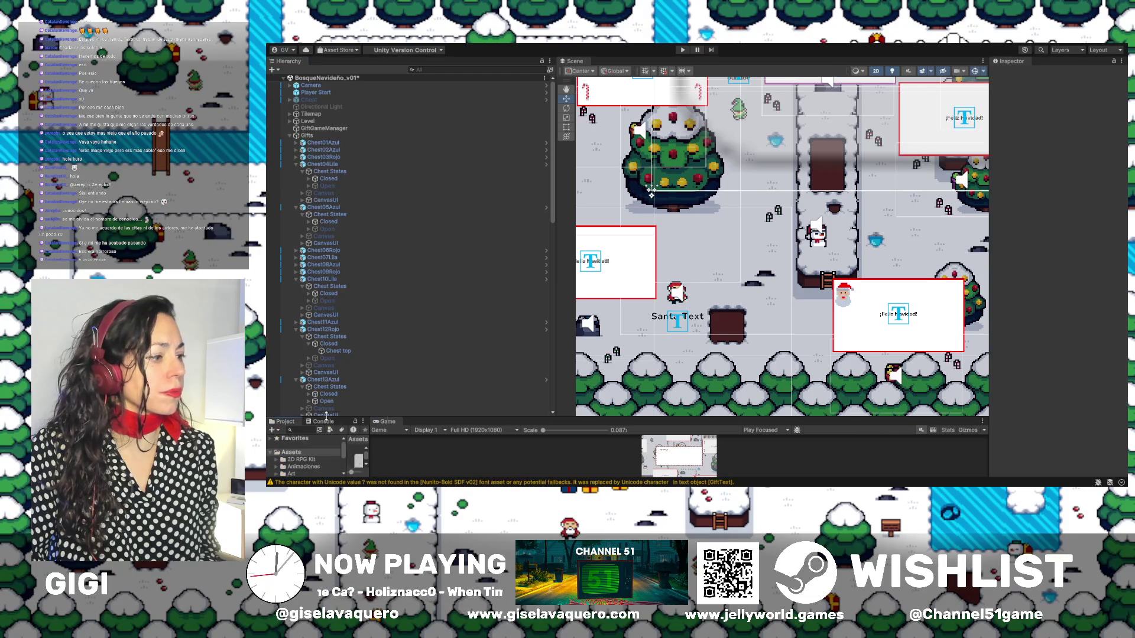
left_click_drag(623, 417, 623, 306)
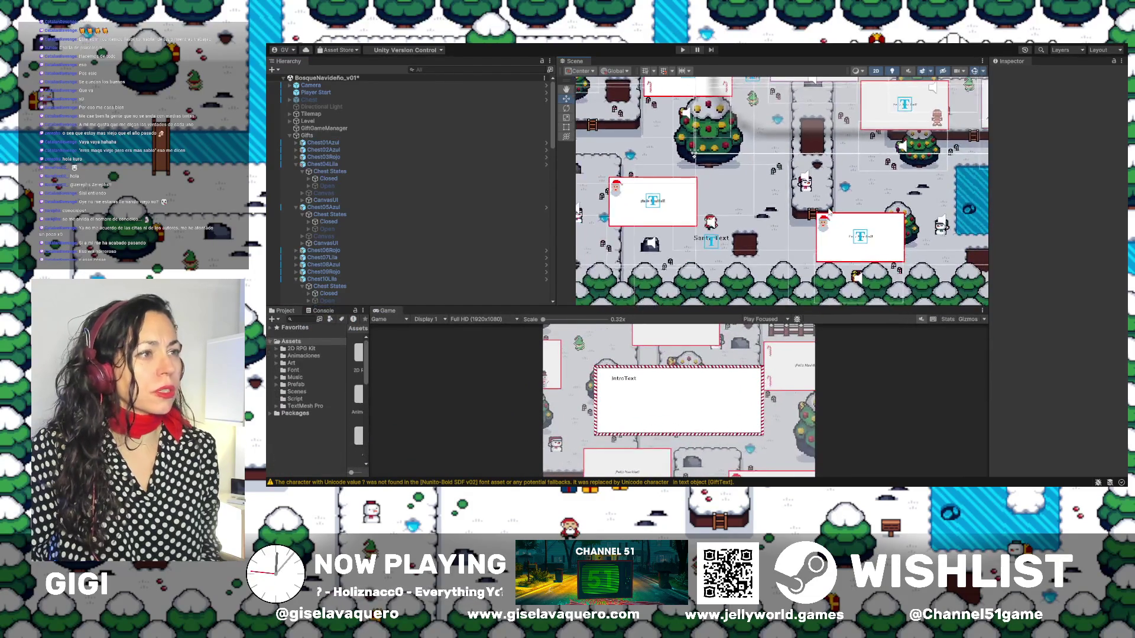
scroll(691, 232, "down", 2)
scroll(690, 232, "down", 2)
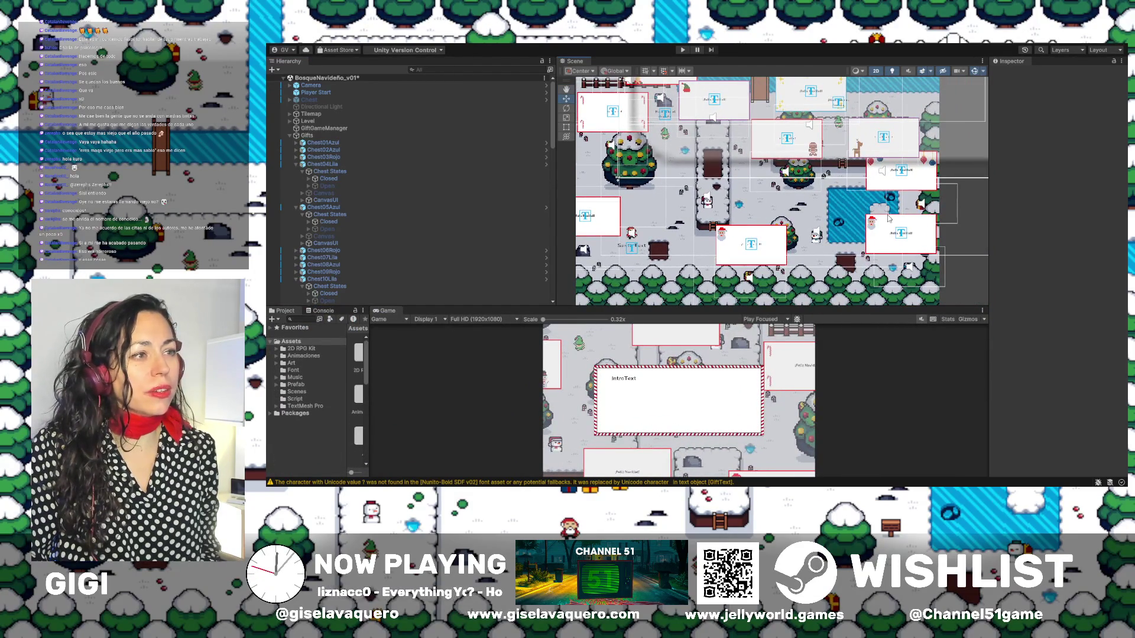
mouse_move(875, 190)
left_mouse_down()
mouse_move(865, 192)
mouse_move(868, 271)
left_mouse_up()
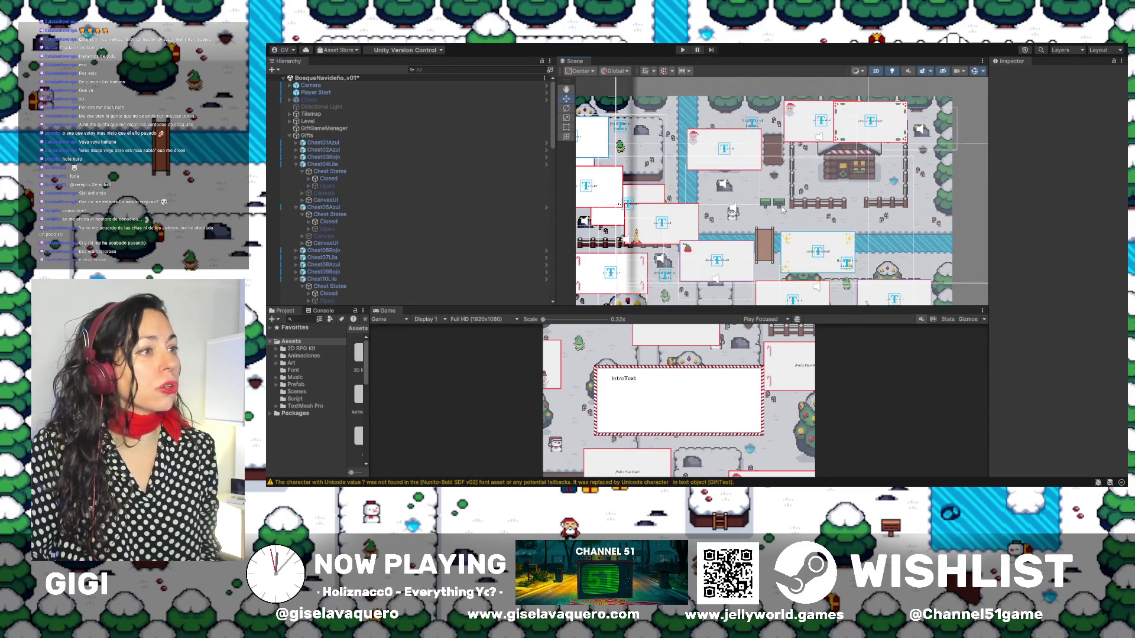
left_click_drag(783, 212, 958, 203)
left_click_drag(757, 197, 831, 215)
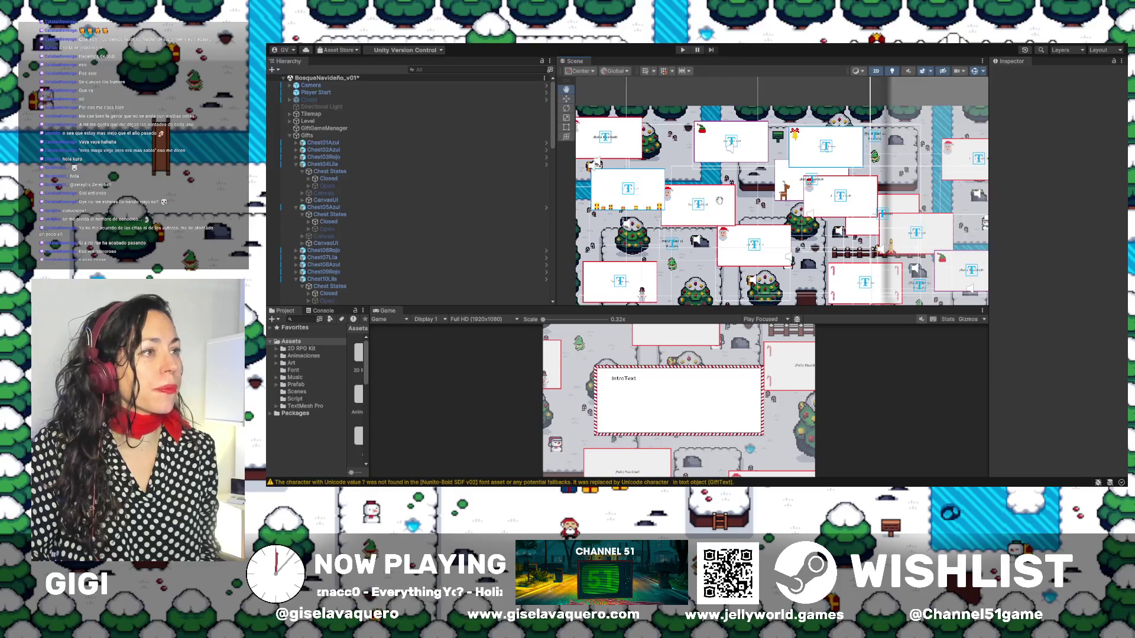
left_click_drag(719, 201, 790, 206)
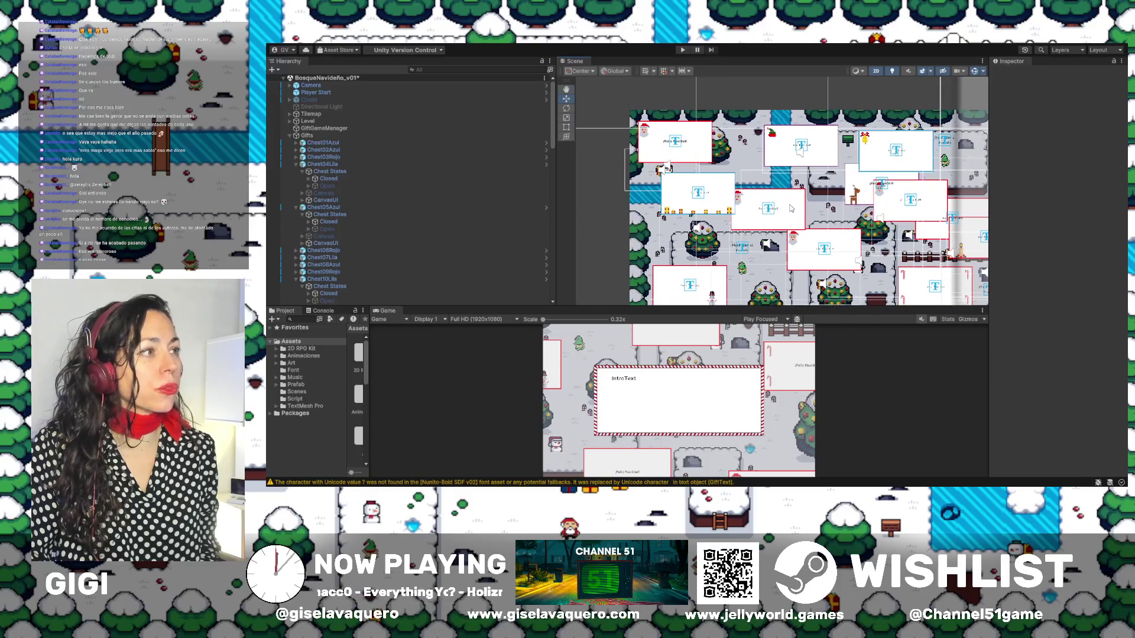
Select the Tilemap to show its grid settings and survey the map's lower areas
left_click(308, 114)
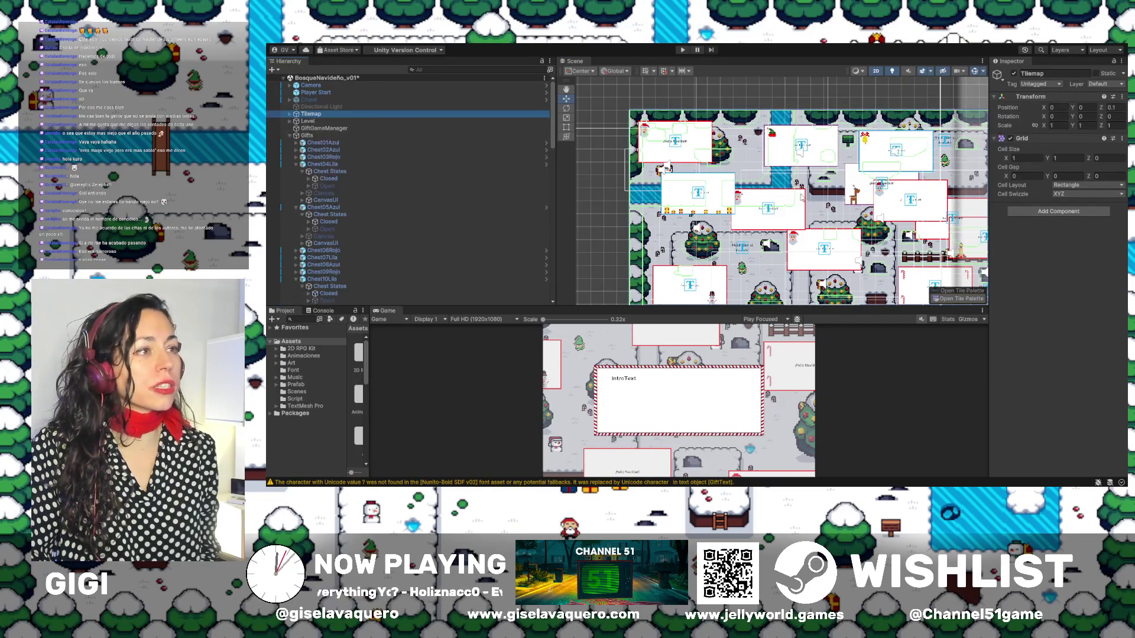
left_click_drag(802, 197, 683, 160)
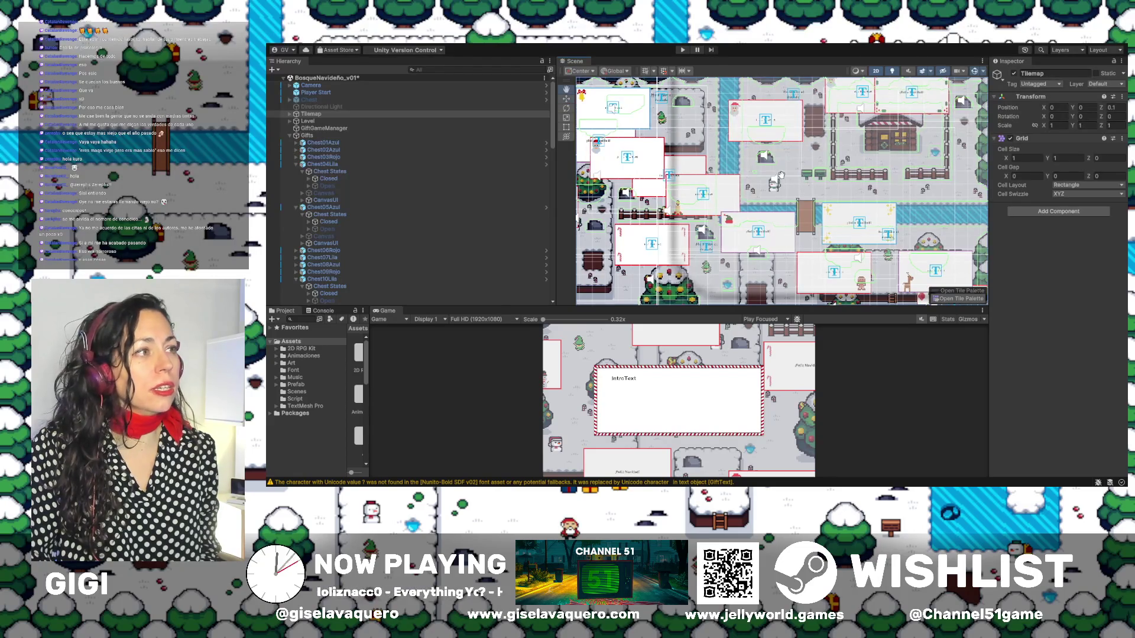
left_click_drag(805, 178, 876, 183)
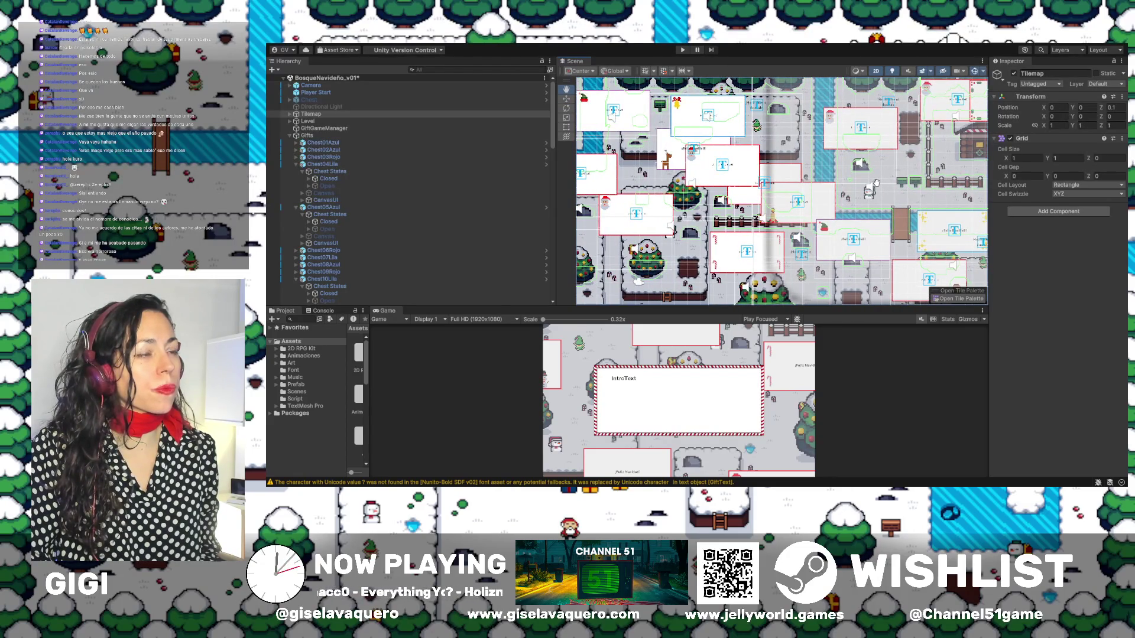
left_click_drag(876, 183, 897, 171)
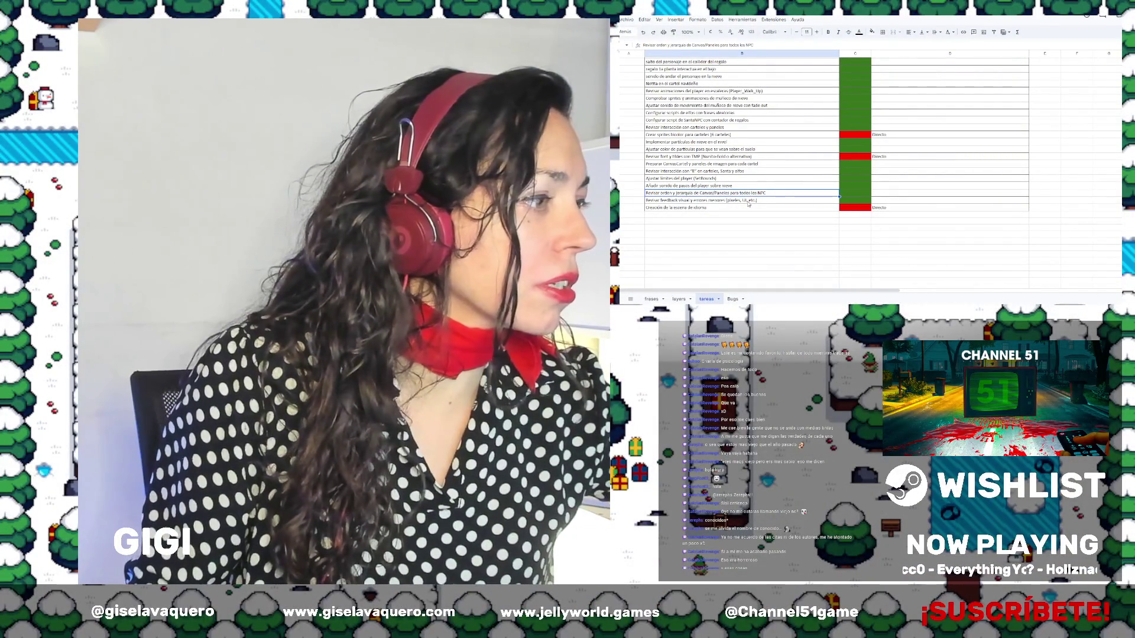
Review the task rows, then insert an empty row below the 'Crear sprites bicolor' task
left_click(722, 208)
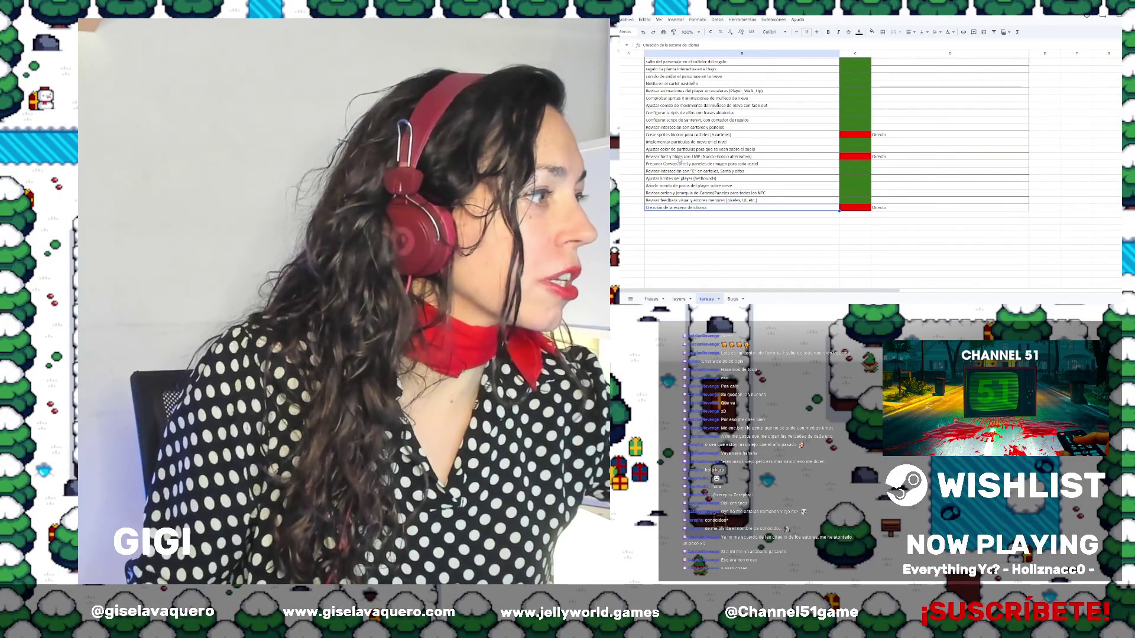
left_click(772, 156)
left_click(805, 137)
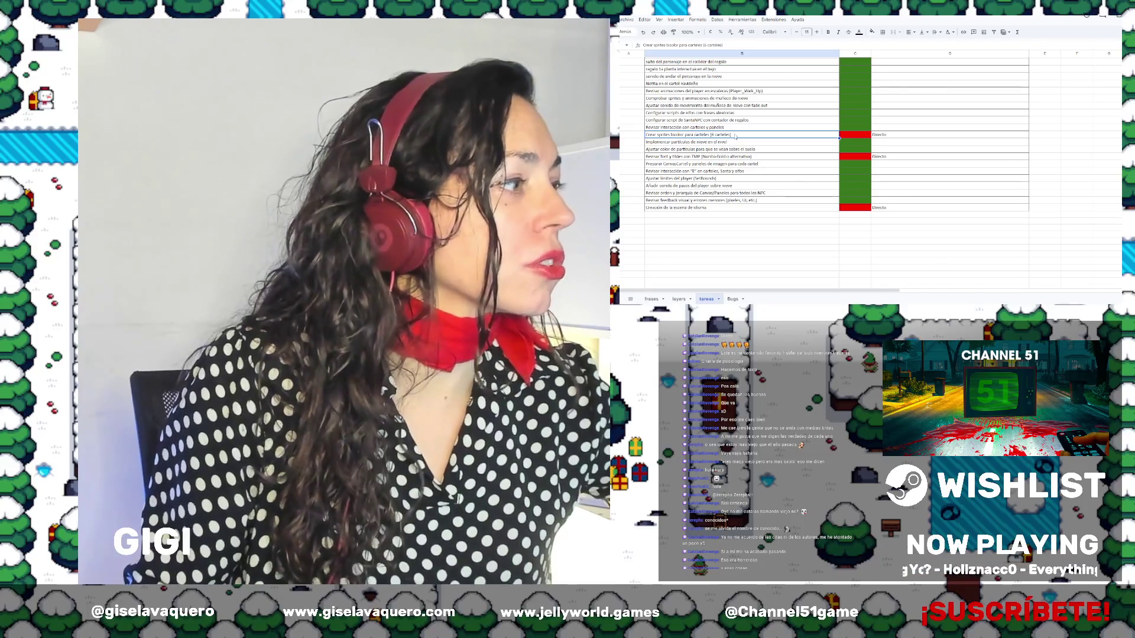
left_click(673, 143)
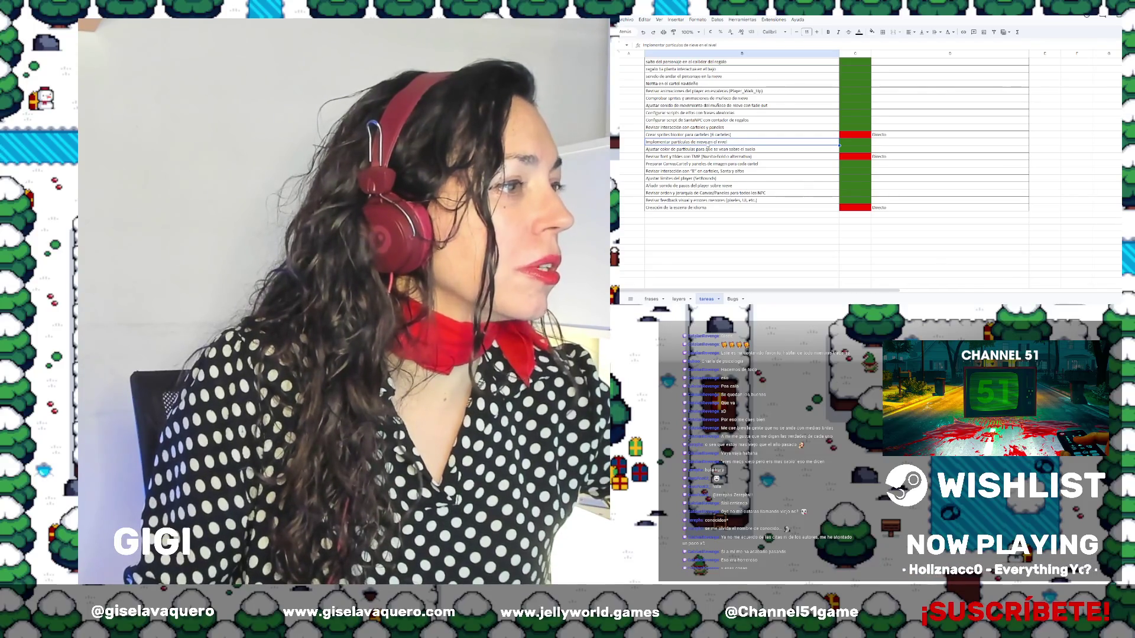
left_click(749, 134)
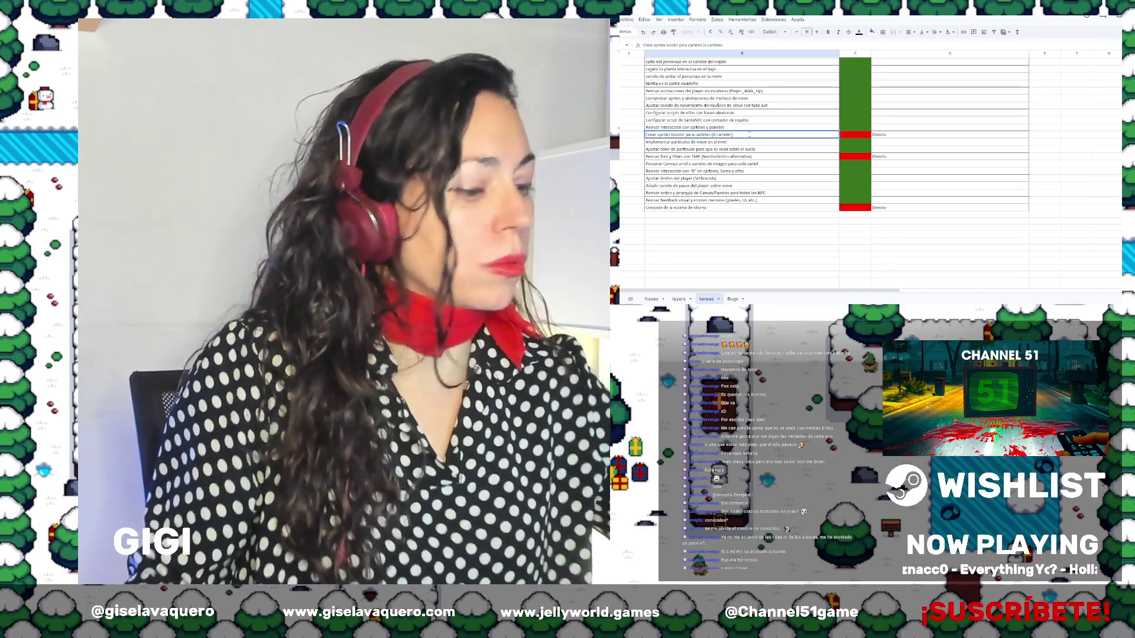
type("y")
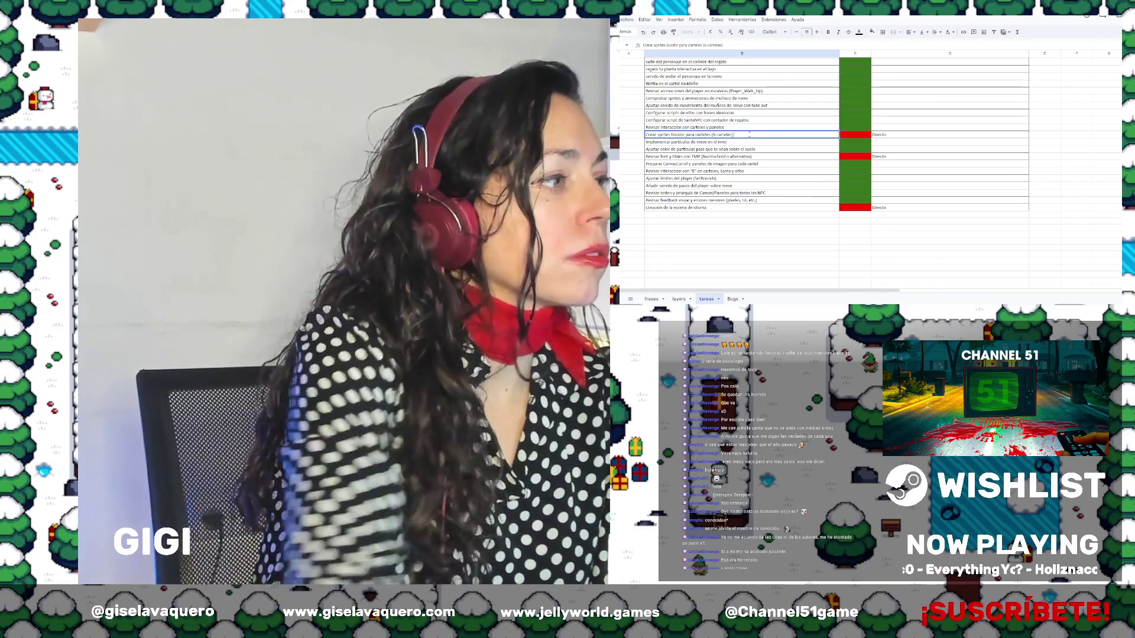
key("Return")
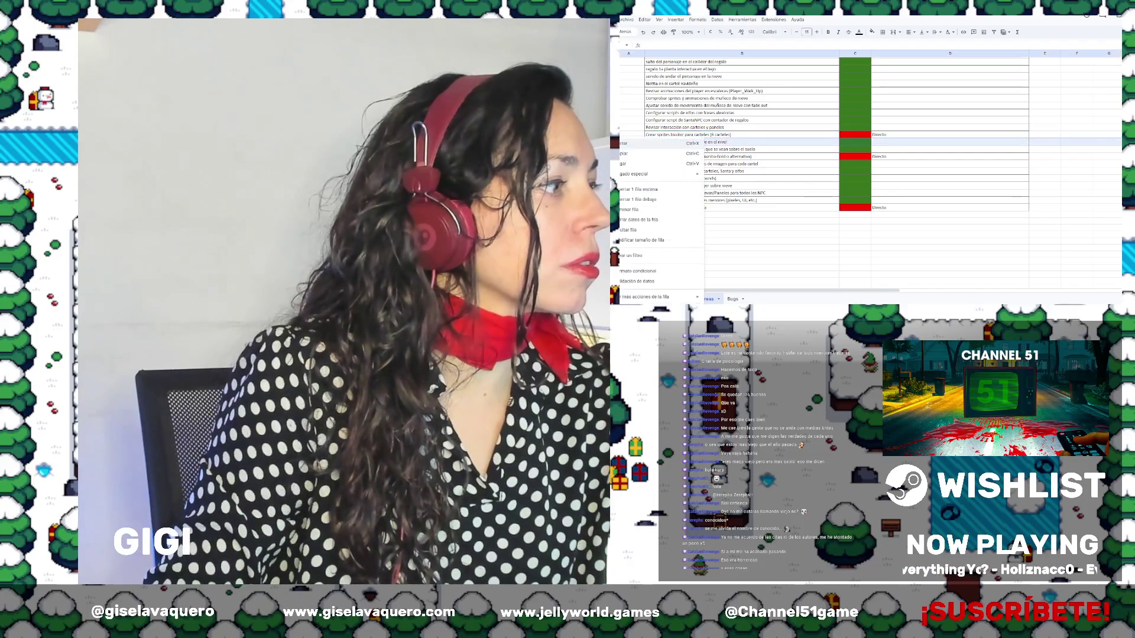
key("shift+space")
key("ctrl+alt+equal")
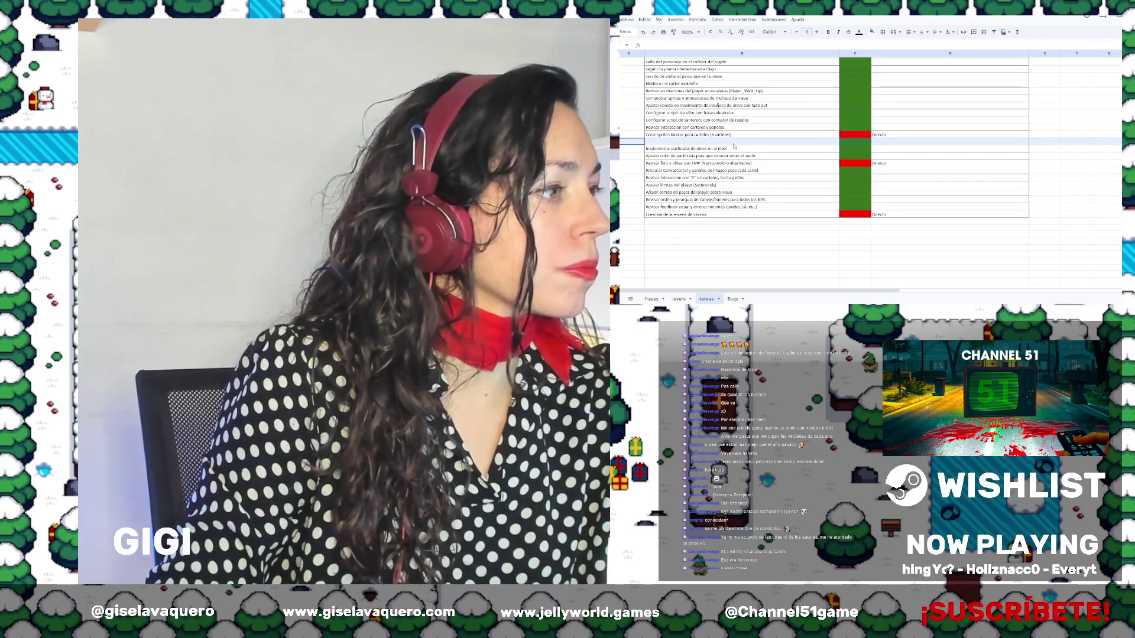
Enter 'Quitar carteles del Tilemap y poner los prefabs de los carteles' in the new row
left_click(733, 143)
type("Cr")
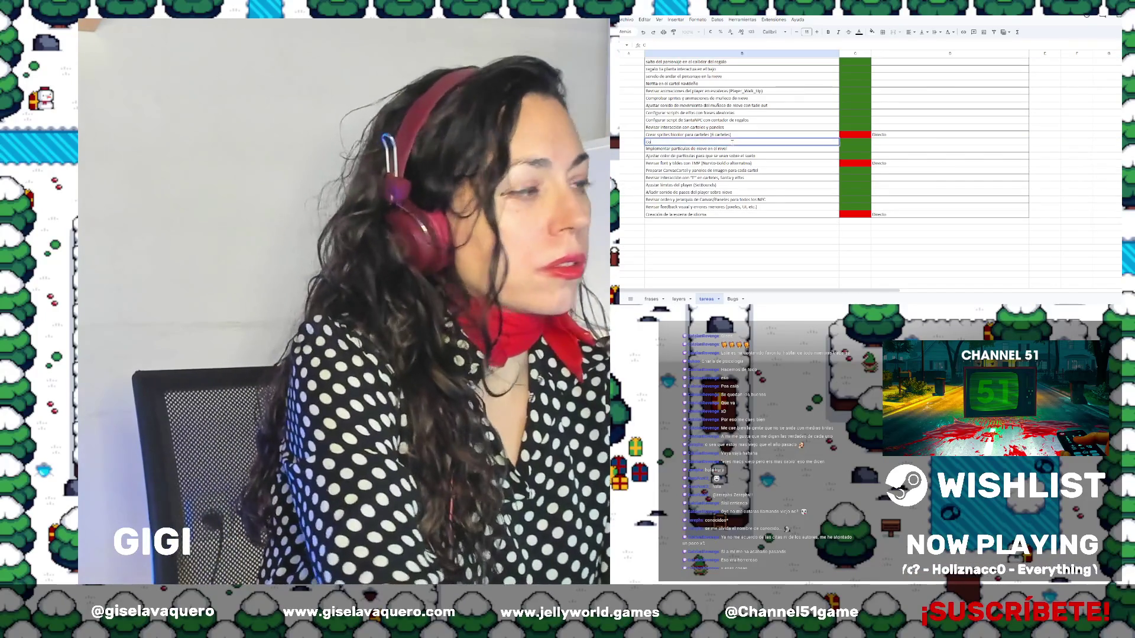
type("locar")
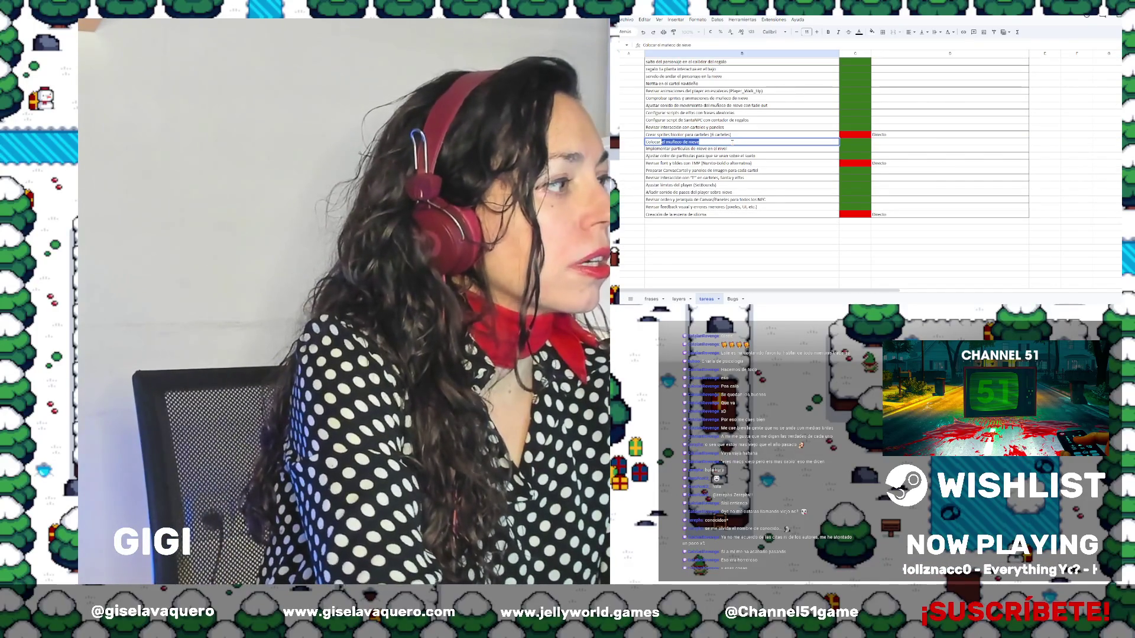
key("BackSpace")
type("Quitar carteles del Tilemap y poner los prefa")
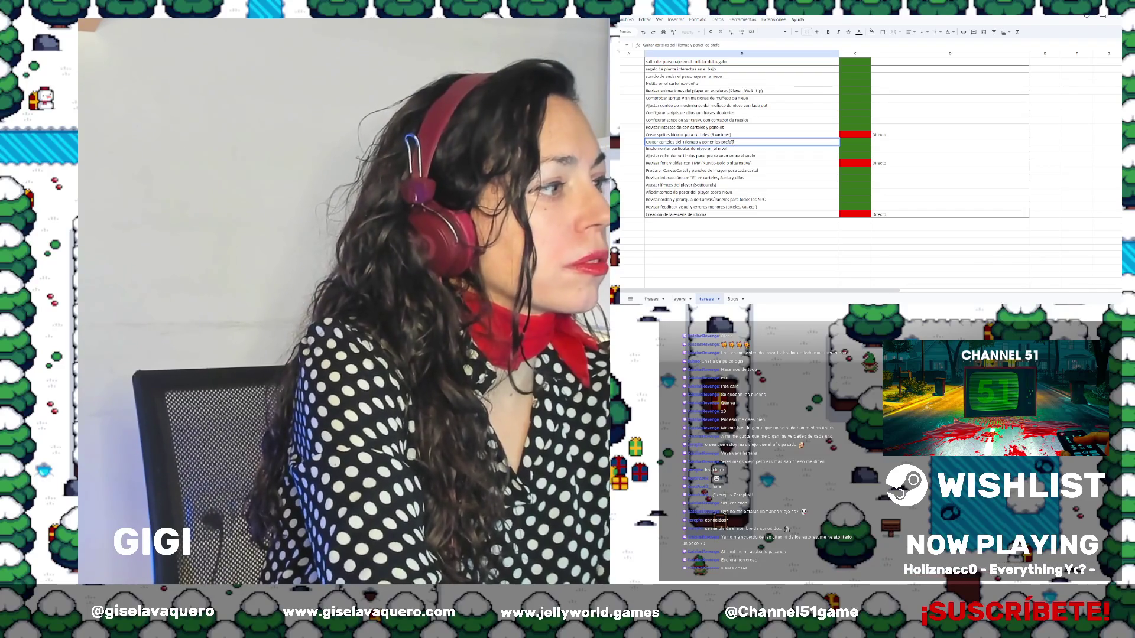
type("bs de los c")
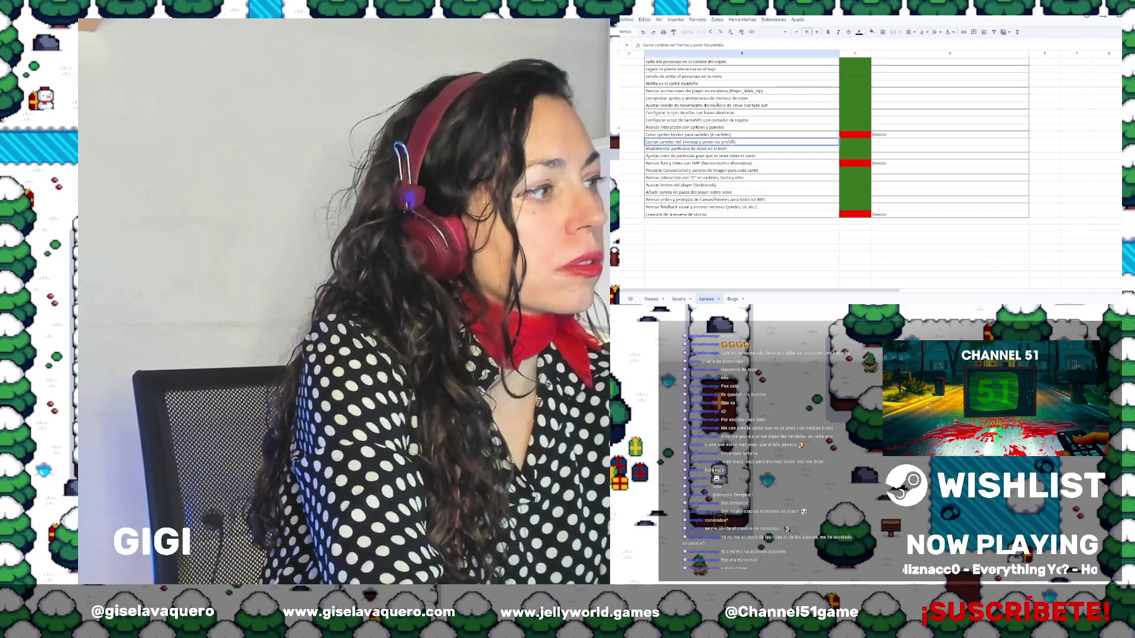
type("arteles")
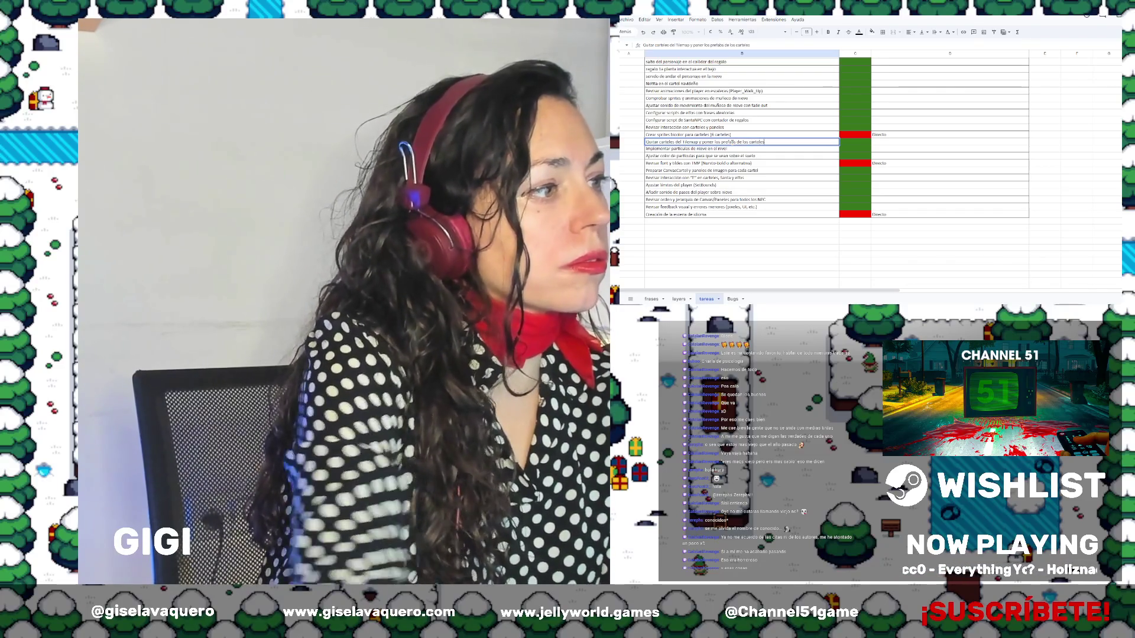
left_click(851, 135)
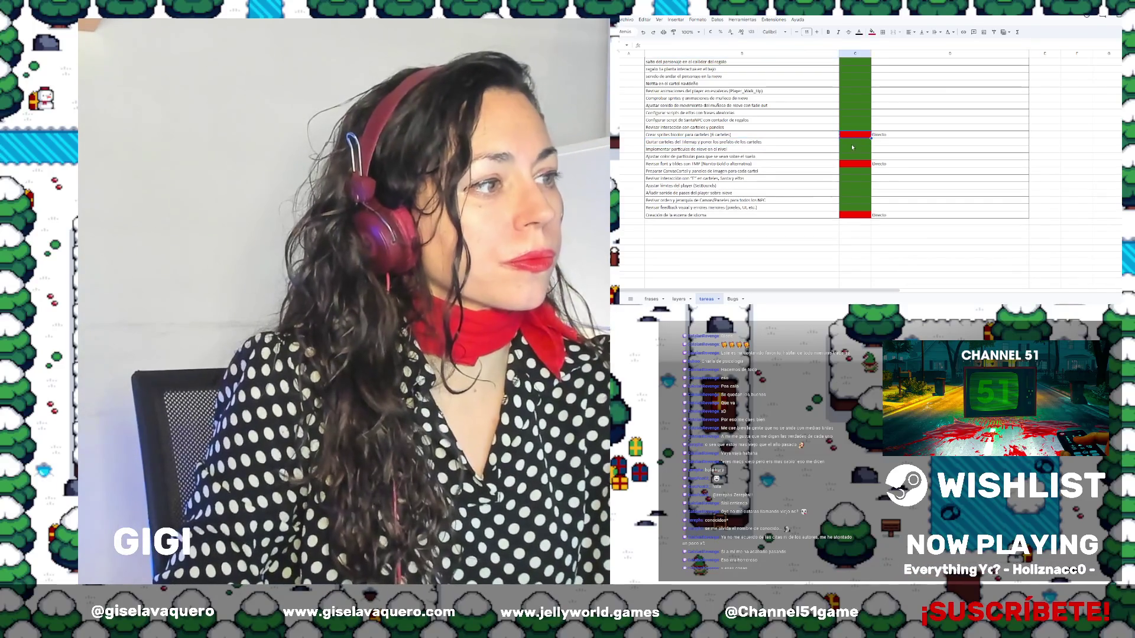
Copy 'Directo' into the new task's column D and review both sign tasks
left_click(882, 137)
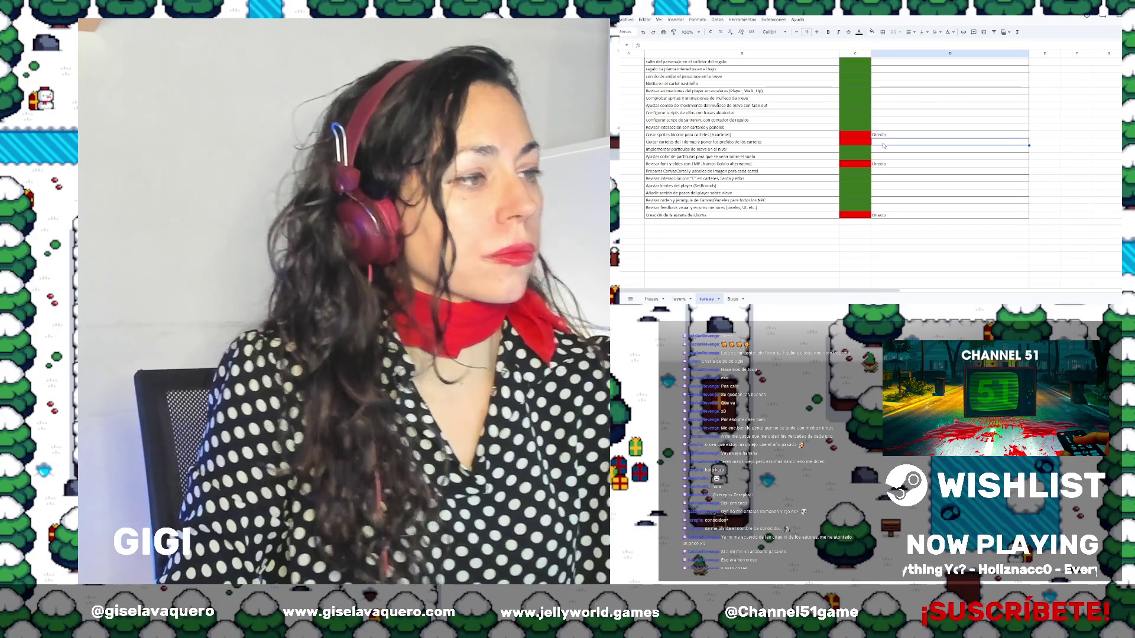
left_click(885, 143)
type("Directo")
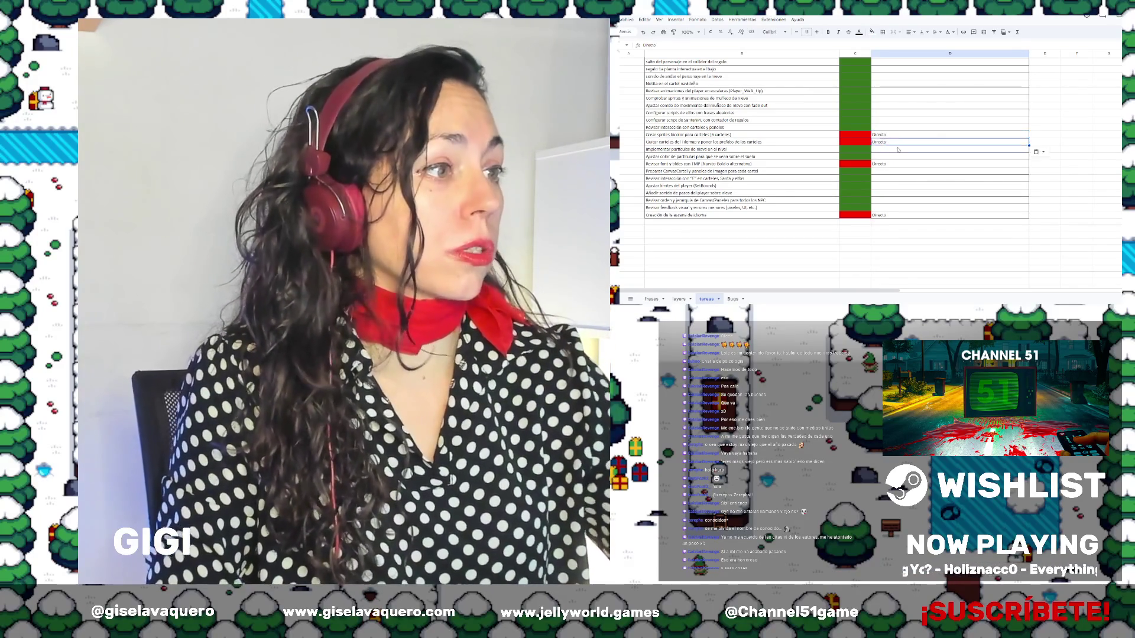
key("Down")
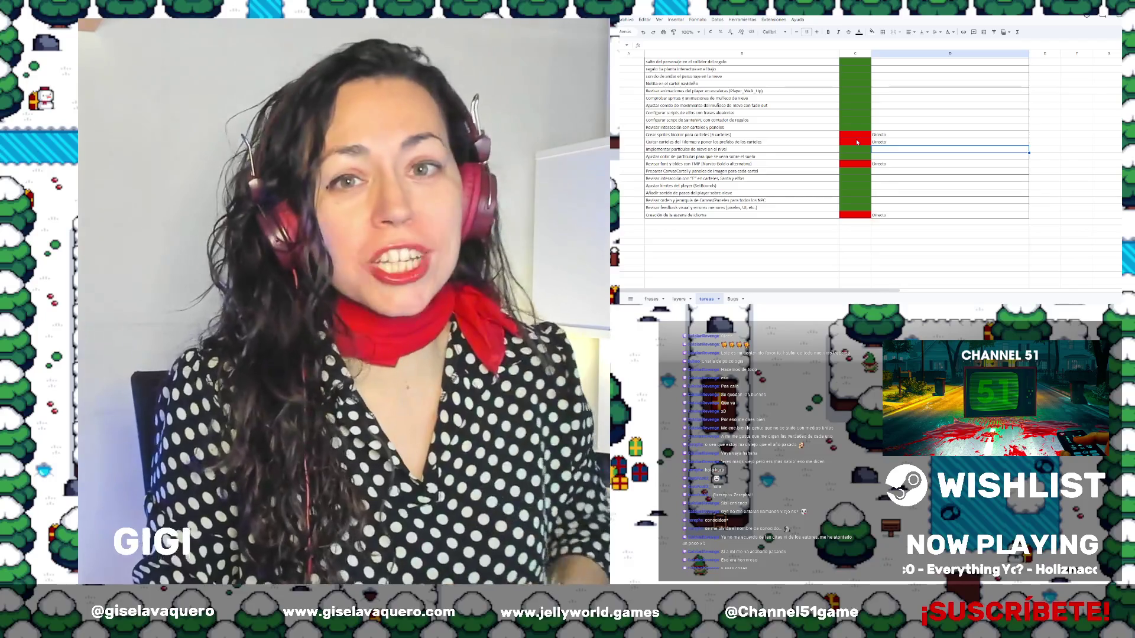
left_click(716, 136)
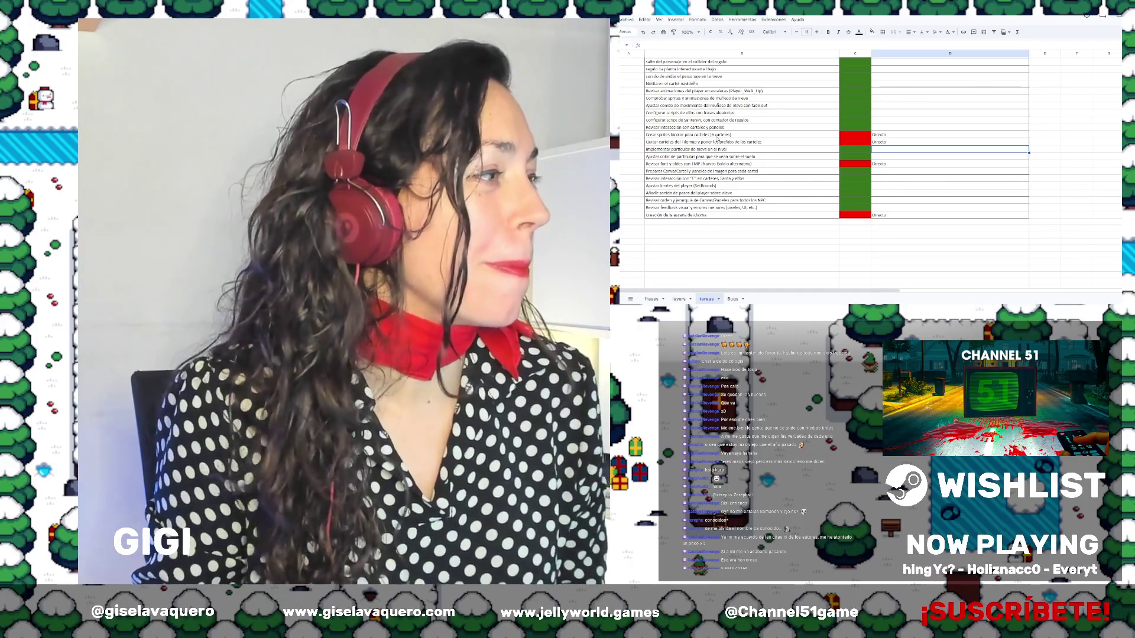
left_click(717, 142)
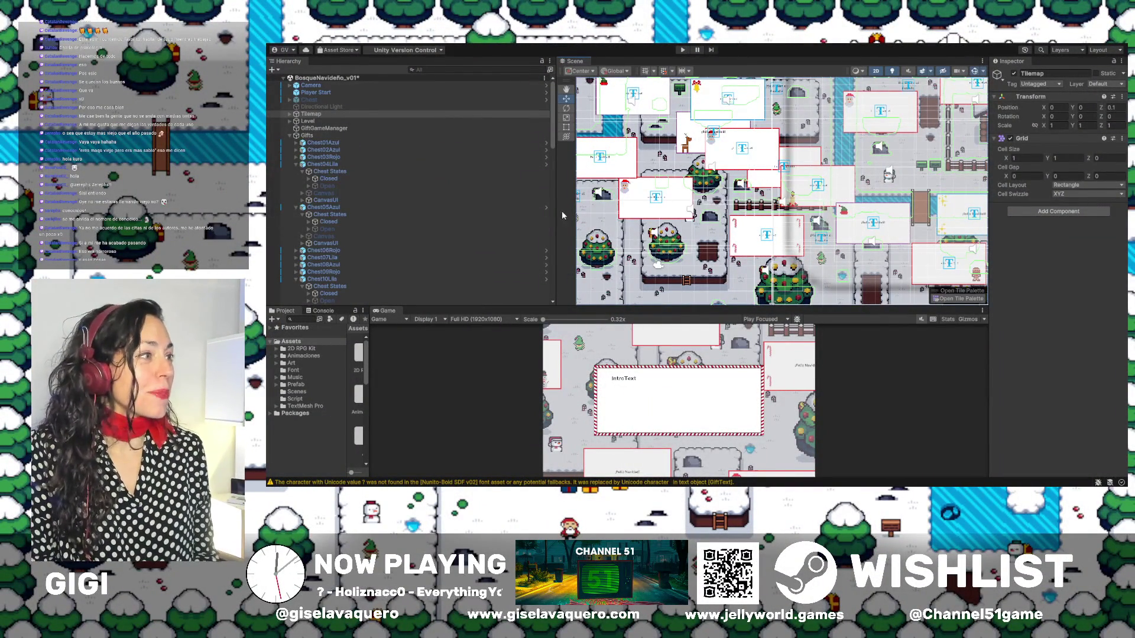
Widen the Scene view and expand the Project panel into a folder grid
left_click_drag(557, 210, 371, 210)
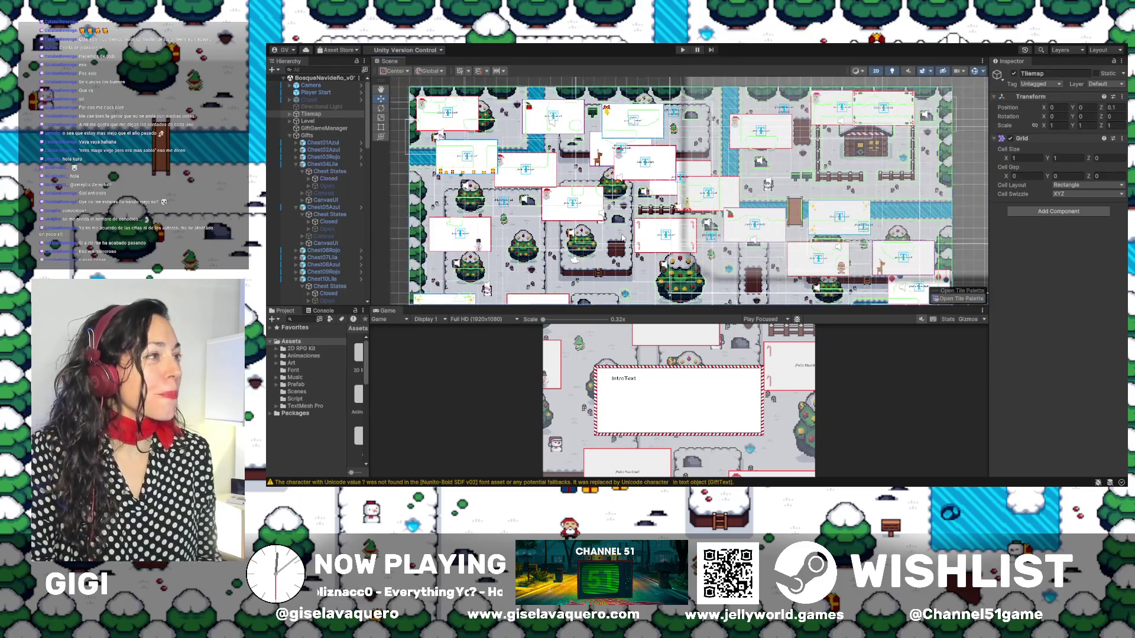
left_click_drag(634, 220, 639, 232)
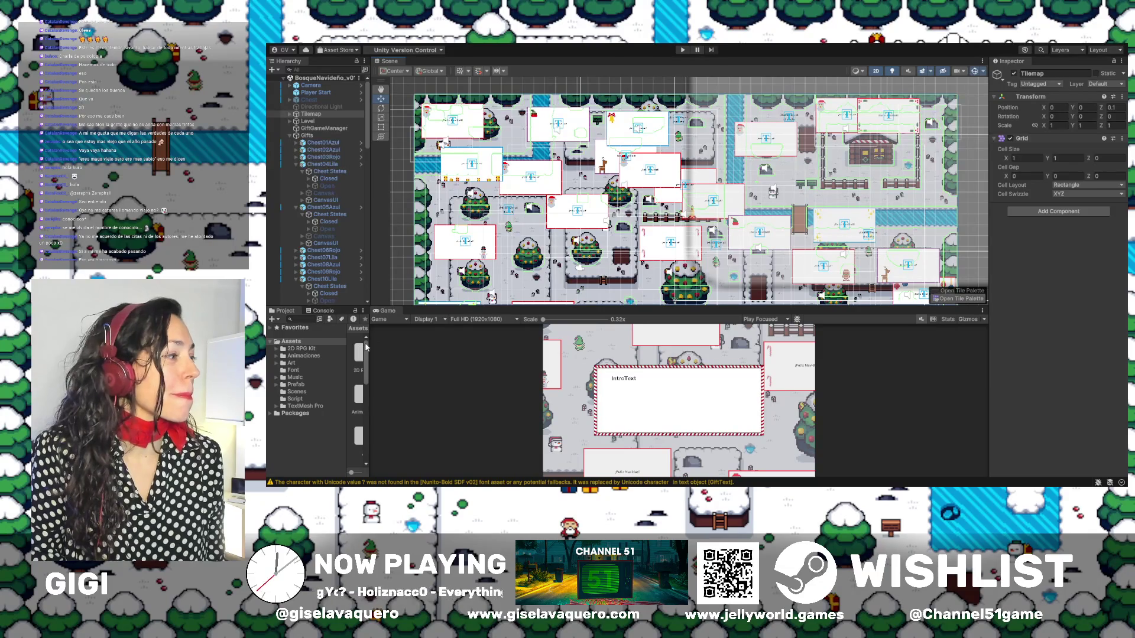
left_click_drag(367, 347, 514, 344)
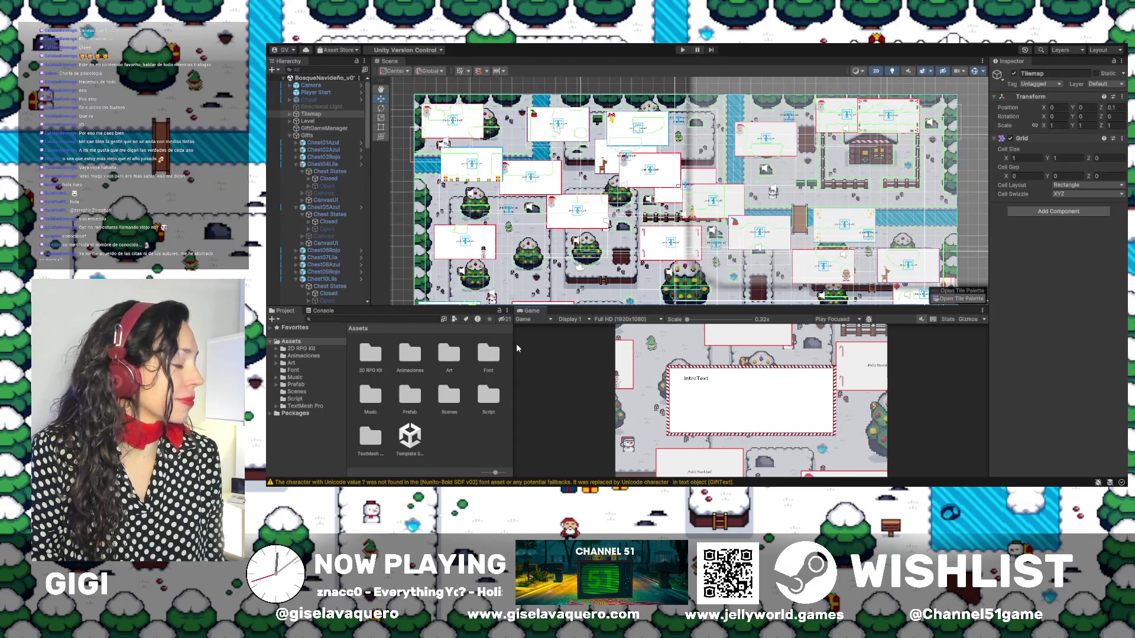
Pan and zoom the Scene view onto the signposts around the snowy cabin
scroll(619, 253, "down", 5)
scroll(619, 252, "down", 5)
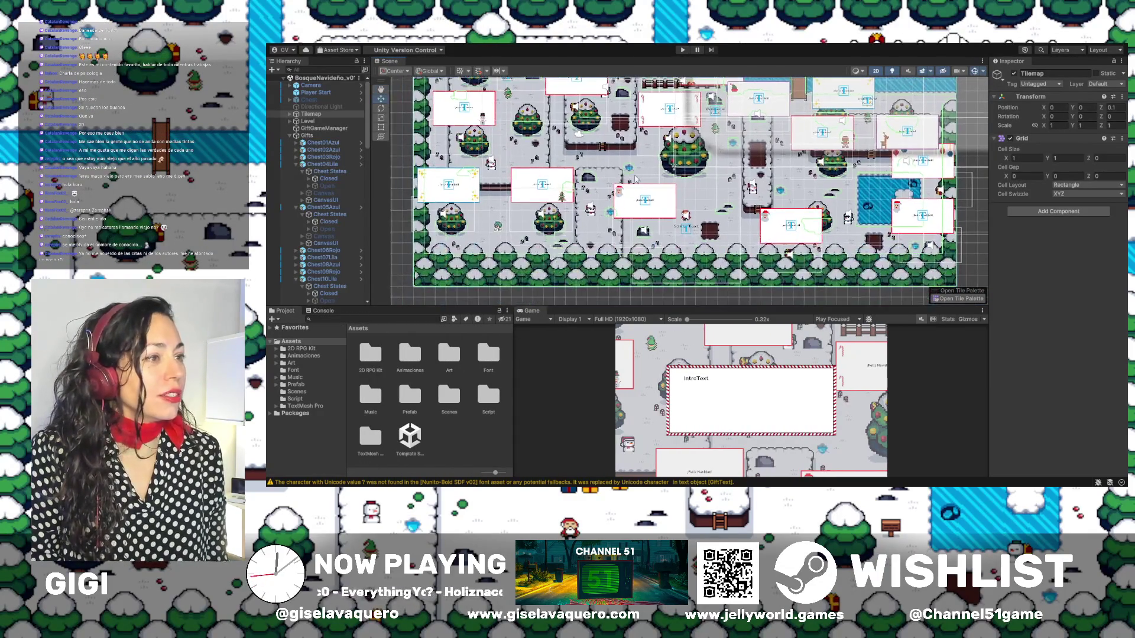
left_click_drag(627, 239, 637, 263)
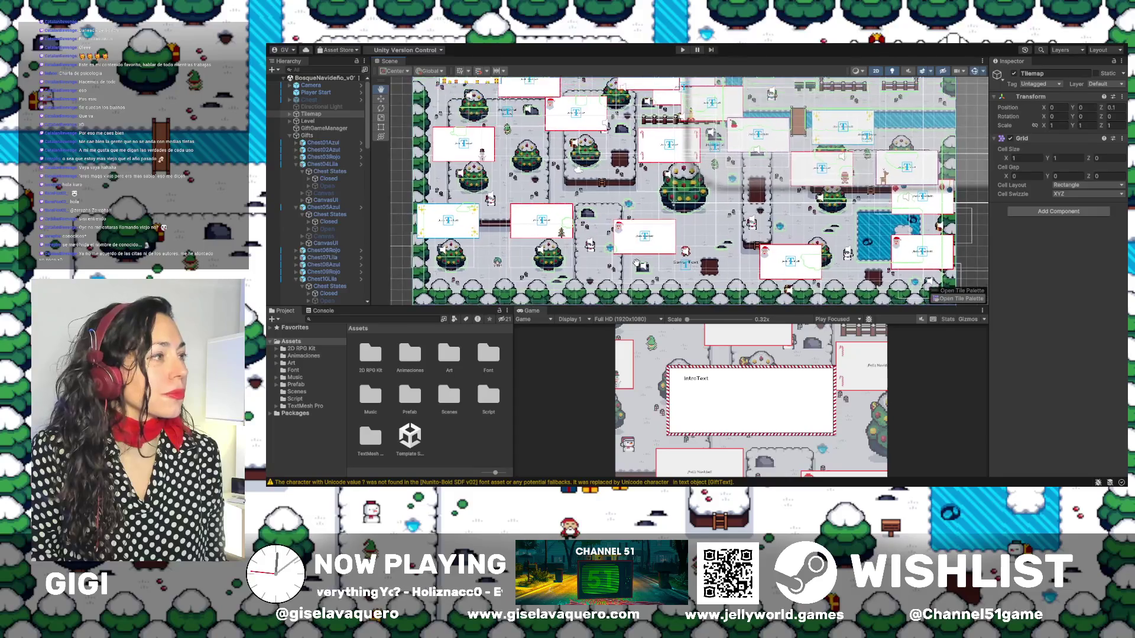
scroll(602, 280, "down", 1)
scroll(569, 211, "up", 2)
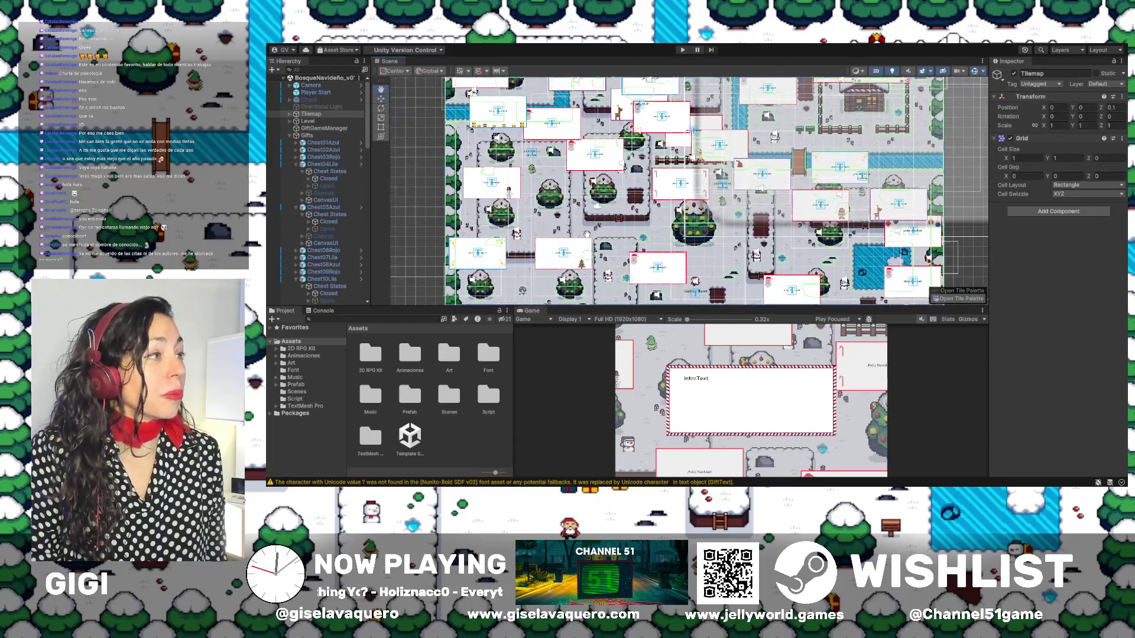
scroll(815, 140, "up", 1)
scroll(816, 140, "up", 2)
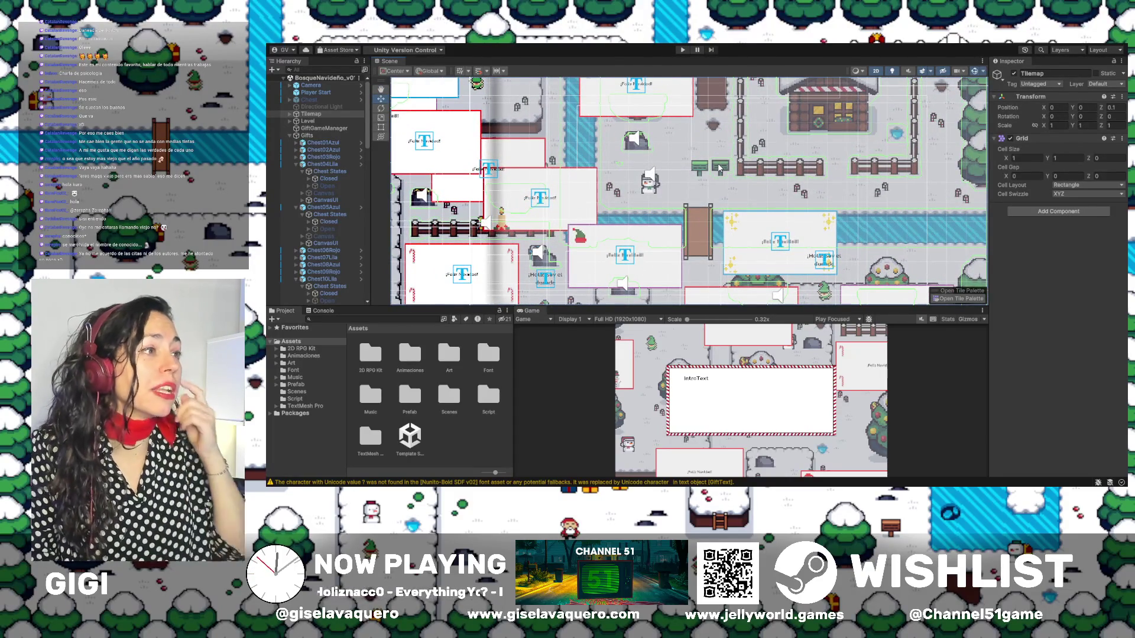
scroll(719, 168, "up", 1)
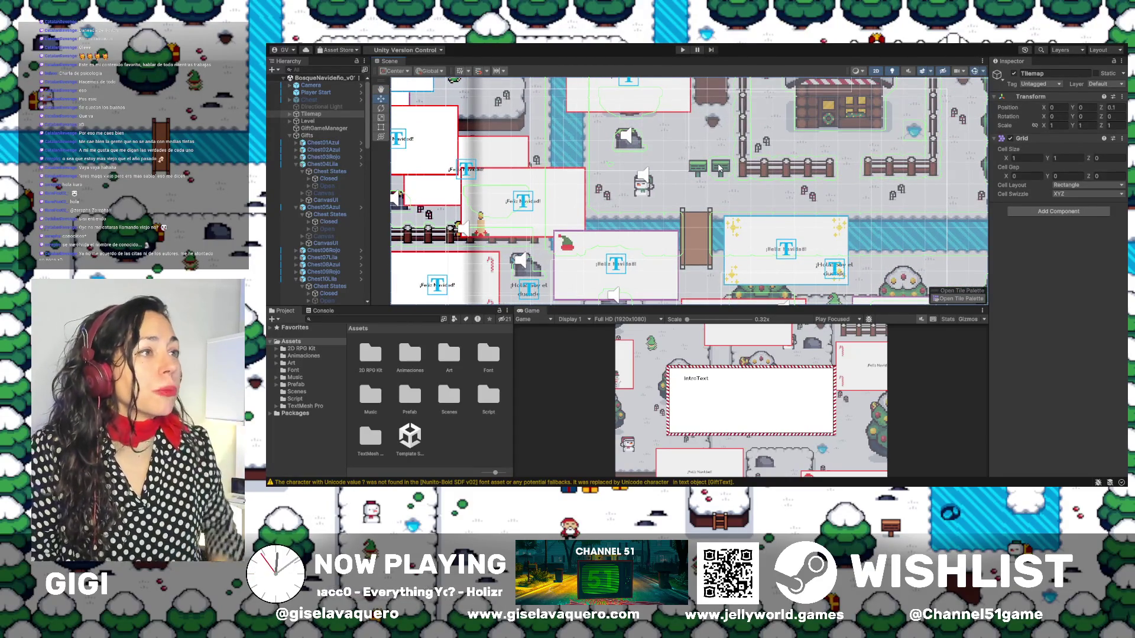
scroll(720, 168, "up", 1)
scroll(719, 170, "up", 1)
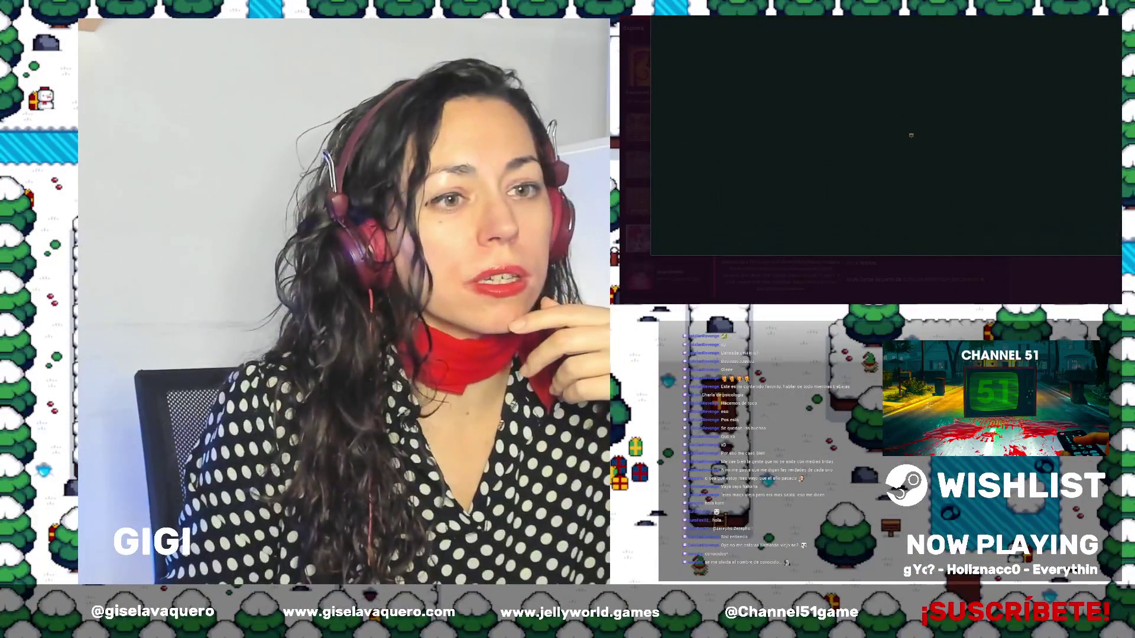
Compare the Wind Waker and Twilight Princess signpost images in the gallery lightbox
key("Escape")
scroll(847, 204, "down", 2)
scroll(848, 204, "up", 4)
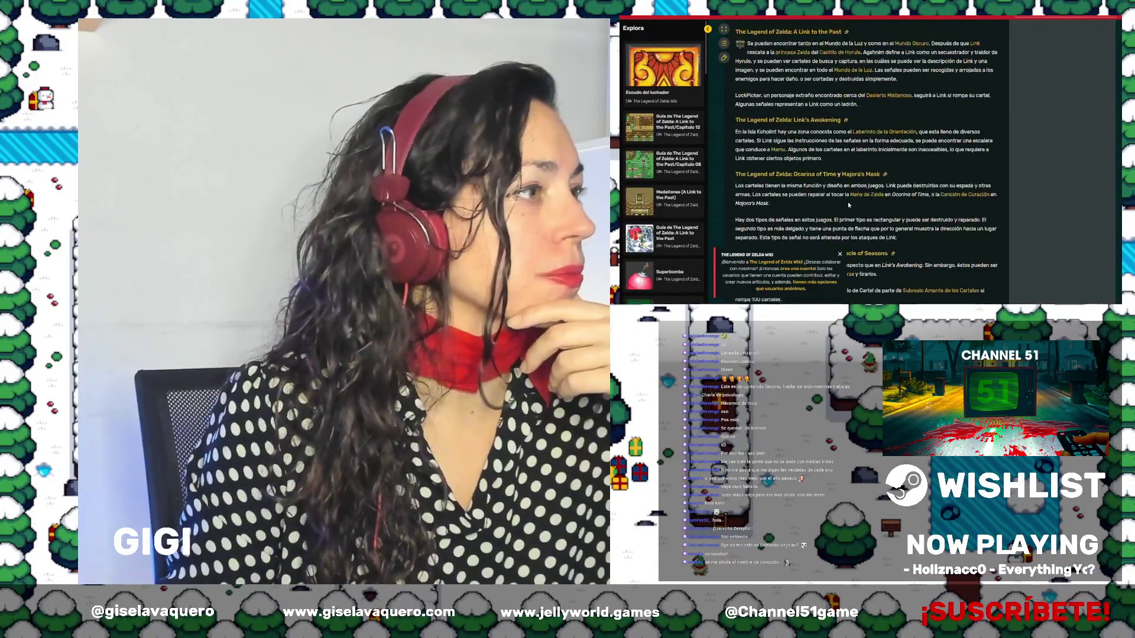
scroll(848, 204, "up", 4)
scroll(848, 204, "up", 4)
scroll(848, 204, "up", 4)
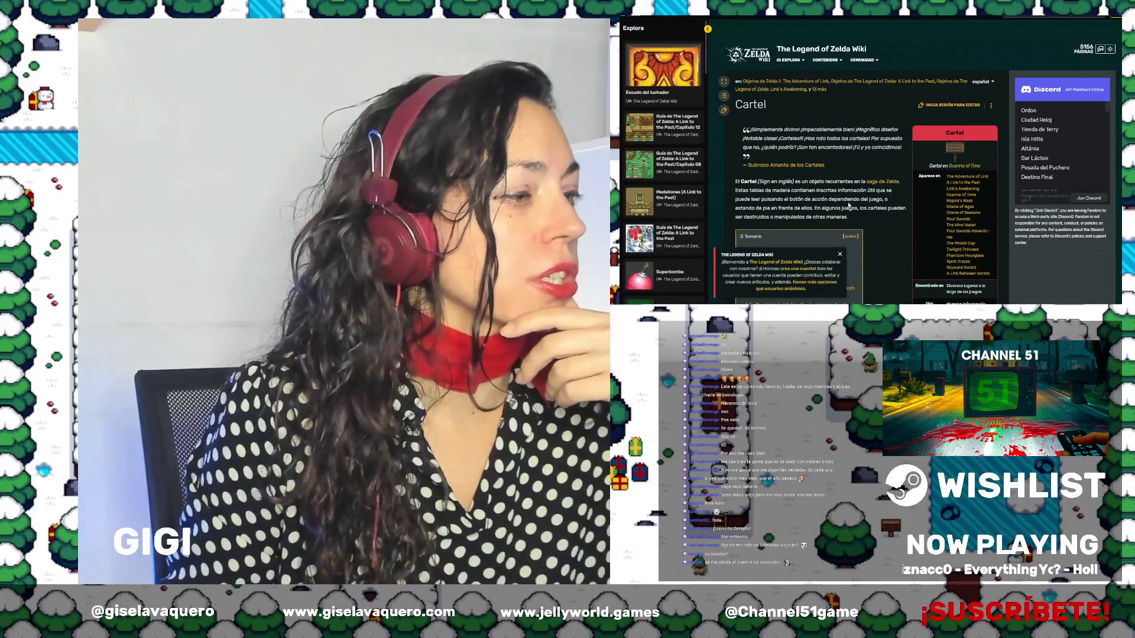
scroll(849, 205, "down", 5)
scroll(849, 204, "down", 5)
scroll(849, 201, "down", 5)
scroll(849, 202, "up", 2)
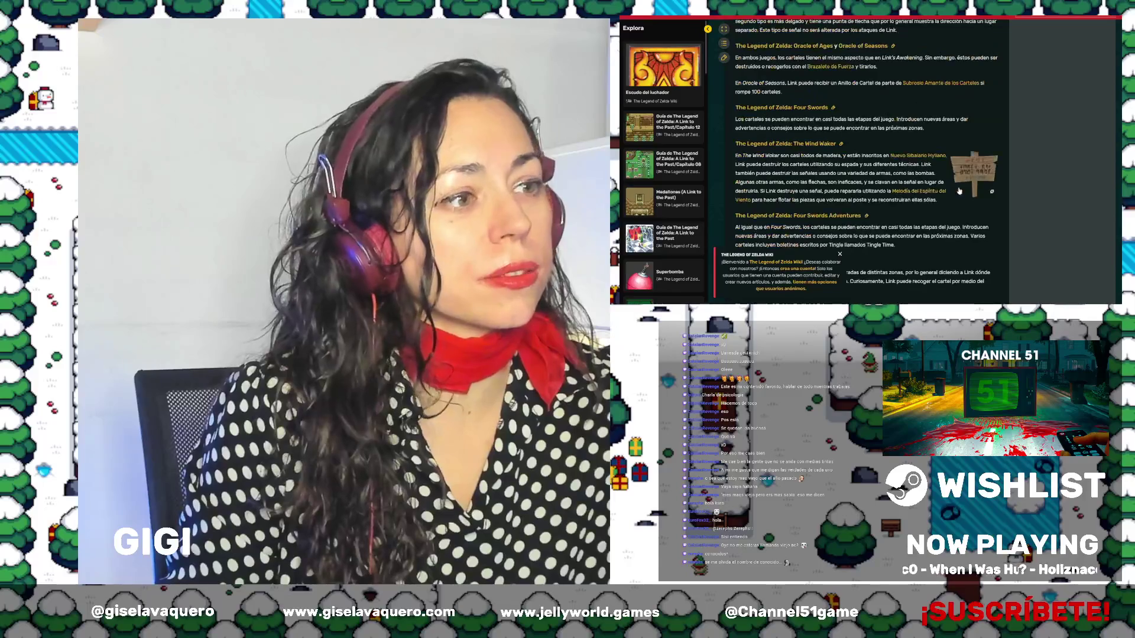
left_click(983, 174)
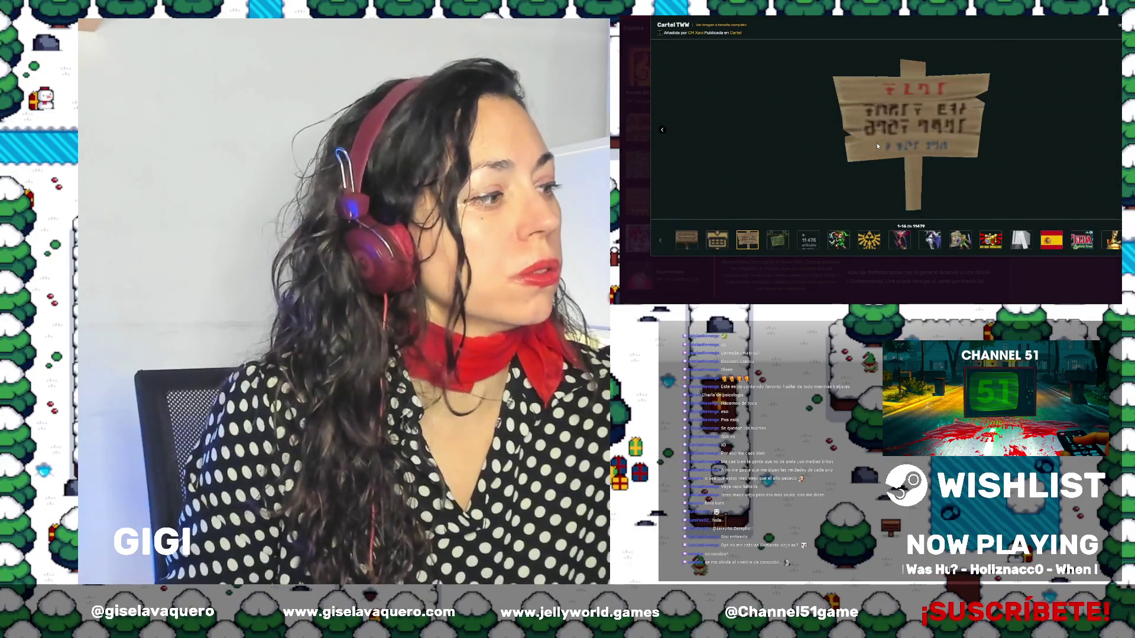
left_click(689, 244)
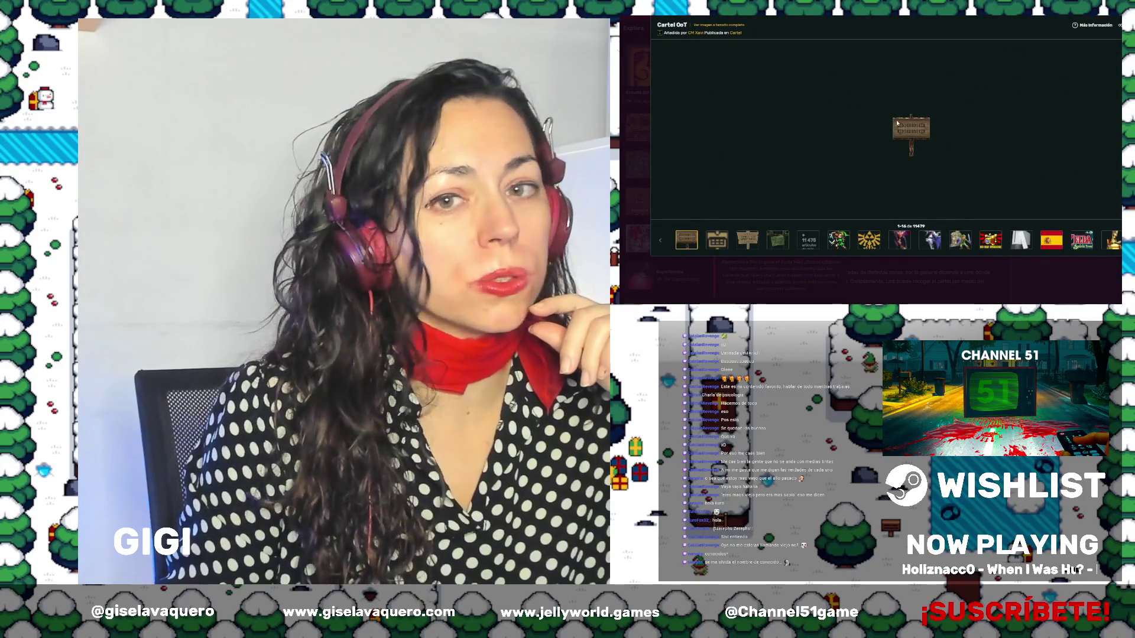
left_click(778, 241)
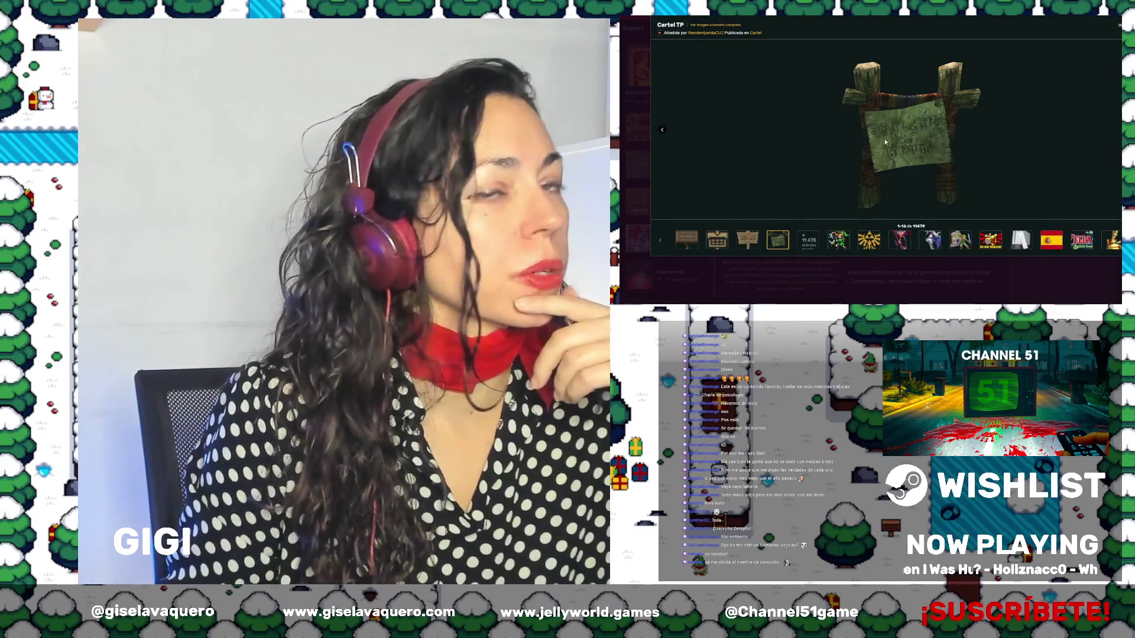
key("Escape")
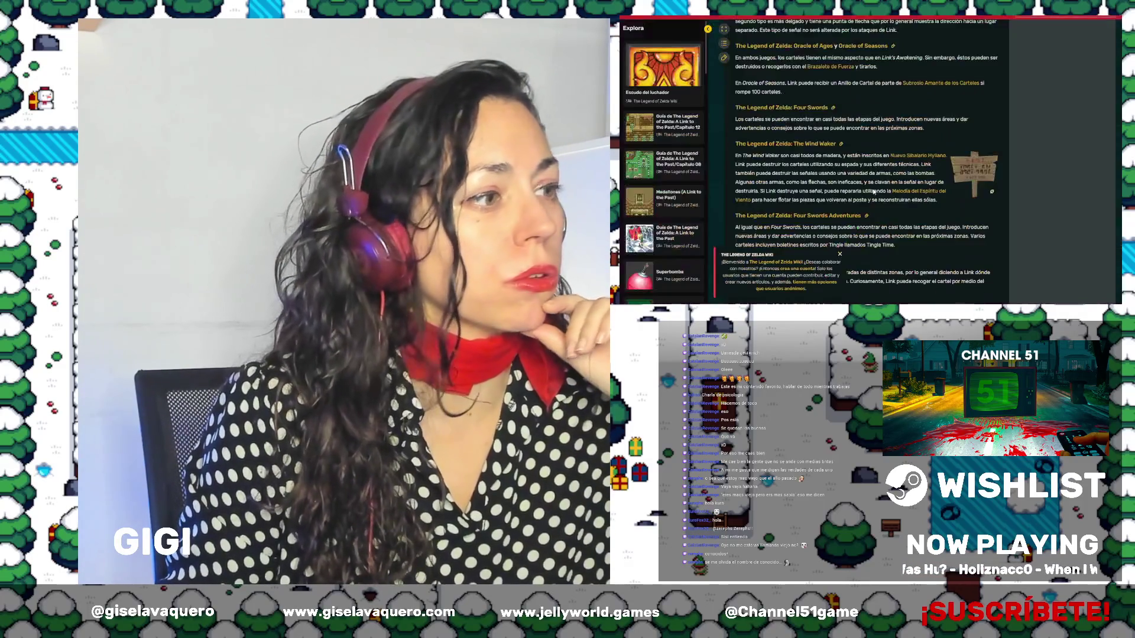
Scroll back up the Cartel article and view its main signpost image enlarged
scroll(873, 200, "down", 5)
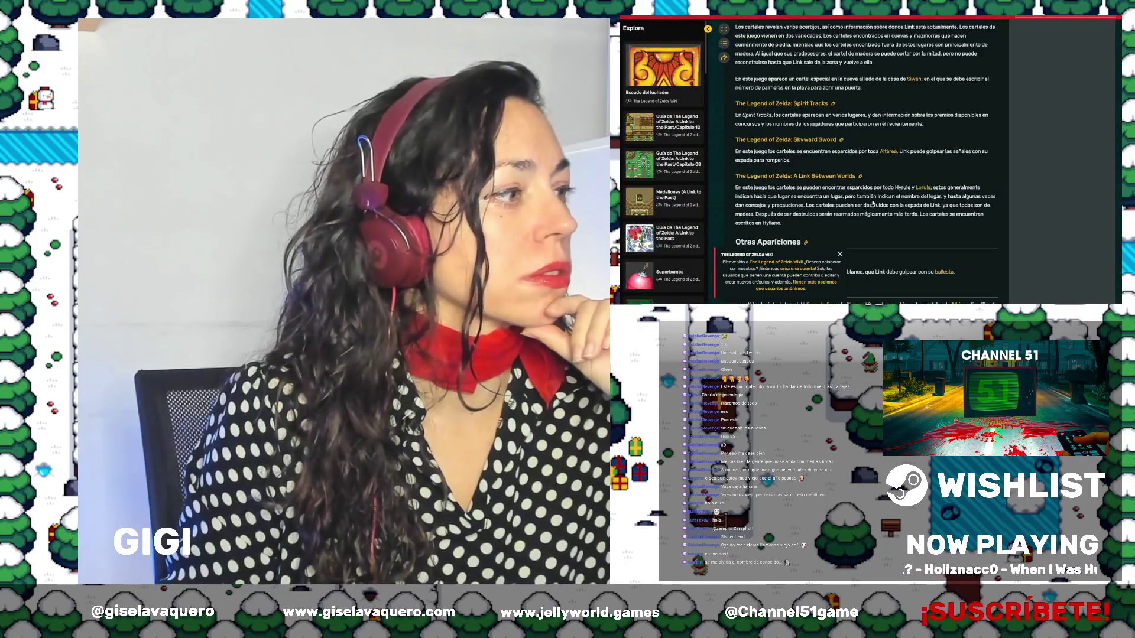
scroll(869, 203, "down", 2)
scroll(868, 204, "down", 2)
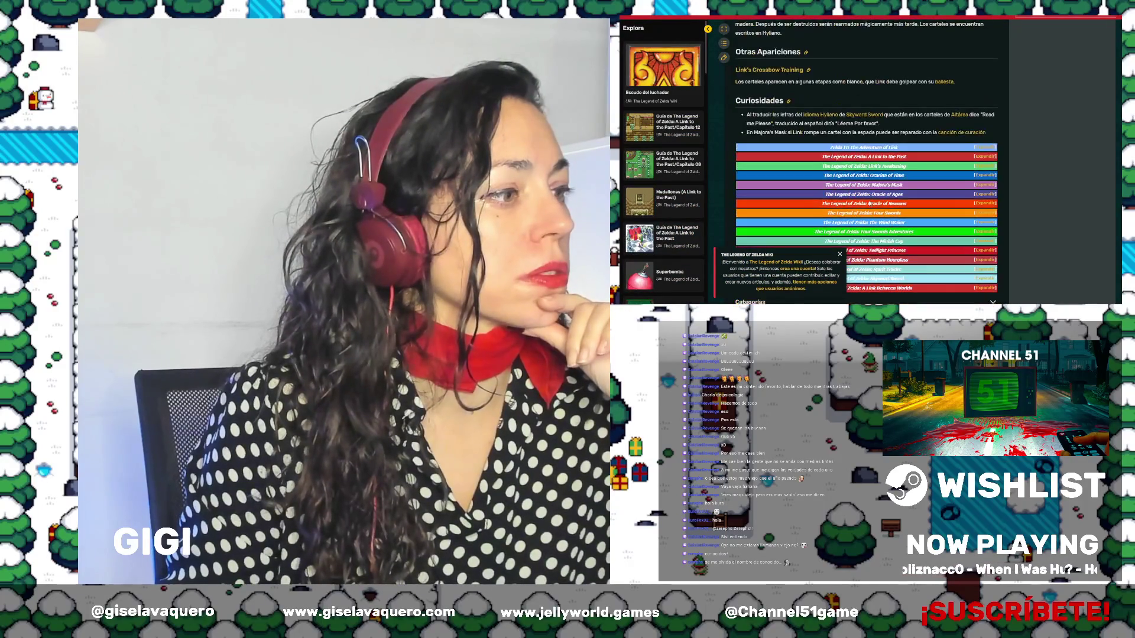
scroll(868, 204, "down", 3)
scroll(869, 203, "down", 5)
scroll(869, 203, "up", 5)
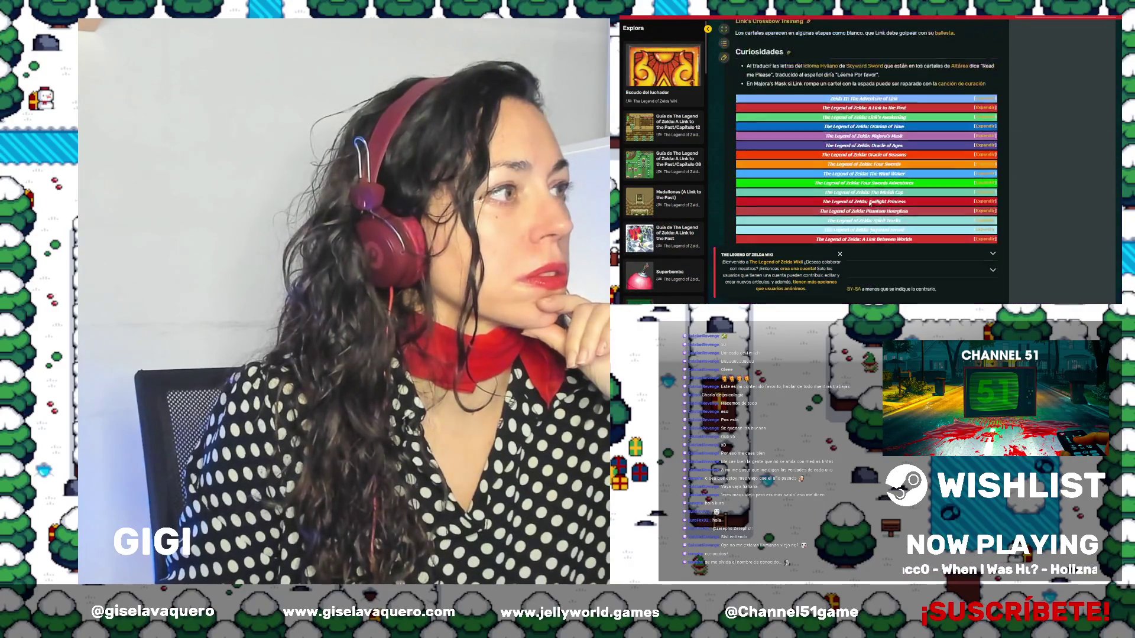
scroll(869, 203, "up", 5)
scroll(869, 203, "up", 3)
scroll(869, 203, "up", 3)
scroll(868, 203, "up", 3)
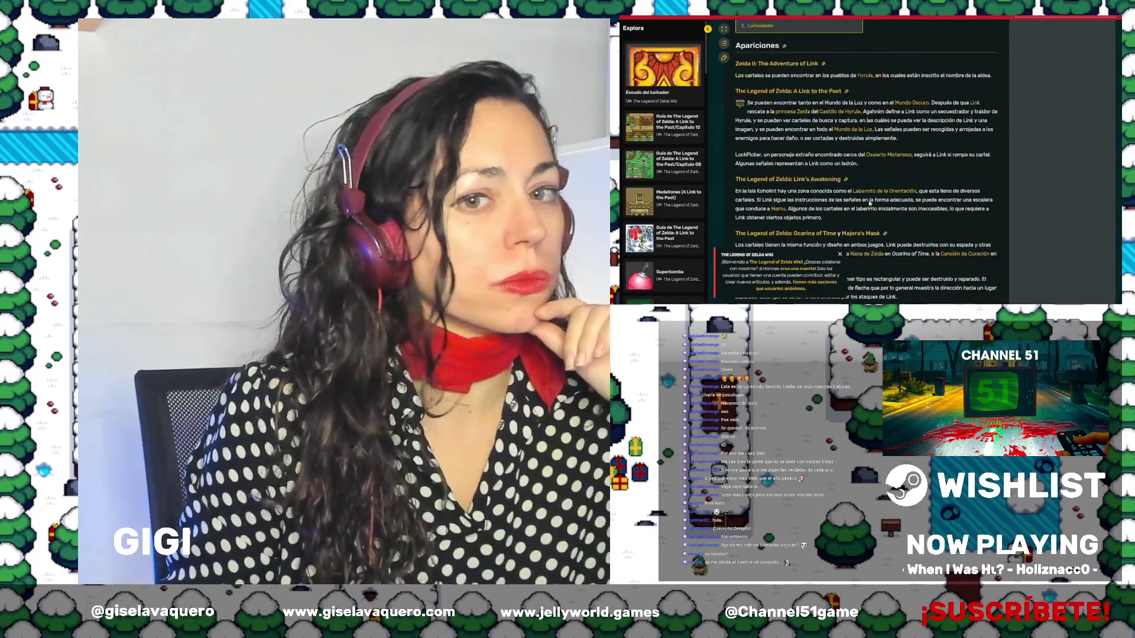
scroll(869, 202, "up", 2)
scroll(869, 202, "up", 2)
scroll(869, 202, "up", 2)
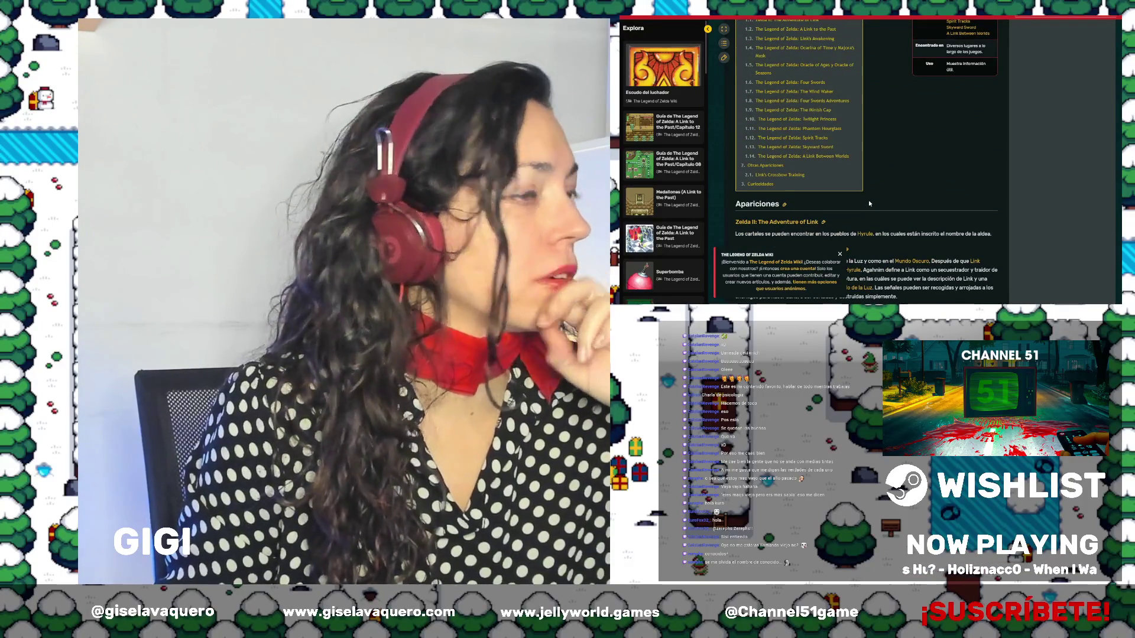
scroll(869, 203, "up", 2)
scroll(867, 200, "up", 3)
left_click(951, 126)
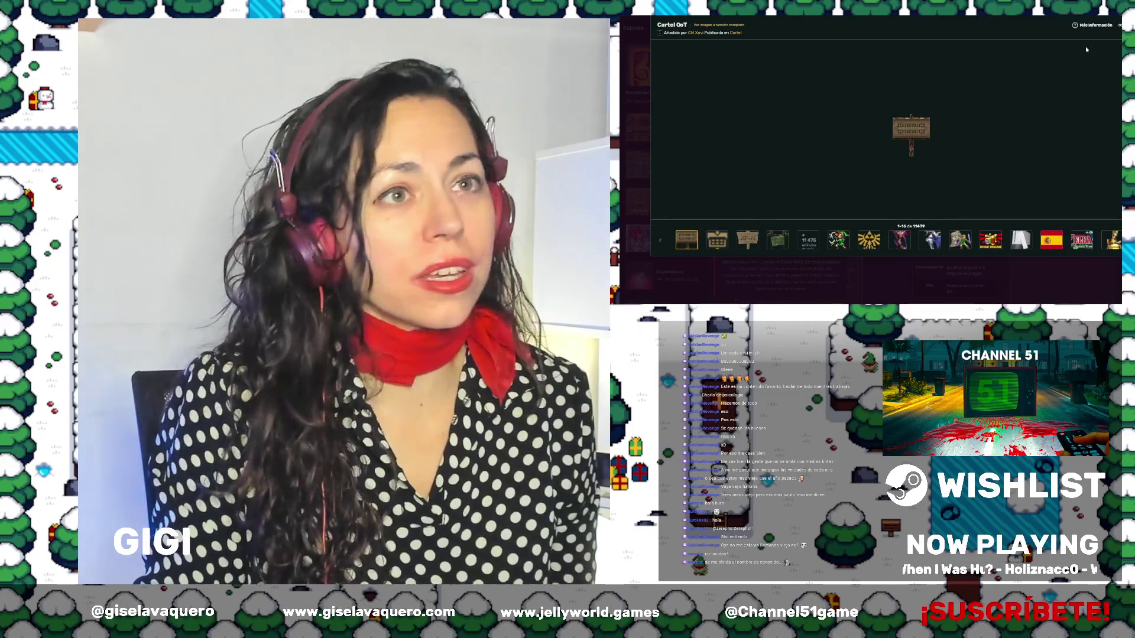
key("Escape")
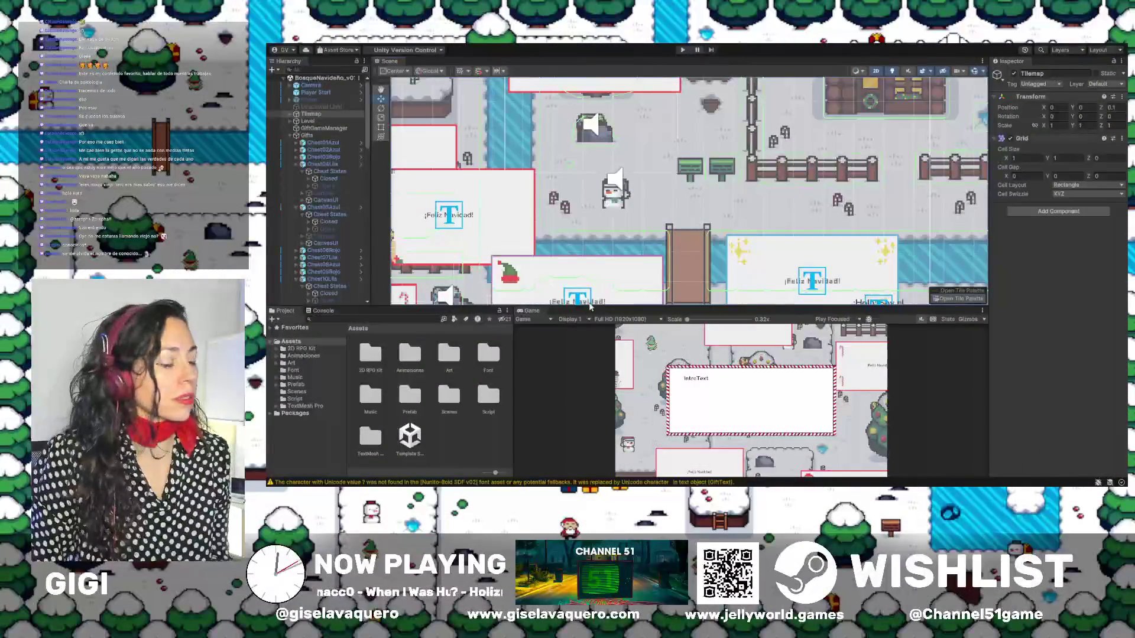
Lower the Scene/Game splitter slightly and pan the map down and to the right
left_click_drag(606, 305, 607, 308)
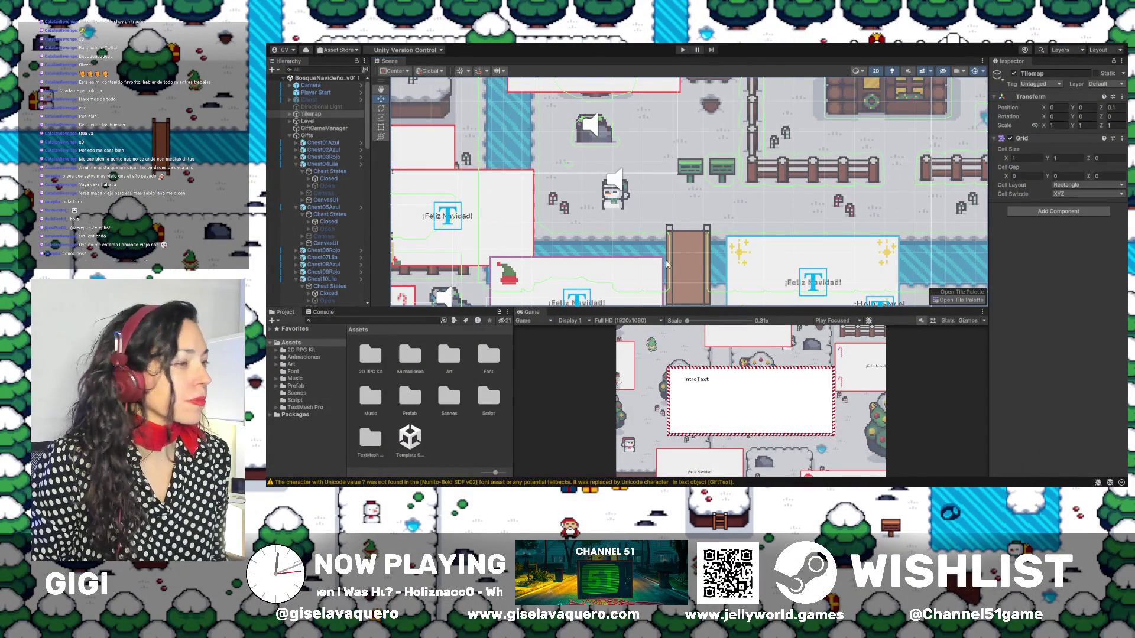
scroll(667, 264, "down", 5)
left_click_drag(637, 196, 675, 223)
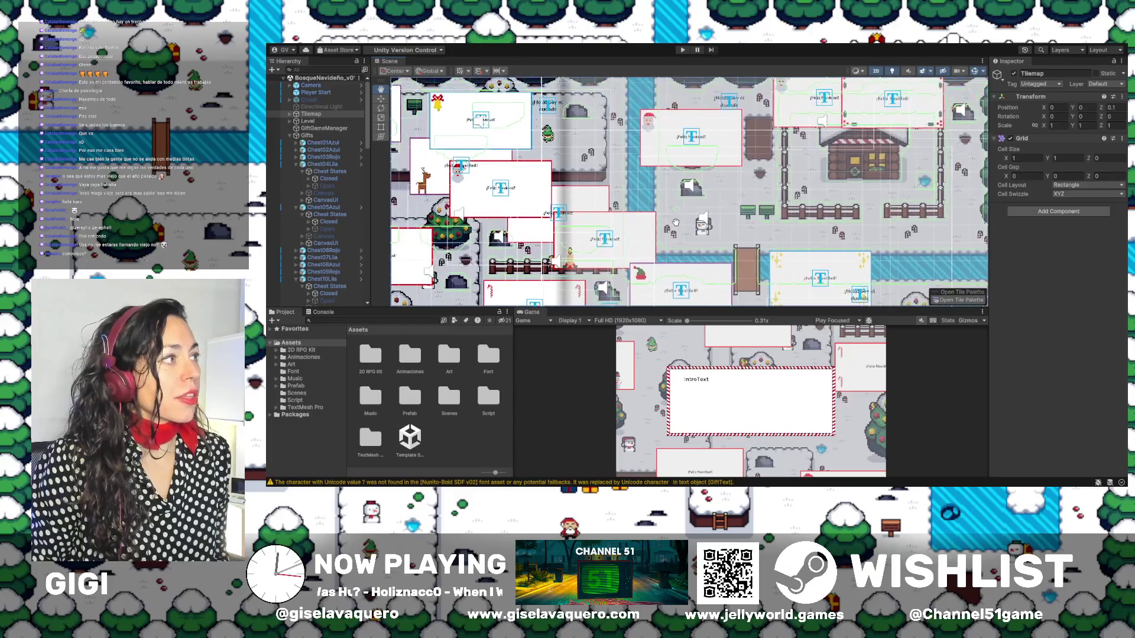
scroll(680, 213, "down", 3)
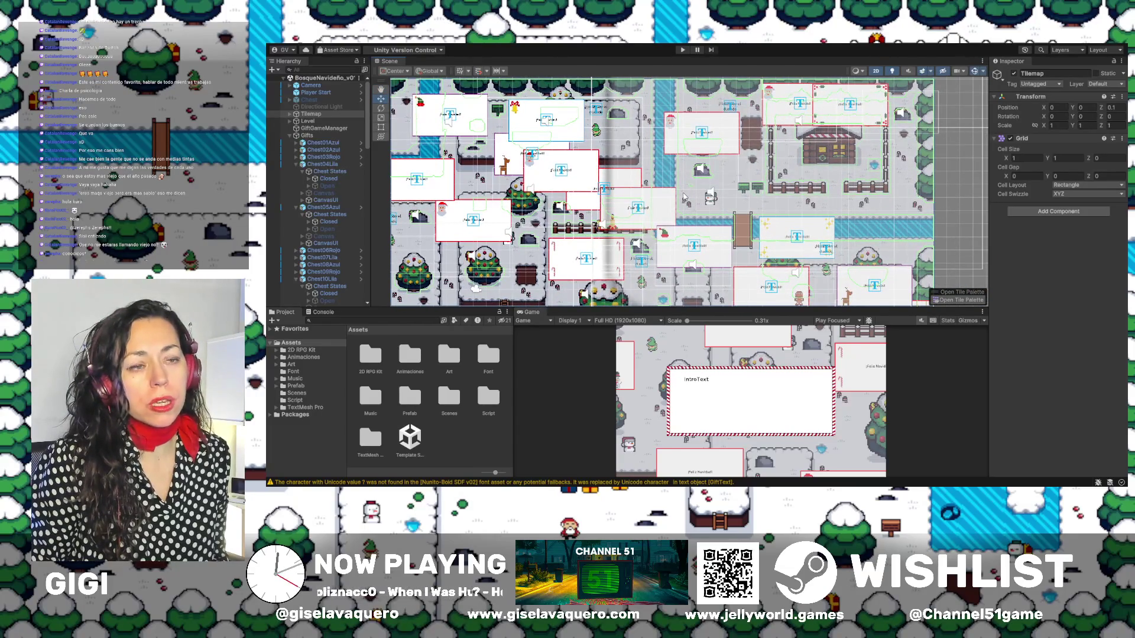
left_click_drag(683, 196, 699, 195)
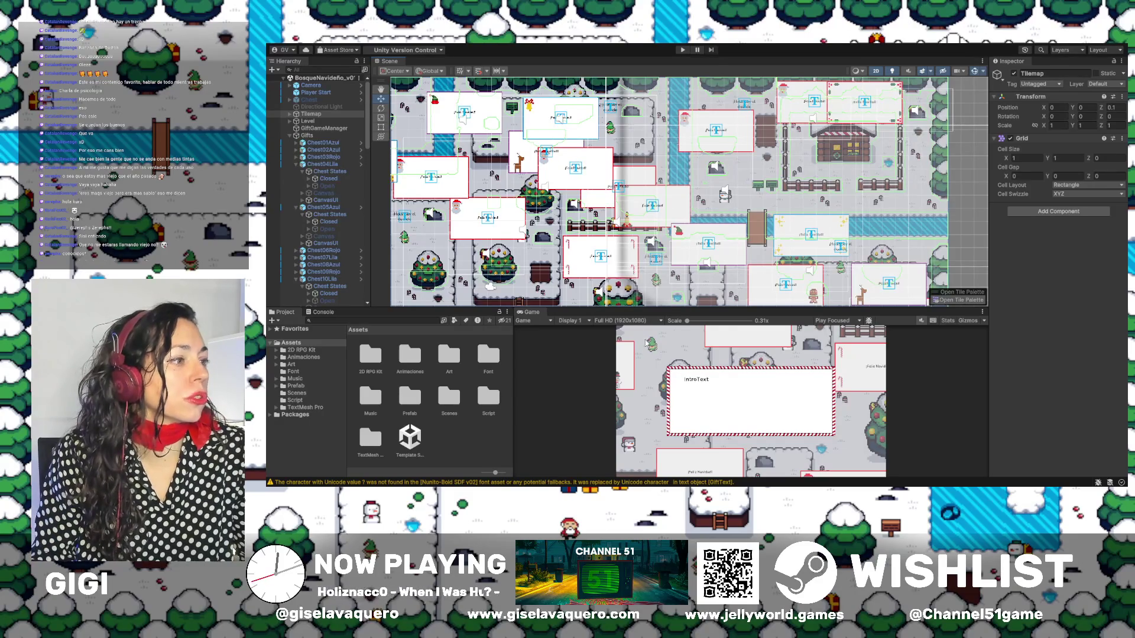
Enlarge the Scene view further and zoom out to see the whole sign-covered tilemap
left_click_drag(671, 306, 667, 331)
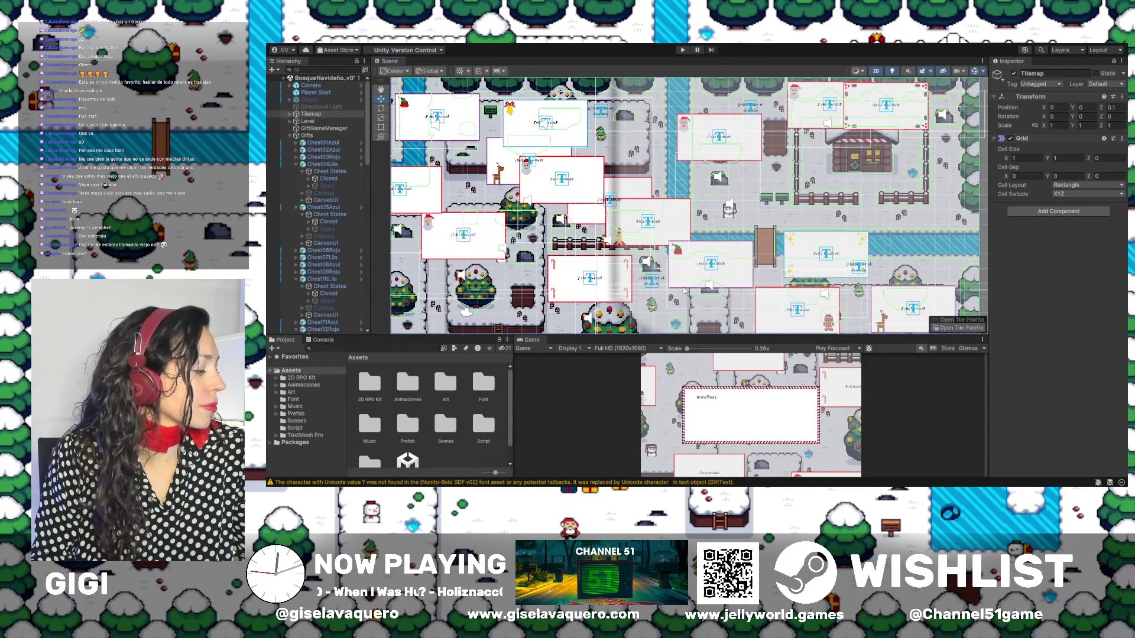
scroll(671, 275, "down", 5)
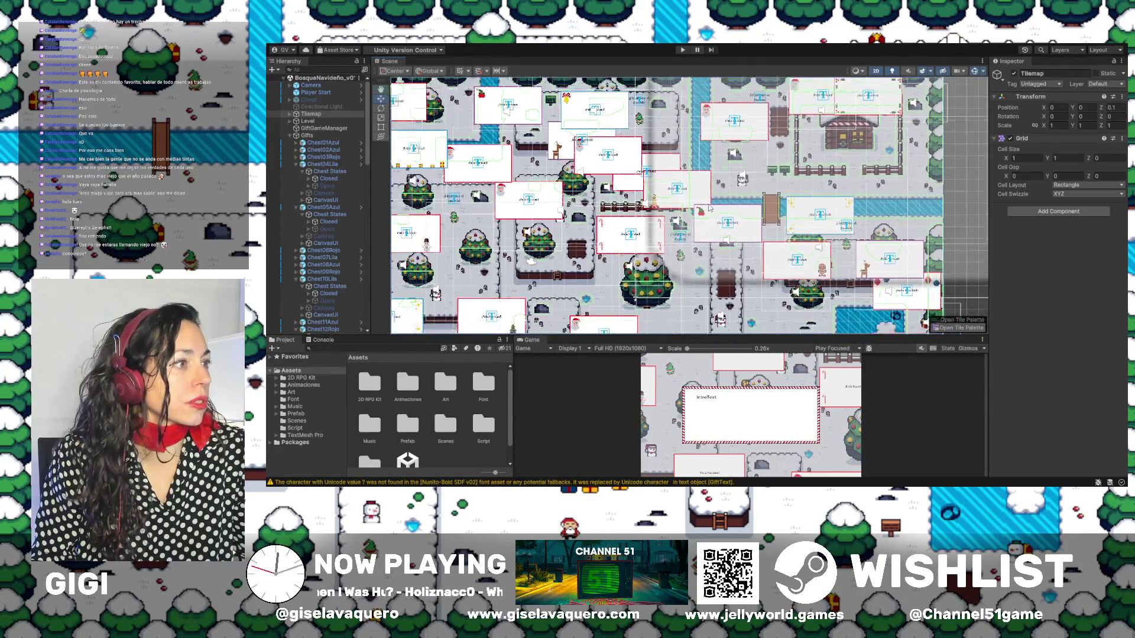
scroll(701, 207, "down", 1)
scroll(708, 209, "down", 1)
scroll(690, 213, "down", 1)
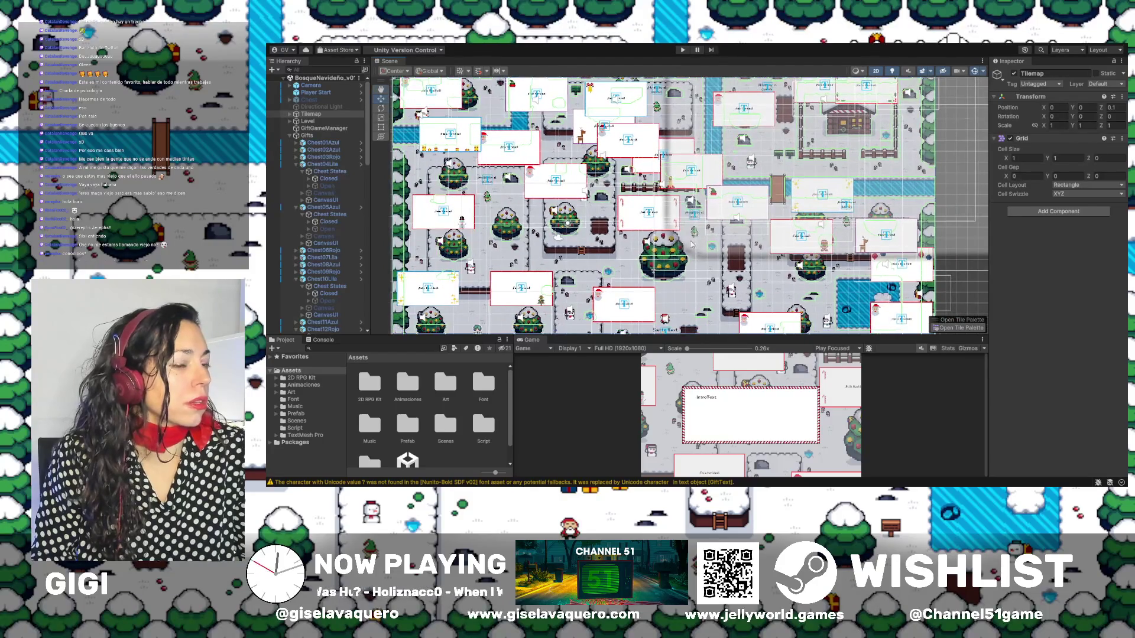
scroll(799, 258, "down", 1)
scroll(799, 258, "up", 1)
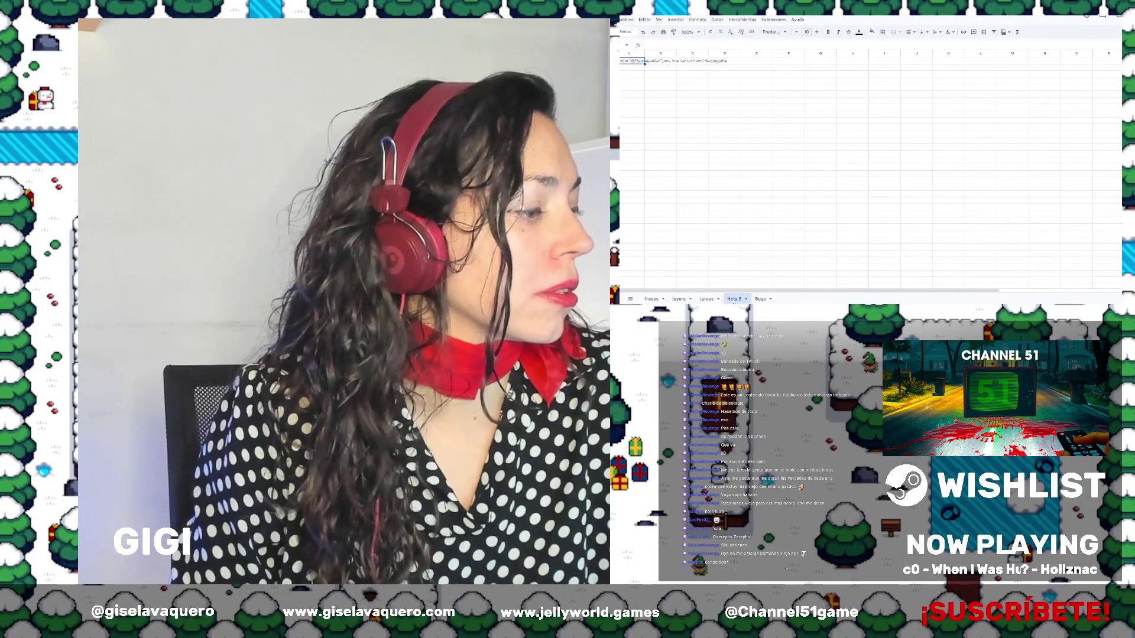
Rename the Hoja 5 sheet to Cartel and the tareas sheet to Tareas
double_click(733, 299)
type("p")
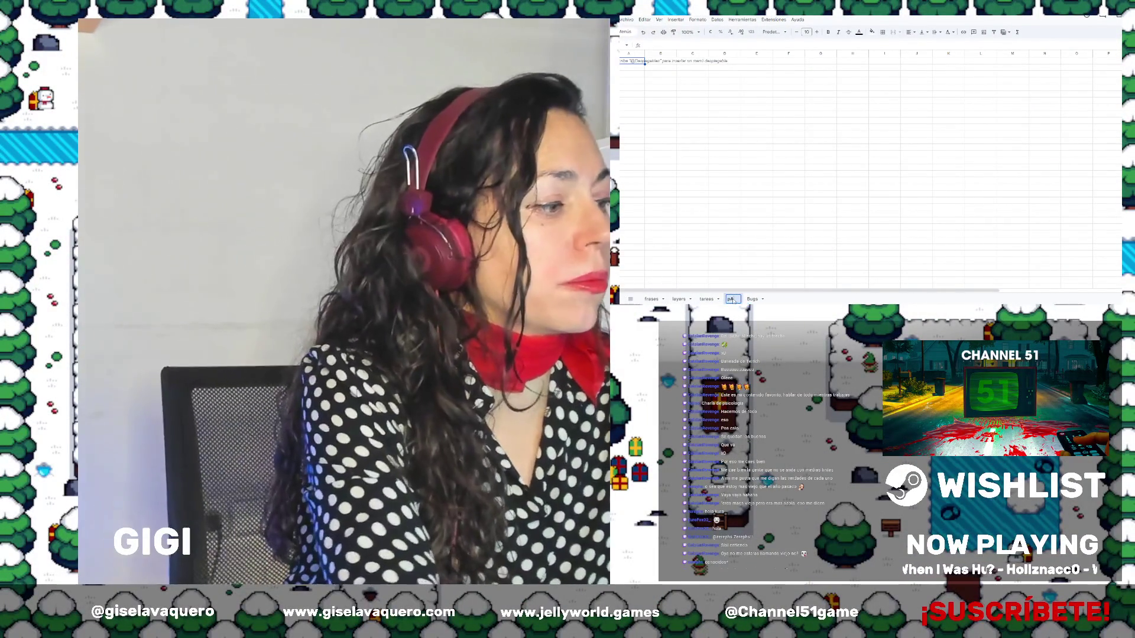
type("a")
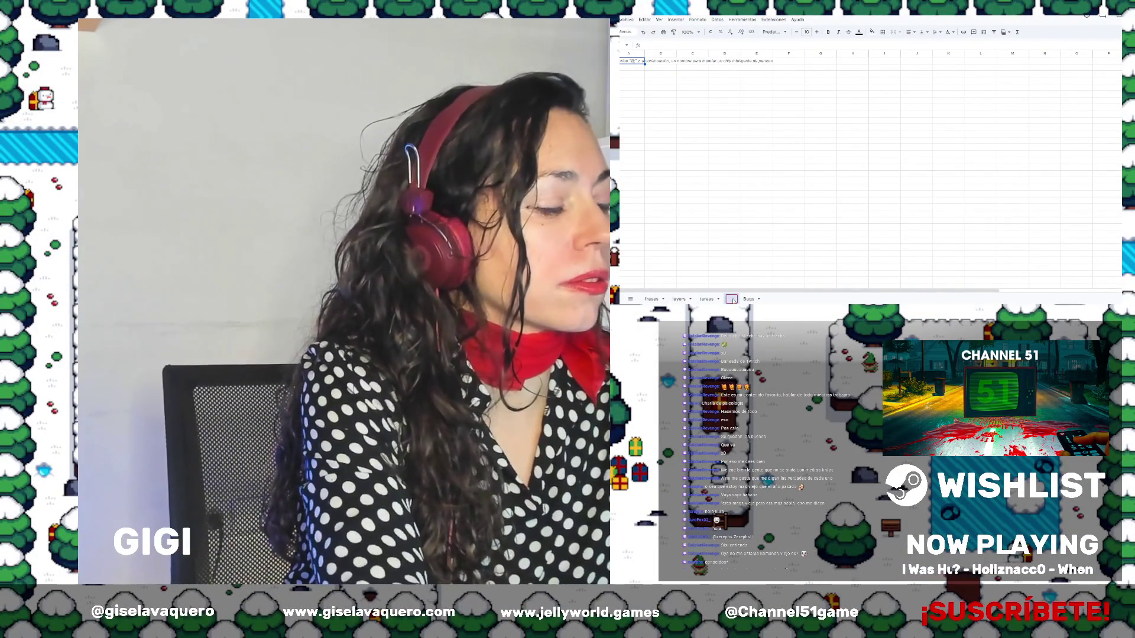
type("Cartel")
key("Return")
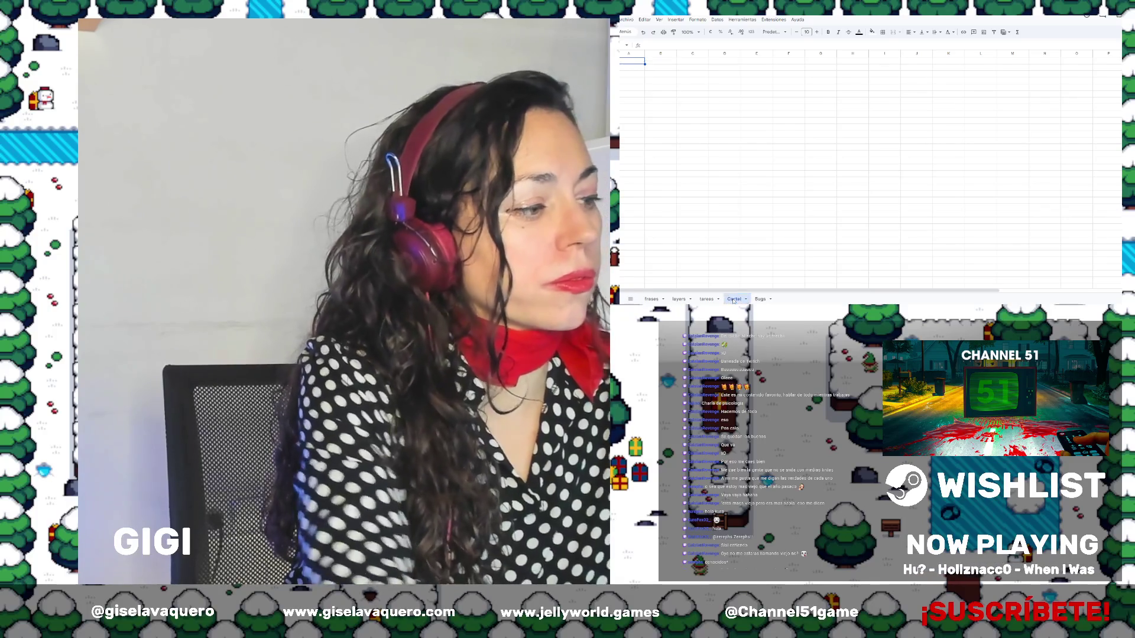
left_click(705, 299)
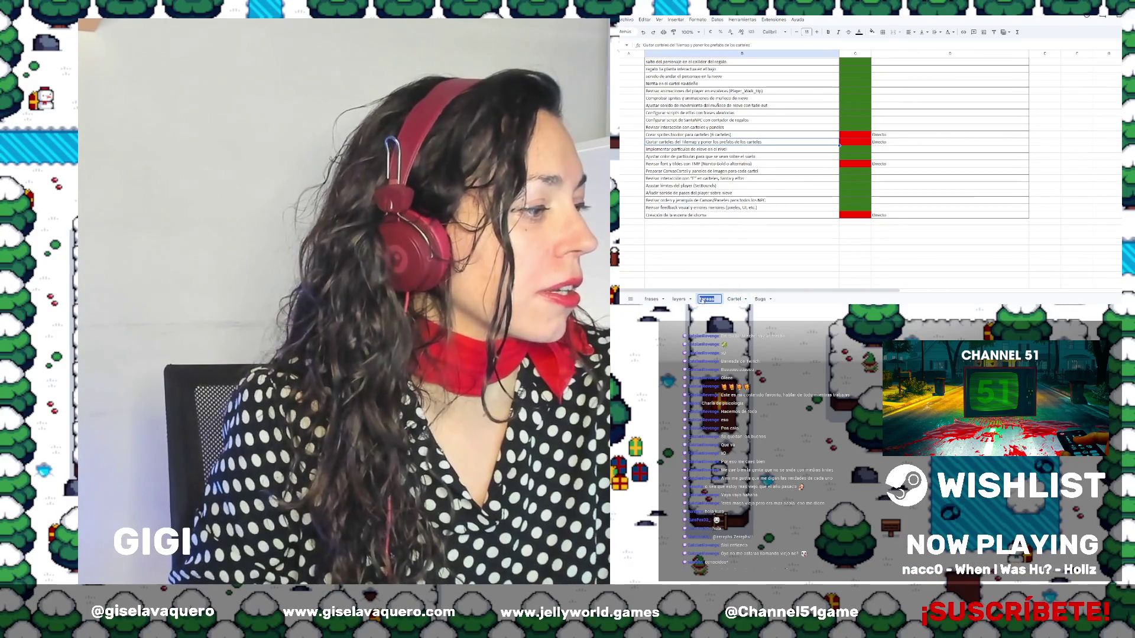
double_click(704, 299)
type("Tareas")
key("Return")
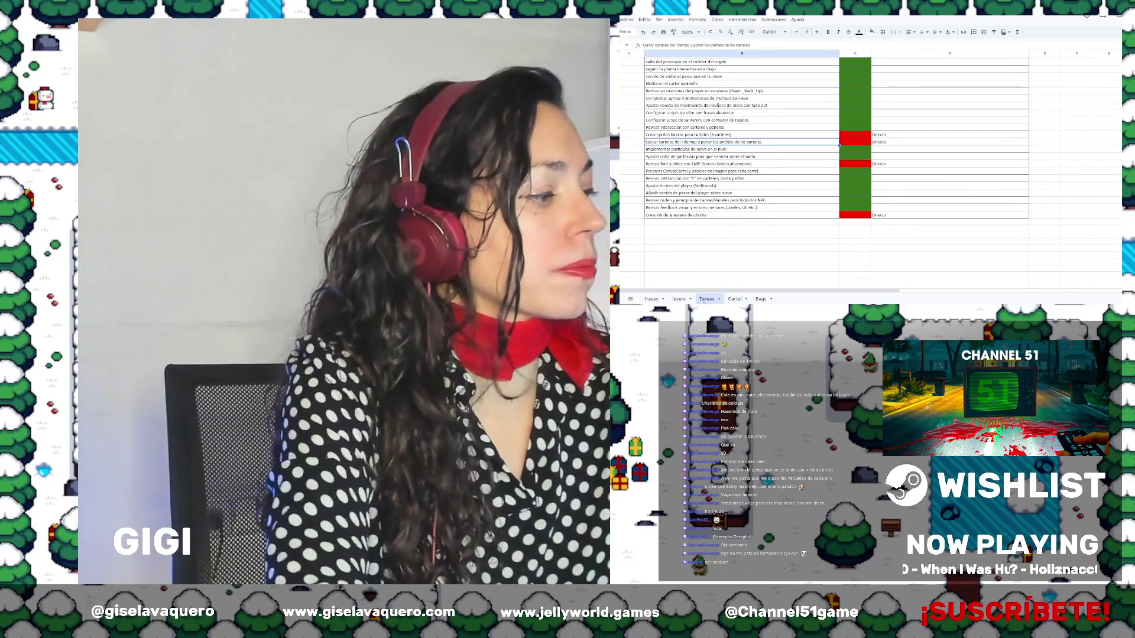
Rename the layers sheet to Layers and the frases sheet to Texto
double_click(678, 299)
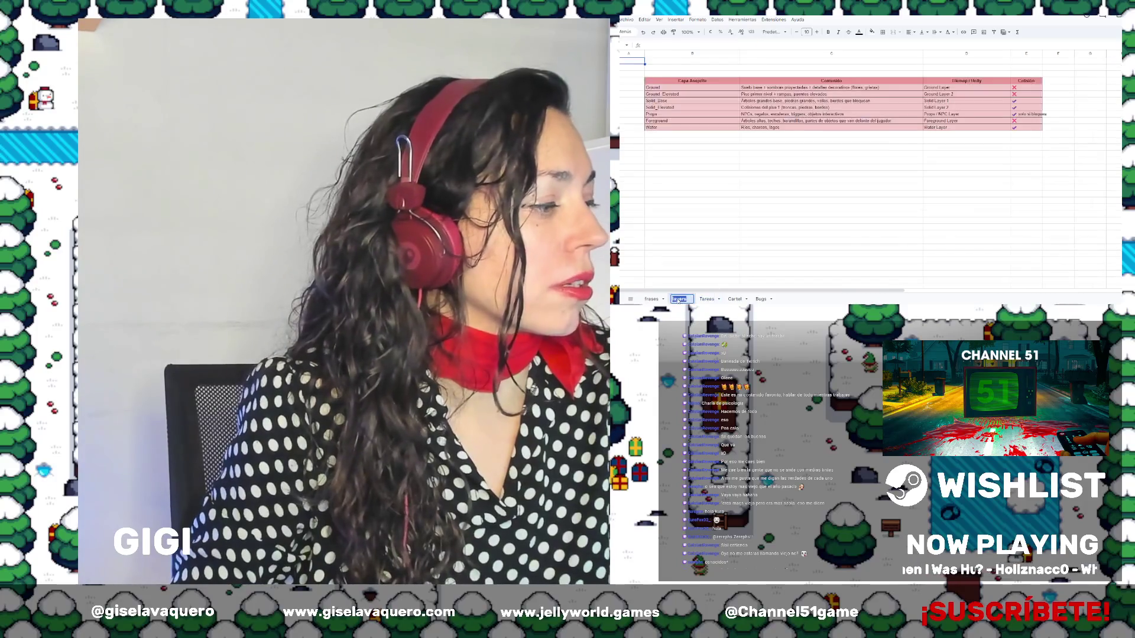
type("Layers")
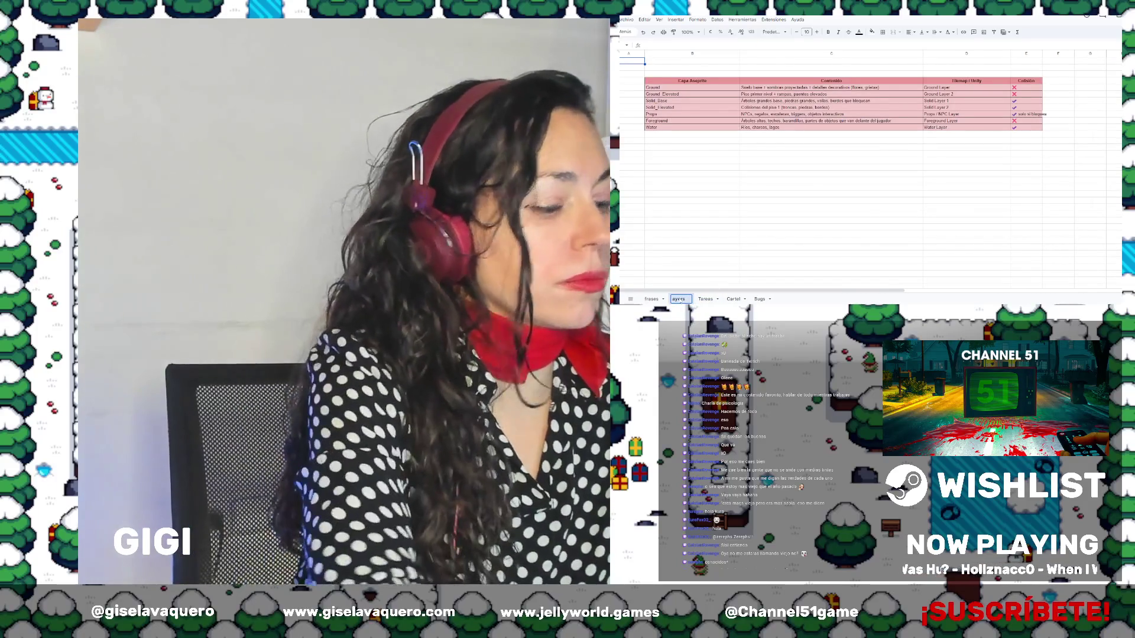
double_click(651, 299)
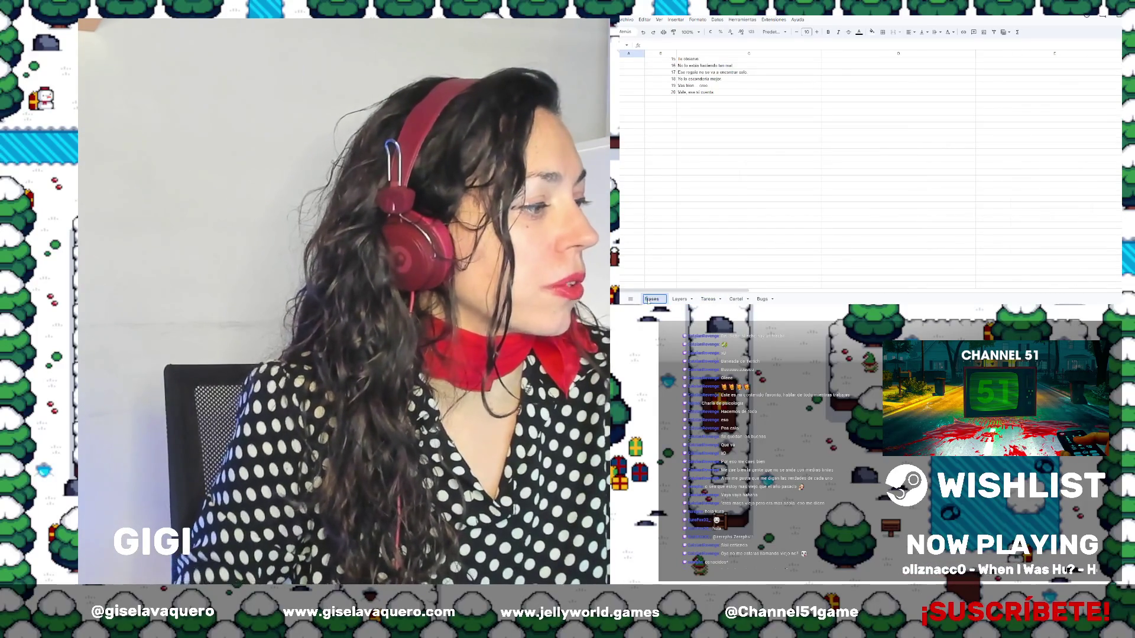
type("Frases")
key("Return")
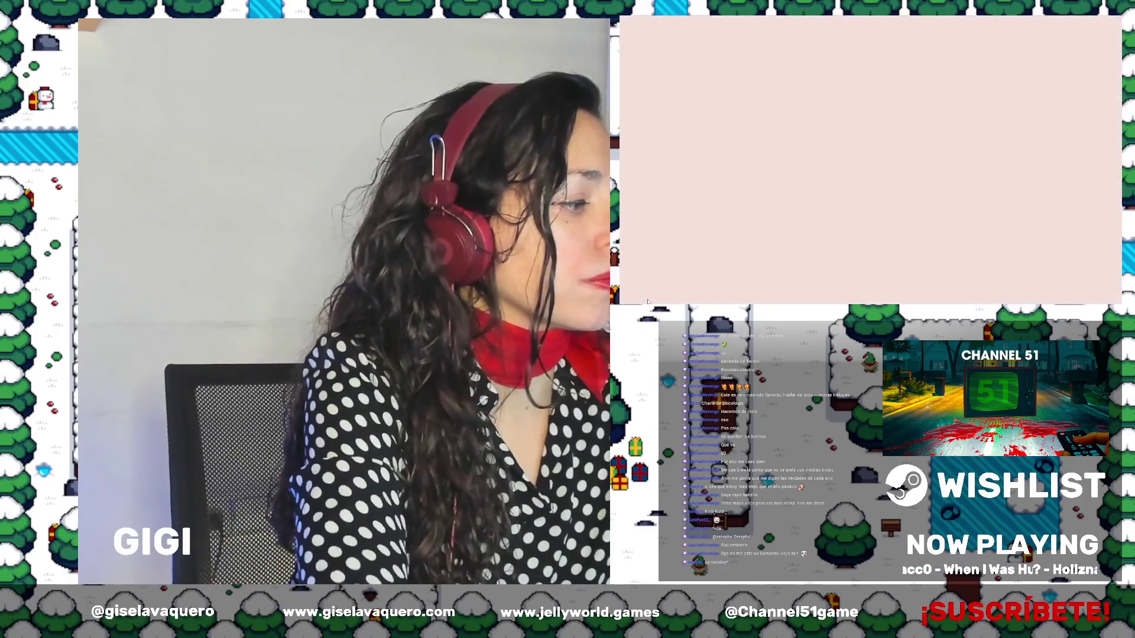
key("ctrl+t")
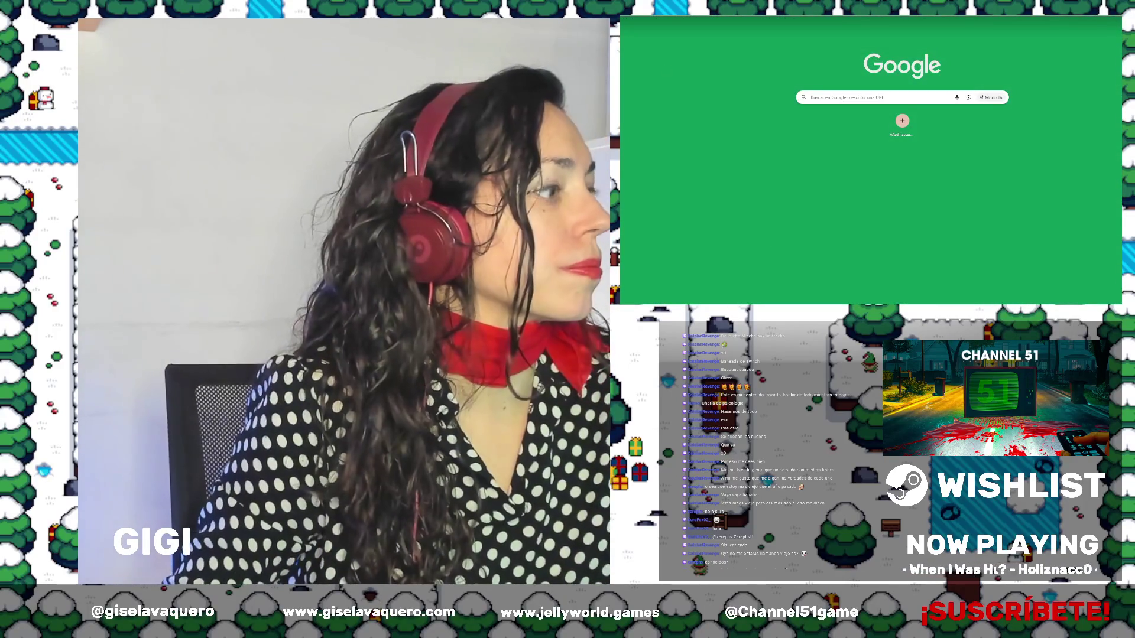
key("ctrl+w")
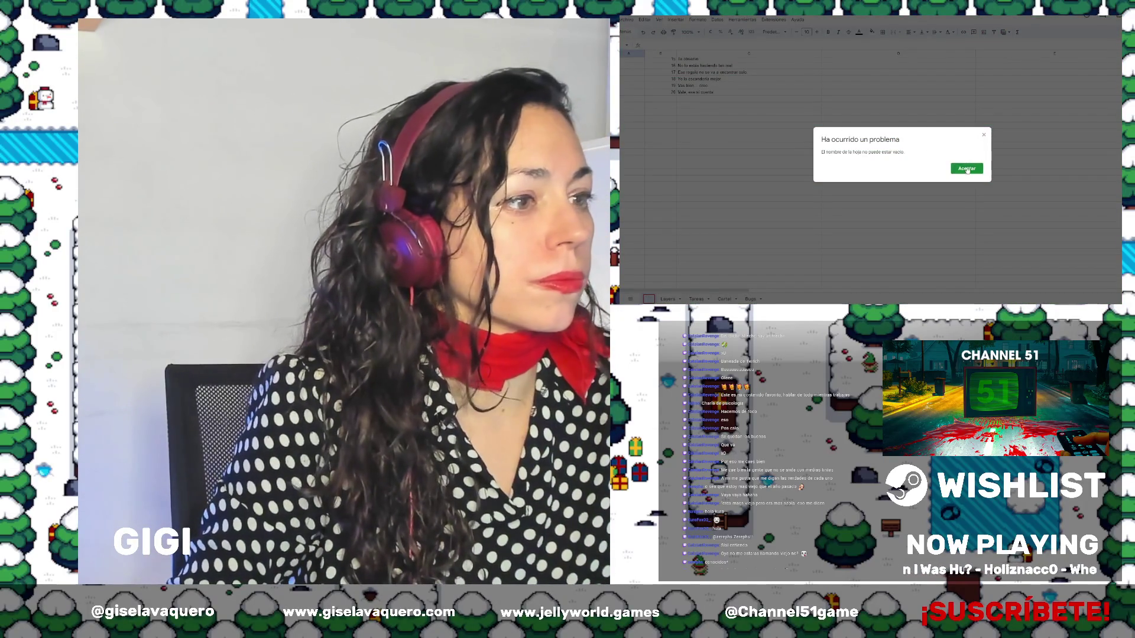
left_click(967, 170)
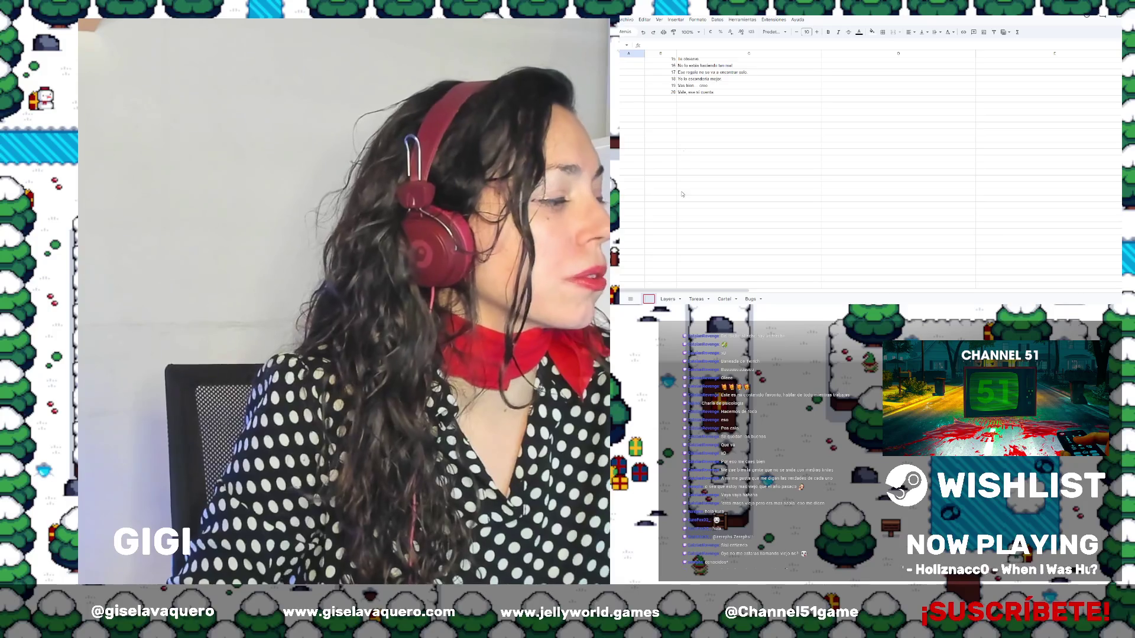
type("Text")
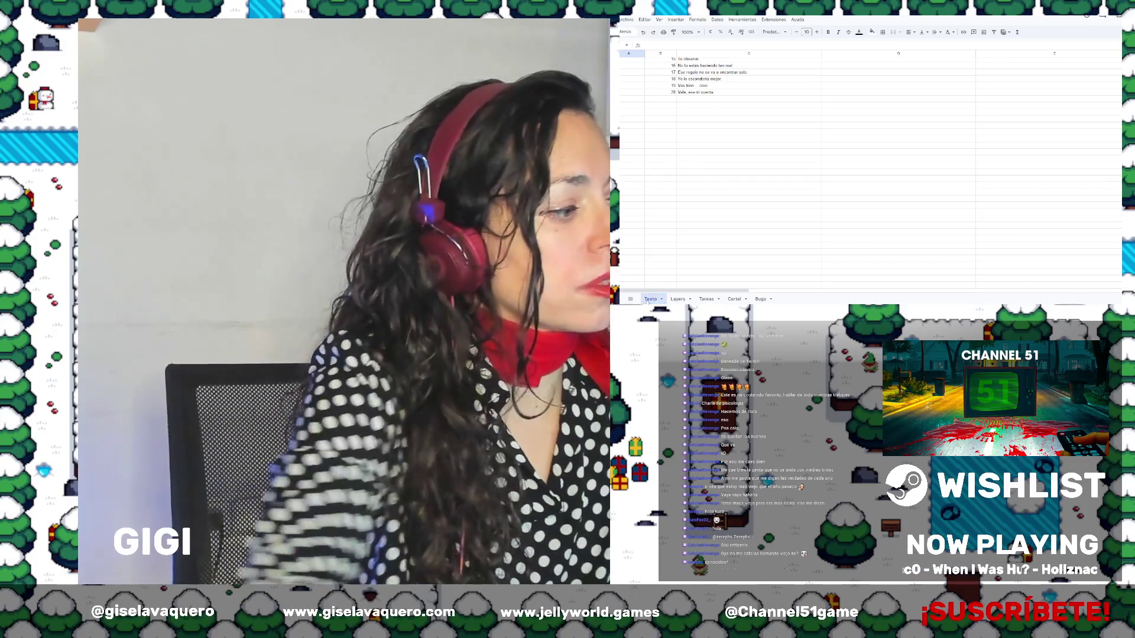
type("o")
key("Return")
Go to the Cartel sheet and select the cell where the sign list starts
scroll(736, 200, "down", 10)
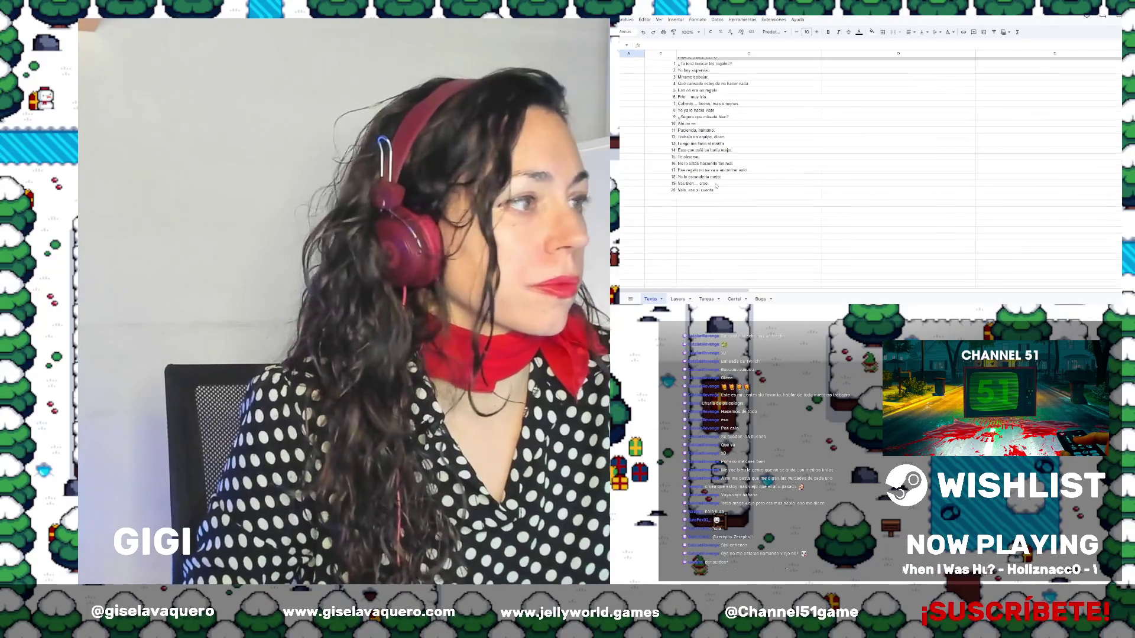
left_click(679, 299)
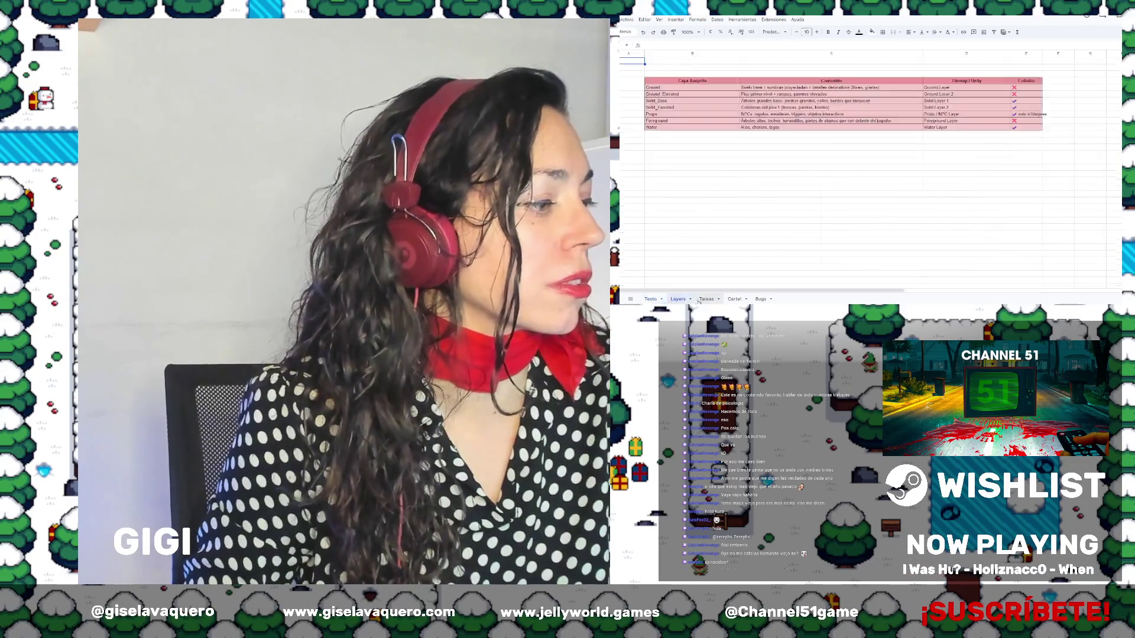
left_click(707, 299)
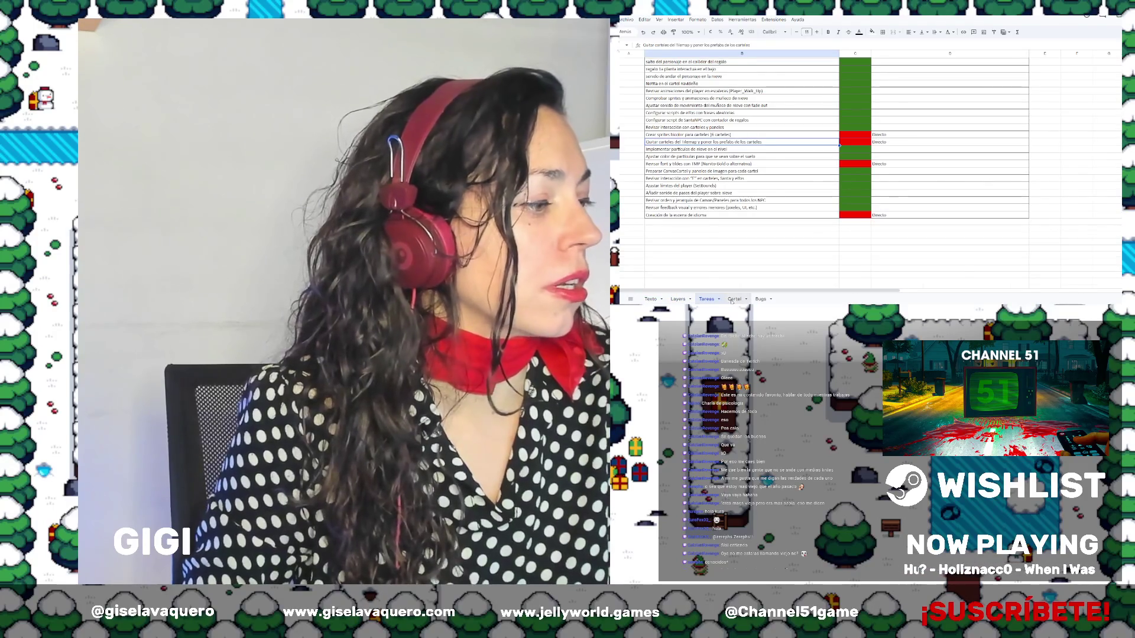
left_click(733, 299)
left_click(662, 81)
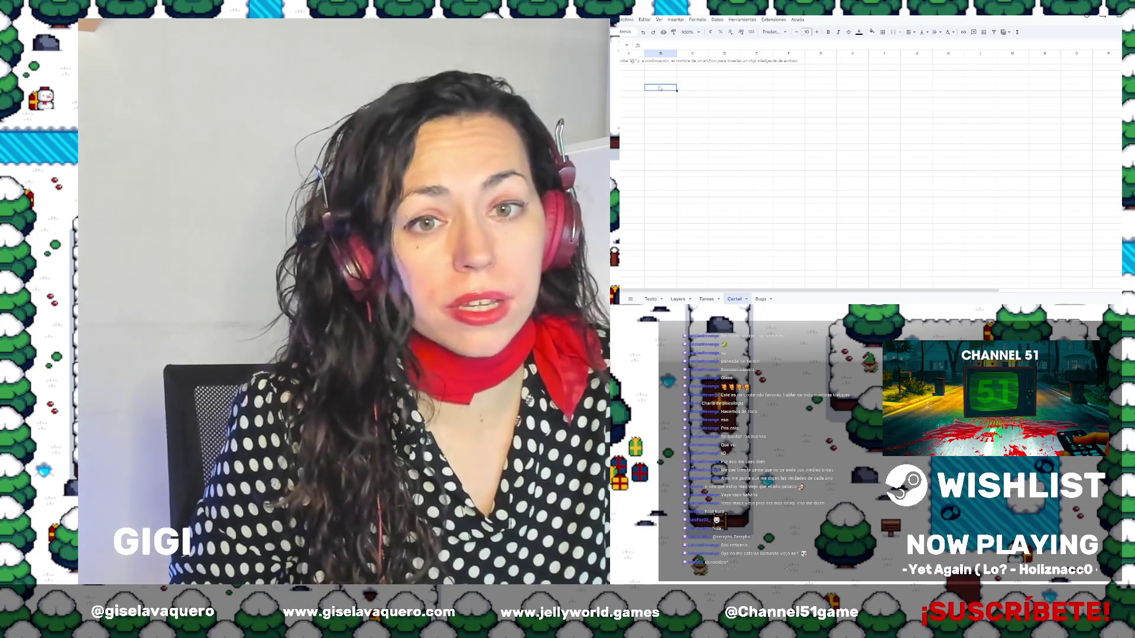
Enter Cartel Verde 1 and Cartel Verde 2 down column B
type("Cartel Verte")
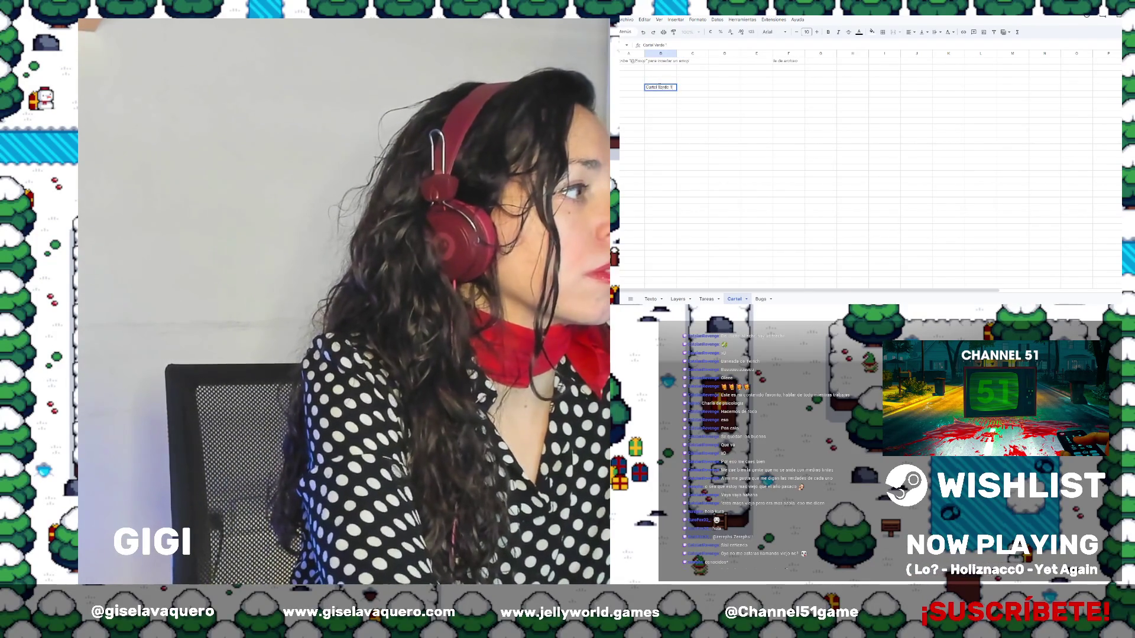
key("Return")
type("Cartel Ve")
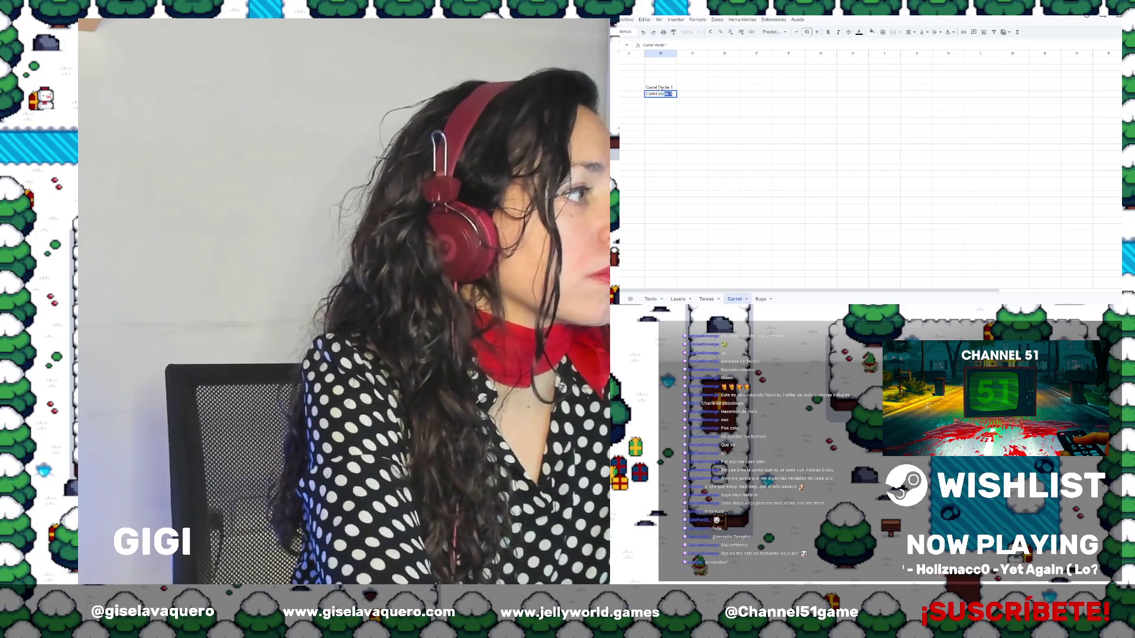
type("rde 2")
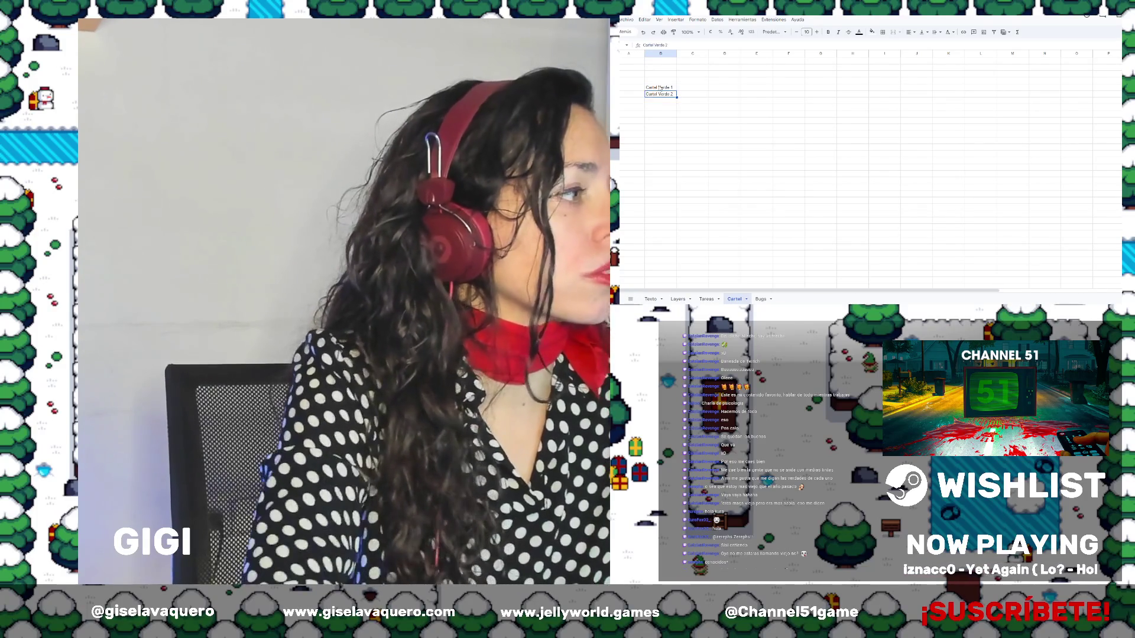
Add a Descripción Imagen header in column C and widen that column
left_click(659, 84)
key("Right")
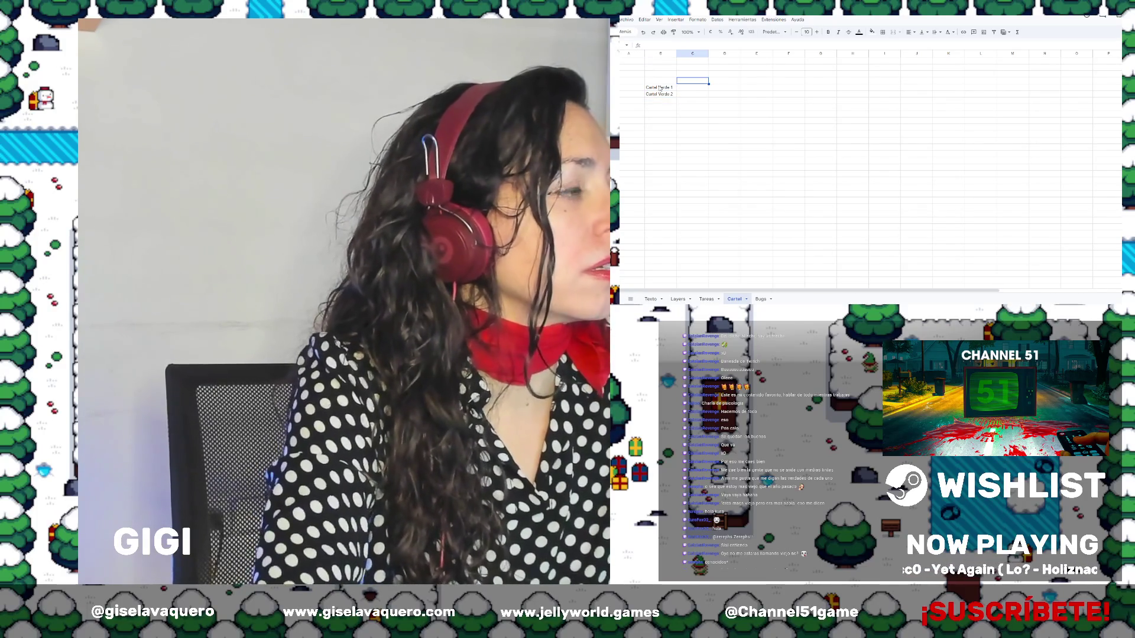
type("Descripci")
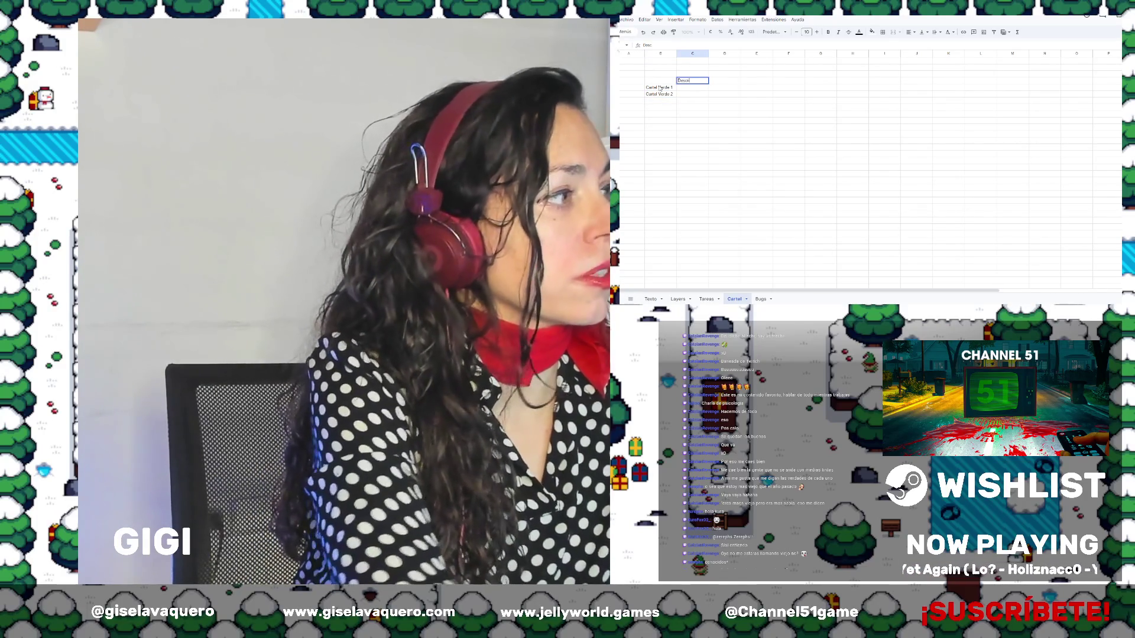
key("BackSpace")
key("BackSpace")
key("BackSpace")
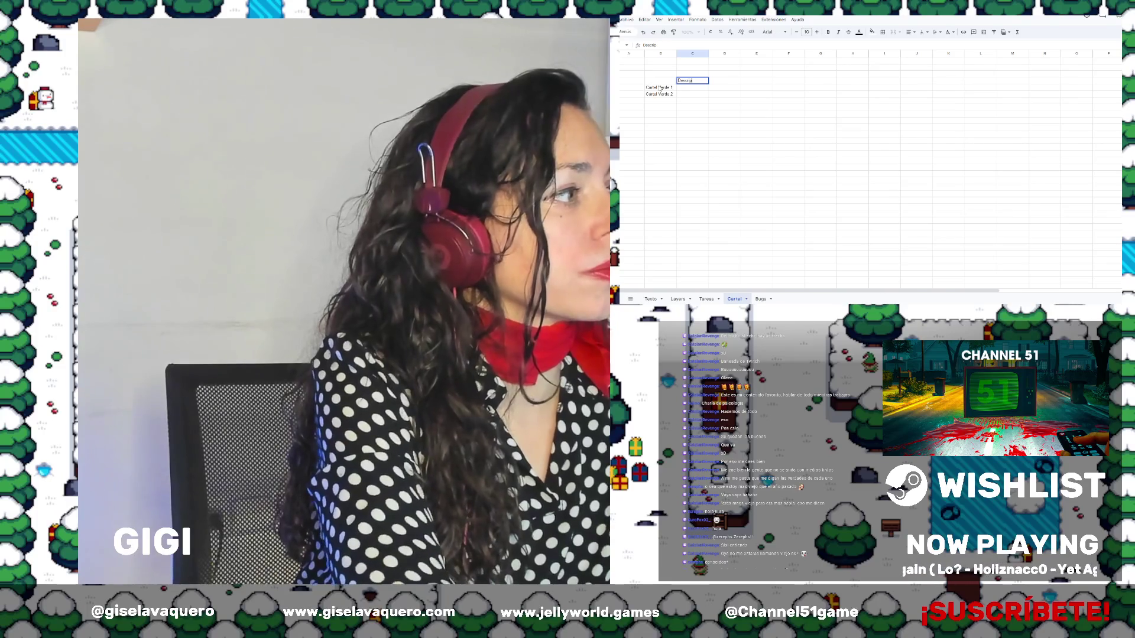
type("ción Imagn")
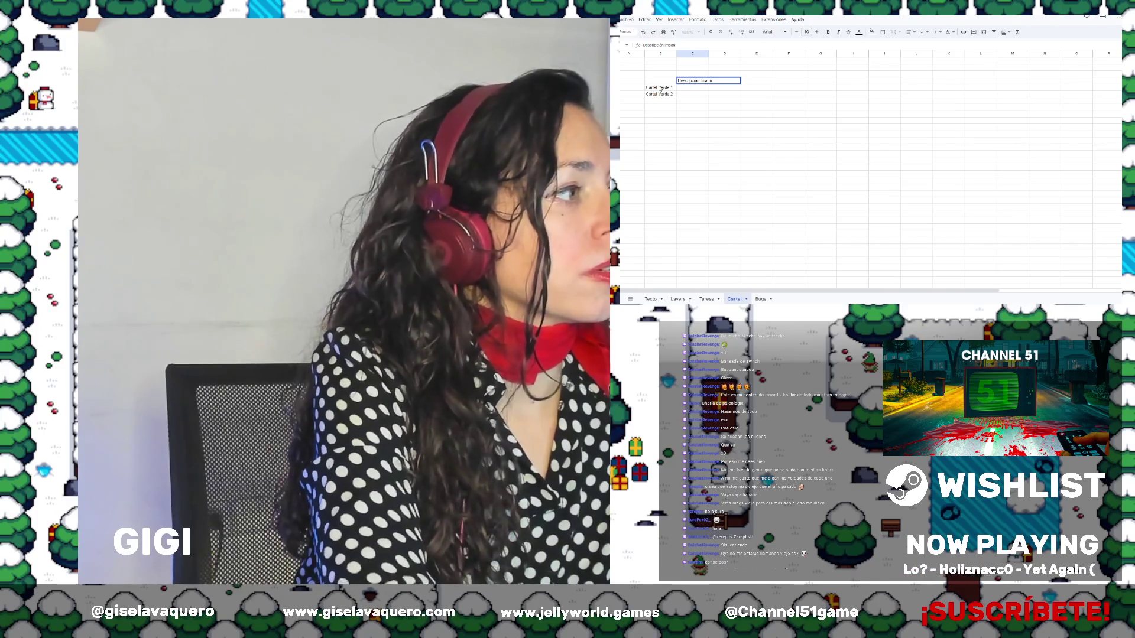
key("Return")
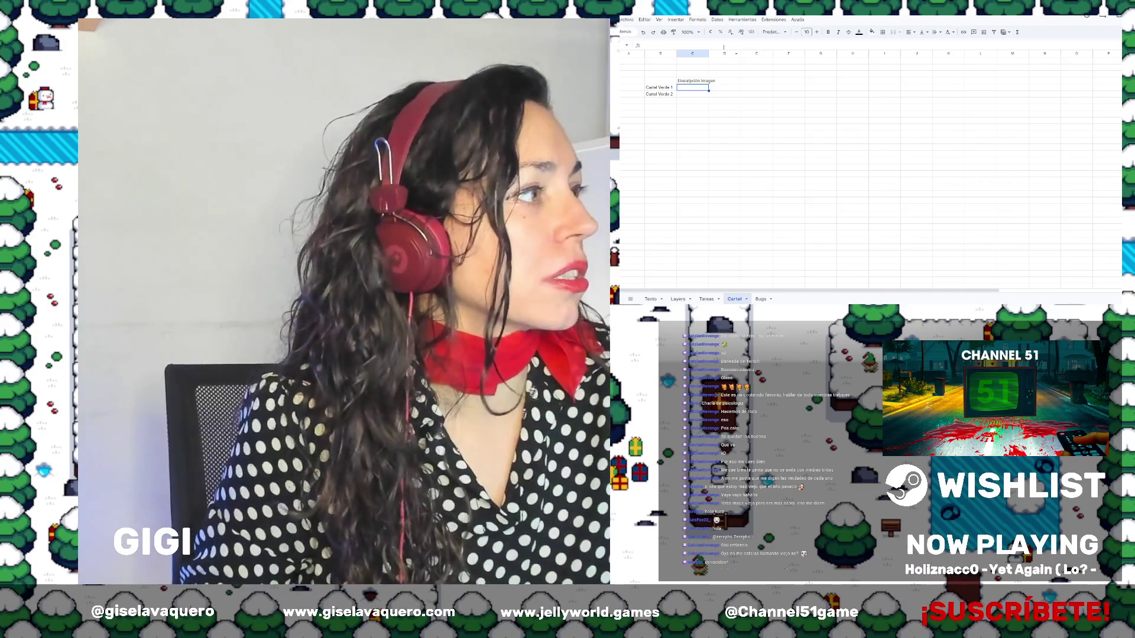
left_click_drag(708, 53, 818, 53)
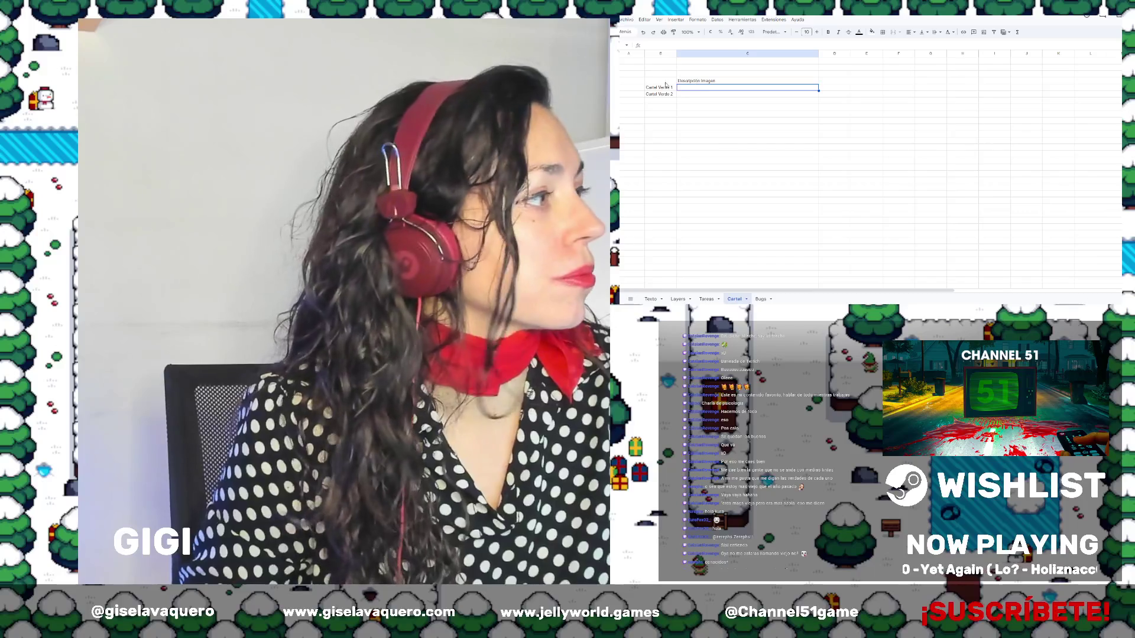
Continue the list with Cartel Verde 3 and Cartel Rojo 1, 2 and 3
left_click(664, 82)
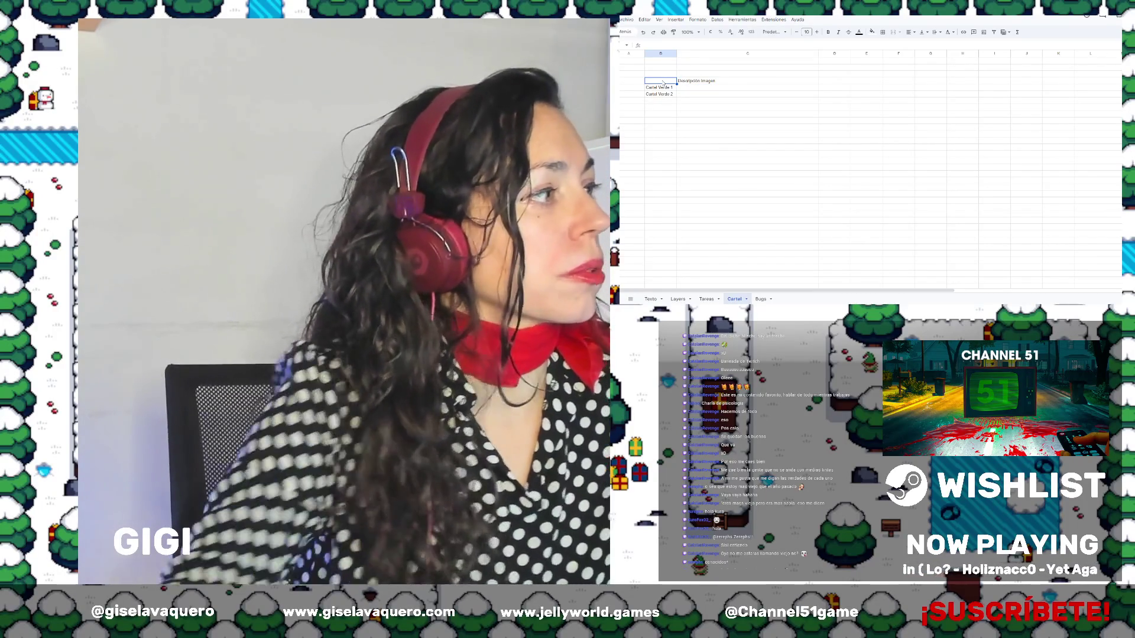
left_click(667, 100)
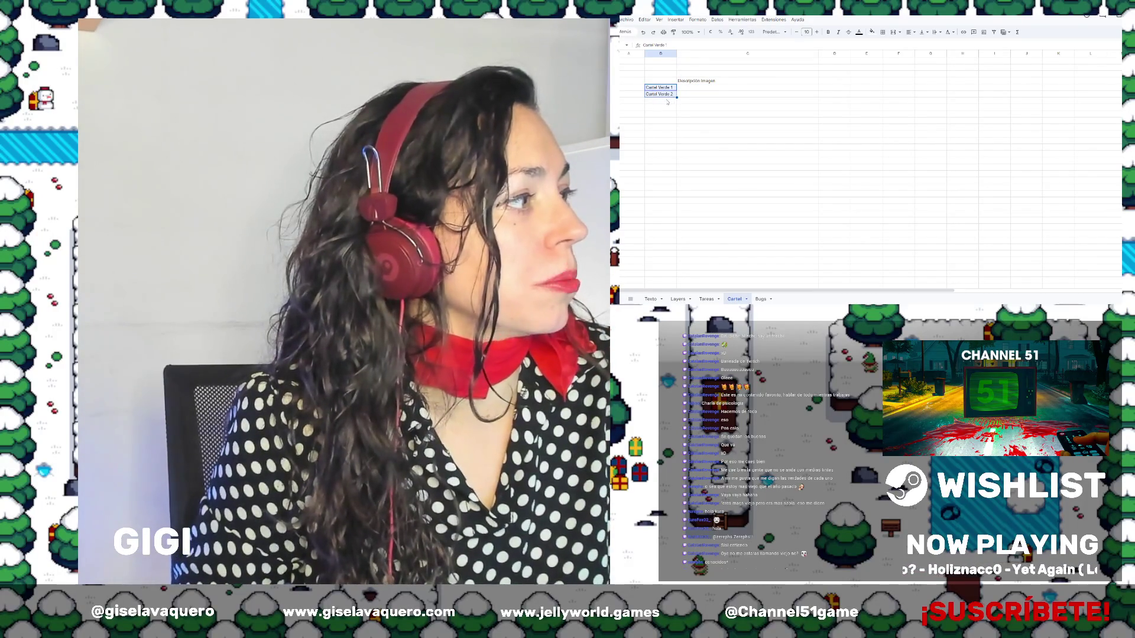
type("cart")
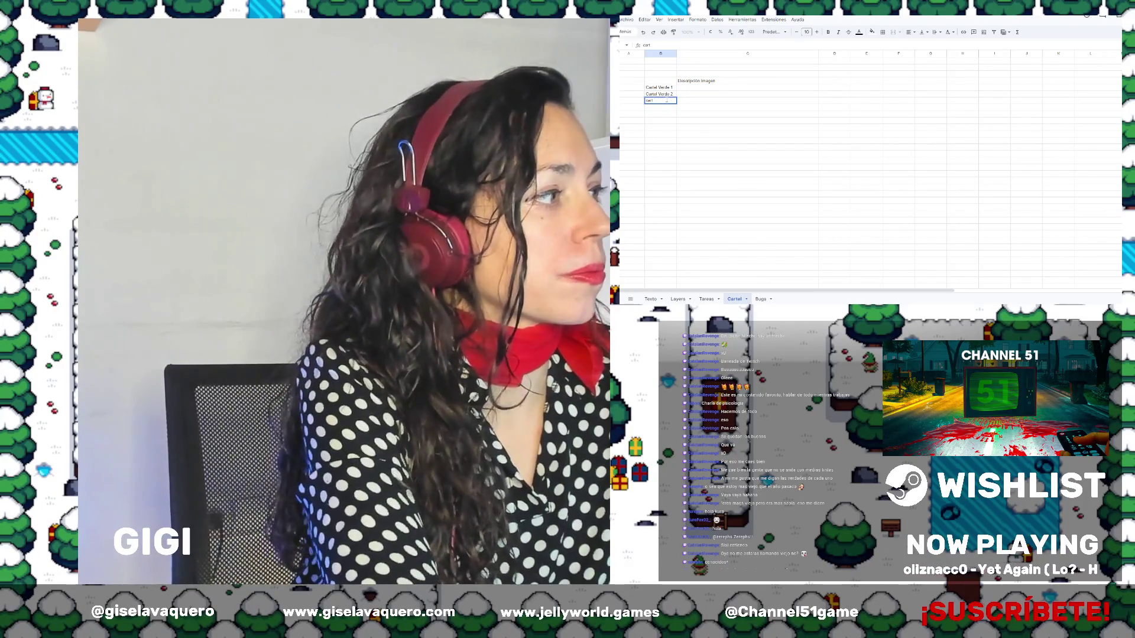
type("eartel V")
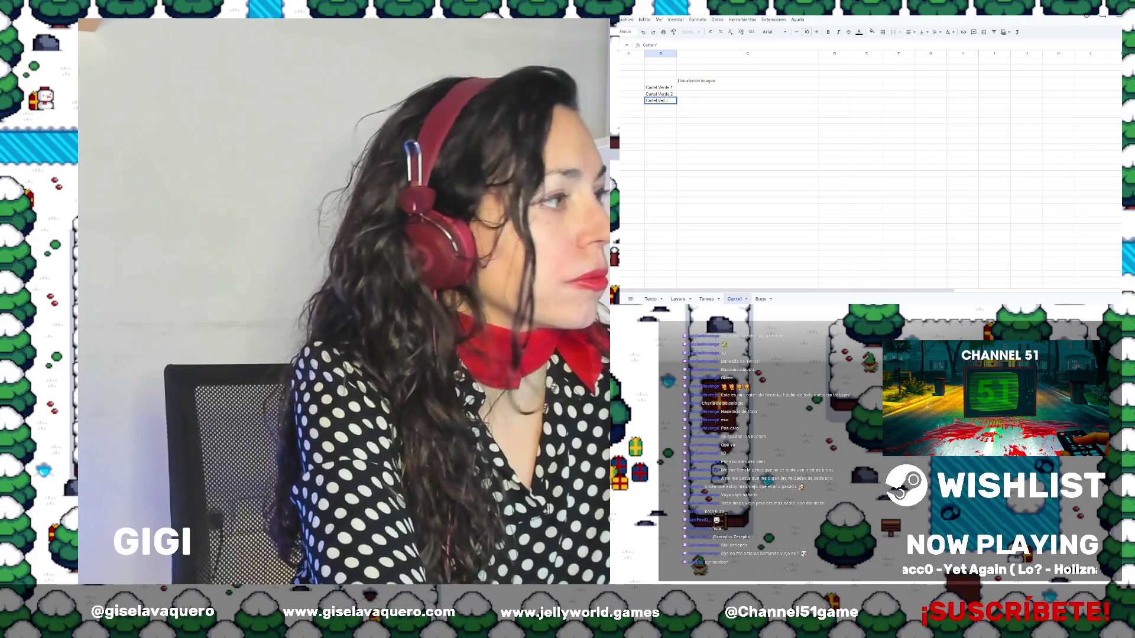
type("erde 3")
key("Return")
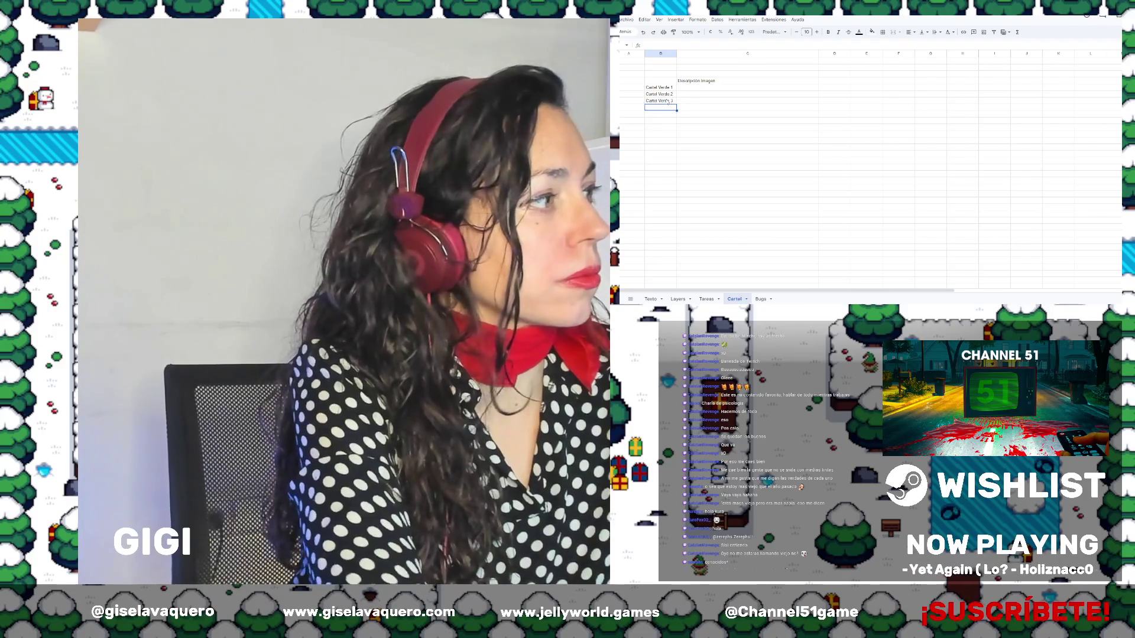
type("Cartel Rojo 1")
key("Return")
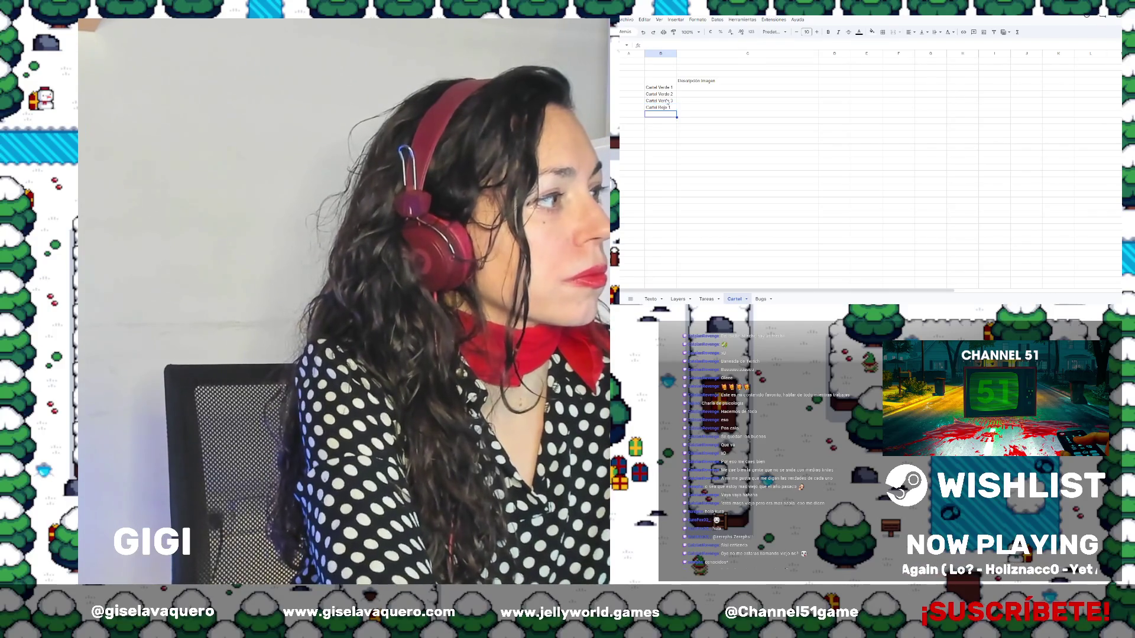
type("Cartel Rojo ")
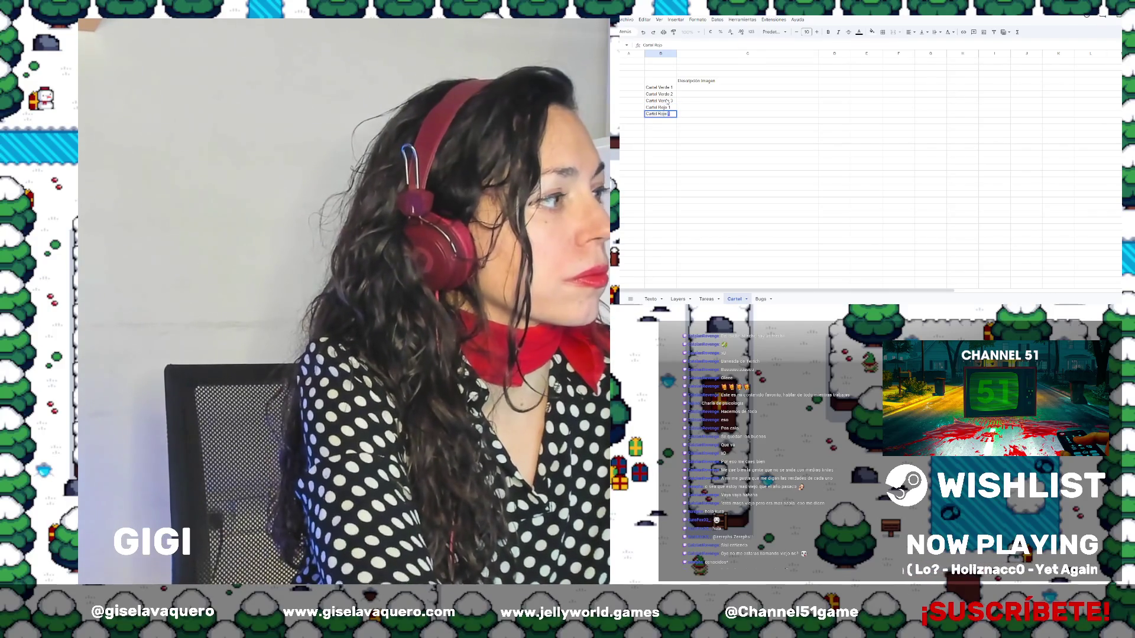
type("2")
key("Return")
type("Cartel R")
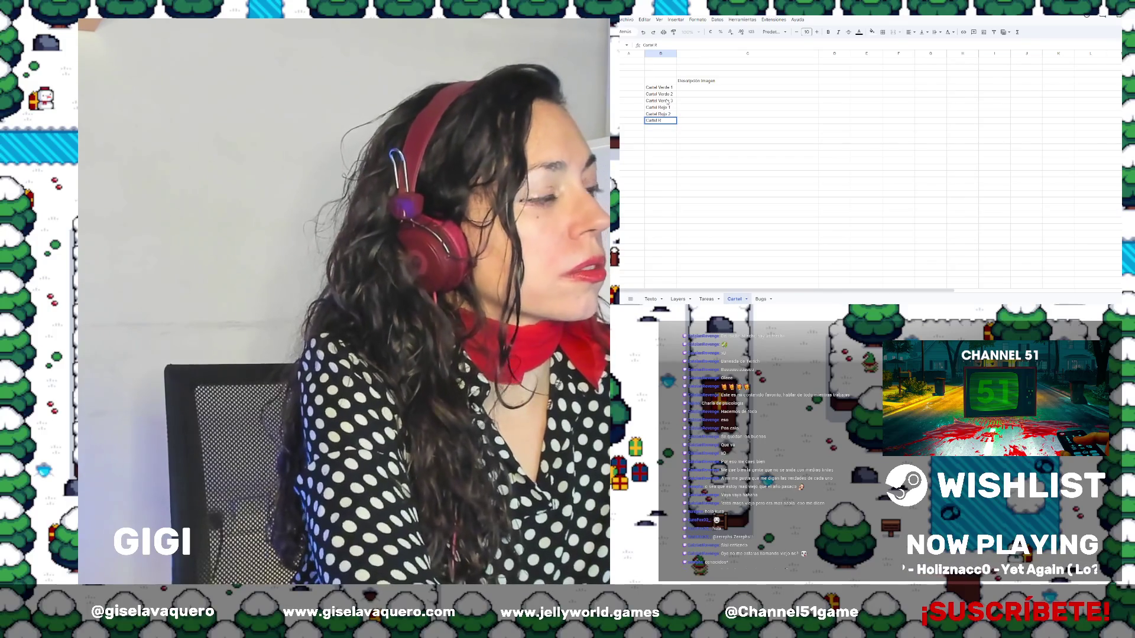
type("ojo 3")
key("Return")
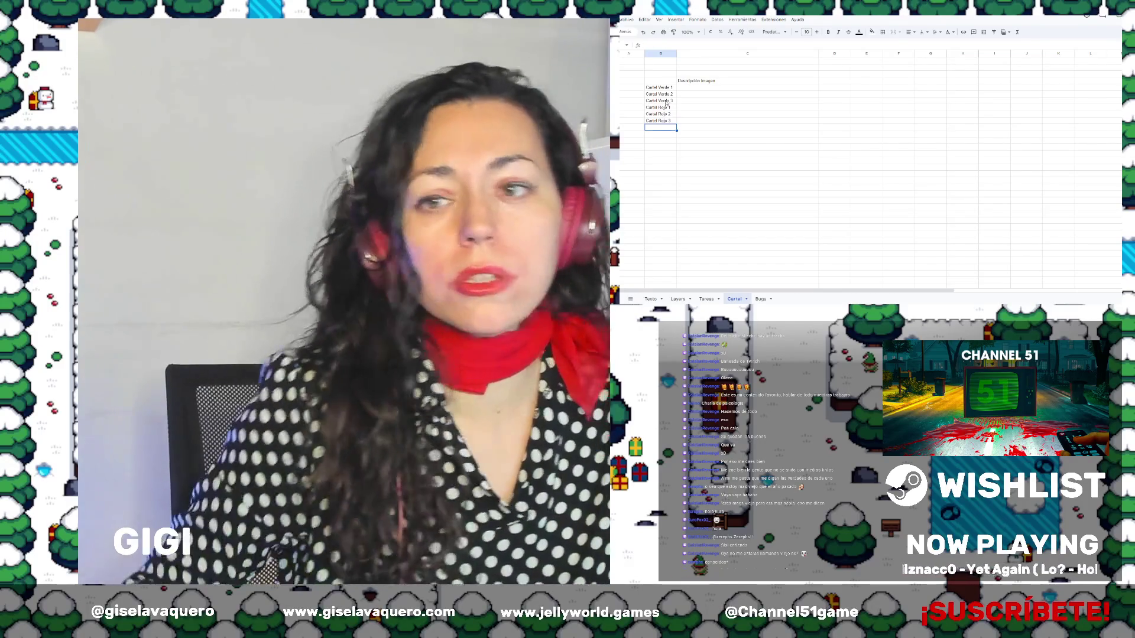
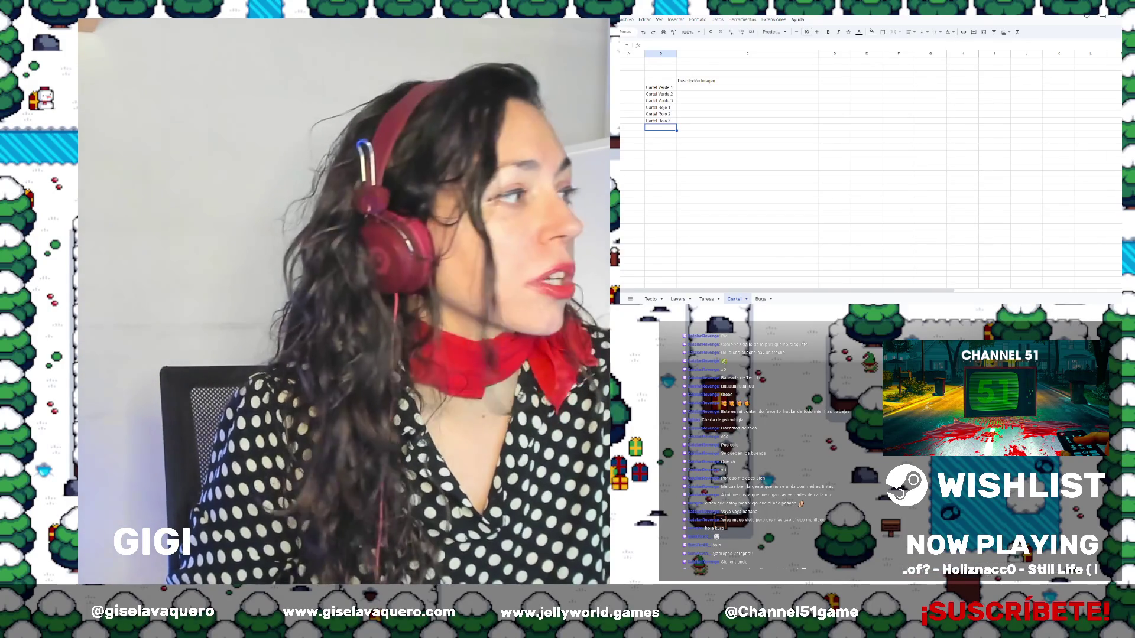
Describe Cartel Rojo 1 as 'Dibujo de un regalo' in column C
left_click(705, 89)
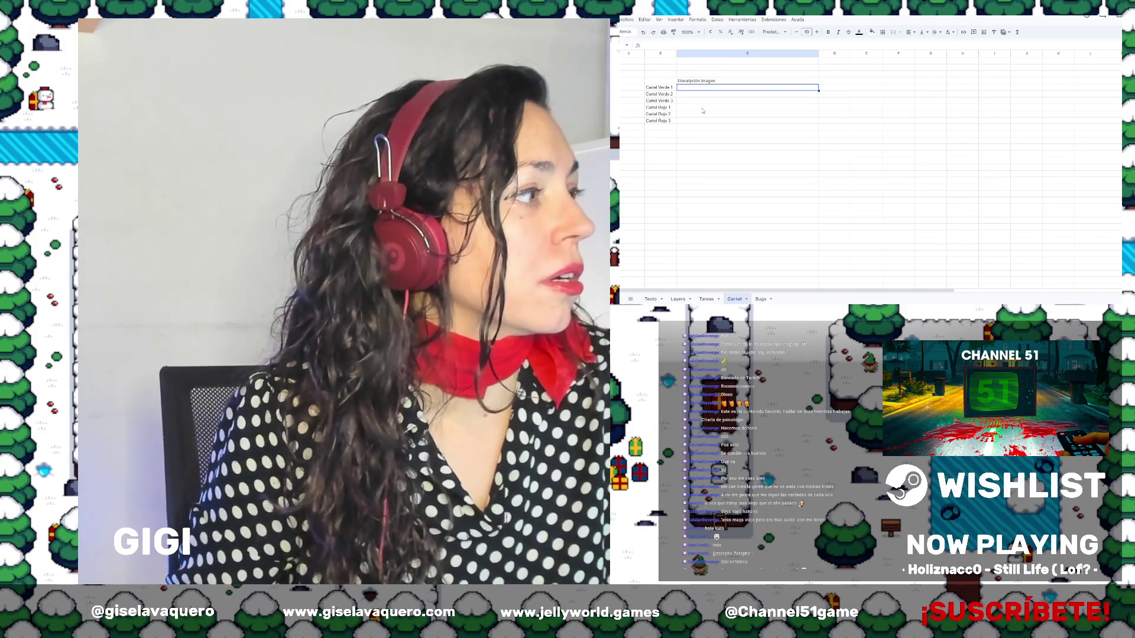
left_click(703, 109)
type("Dibujo")
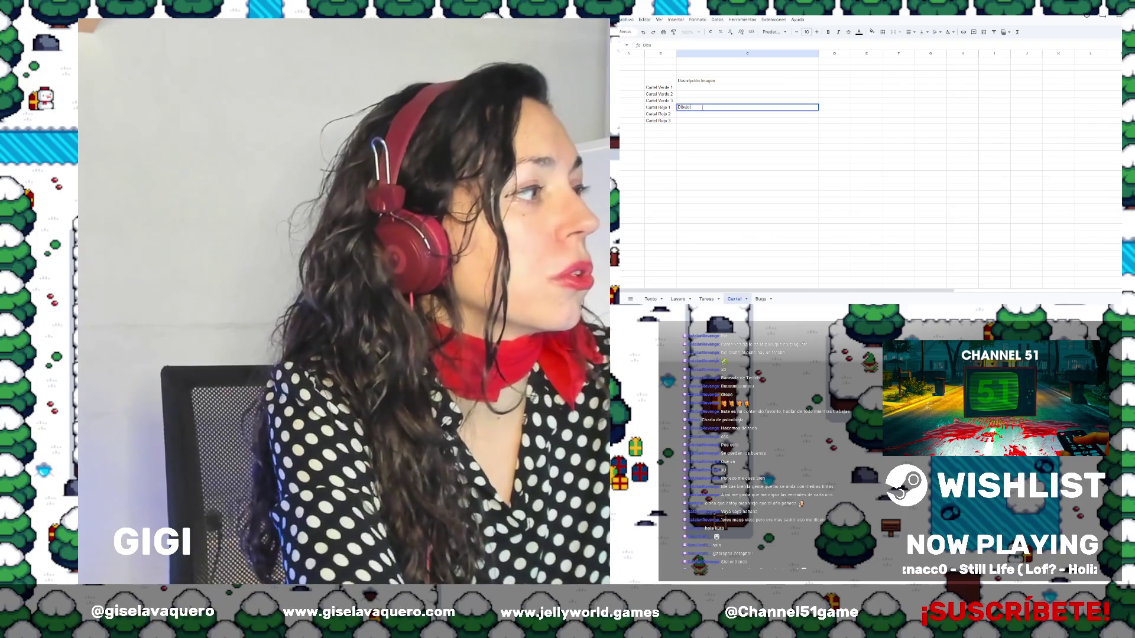
type(" de un rega")
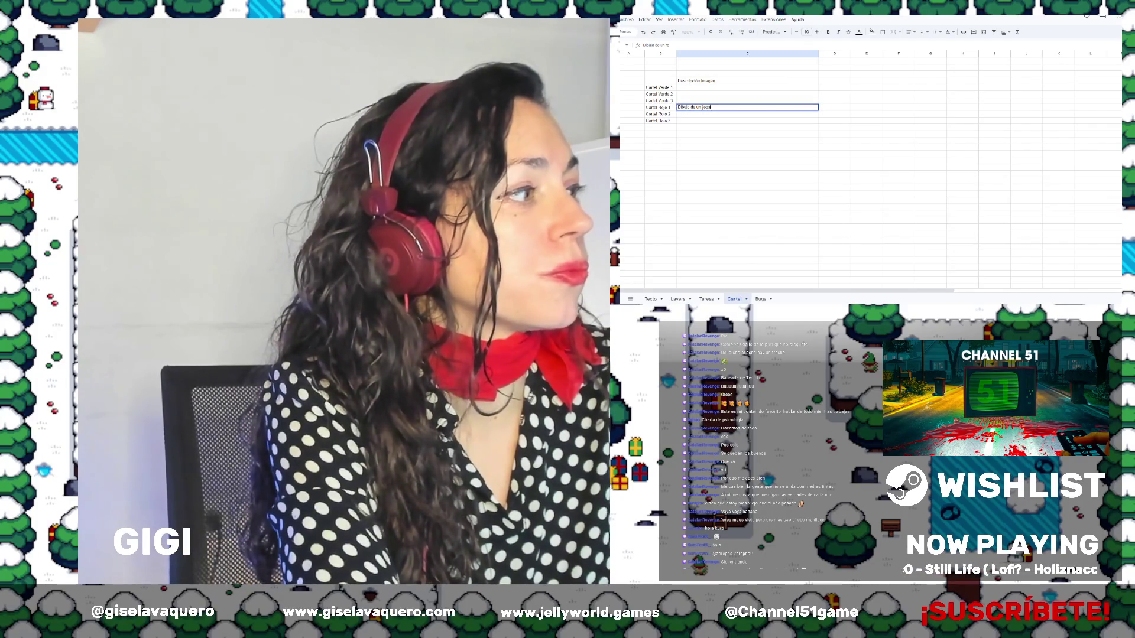
type("l")
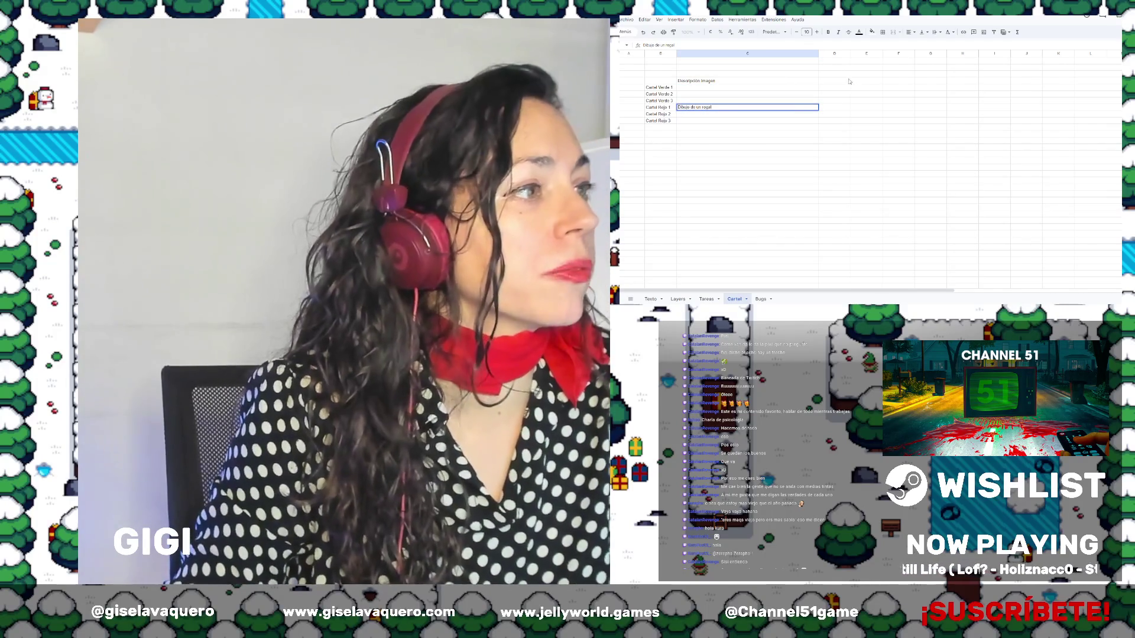
Widen column D and give it the heading 'Información o mensaje'
left_click(849, 81)
left_click_drag(849, 53, 961, 54)
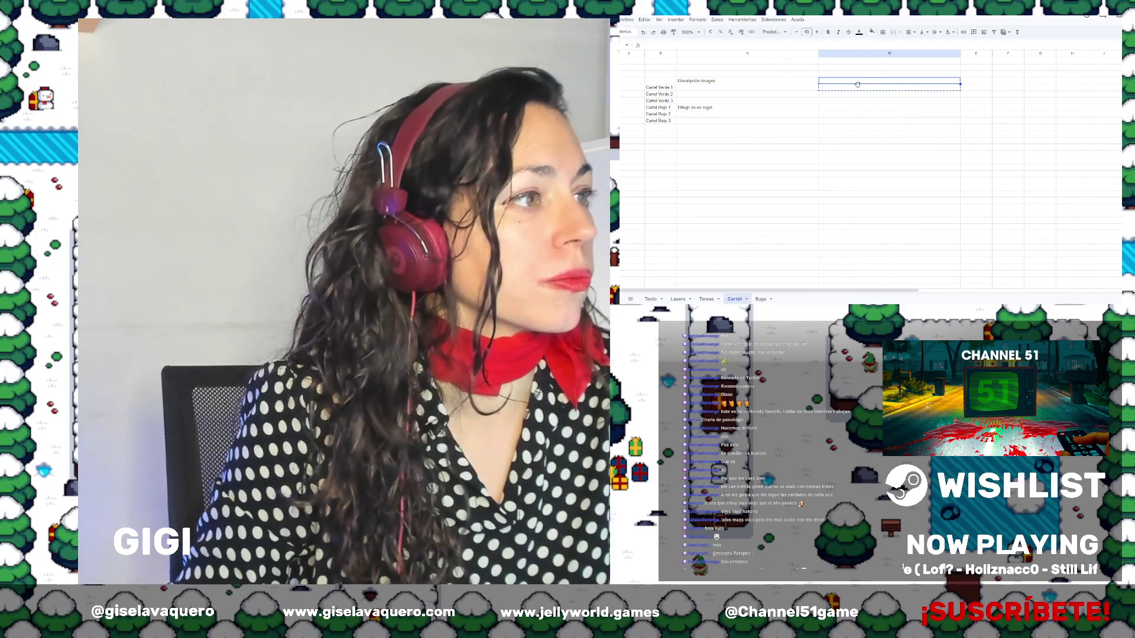
type("Inform")
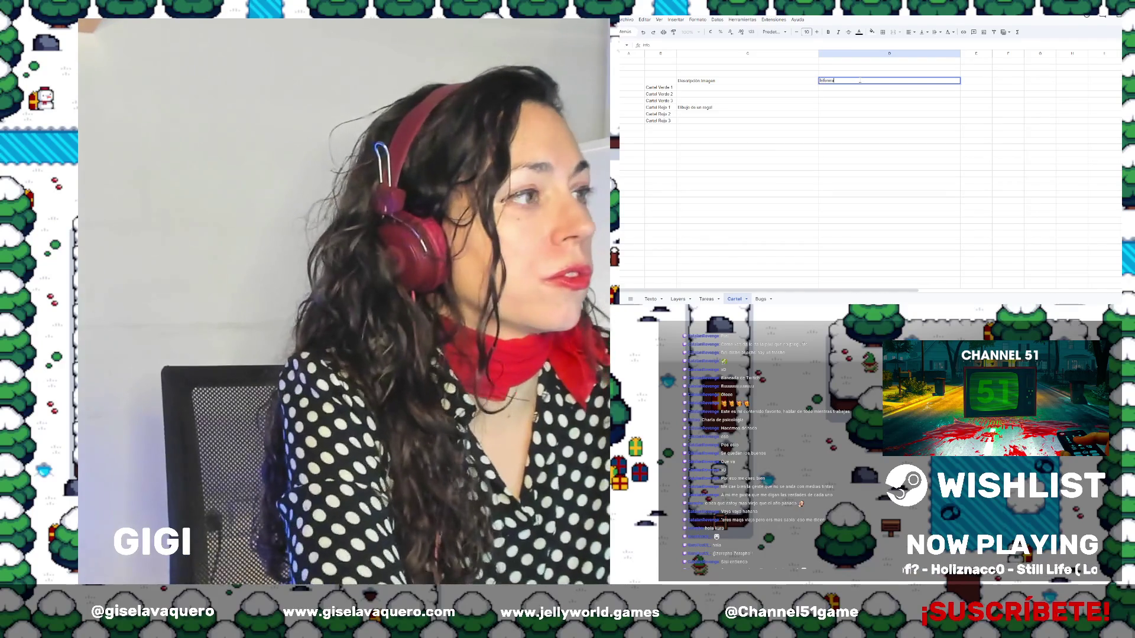
type("a")
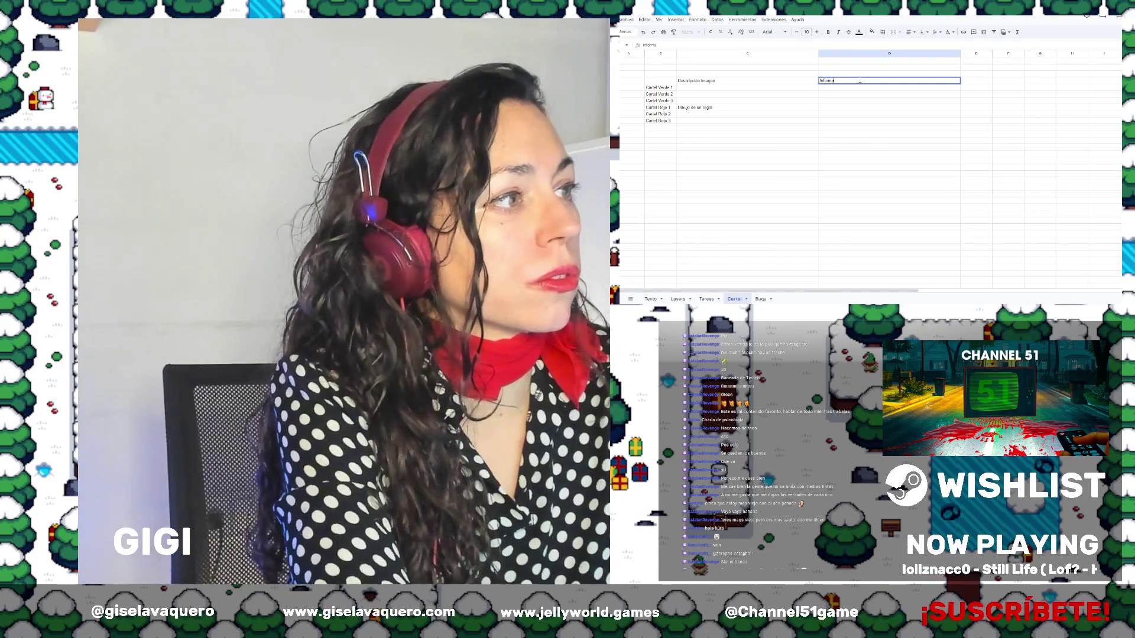
type("ción o mensaje")
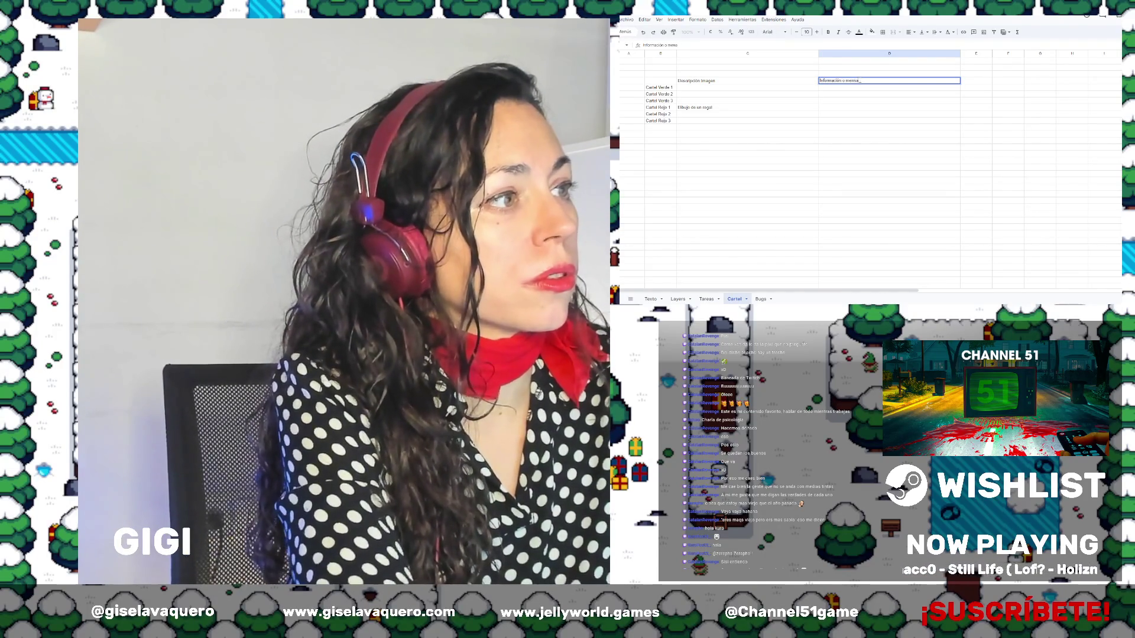
key("Return")
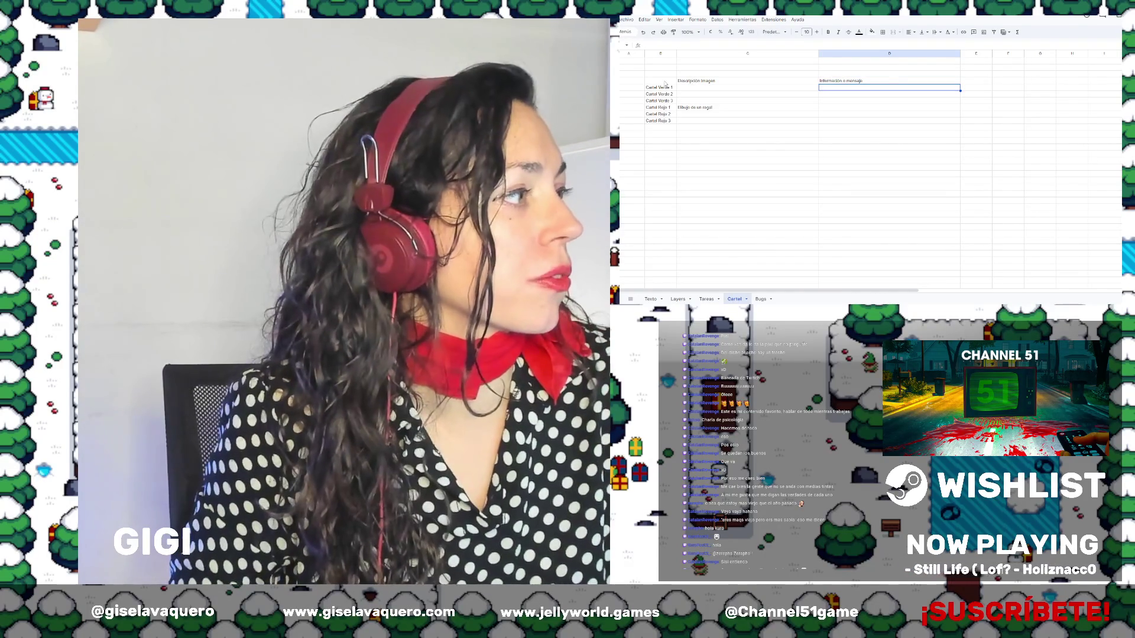
left_click_drag(661, 80, 945, 121)
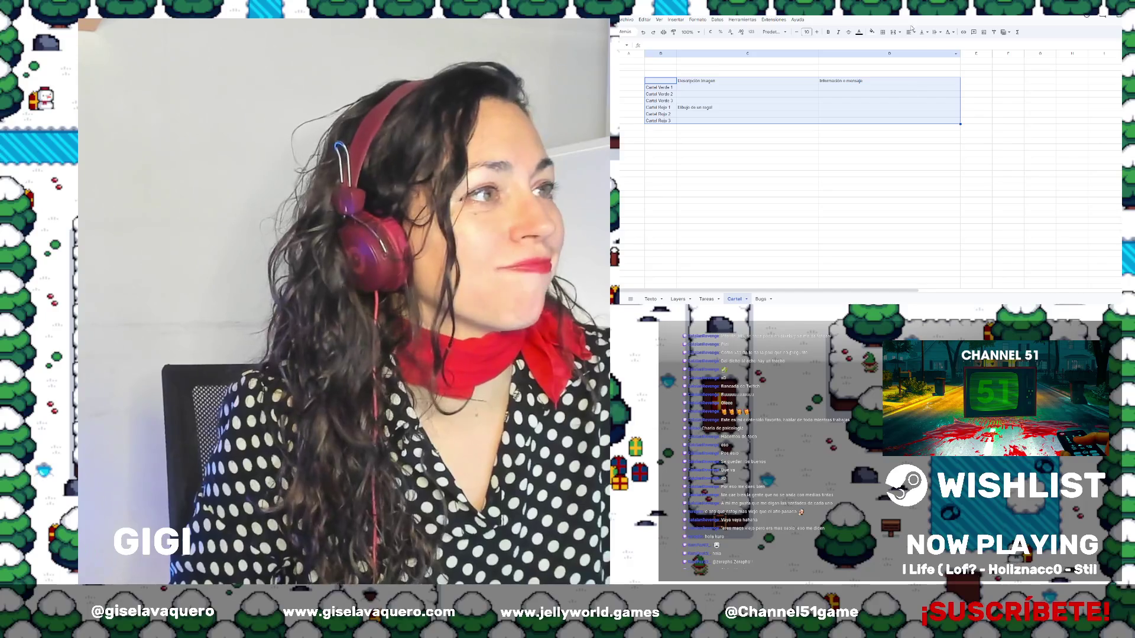
Put borders on all table cells and shade the header row light blue
left_click(882, 34)
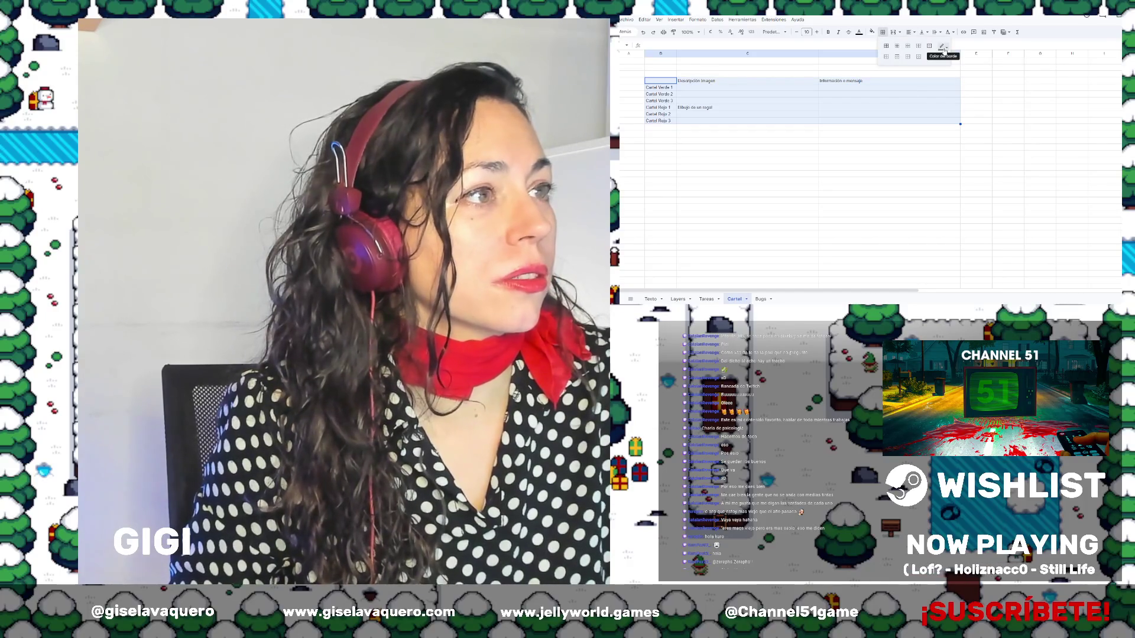
left_click(886, 46)
left_click(747, 107)
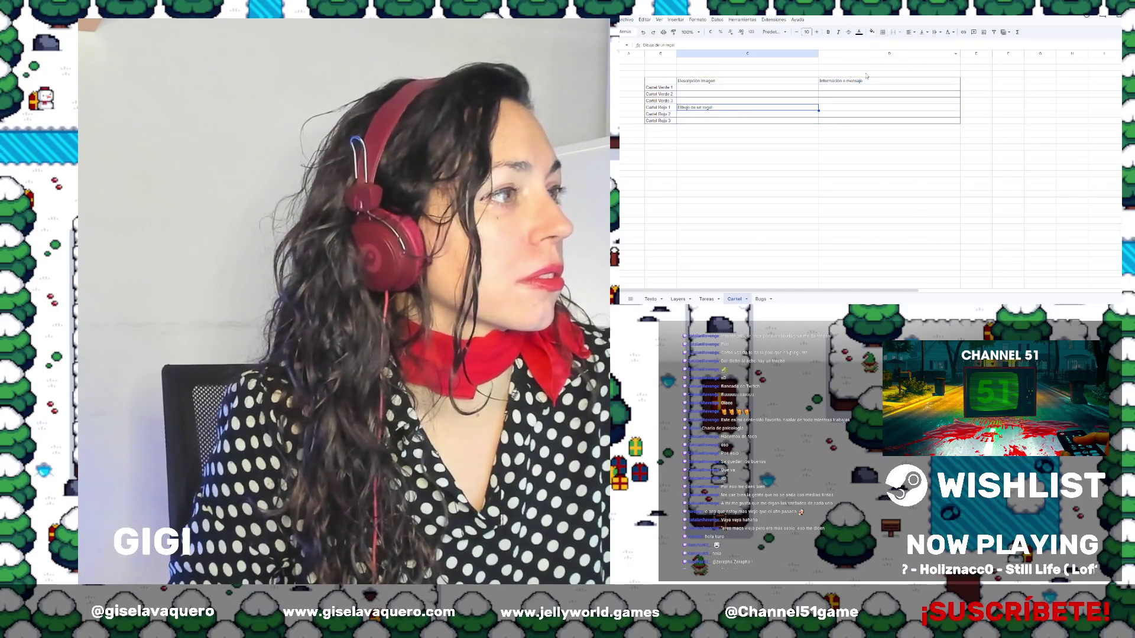
left_click(857, 82)
left_click(872, 33)
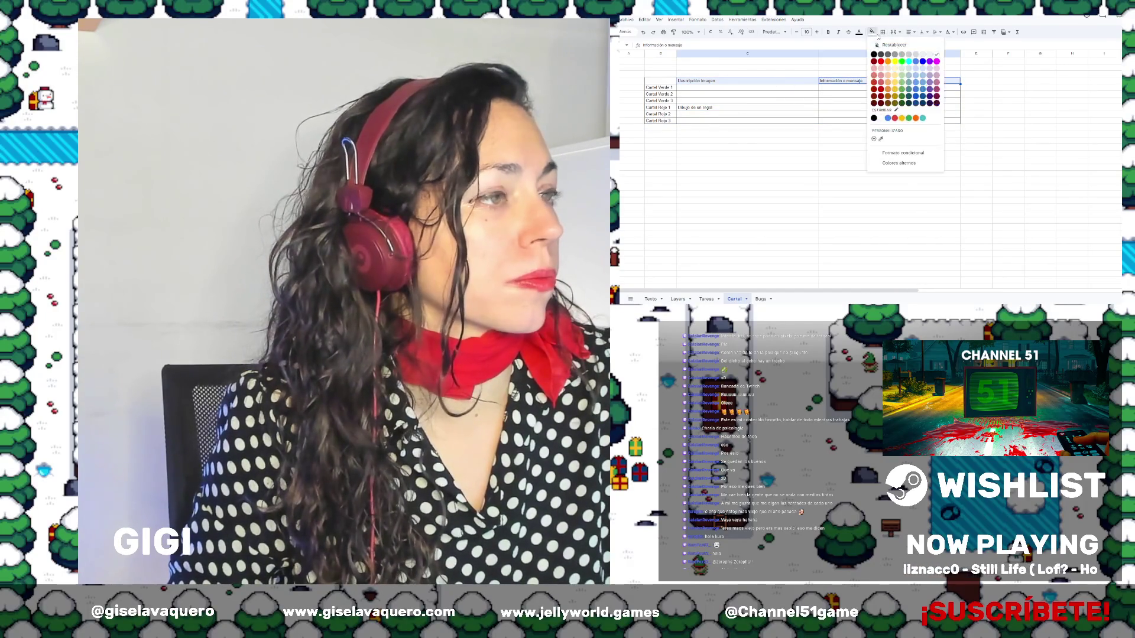
left_click(918, 79)
left_click(710, 107)
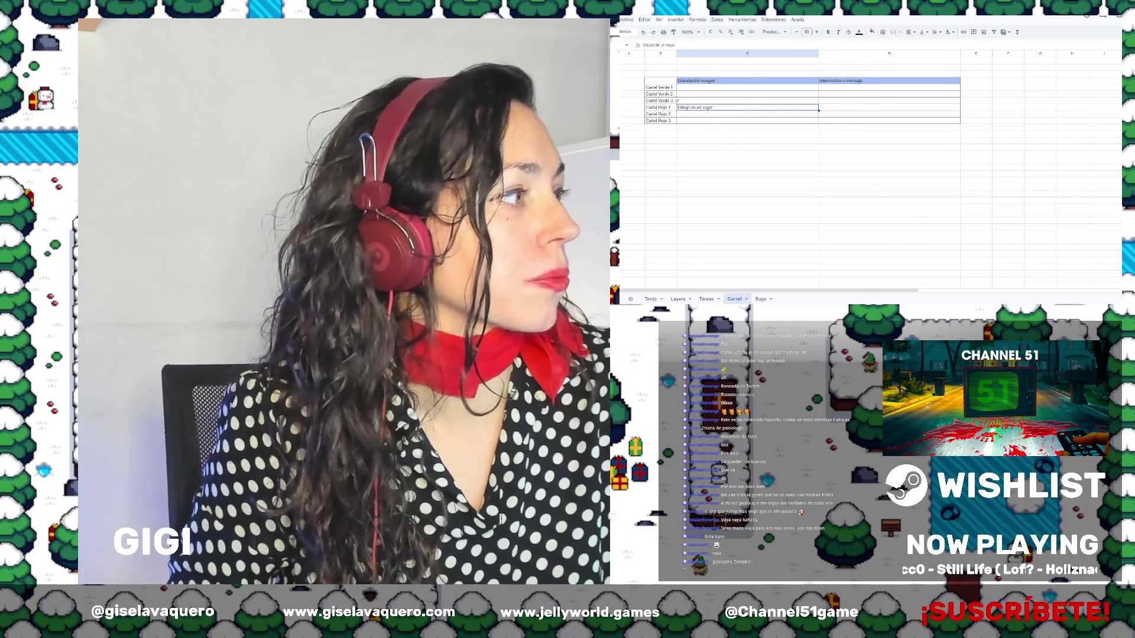
Reselect the whole sign table and reapply borders to every cell
left_click_drag(679, 88, 859, 123)
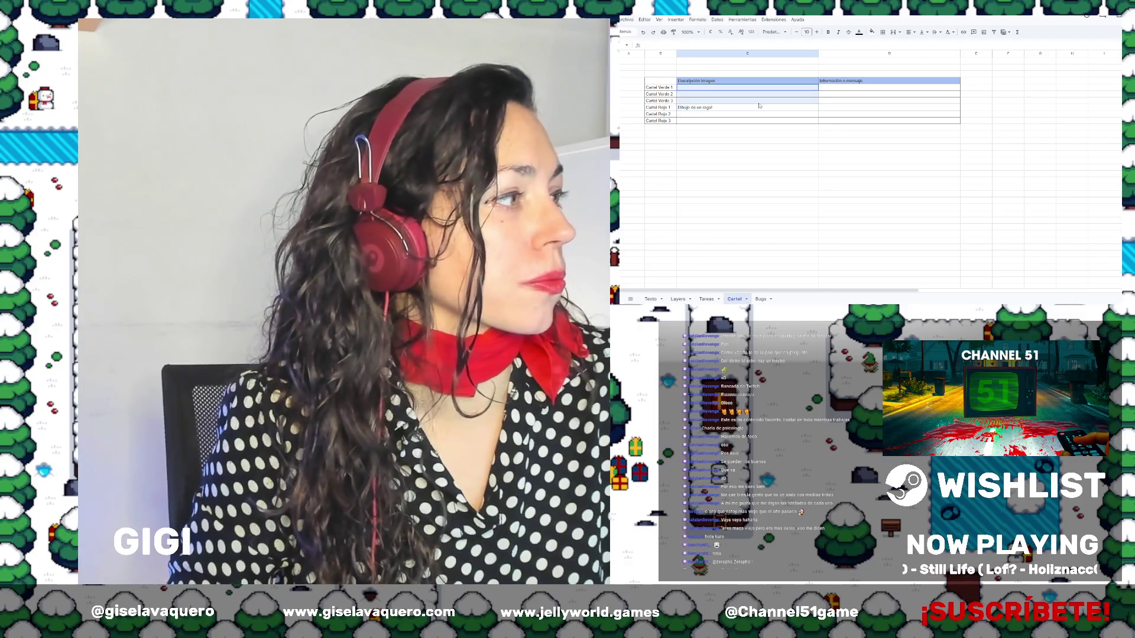
left_click(661, 89)
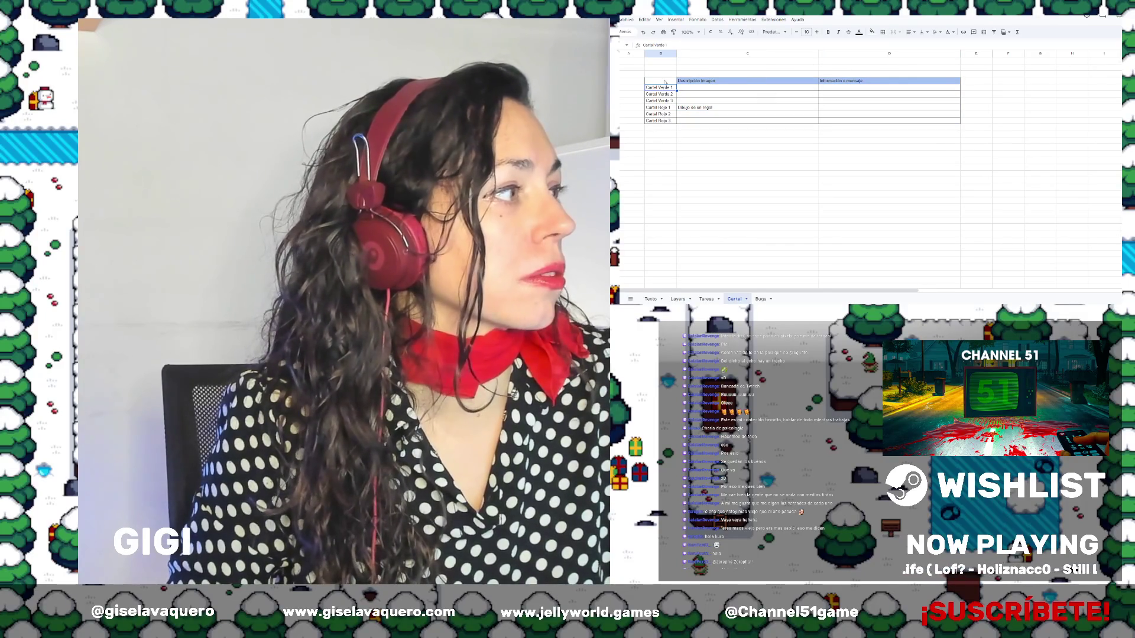
left_click_drag(664, 83, 864, 122)
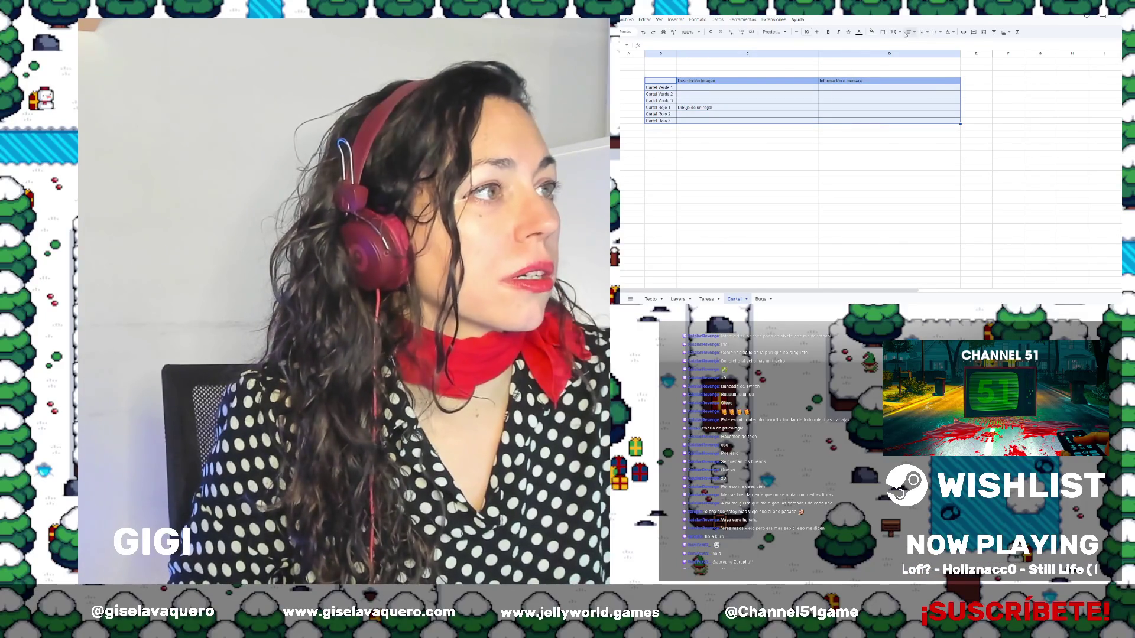
left_click(883, 32)
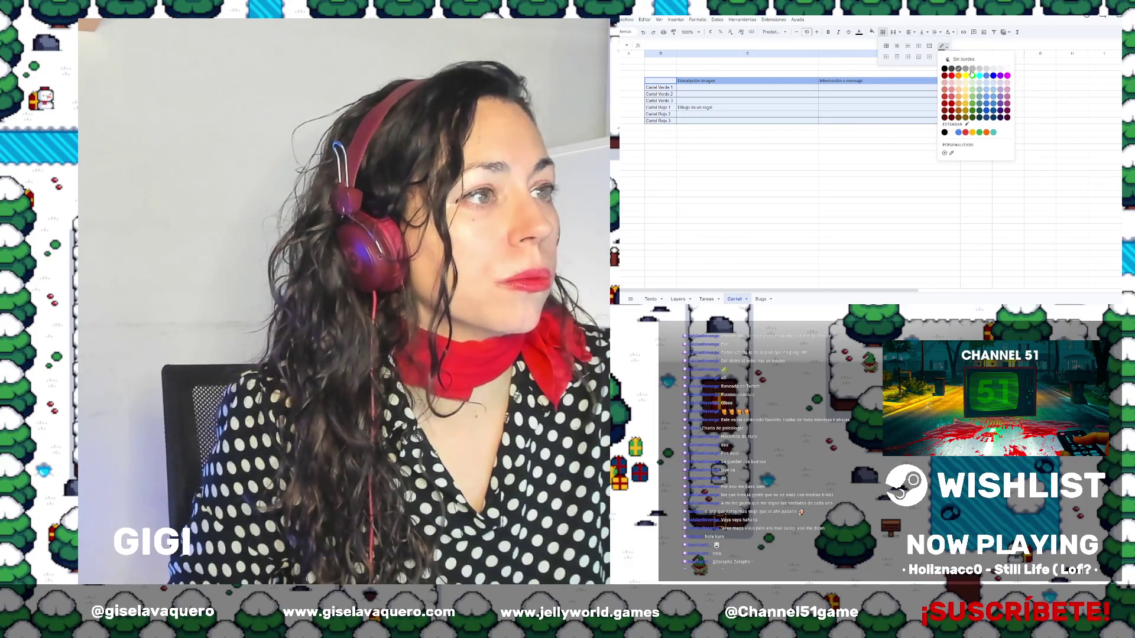
left_click(885, 47)
left_click(659, 87)
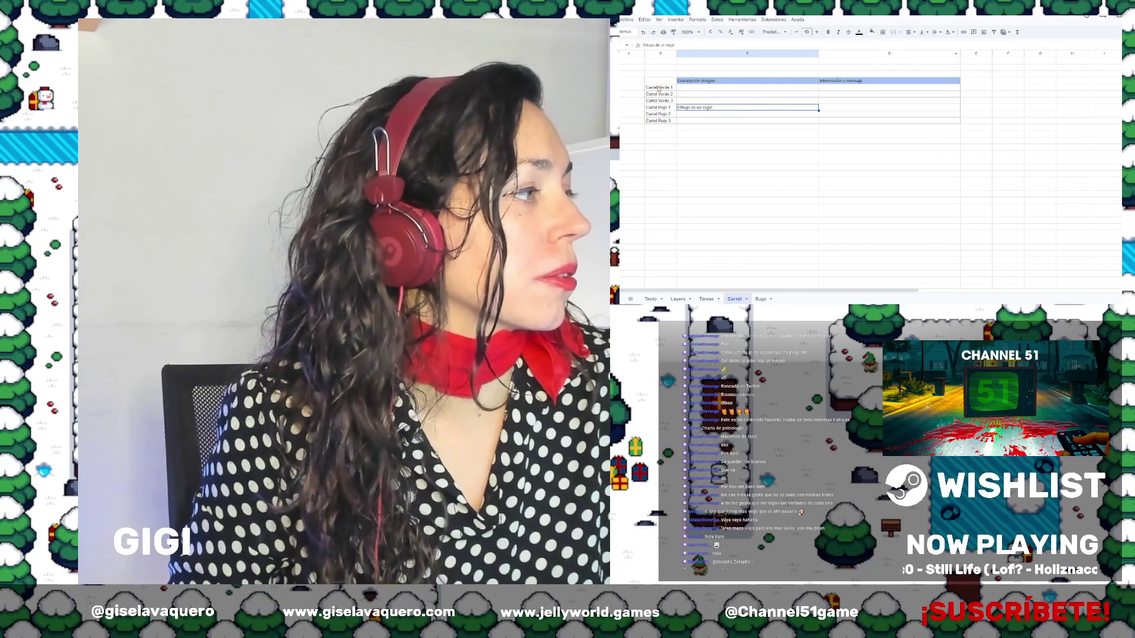
Fill the three Cartel Verde rows light green and the three Cartel Rojo rows light red
left_click(680, 107)
left_click_drag(671, 87, 863, 102)
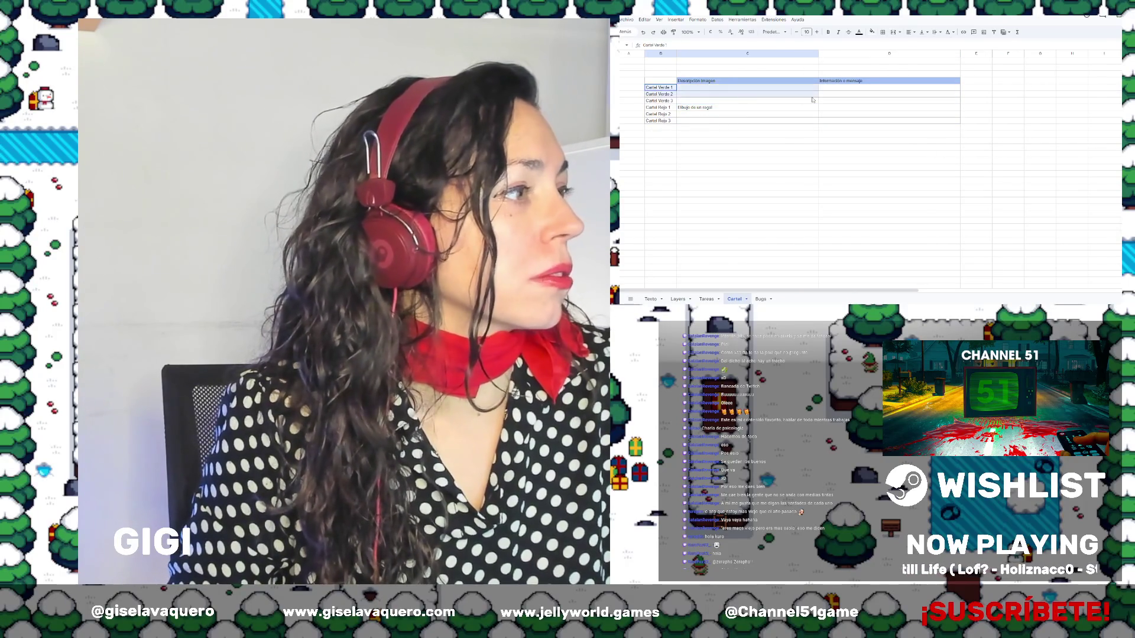
left_click(872, 32)
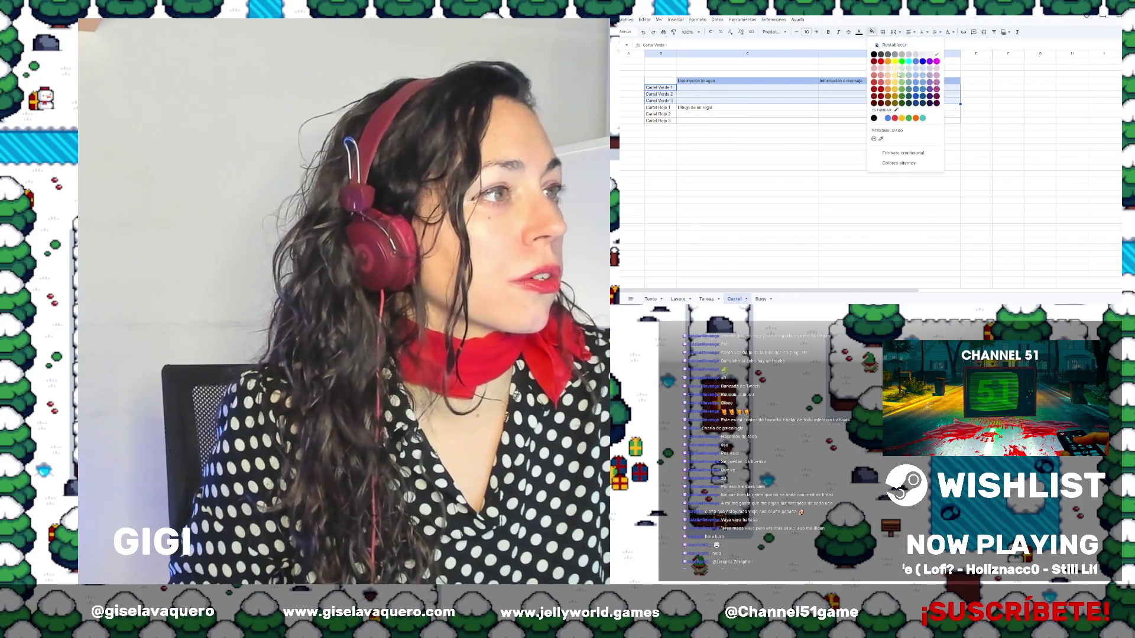
left_click(902, 78)
left_click_drag(659, 107, 853, 122)
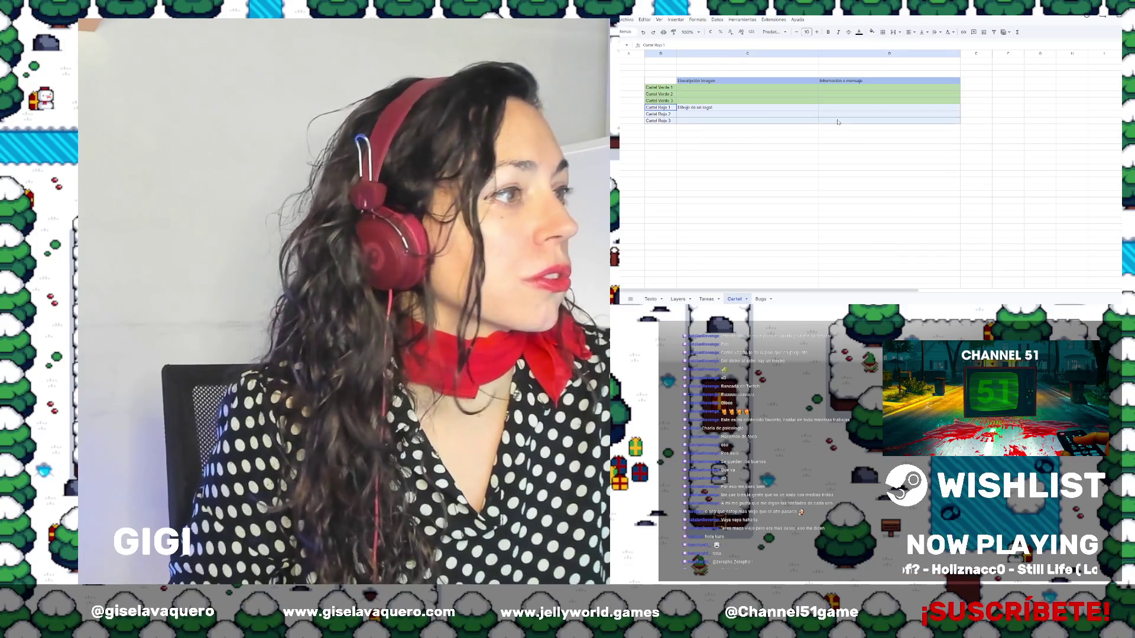
left_click(872, 32)
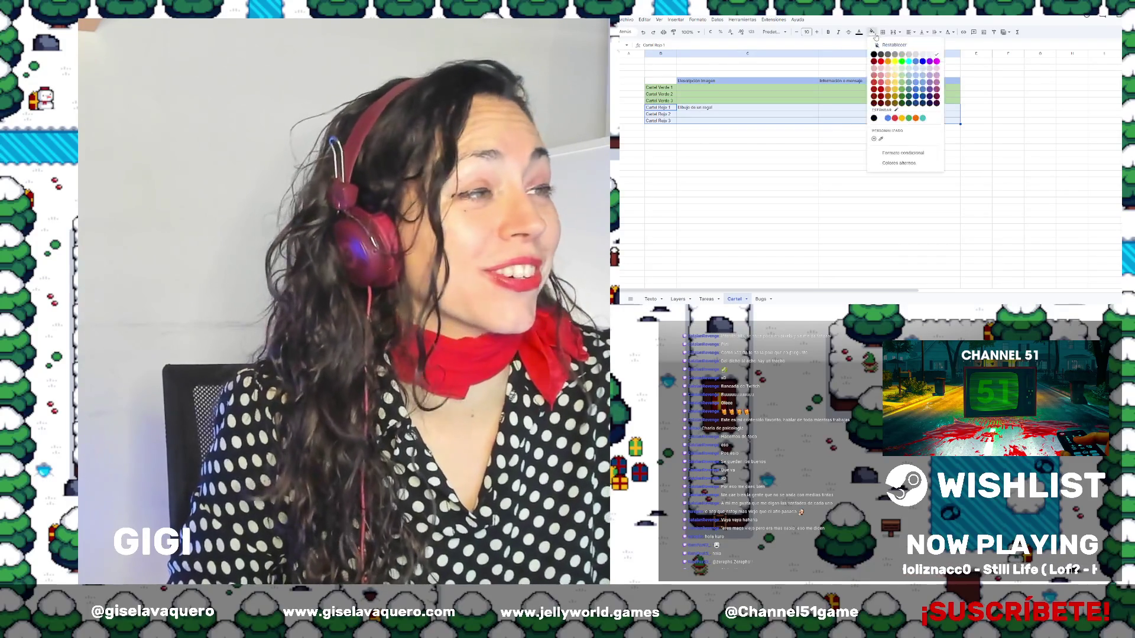
left_click(880, 76)
left_click(717, 112)
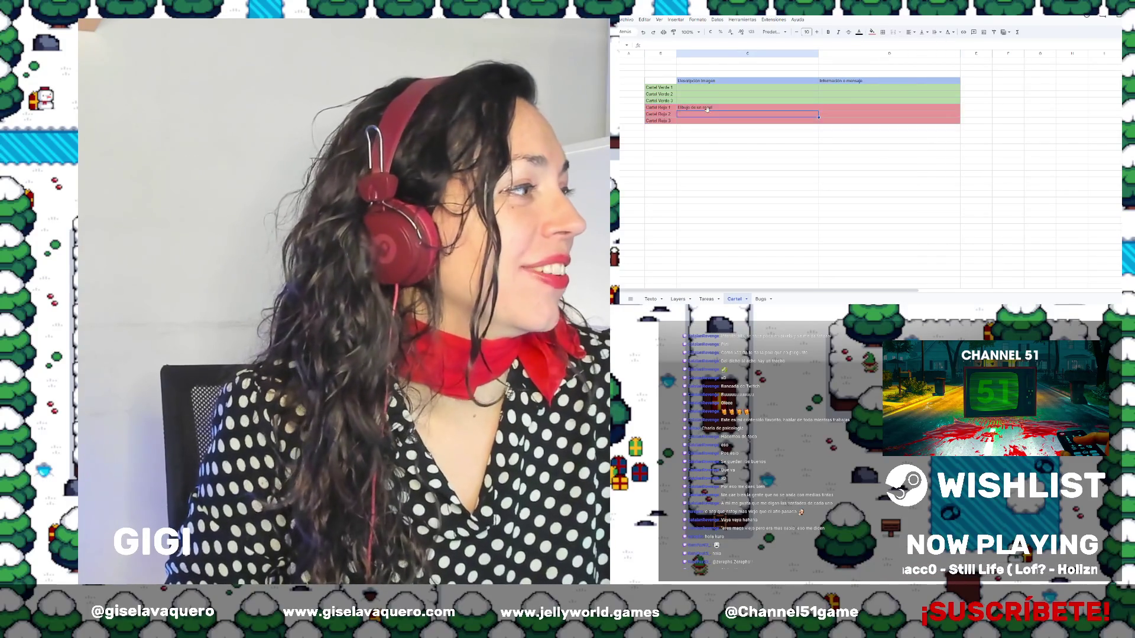
left_click(717, 108)
Extend Cartel Rojo 1's description to 'Dibujo de un regalo y un interrogante'
key("Return")
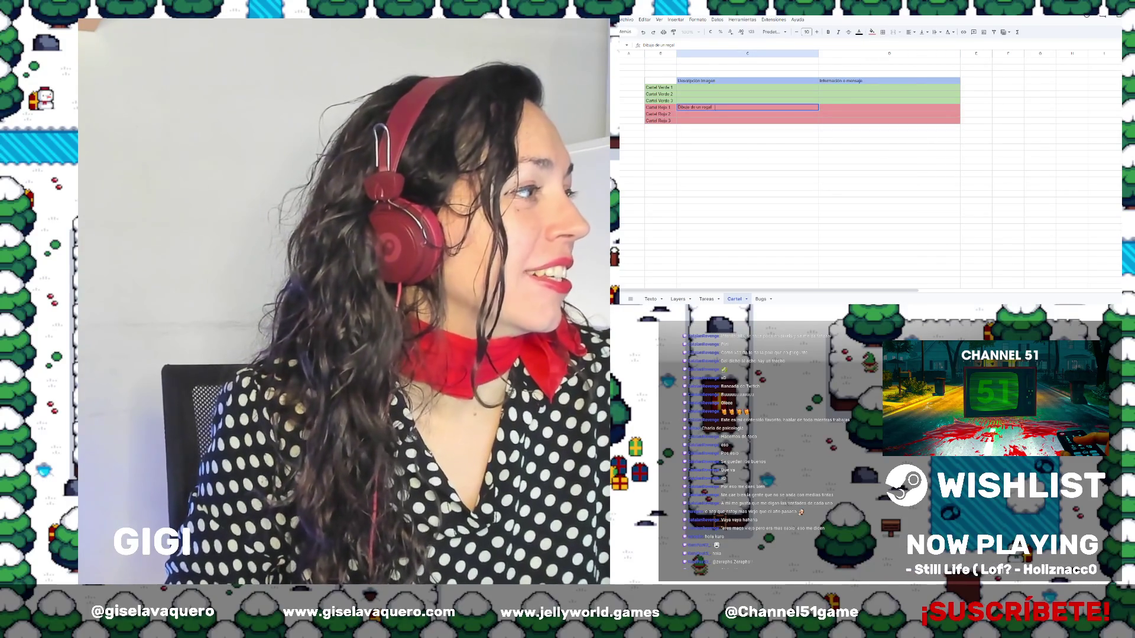
type("o y")
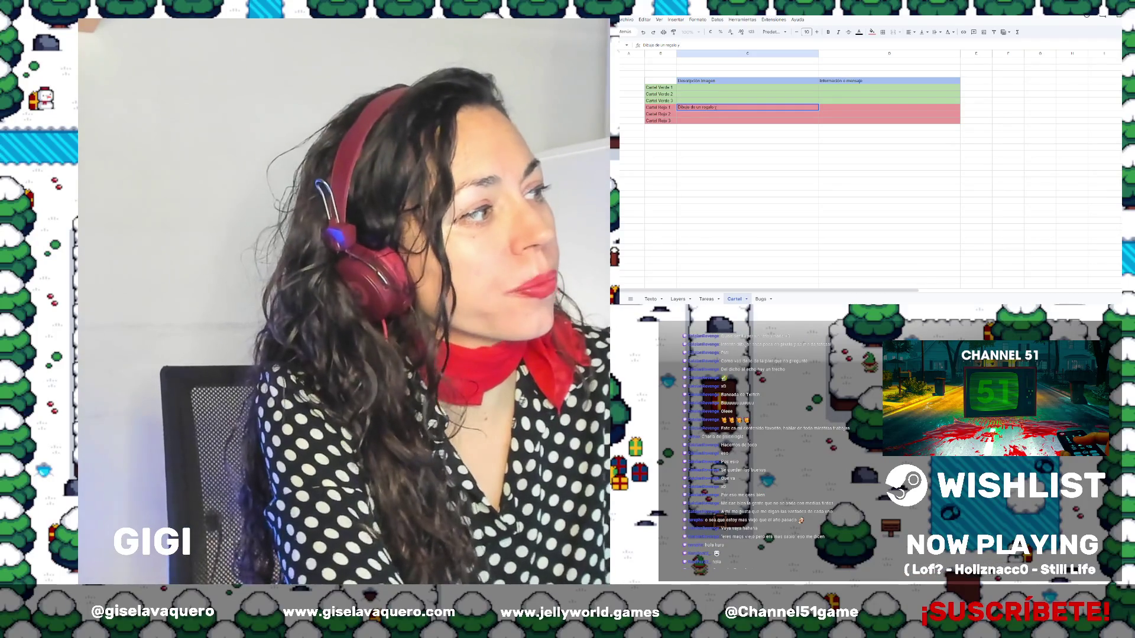
type(" un interrogante")
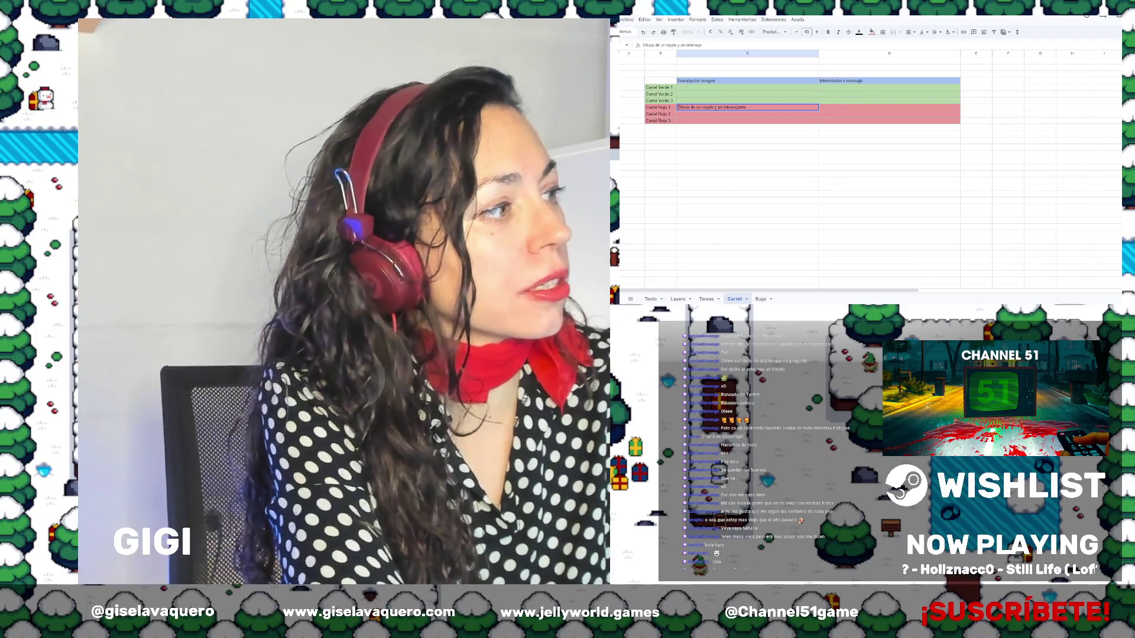
key("Tab")
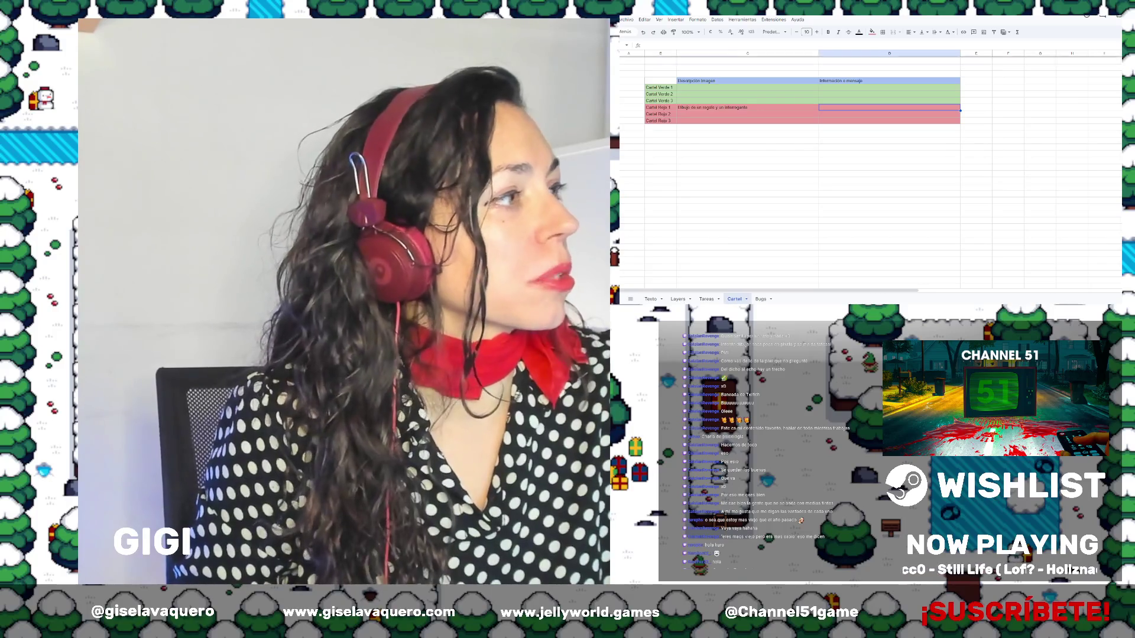
Set the entire sheet's text to Calibri and increase its font size
key("ctrl+a")
left_click(772, 32)
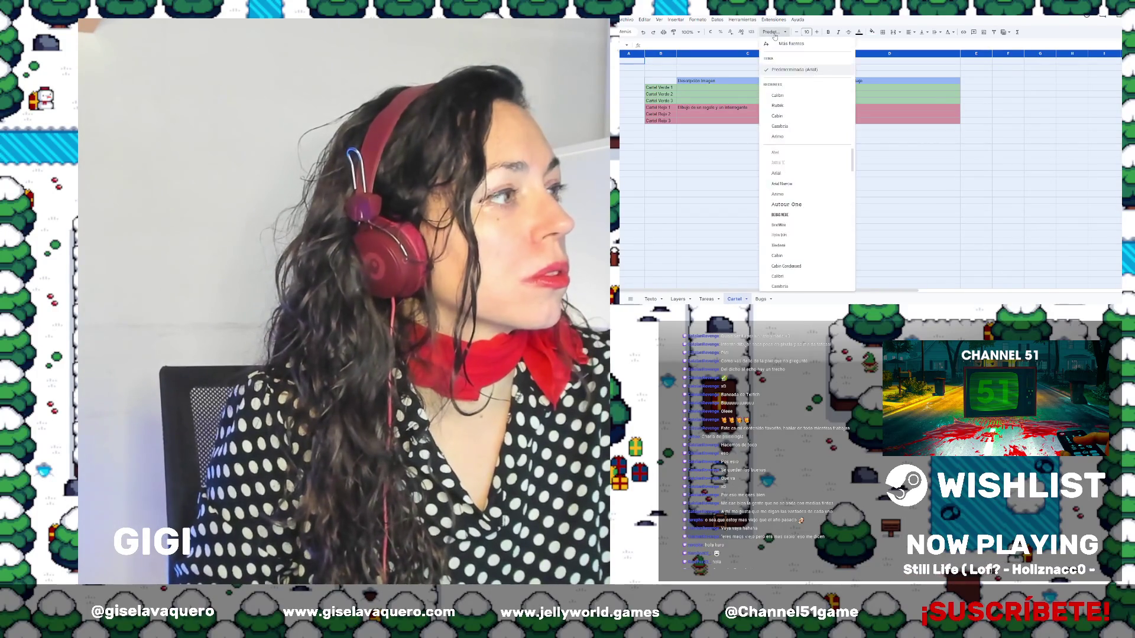
left_click(779, 96)
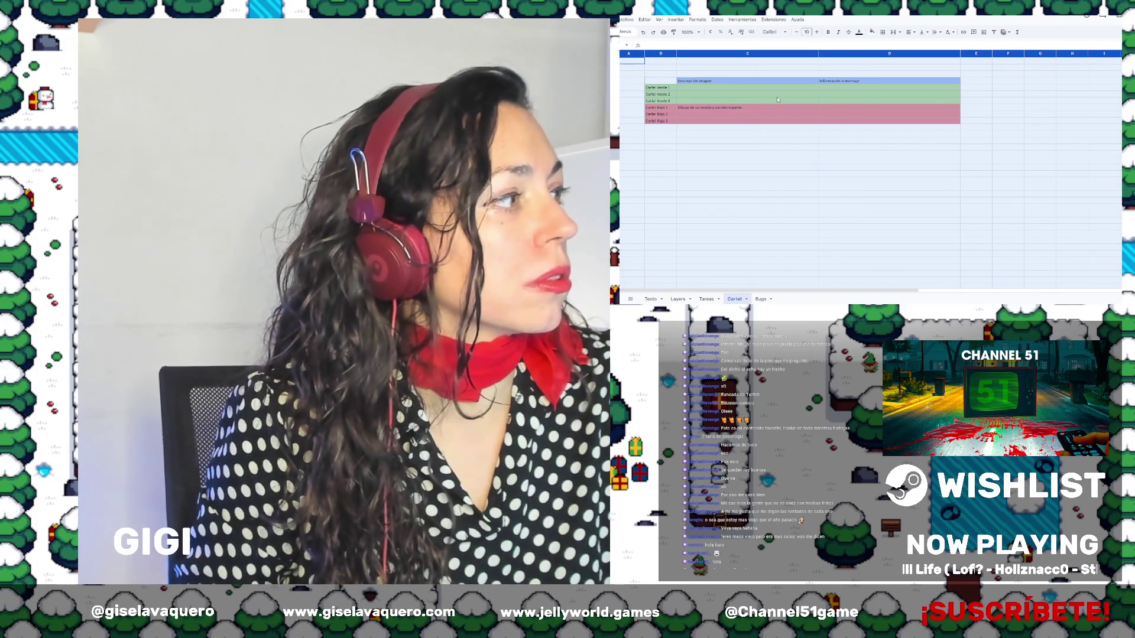
left_click(816, 32)
left_click(752, 123)
left_click(886, 112)
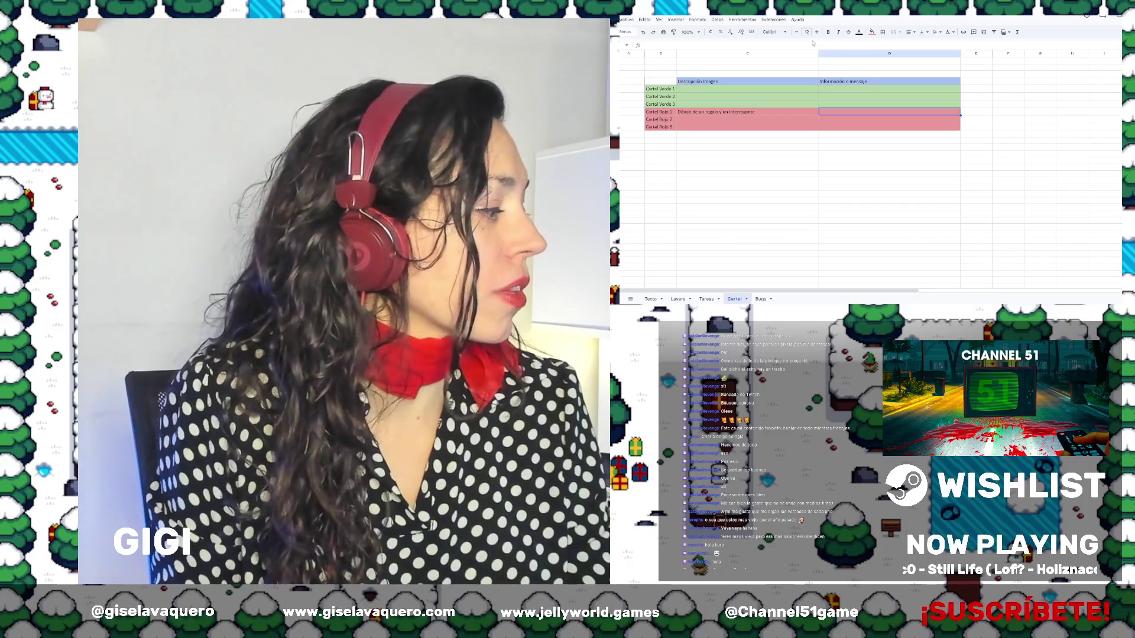
Give Cartel Rojo 1 the message 'Buscar regalos. ¿Donde está el regalo?'
left_click(710, 114)
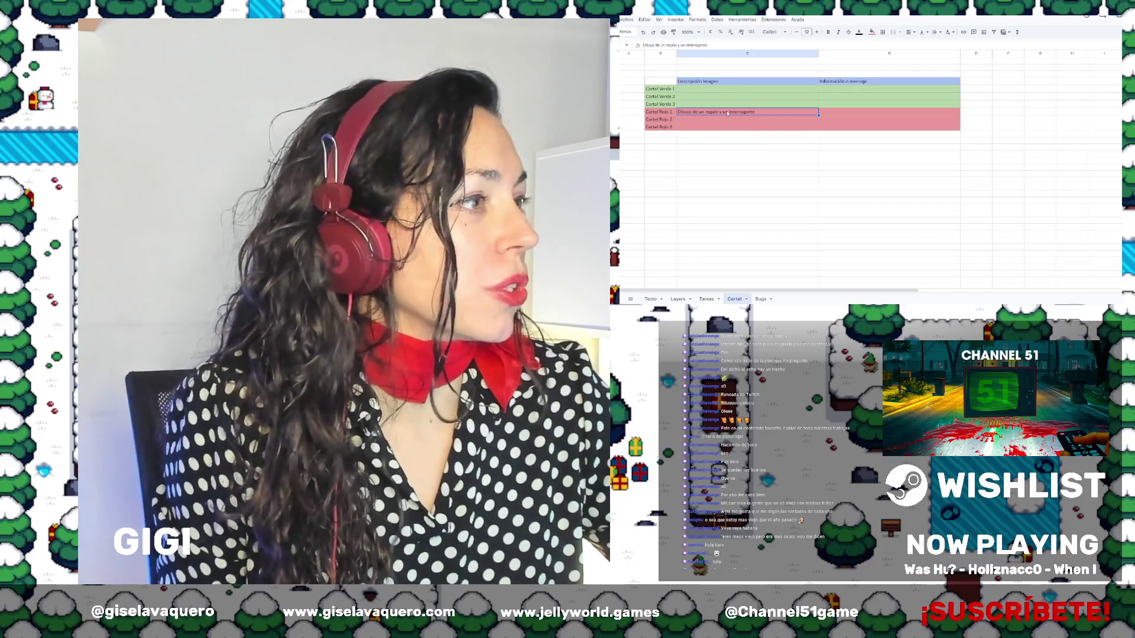
left_click(832, 113)
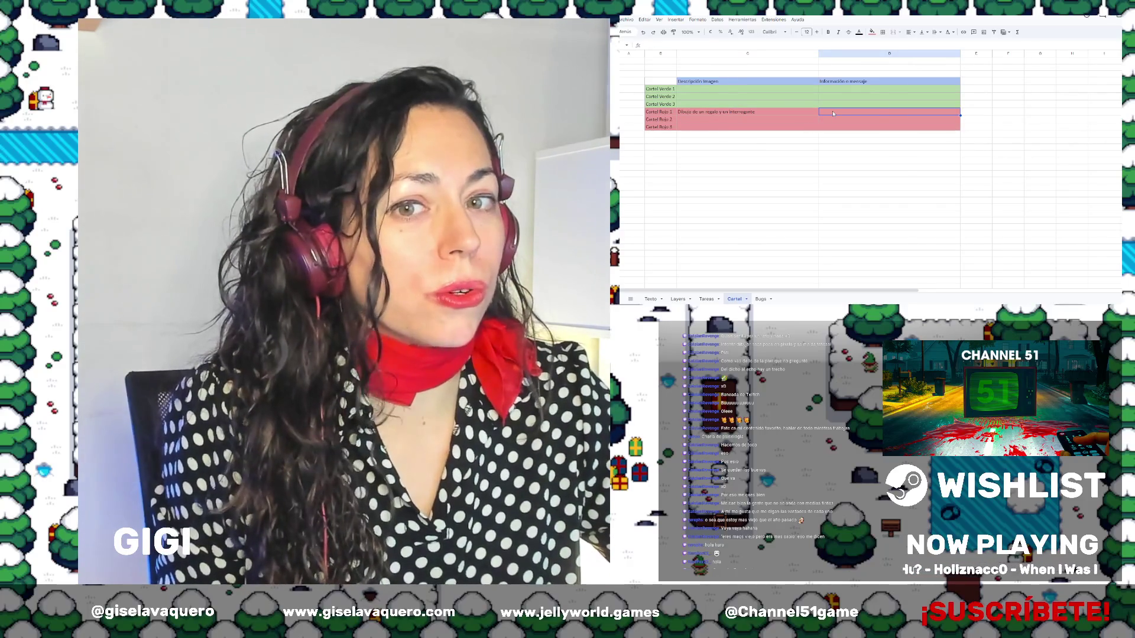
left_click(707, 113)
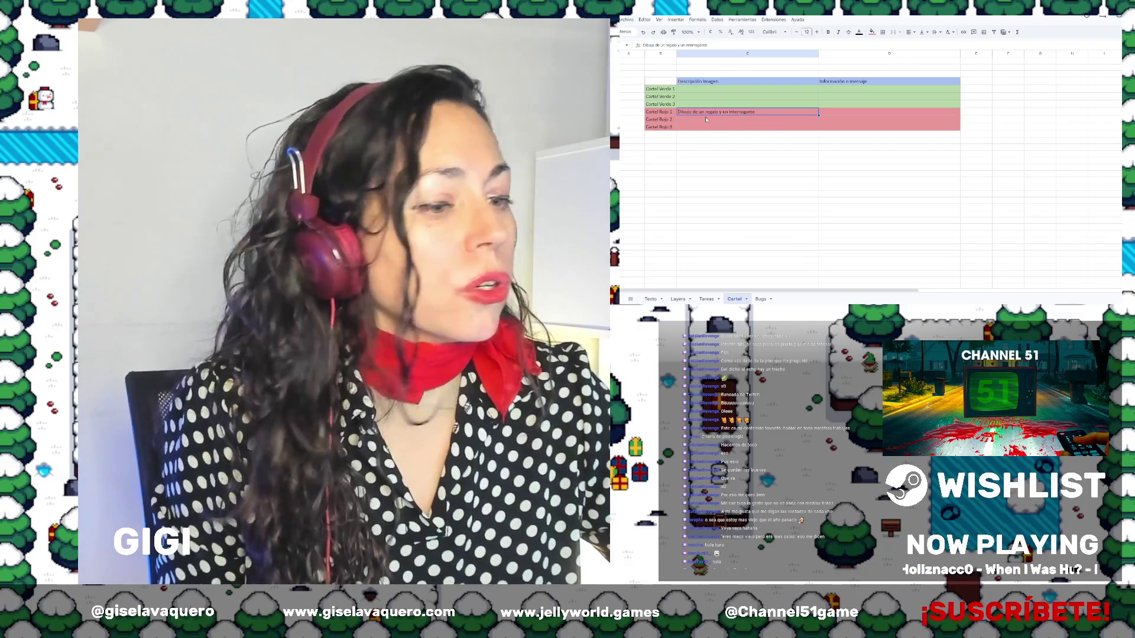
left_click(859, 114)
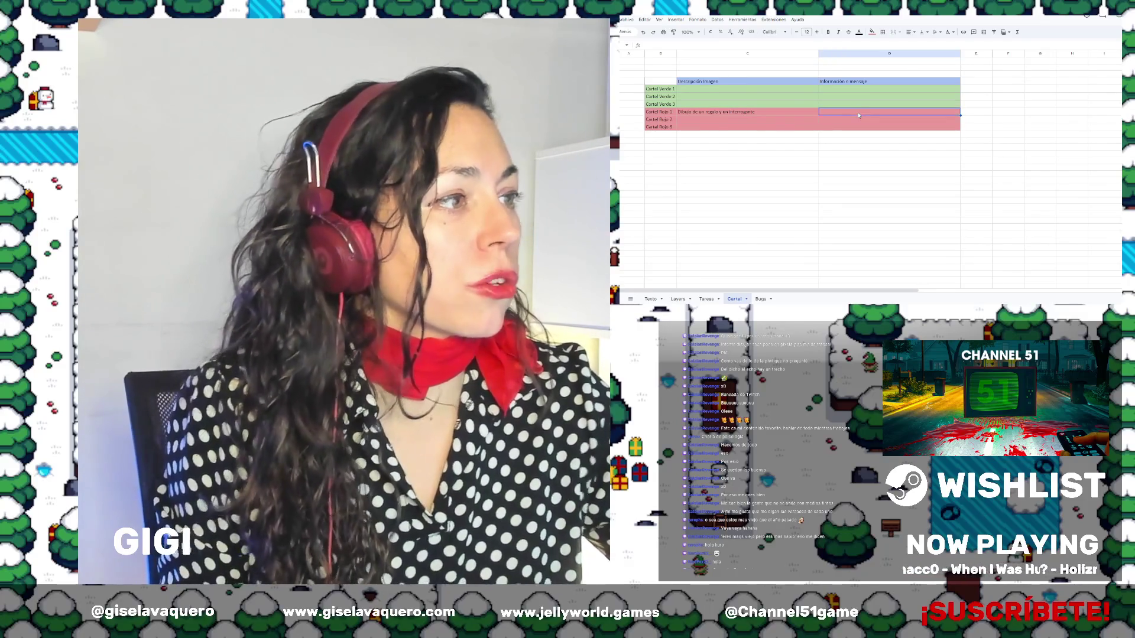
type("Buscar ")
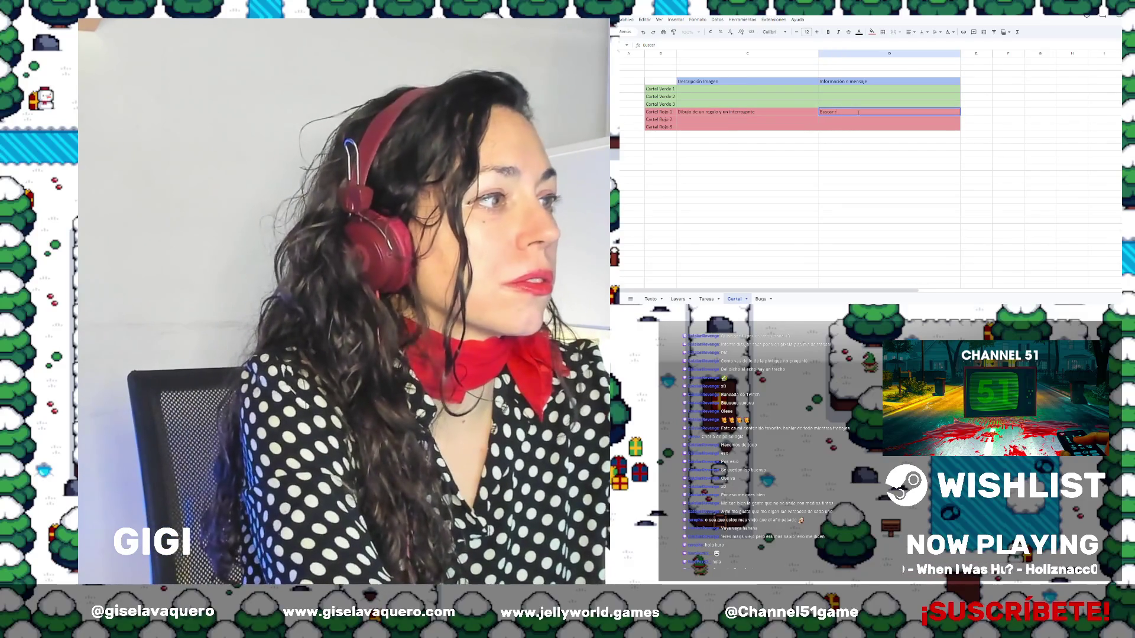
type("regalos")
key("Return")
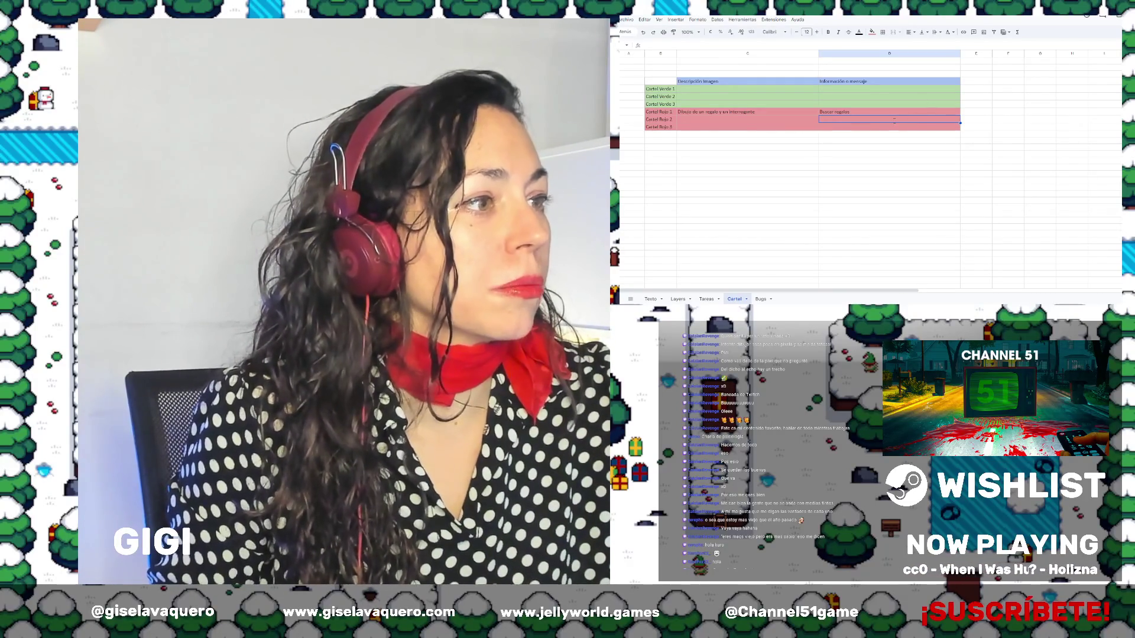
double_click(852, 112)
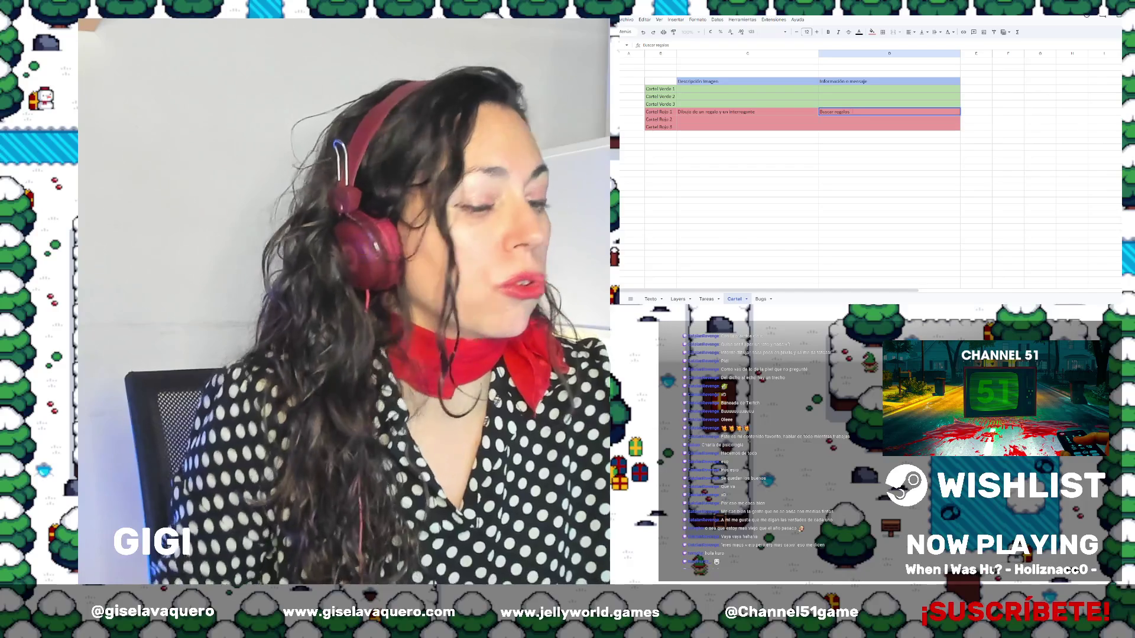
type(". ¿Donde")
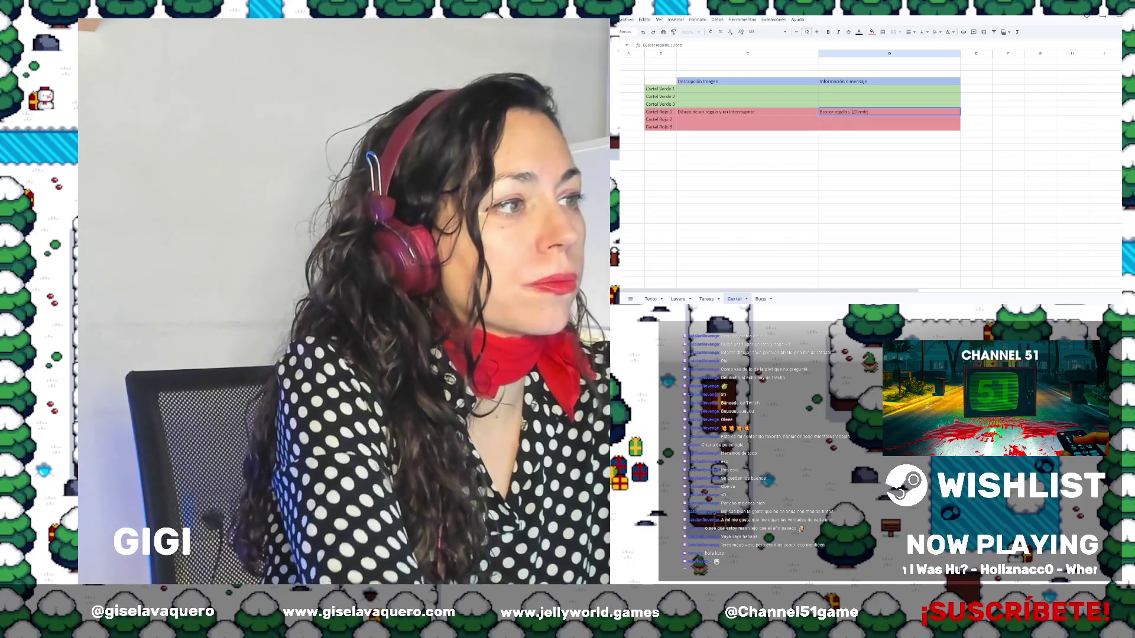
type(" está el regalo")
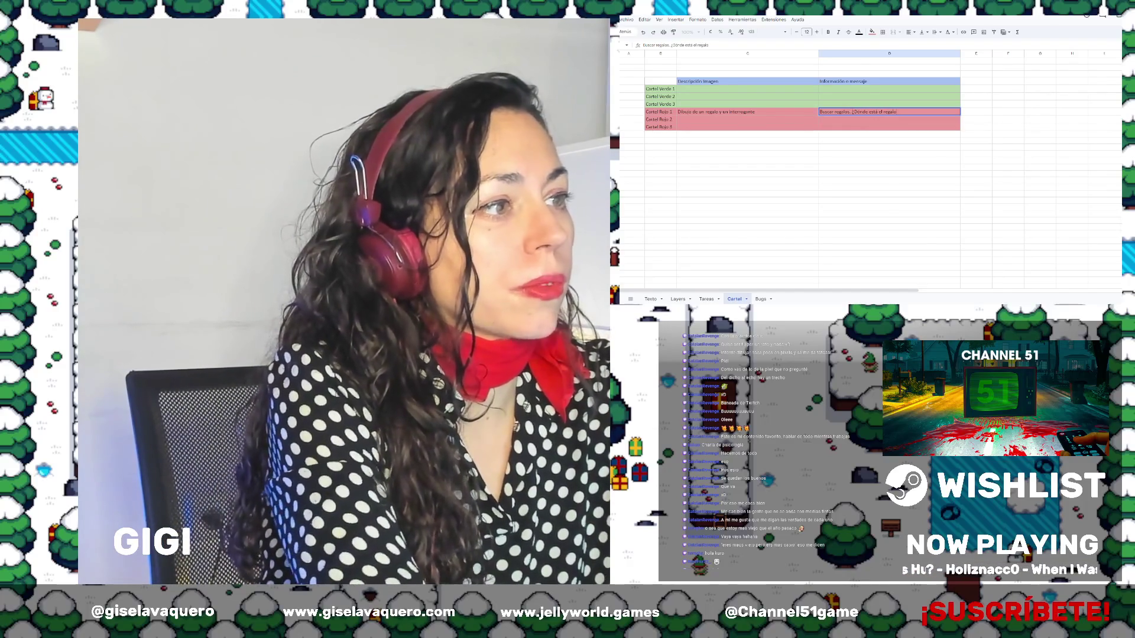
type("?")
key("Return")
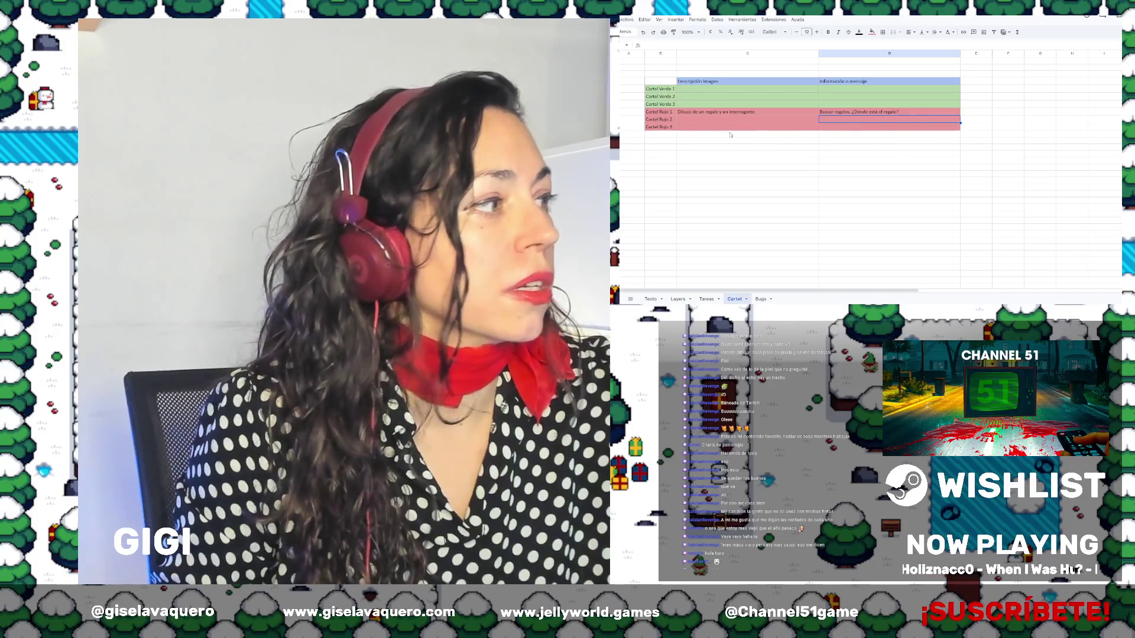
Describe Cartel Rojo 2 as a snowflake with a warning, and add its slip-warning message
left_click(695, 120)
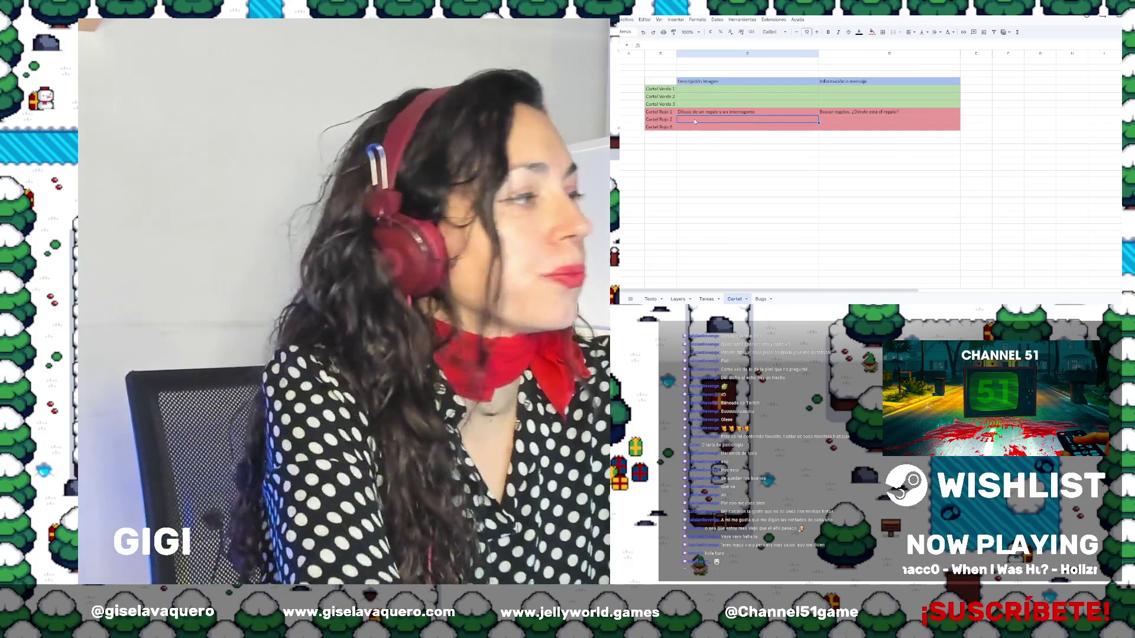
type("Copo")
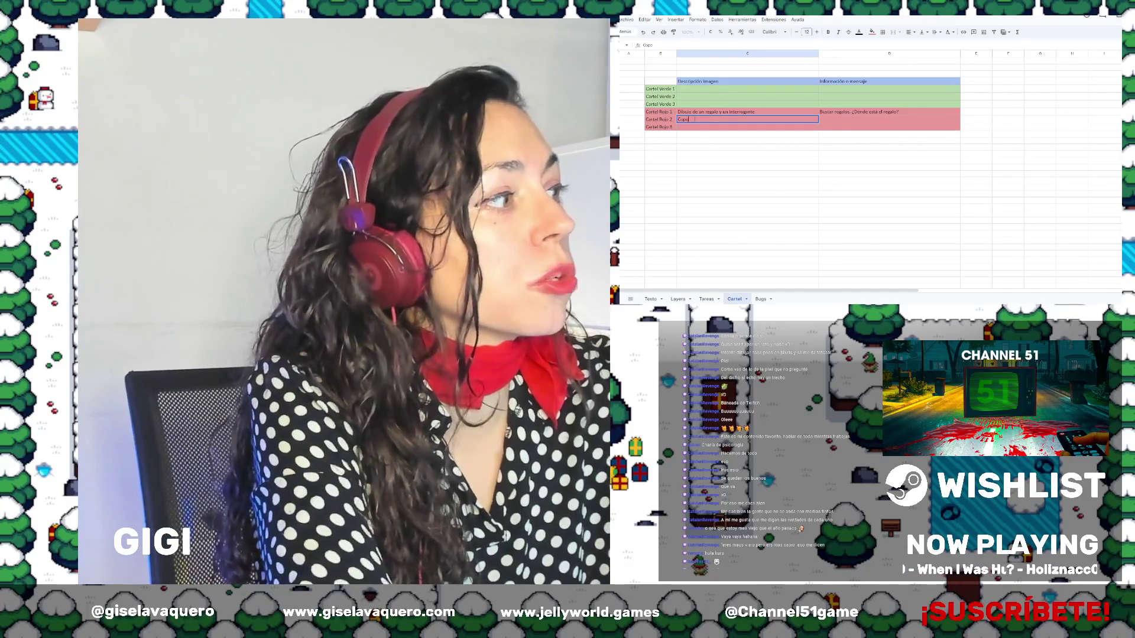
type(" de nivel")
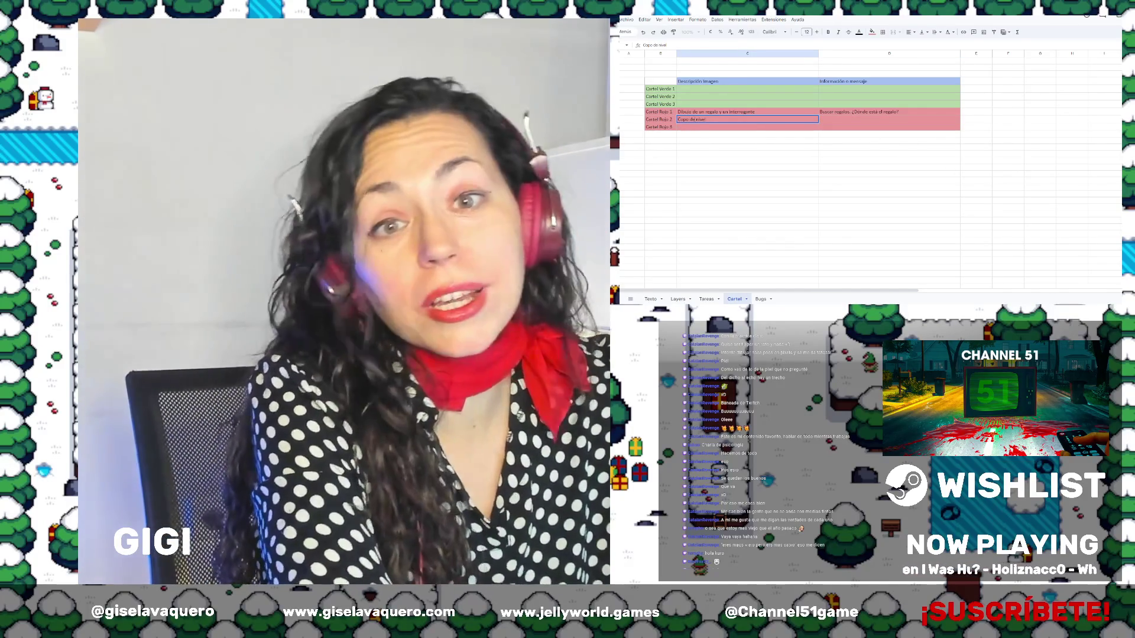
key("BackSpace")
key("BackSpace")
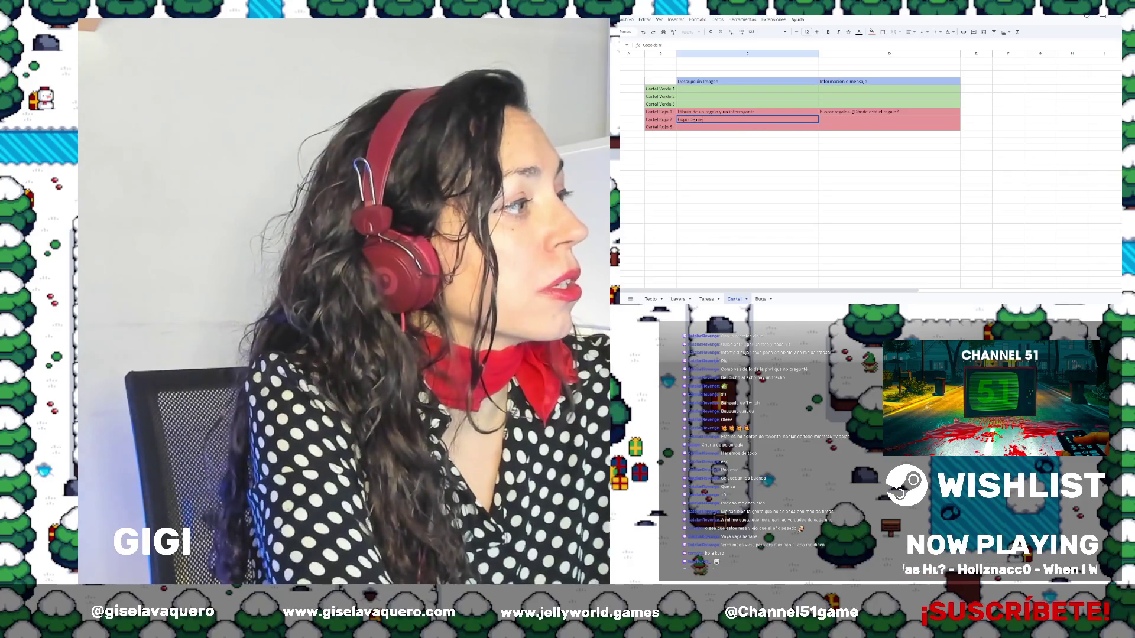
type("ve y")
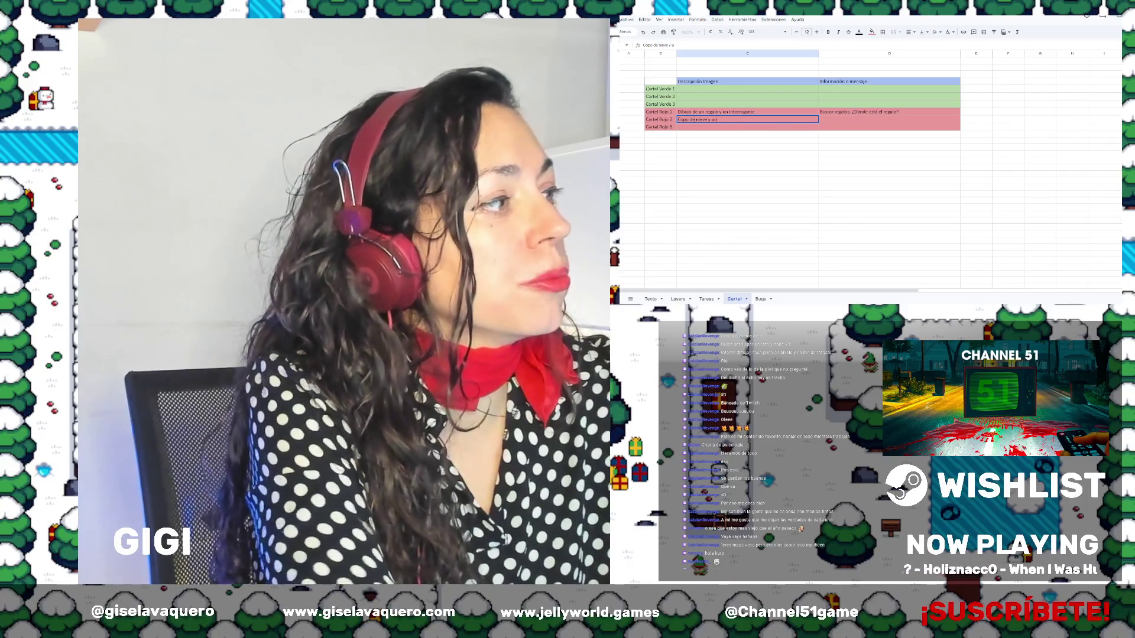
type(" un mensaje de a")
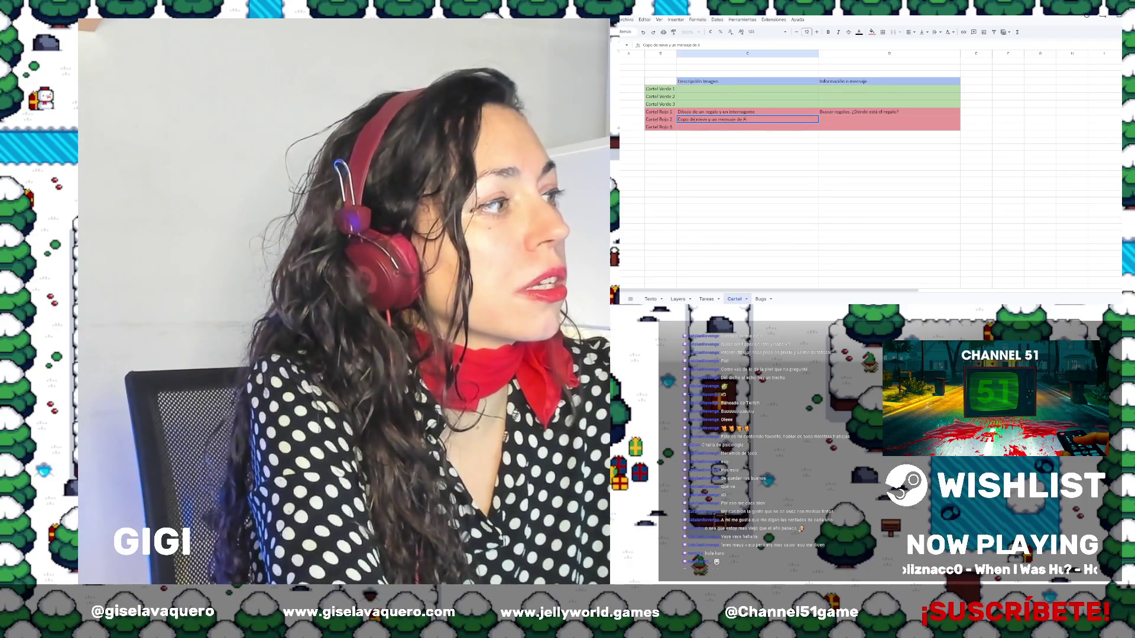
type("tención")
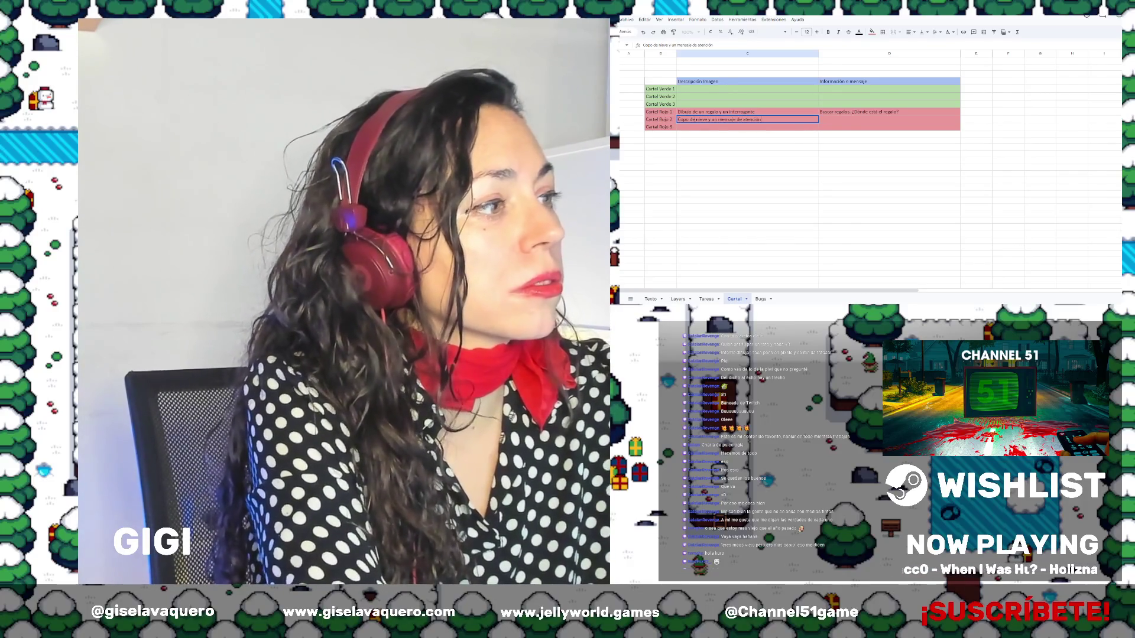
key("Tab")
type("¿C")
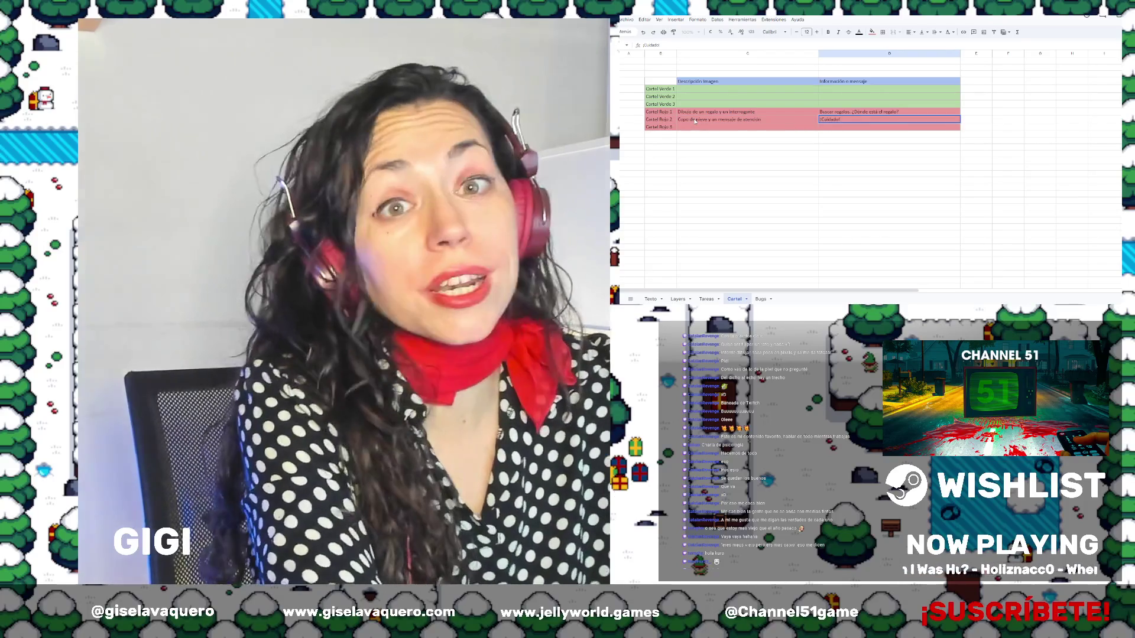
type(" Te puedes resbalar")
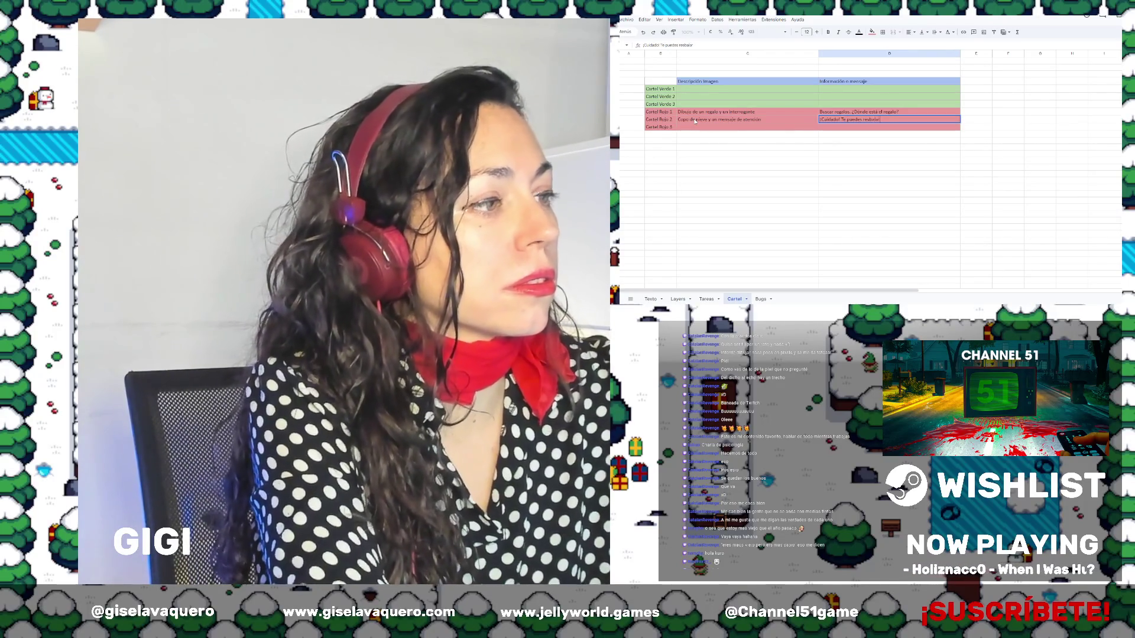
key("Return")
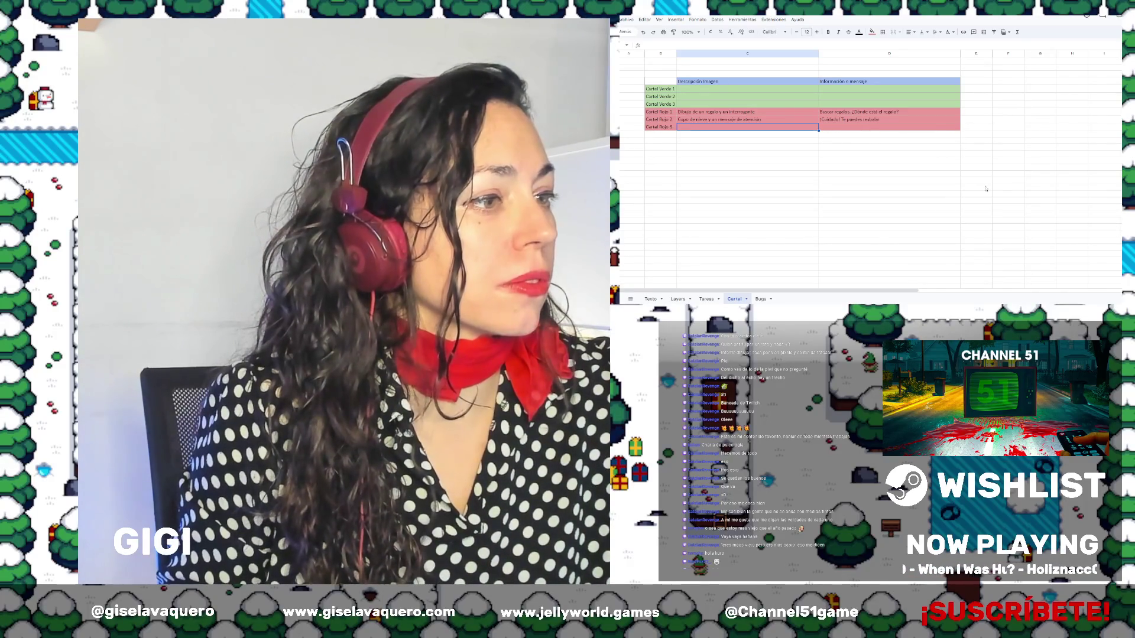
Describe Cartel Verde 1 as 'Muñeco de nieve con una nota musical' and draft its message
left_click(699, 104)
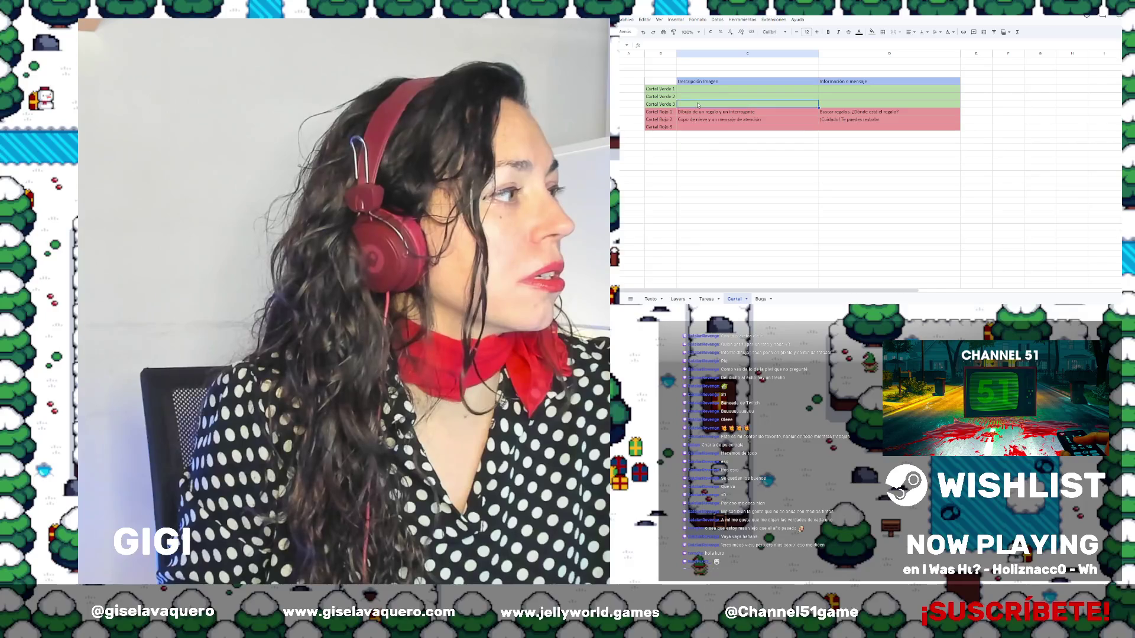
left_click(693, 126)
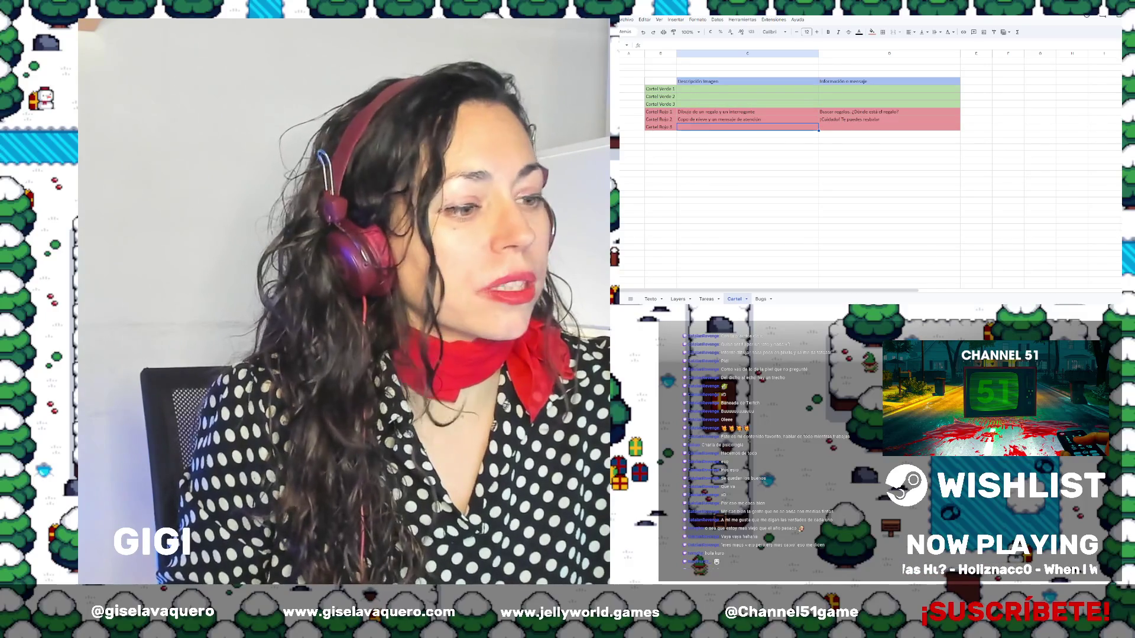
left_click(733, 104)
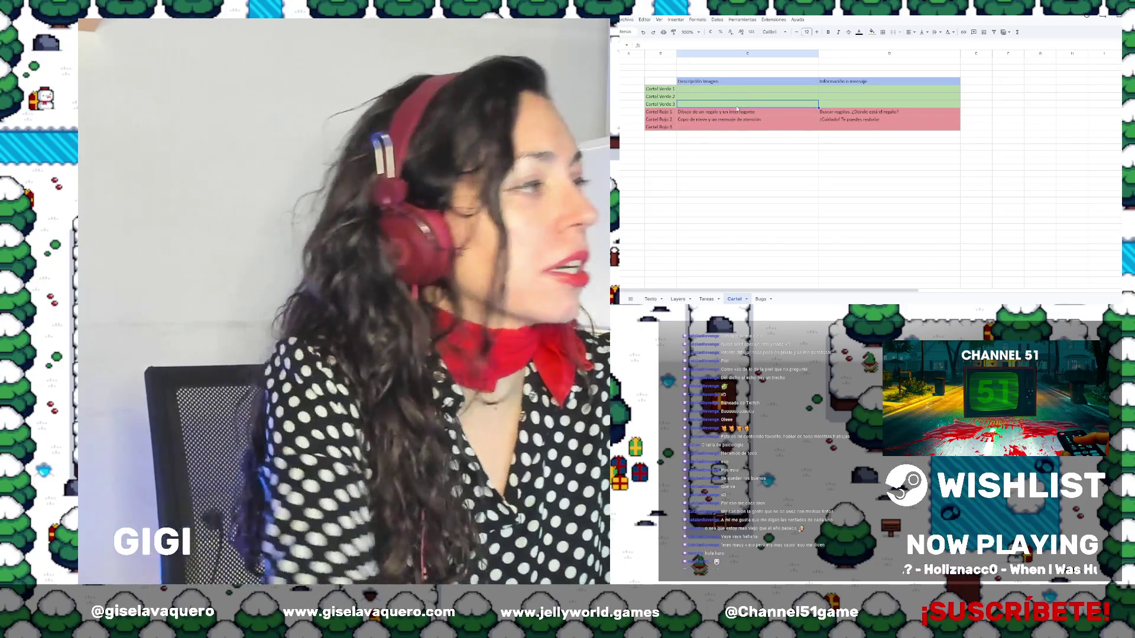
left_click(733, 89)
type("Muñe")
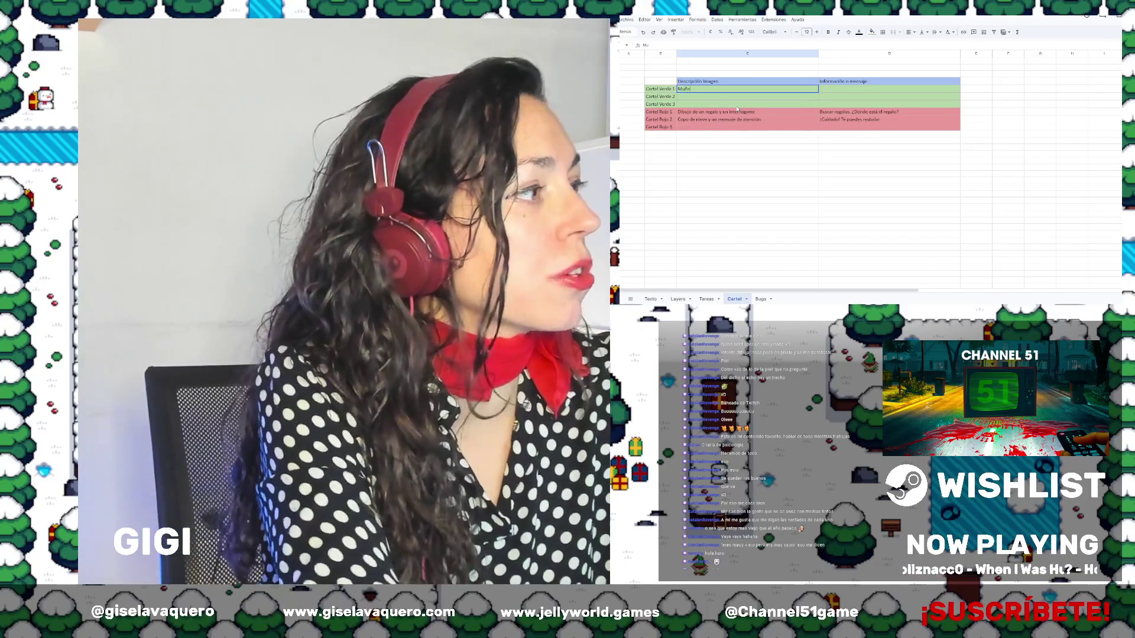
type("co de niev")
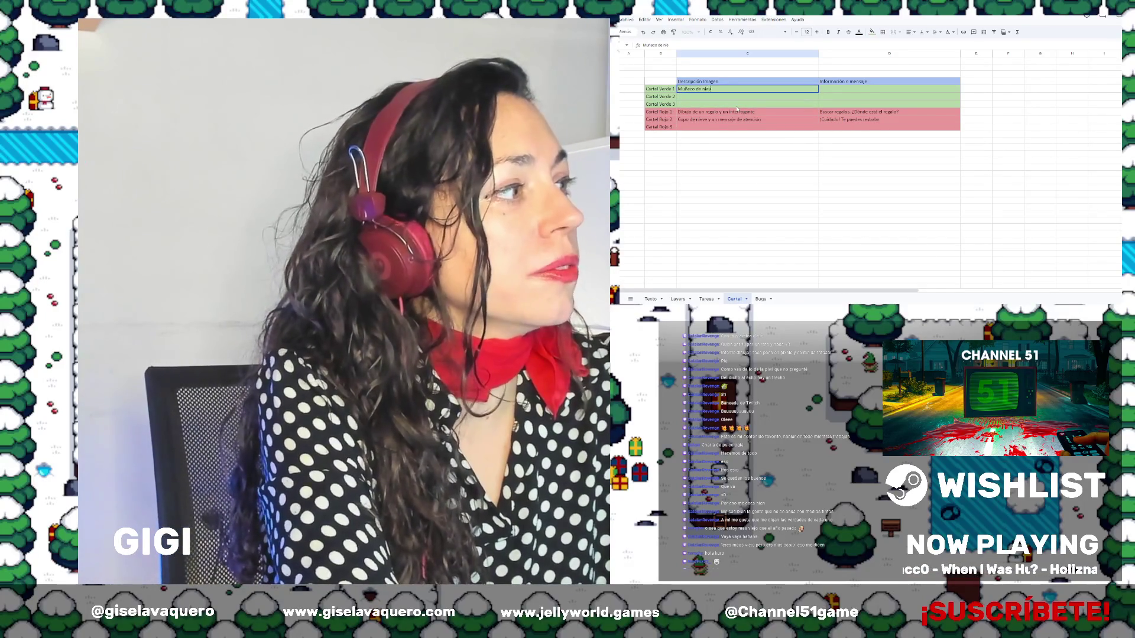
type("e con u")
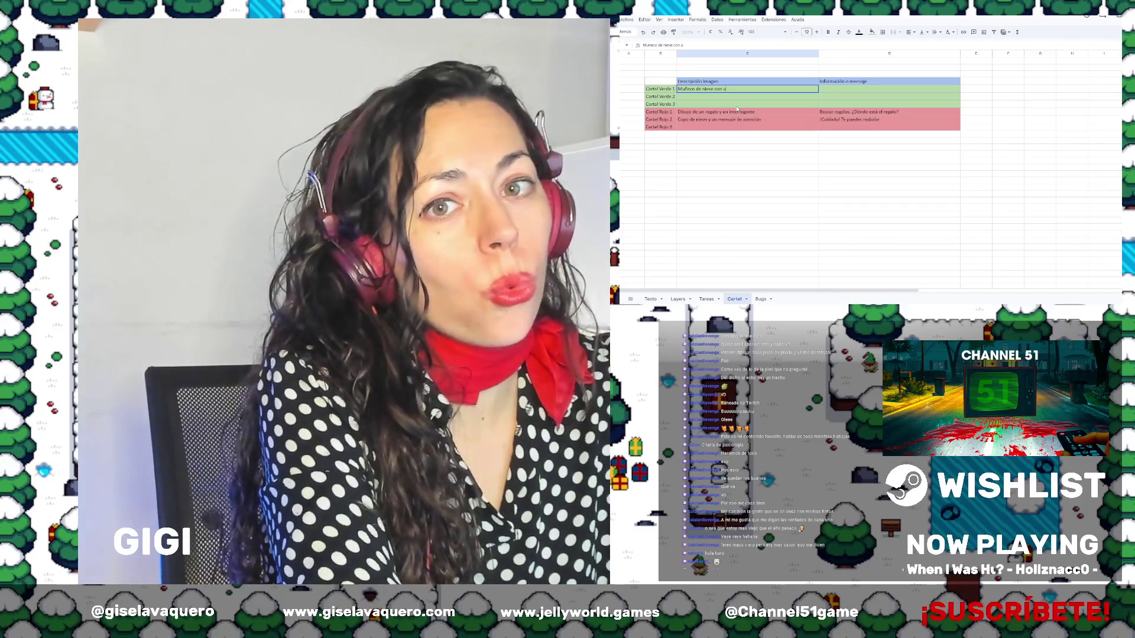
type("na")
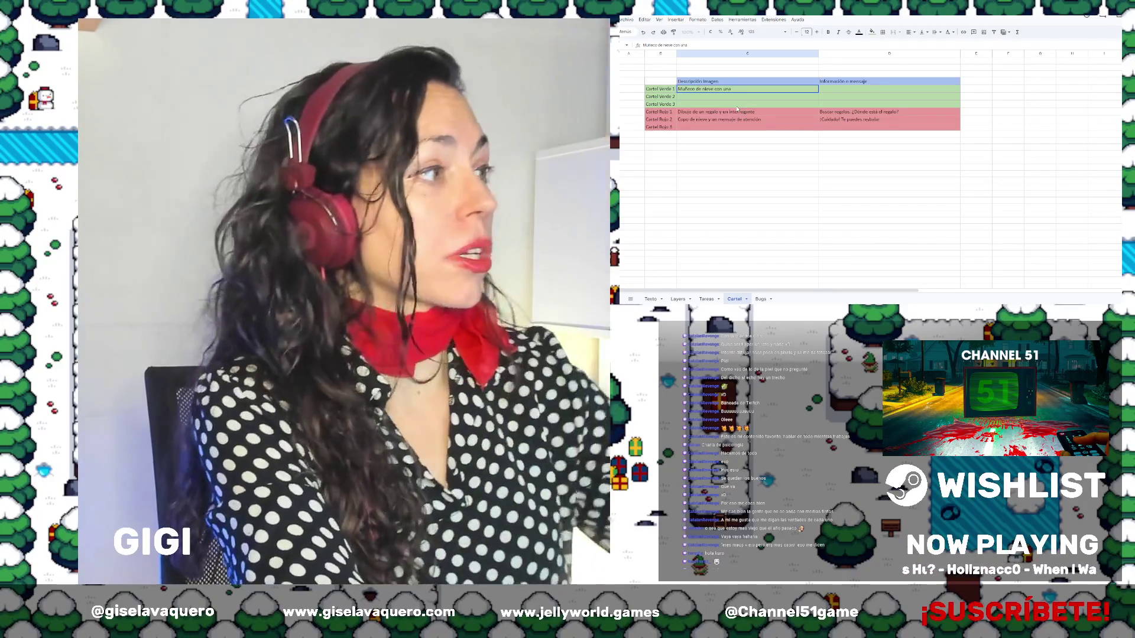
type(" nota musical o campana")
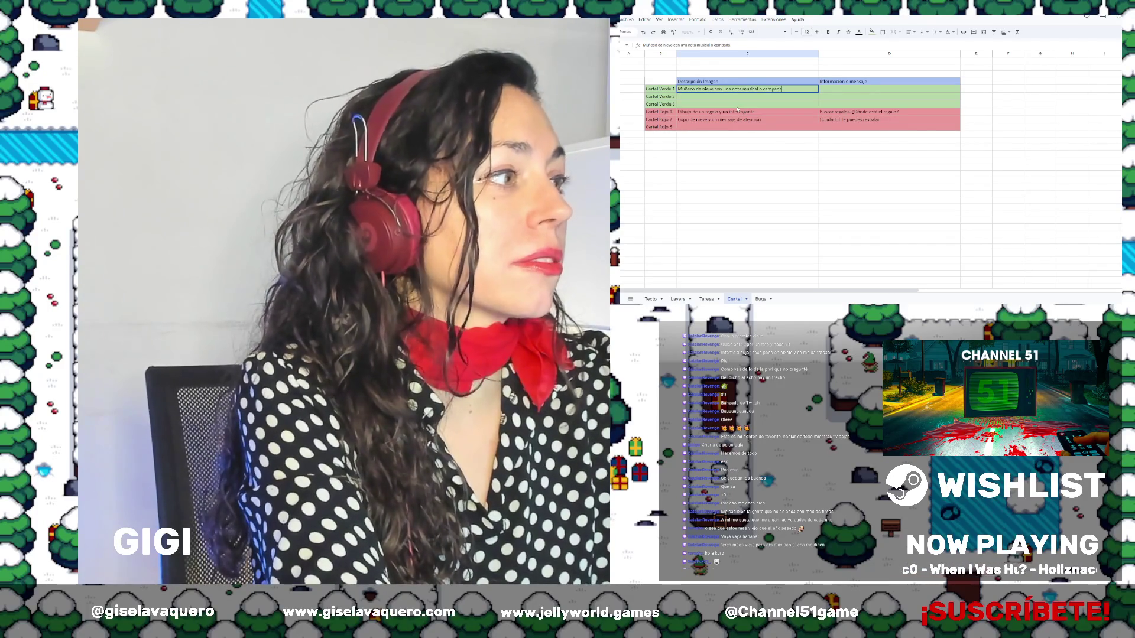
key("BackSpace")
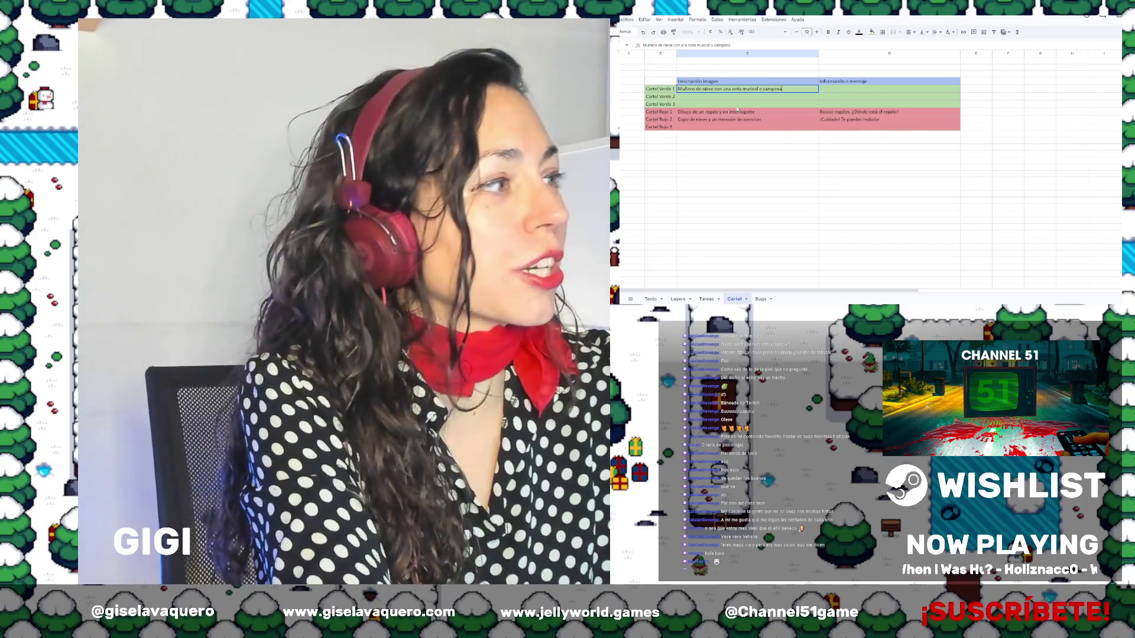
key("BackSpace")
key("BackSpace")
key("BackSpace")
key("Tab")
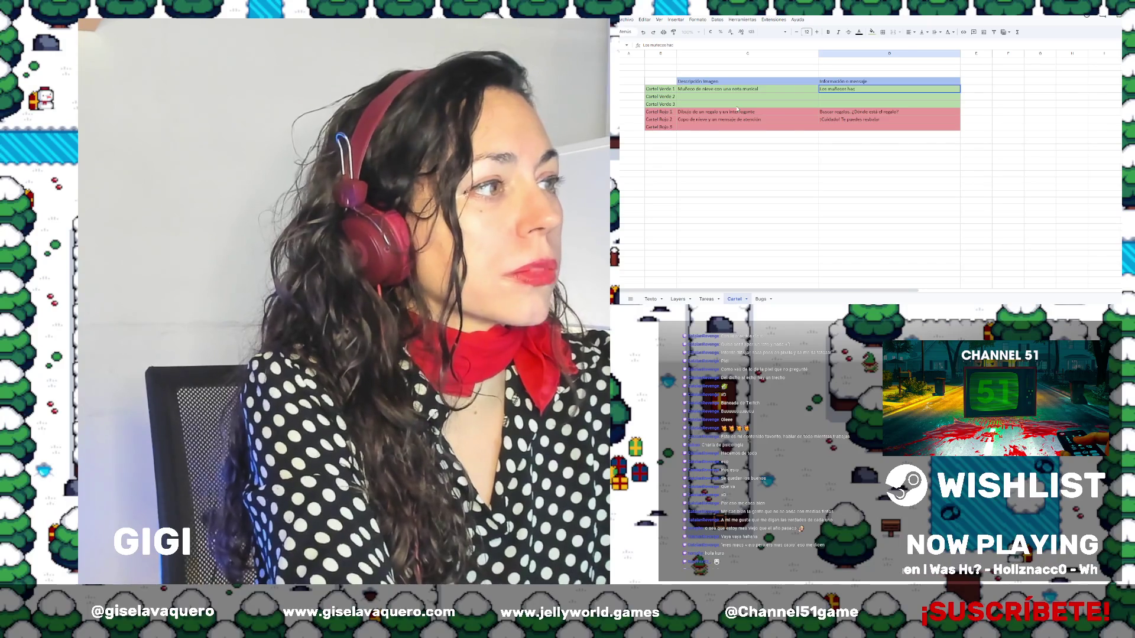
type("en sonid")
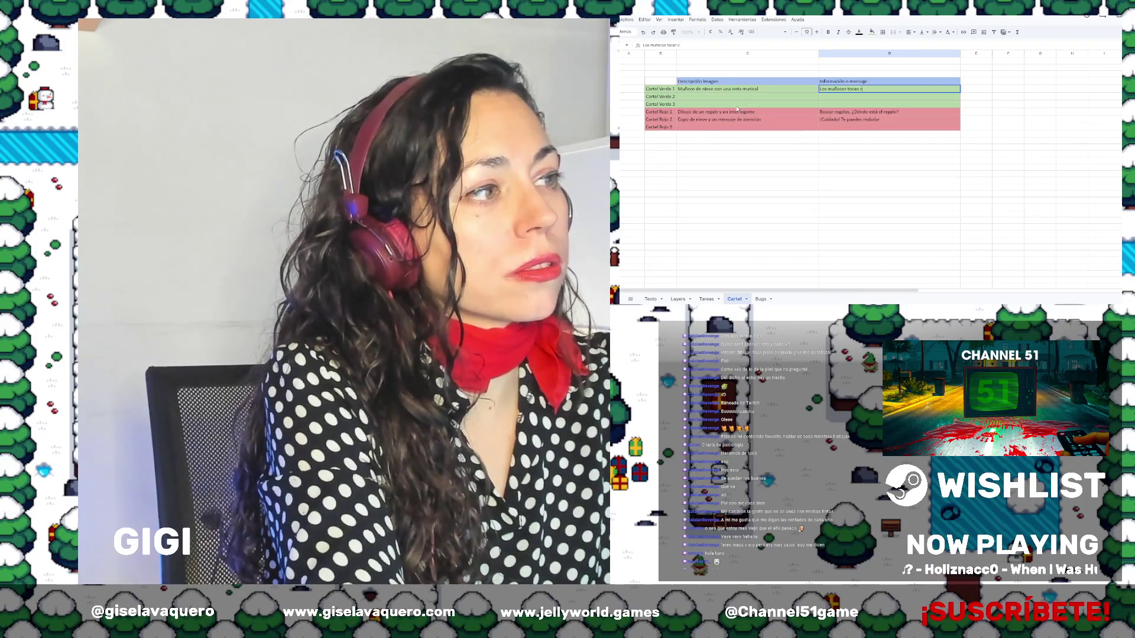
key("BackSpace")
key("BackSpace")
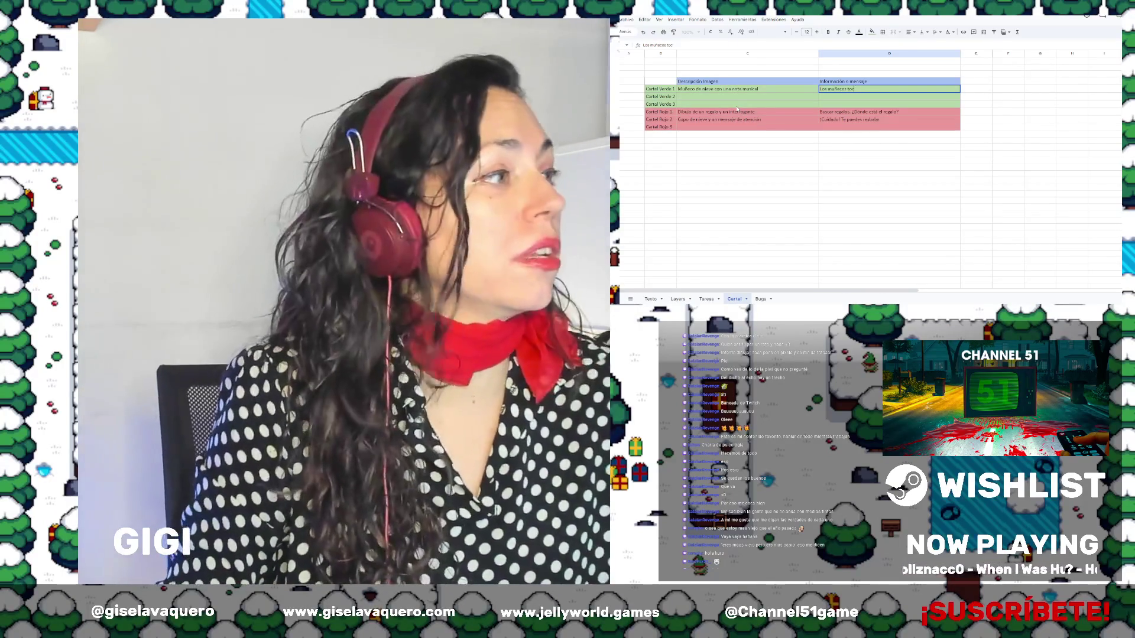
Append 'con cascabel' to the description and change the message to 'Los muñecos hacen sonido de cascabel.'
double_click(784, 90)
type("co")
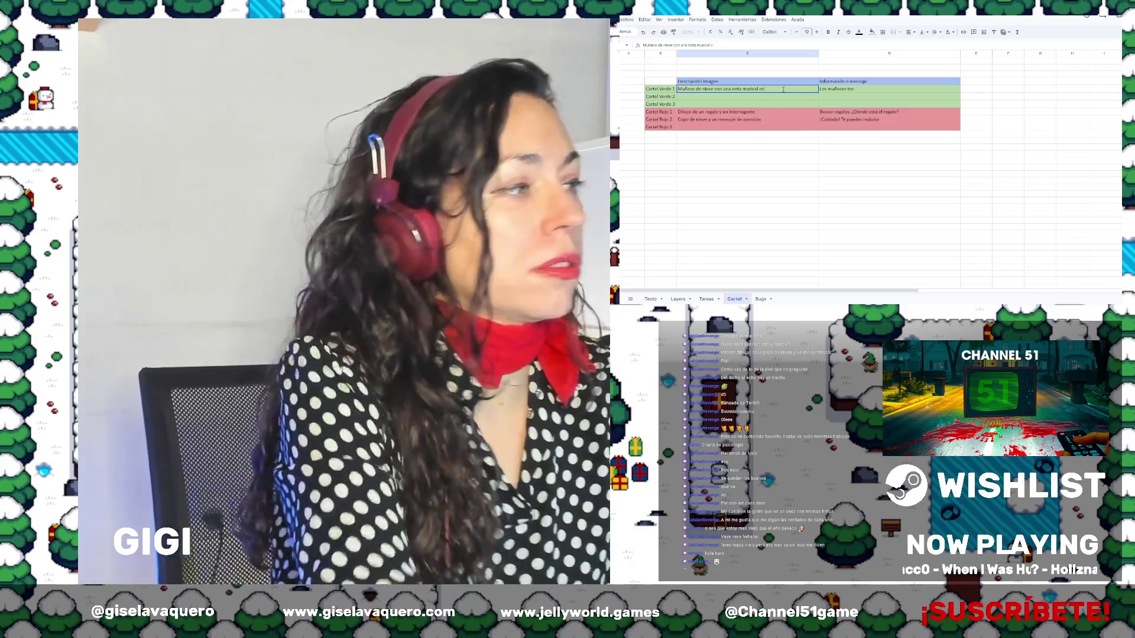
type("n cascabel")
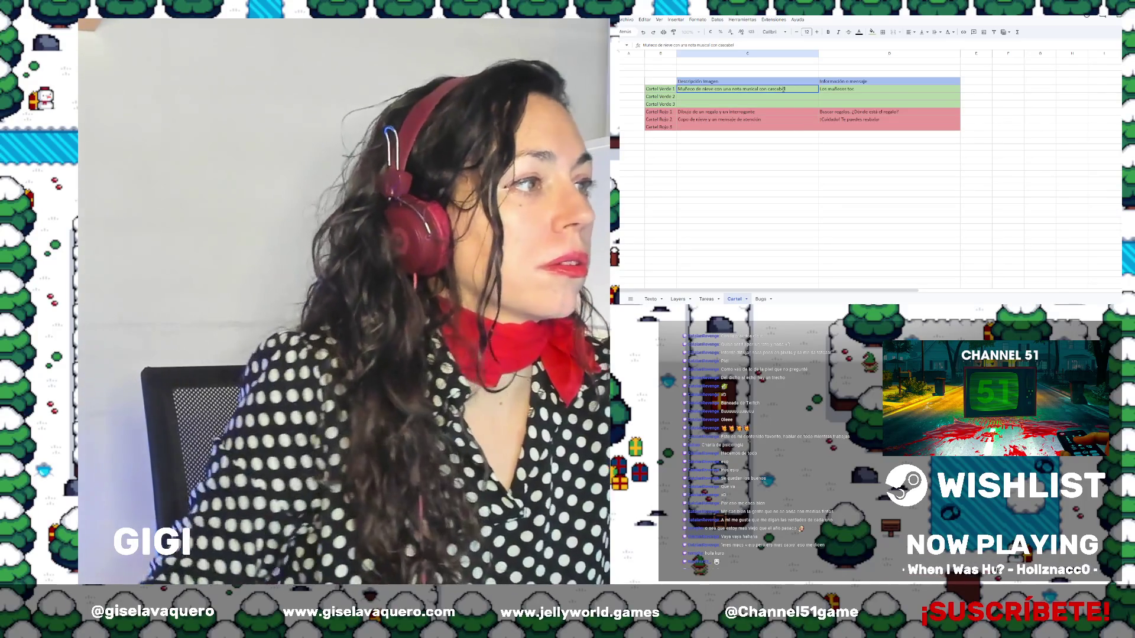
double_click(851, 89)
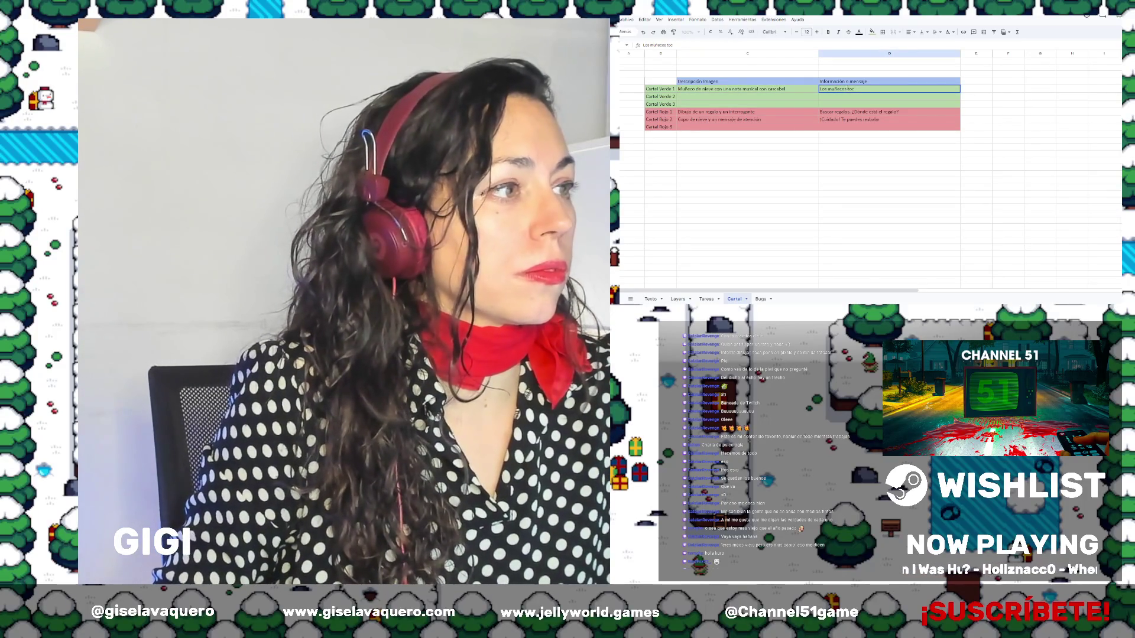
type("hacen sonido de casc")
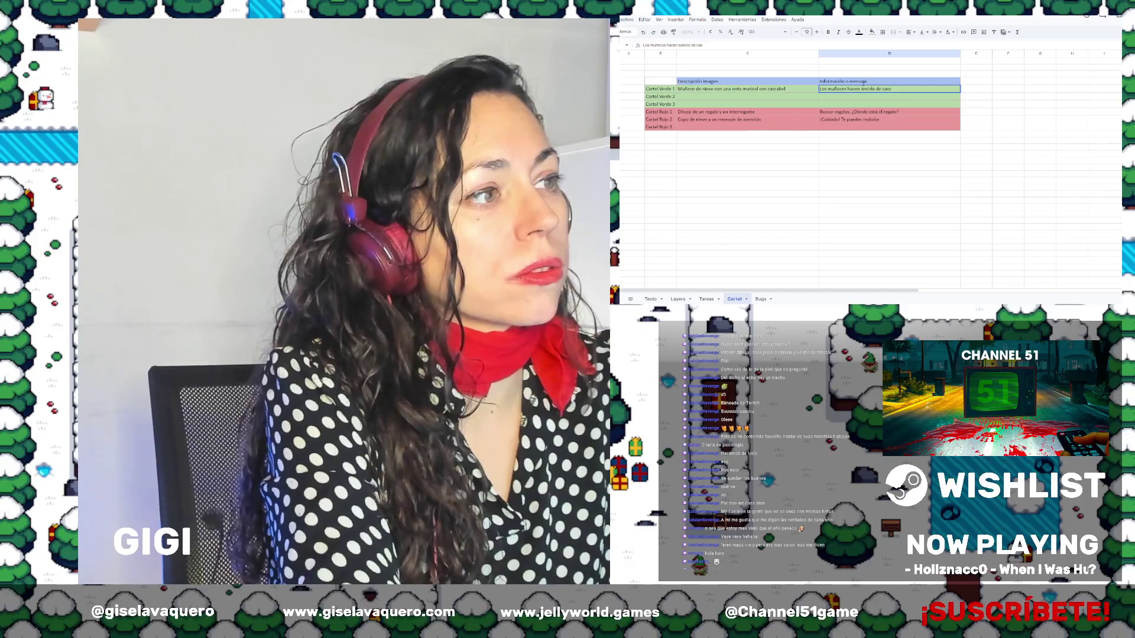
type("abel.")
key("Return")
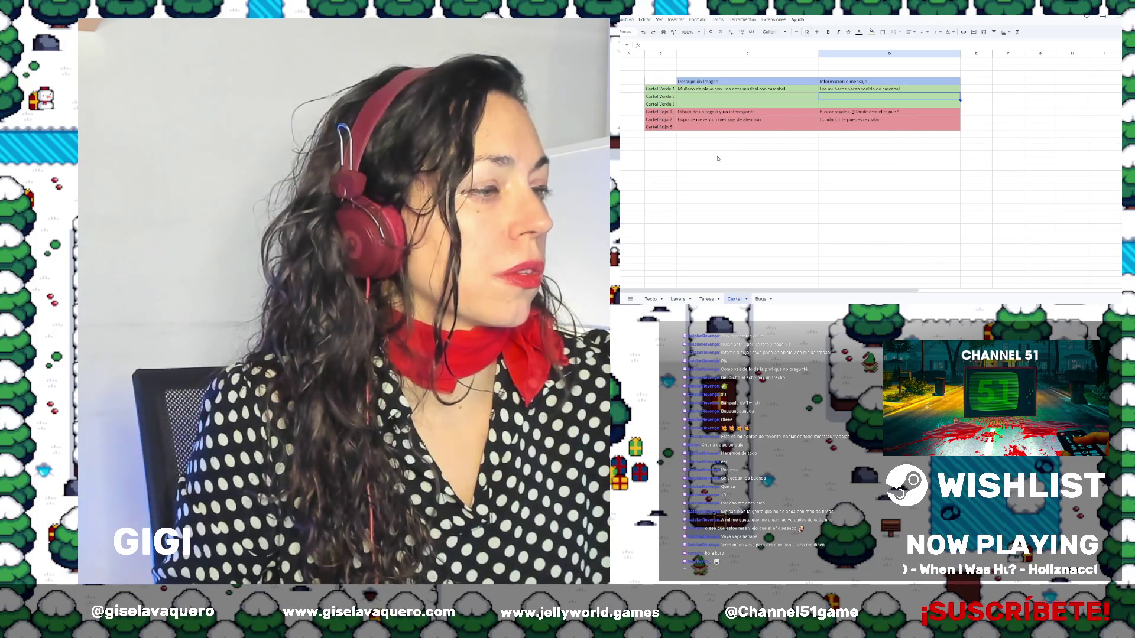
Enter 'Casa' as the Cartel Verde 2 description
left_click(718, 154)
left_click(712, 127)
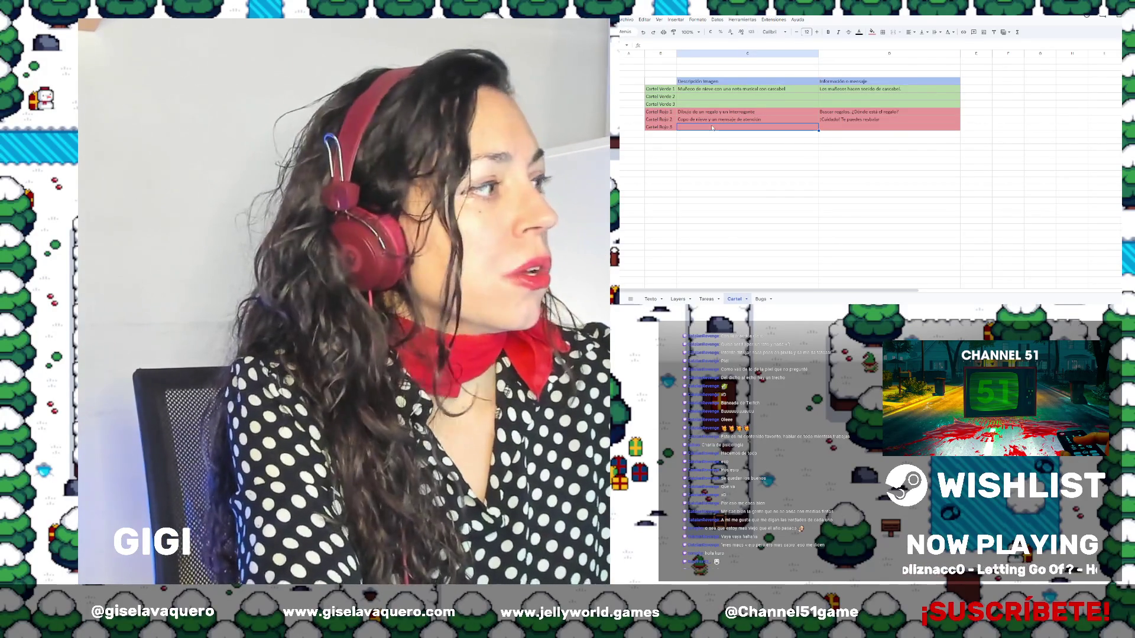
type("Fllo")
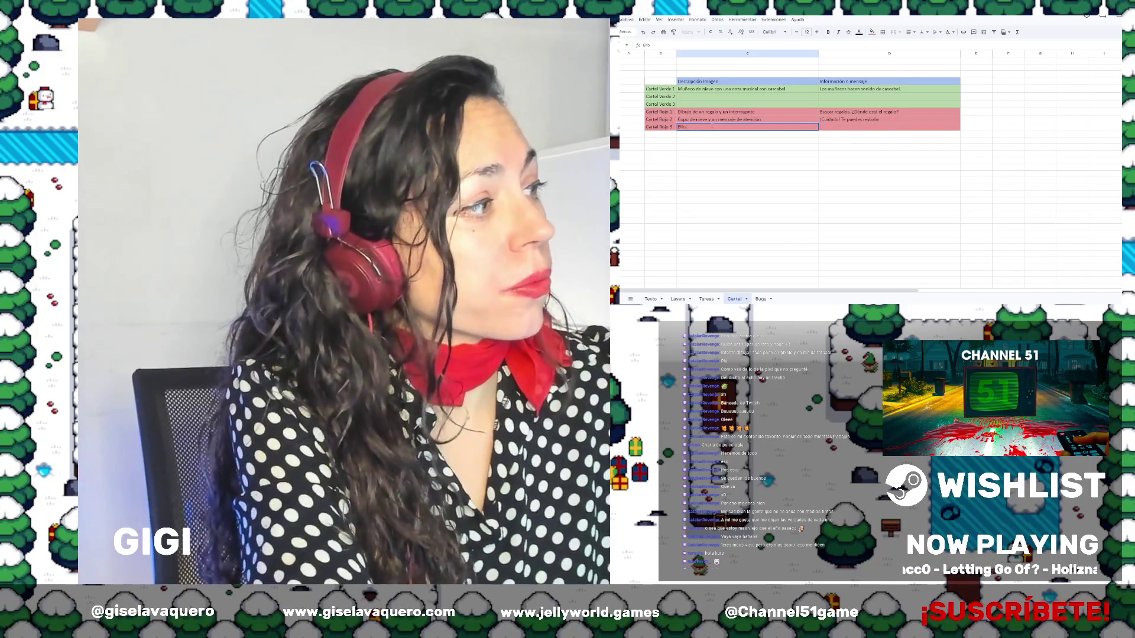
key("Up")
key("Up")
key("Up")
key("Up")
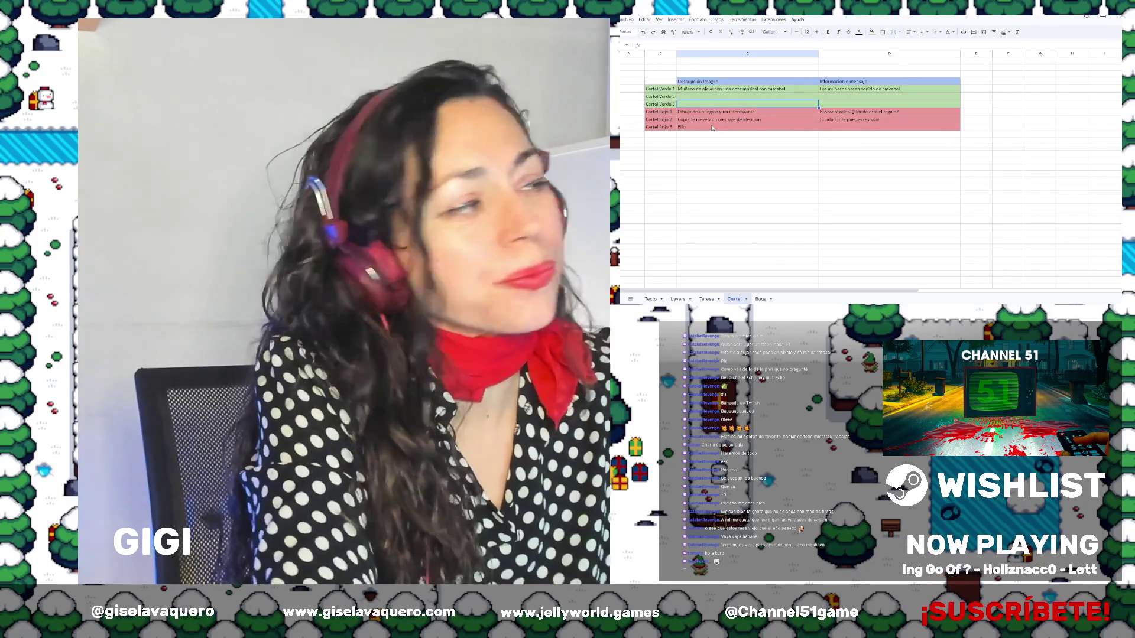
key("Up")
type("Cara")
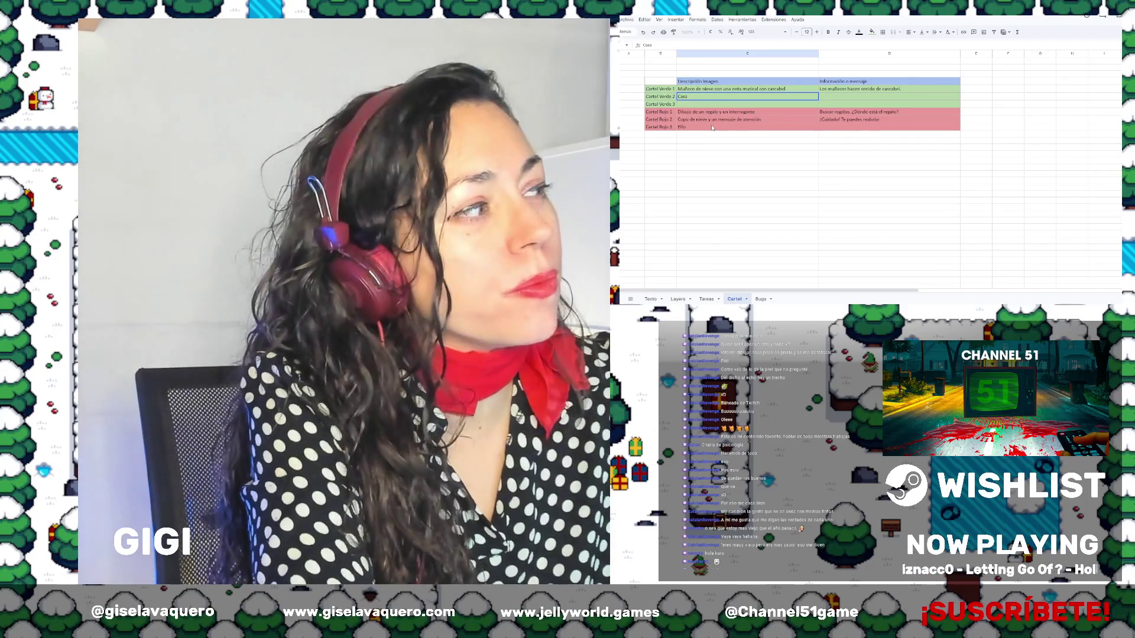
key("Return")
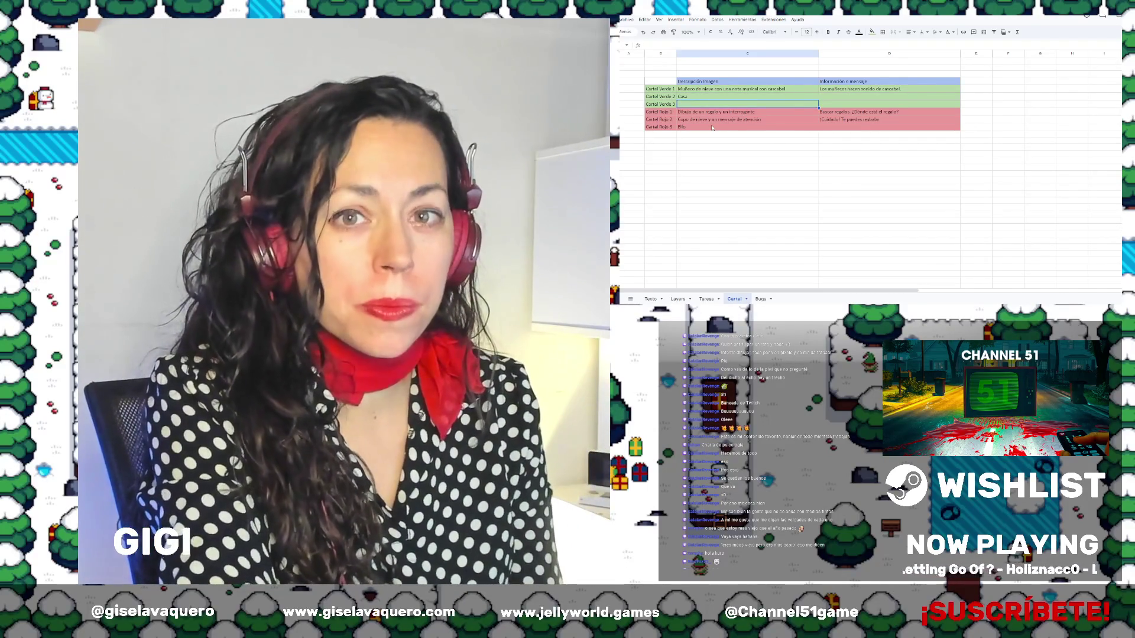
type("s")
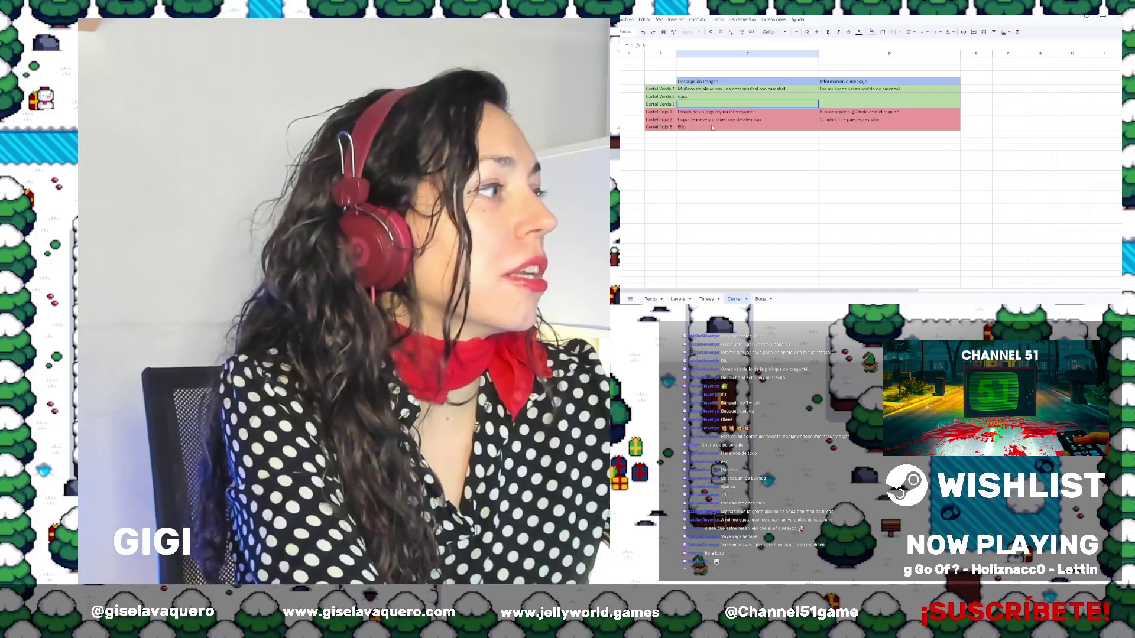
Describe Cartel Rojo 3 as 'Santa Claus' and Cartel Verde 3 as 'Elfo con una herramienta'
left_click(712, 127)
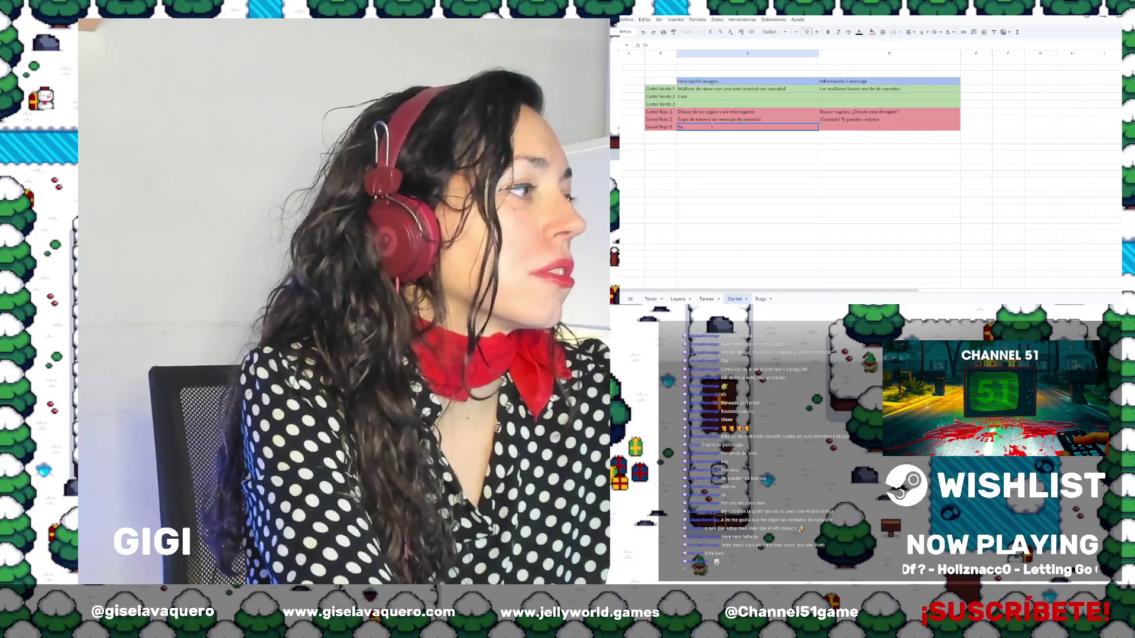
type("Santa Calus")
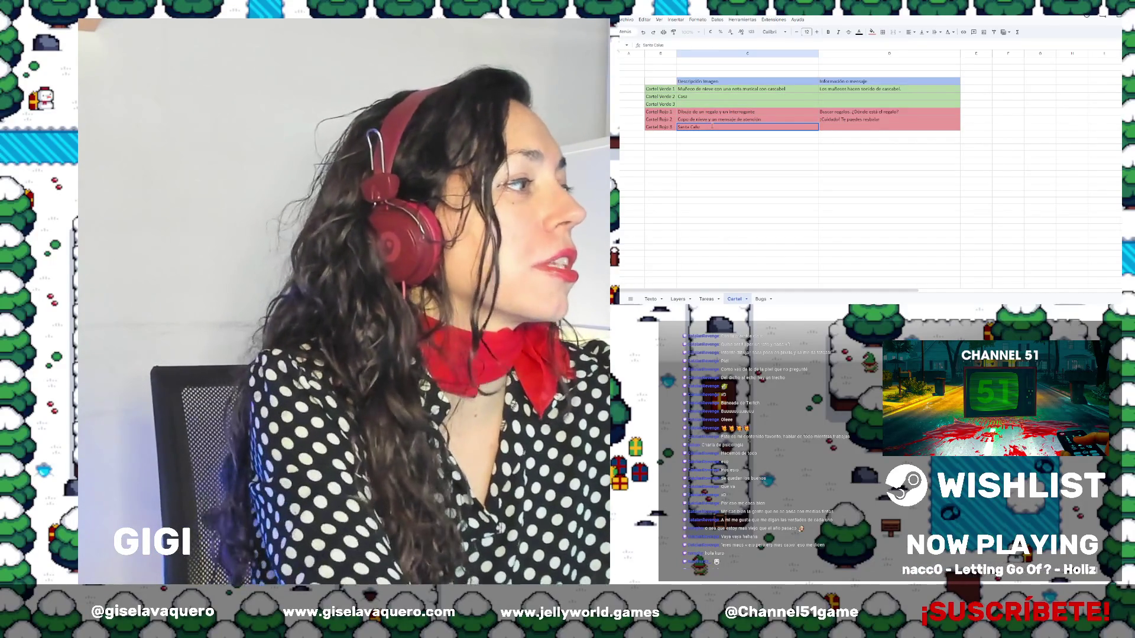
key("BackSpace")
key("BackSpace")
key("BackSpace")
key("BackSpace")
key("BackSpace")
key("BackSpace")
type(" Claus")
key("Up")
key("Up")
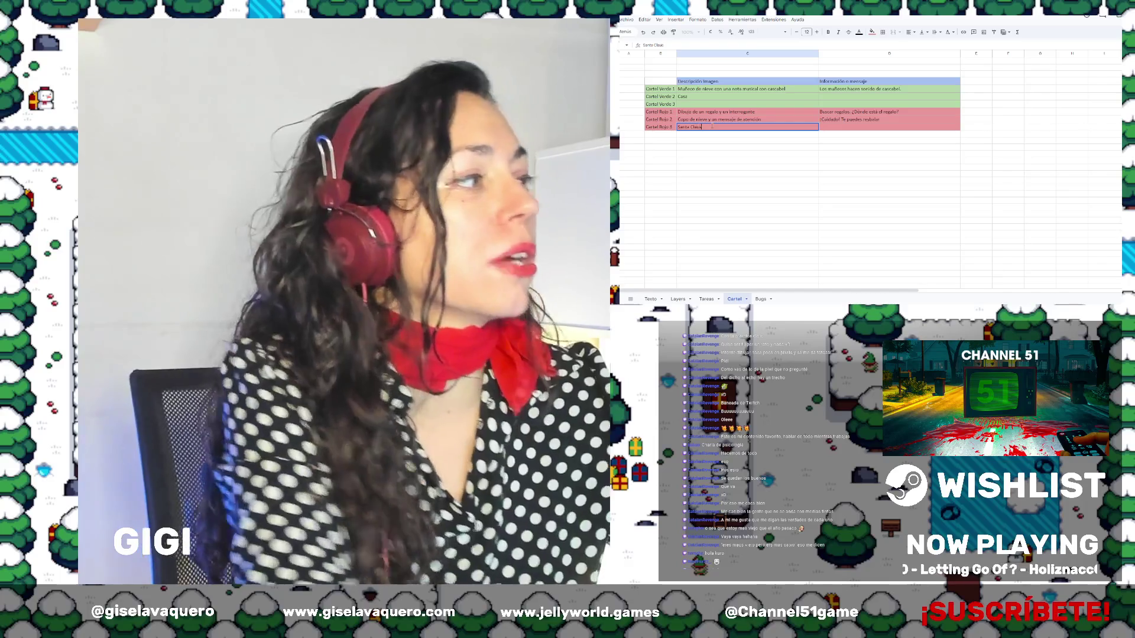
key("Up")
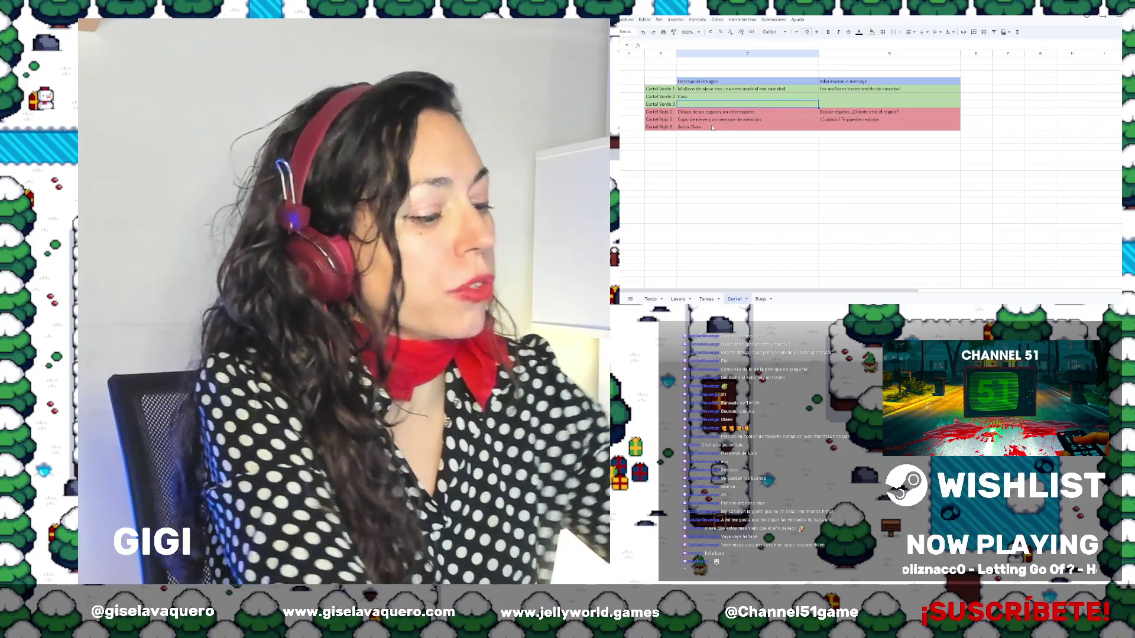
type("Clfo")
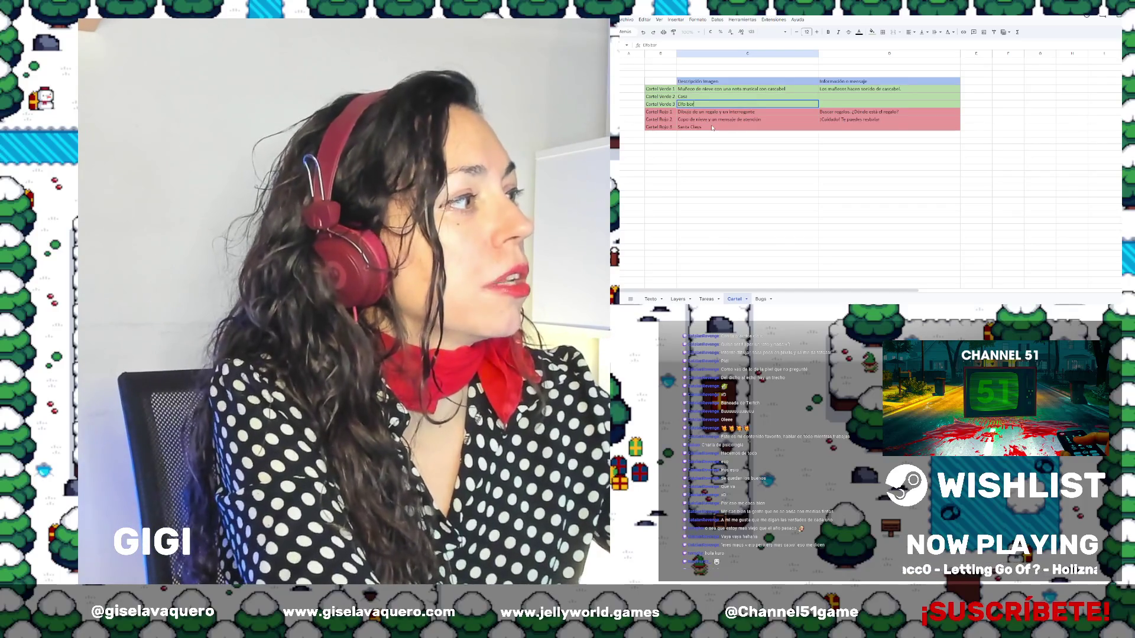
type("erramienta")
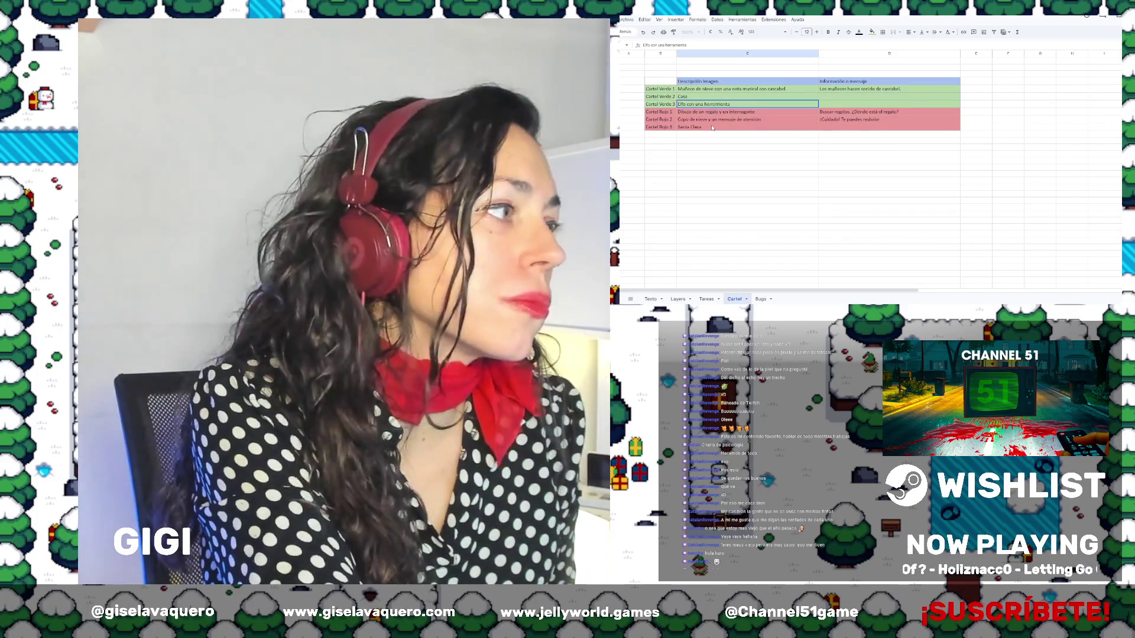
key("Up")
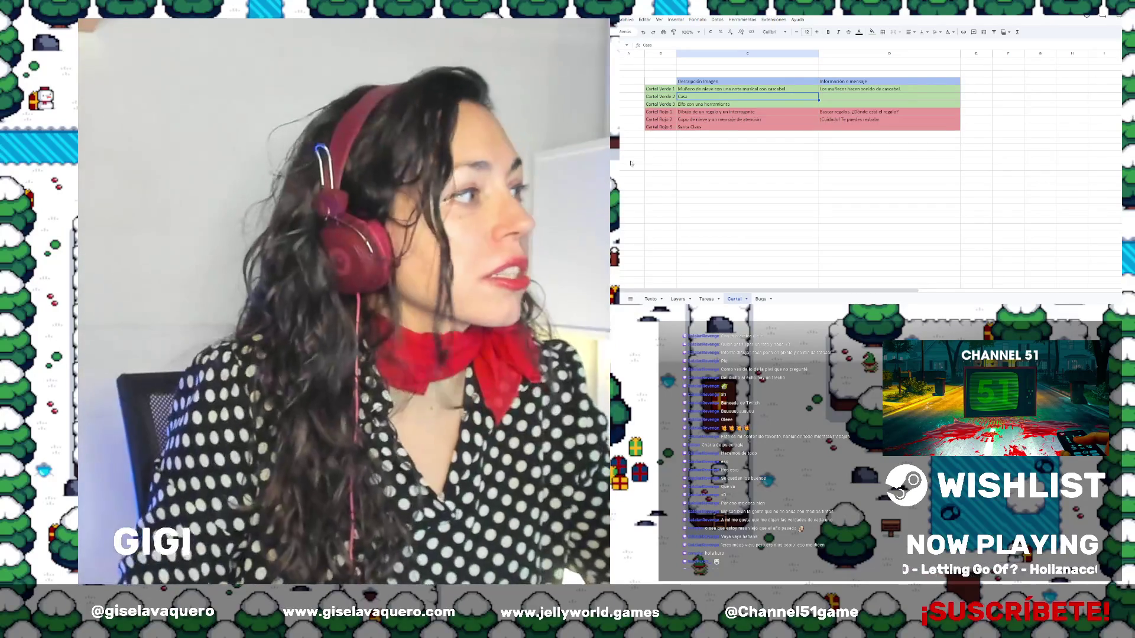
Change the Cartel Verde 2 description from 'Casa' to 'La casa de creación de juguetes'
double_click(701, 98)
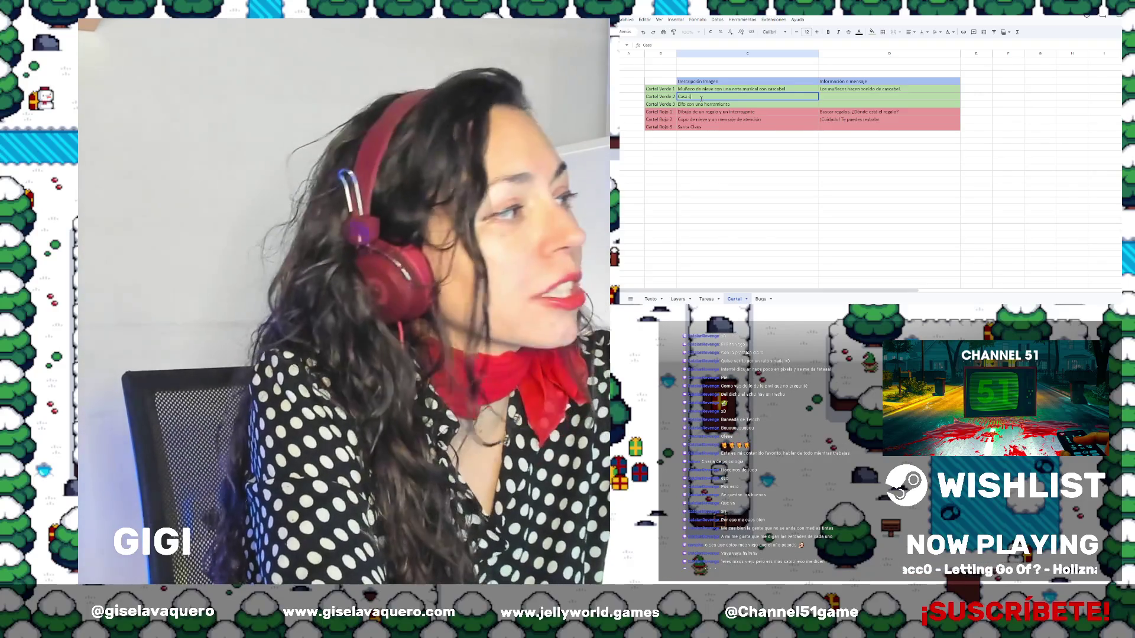
key("BackSpace")
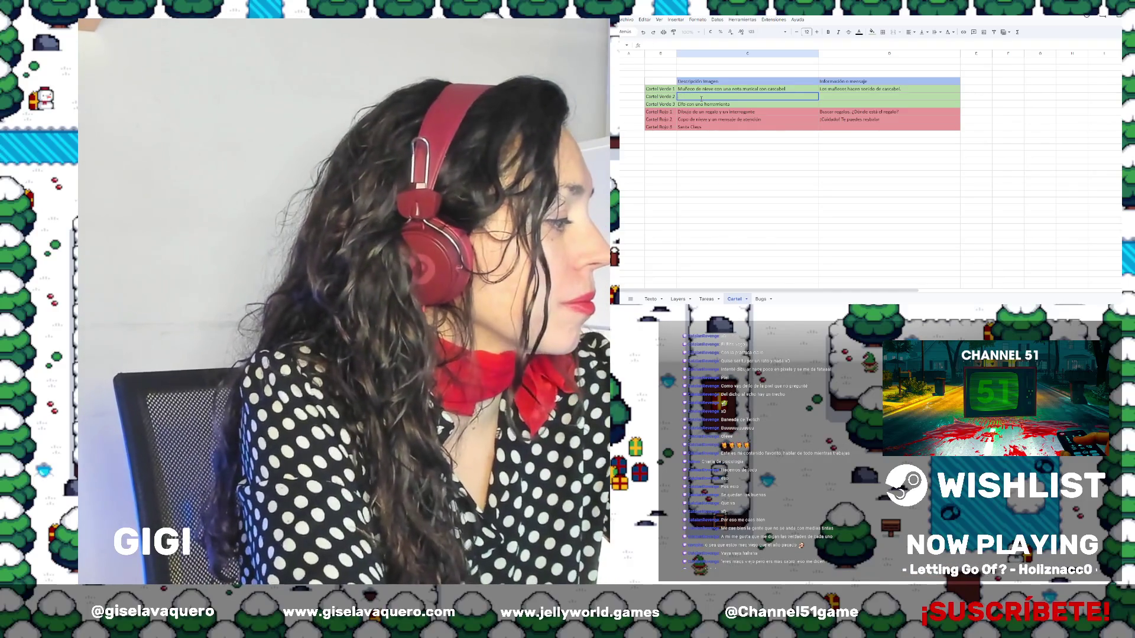
key("BackSpace")
key("BackSpace")
key("BackSpace")
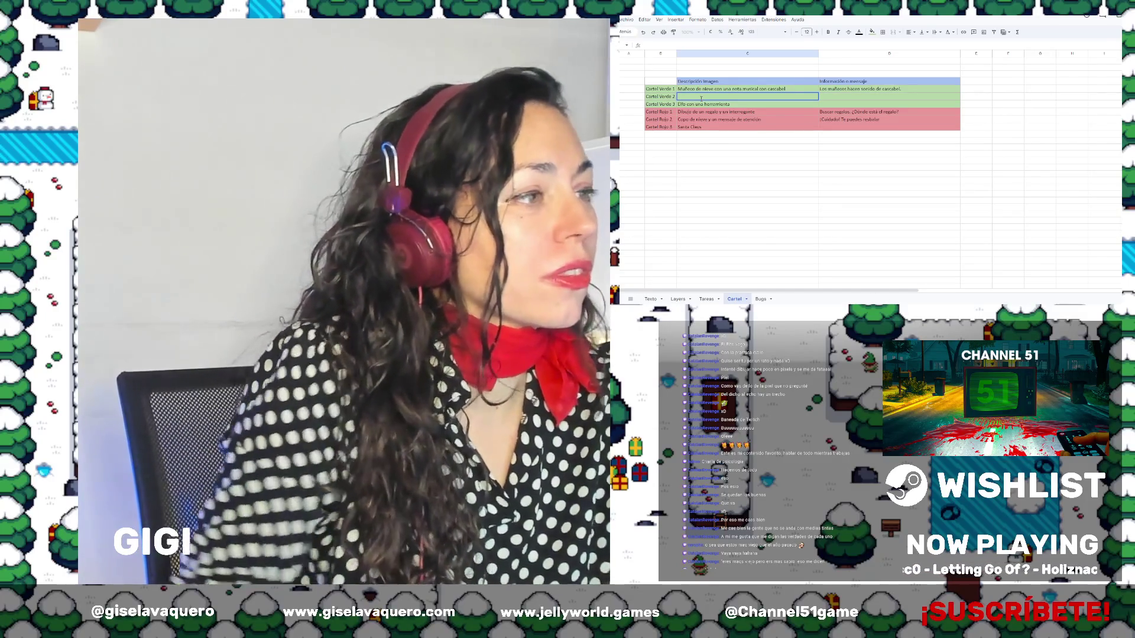
key("Escape")
type("La casa de creación de ju")
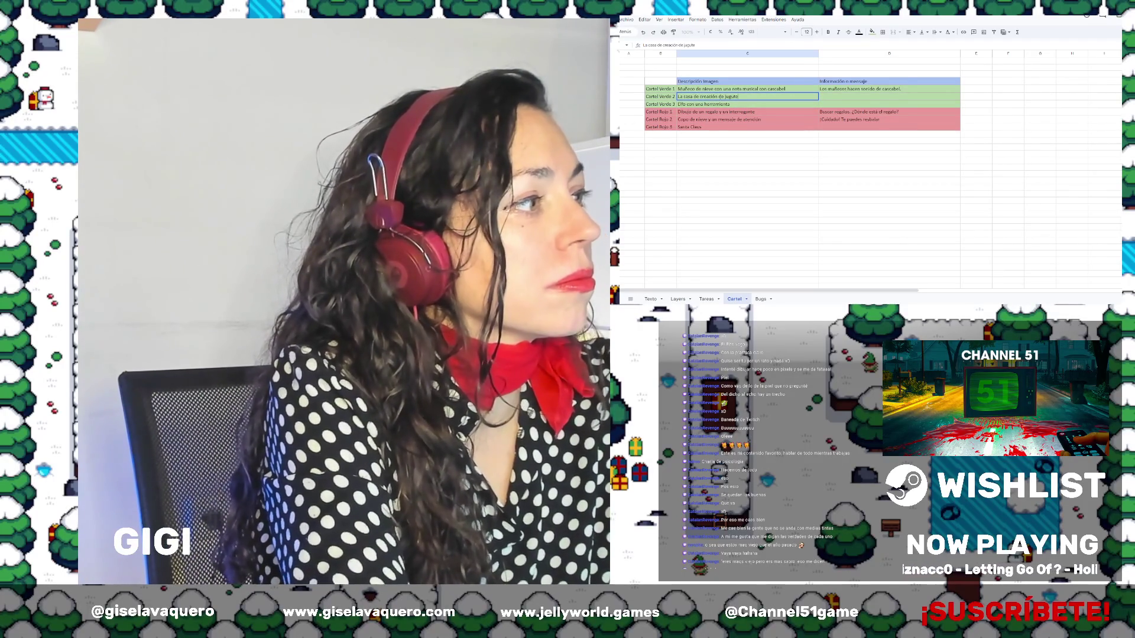
type("guetes")
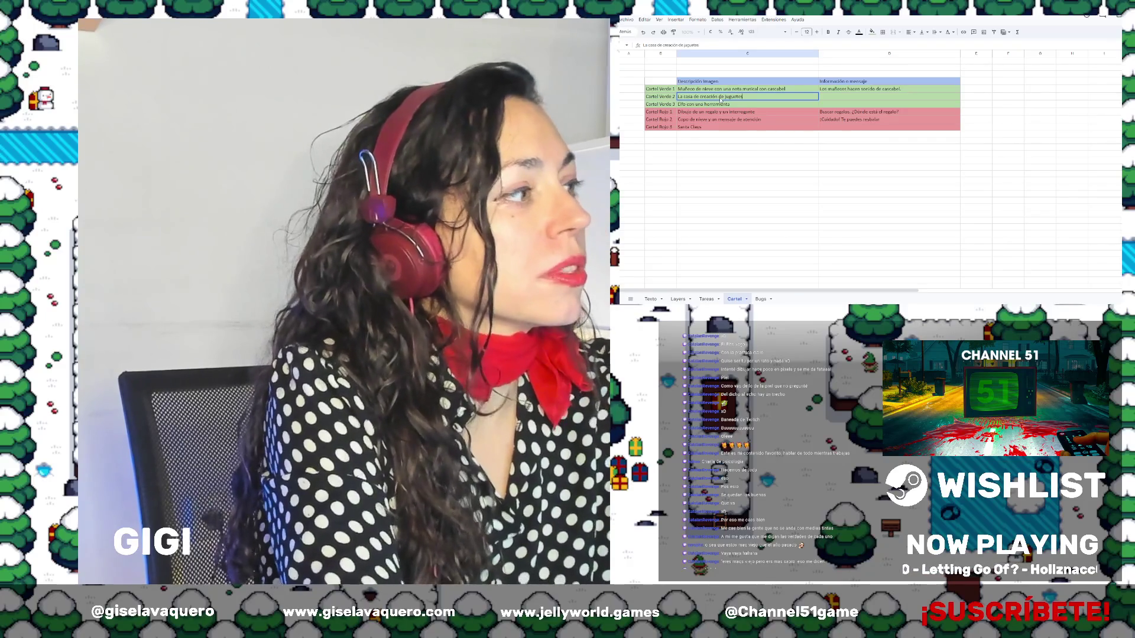
key("Return")
Add the Cartel Verde 2 message beginning 'Marcar la dirección de la casa'
left_click(868, 98)
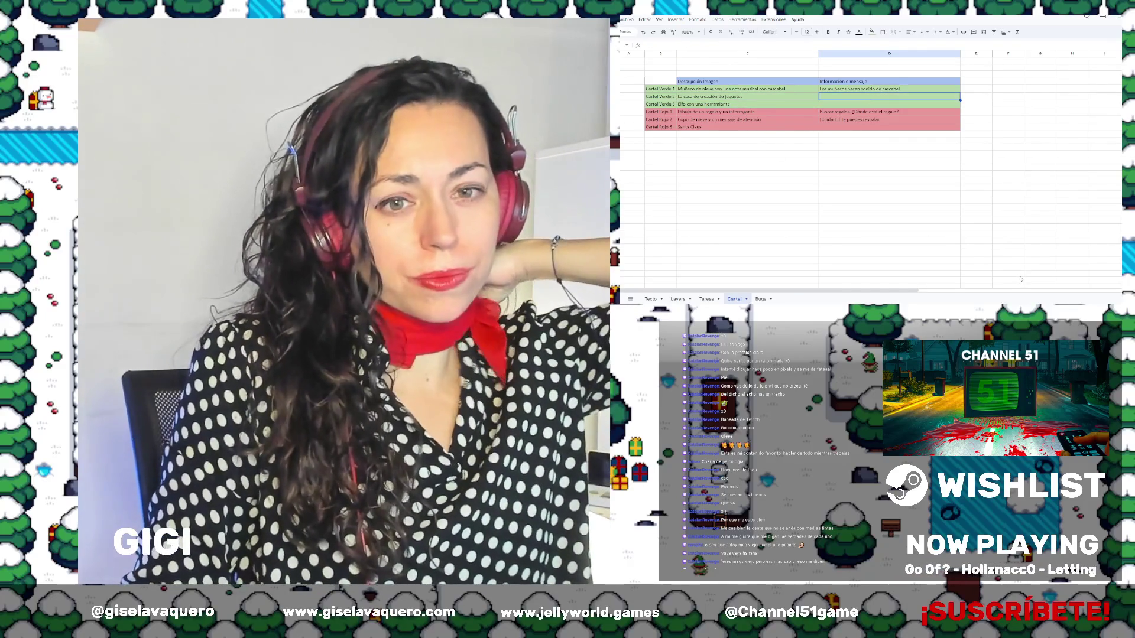
left_click(718, 99)
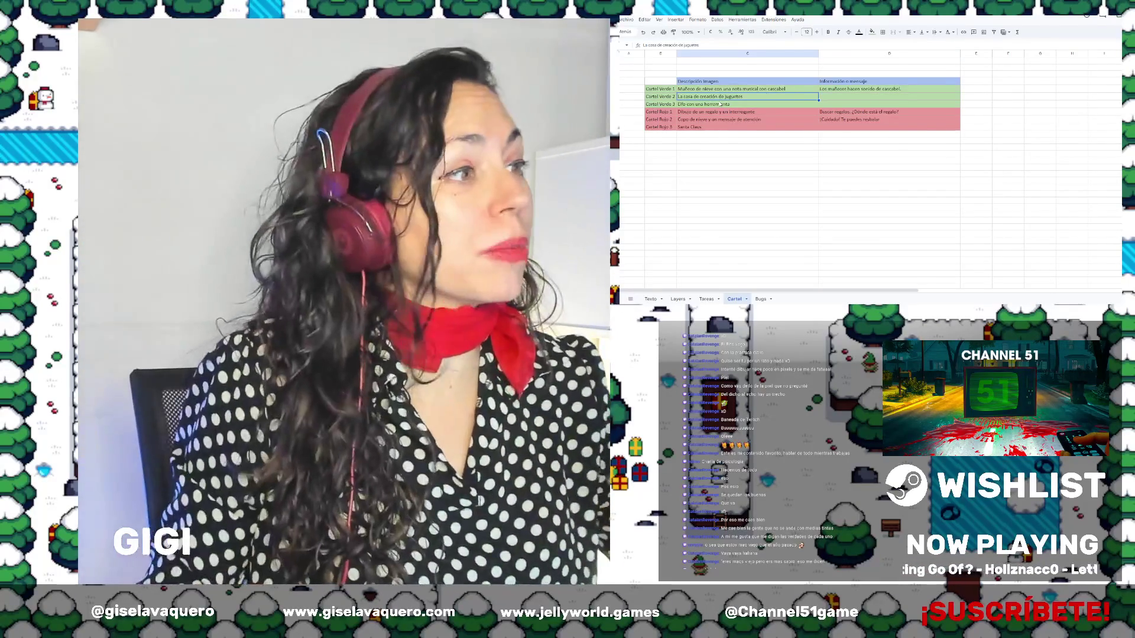
key("Right")
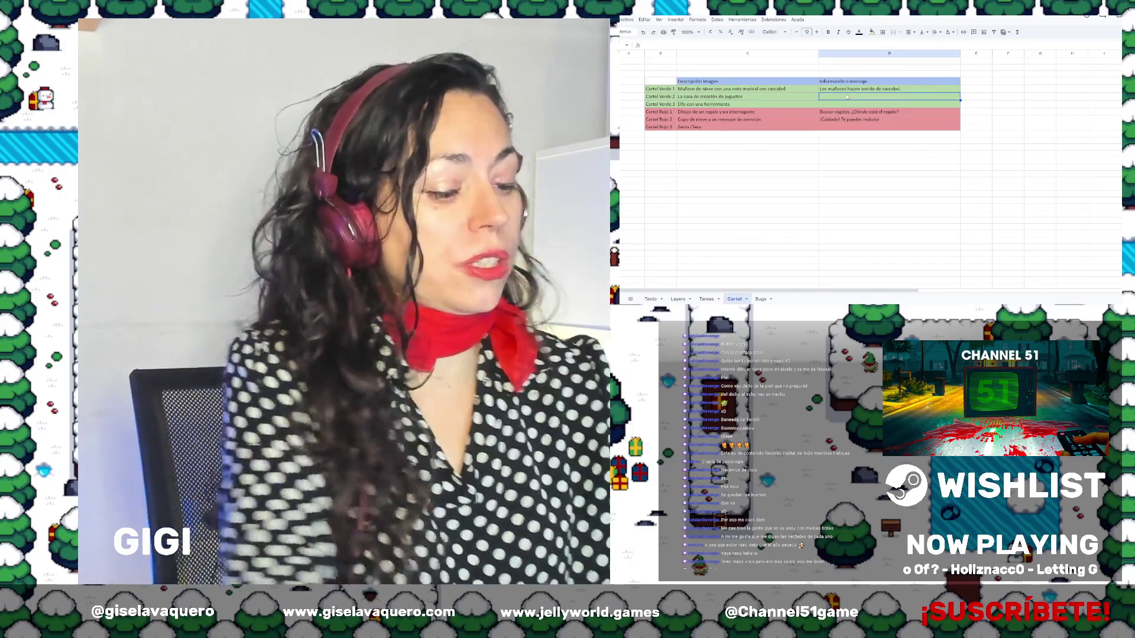
type("Marcar la direc")
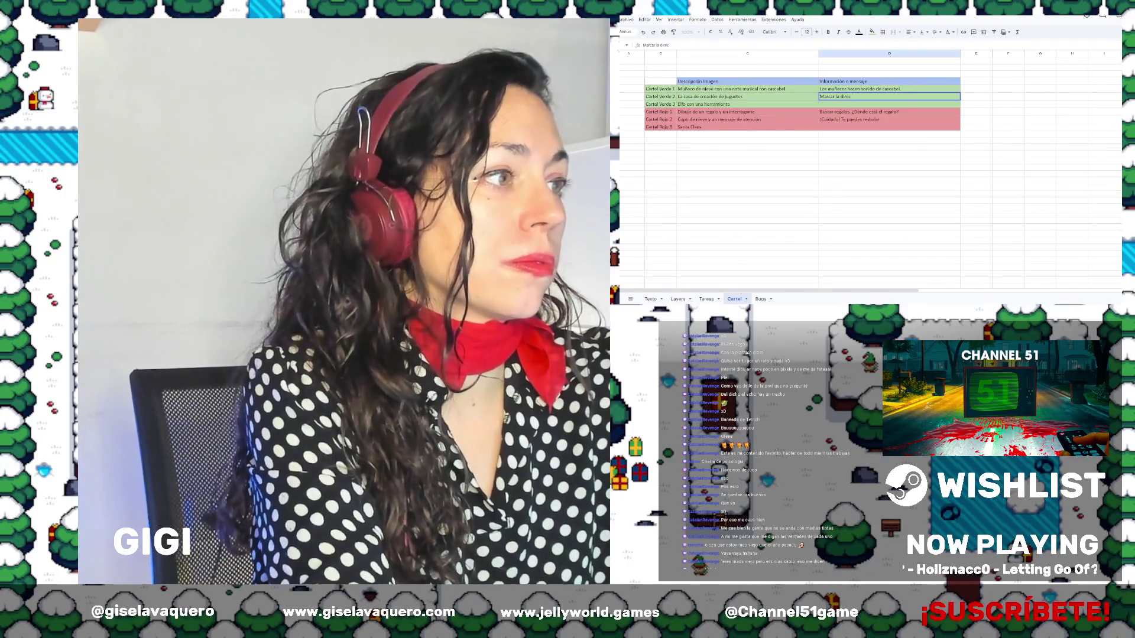
type("ción de la casa de fabricación de juguetes")
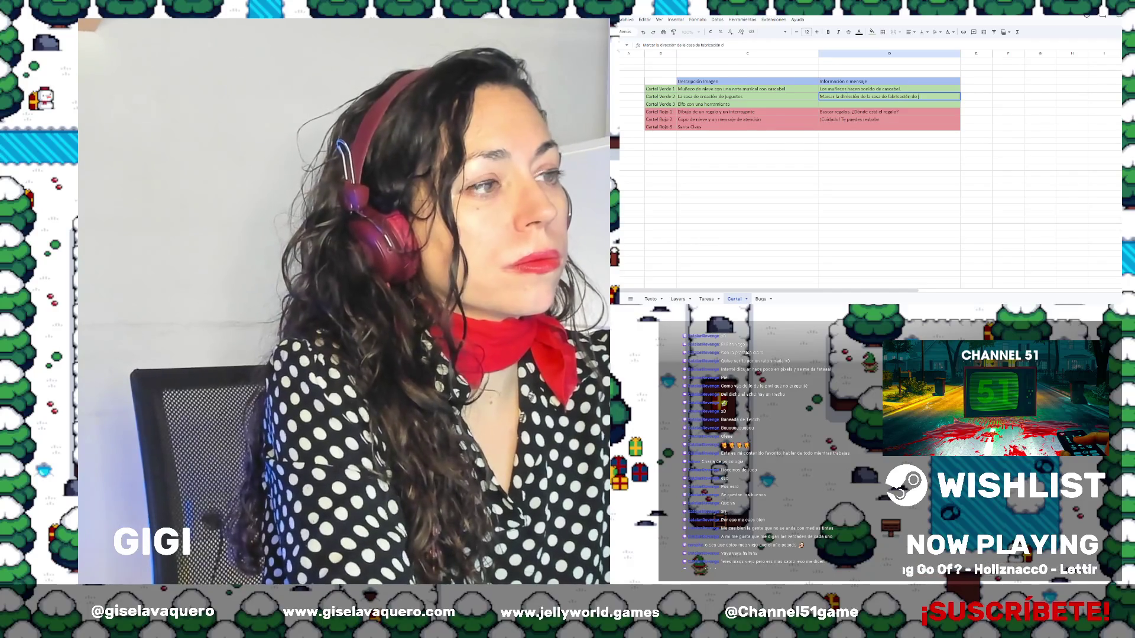
key("Return")
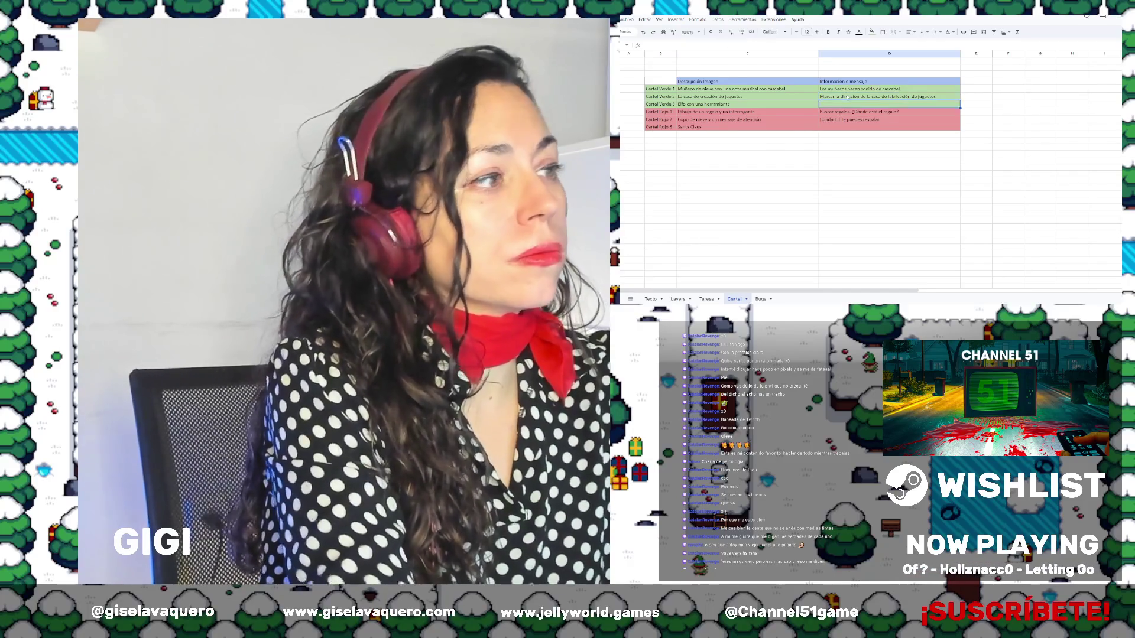
Enter 'El elfo es un poco vago' as the Cartel Verde 3 message
left_click(721, 106)
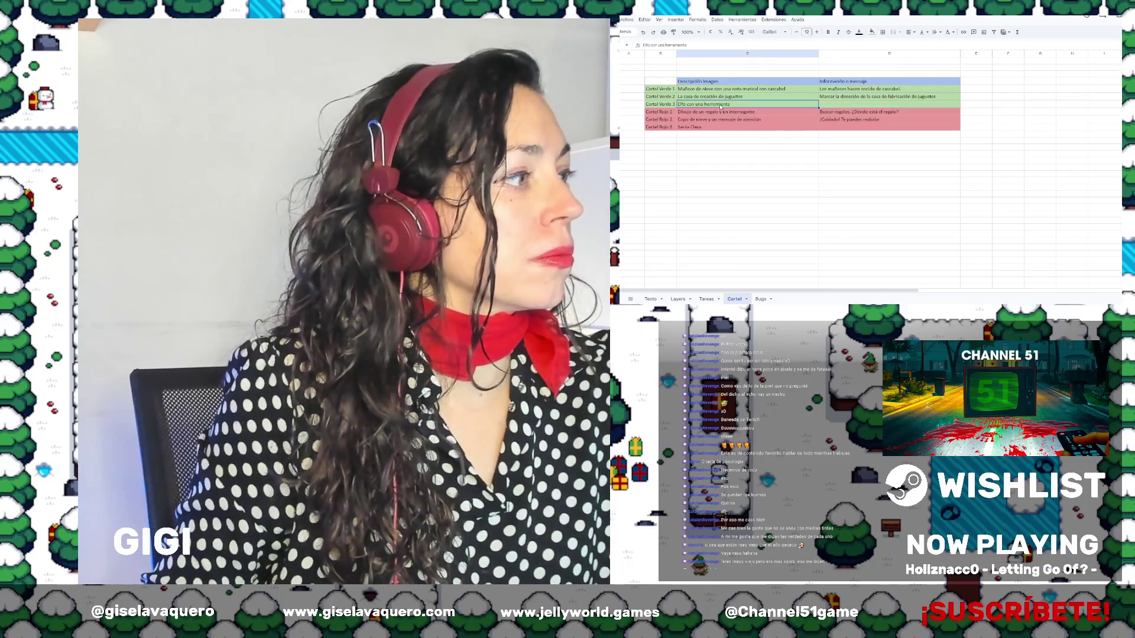
double_click(804, 106)
type("El elfo es")
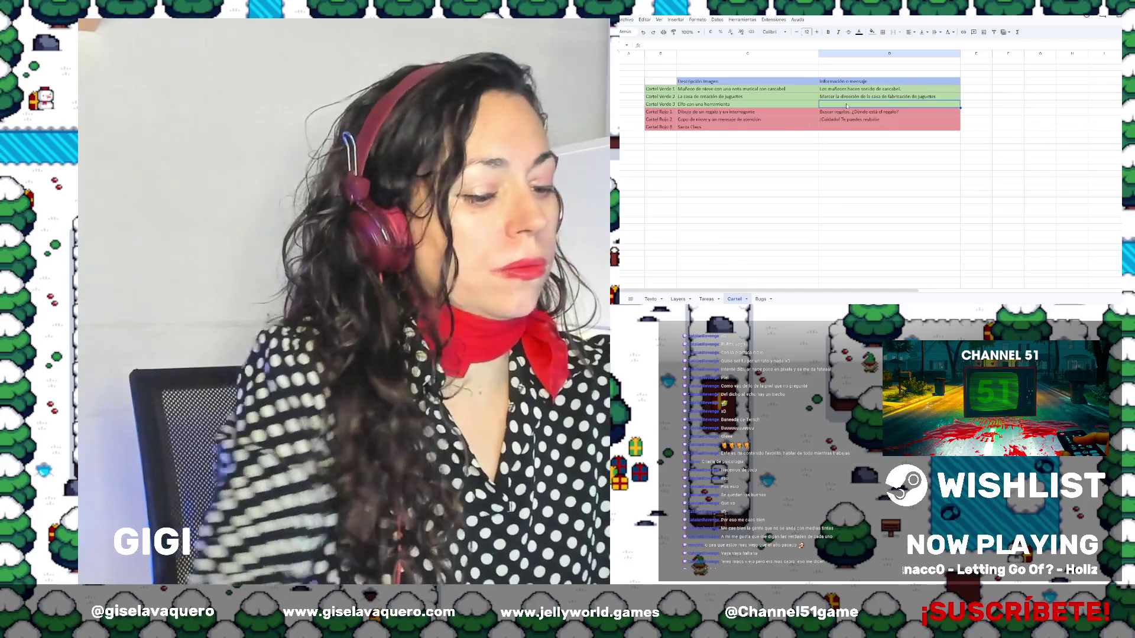
type(" un poco vago")
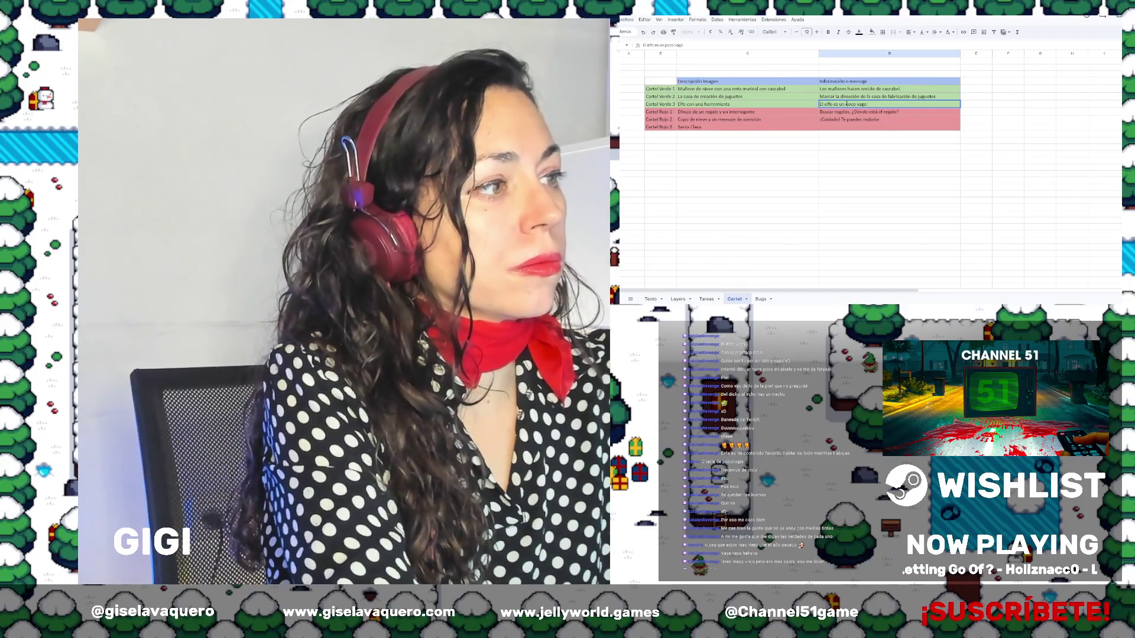
key("Return")
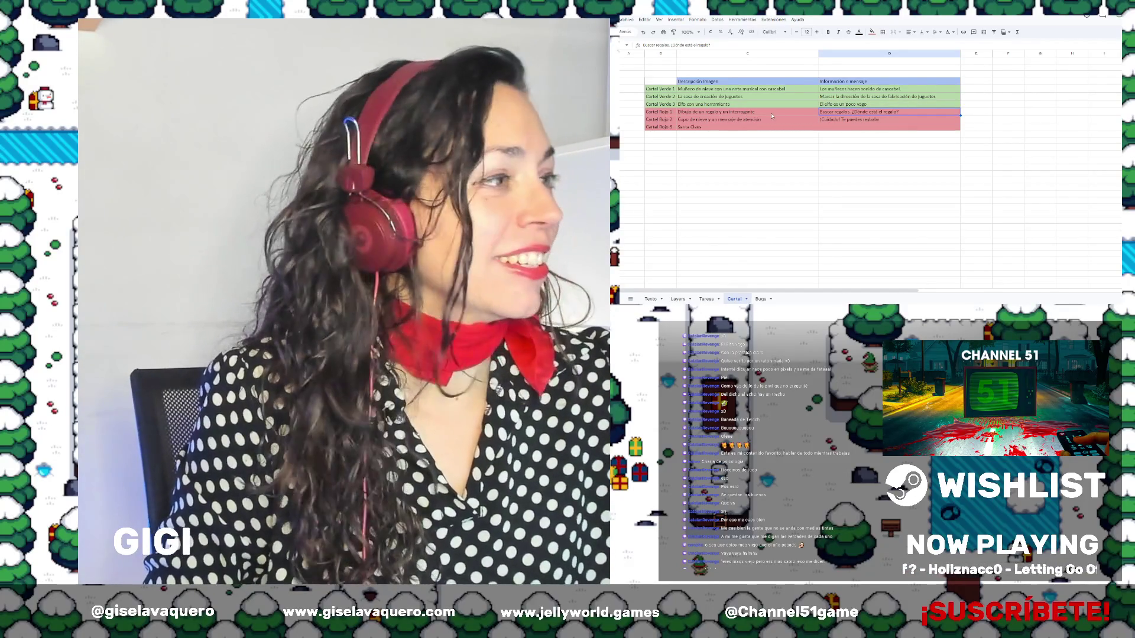
left_click(771, 105)
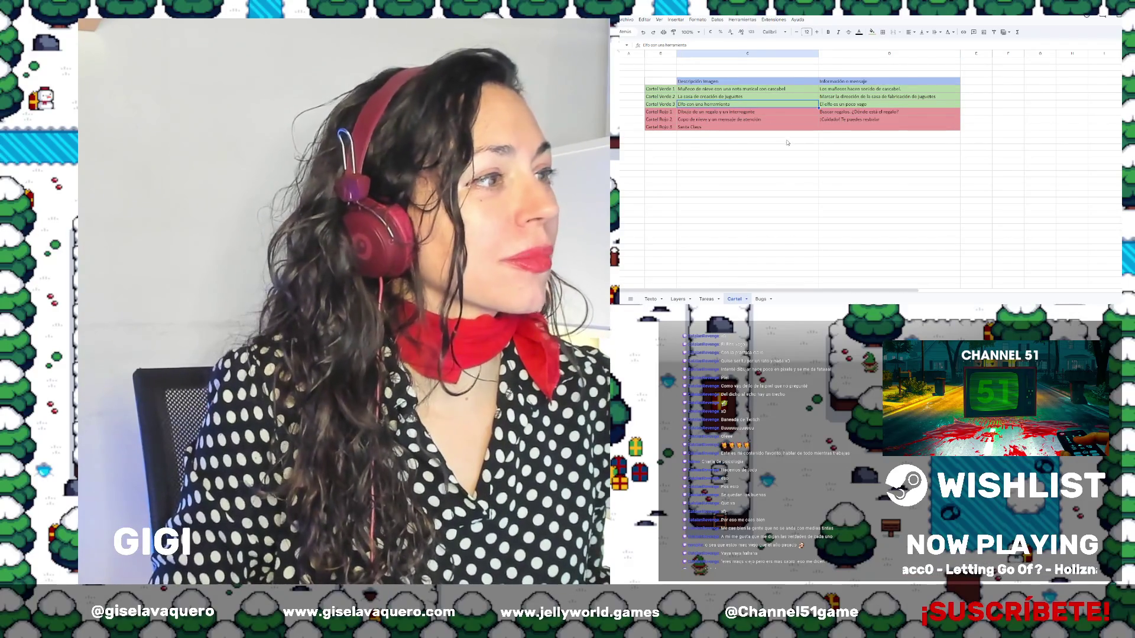
left_click(789, 127)
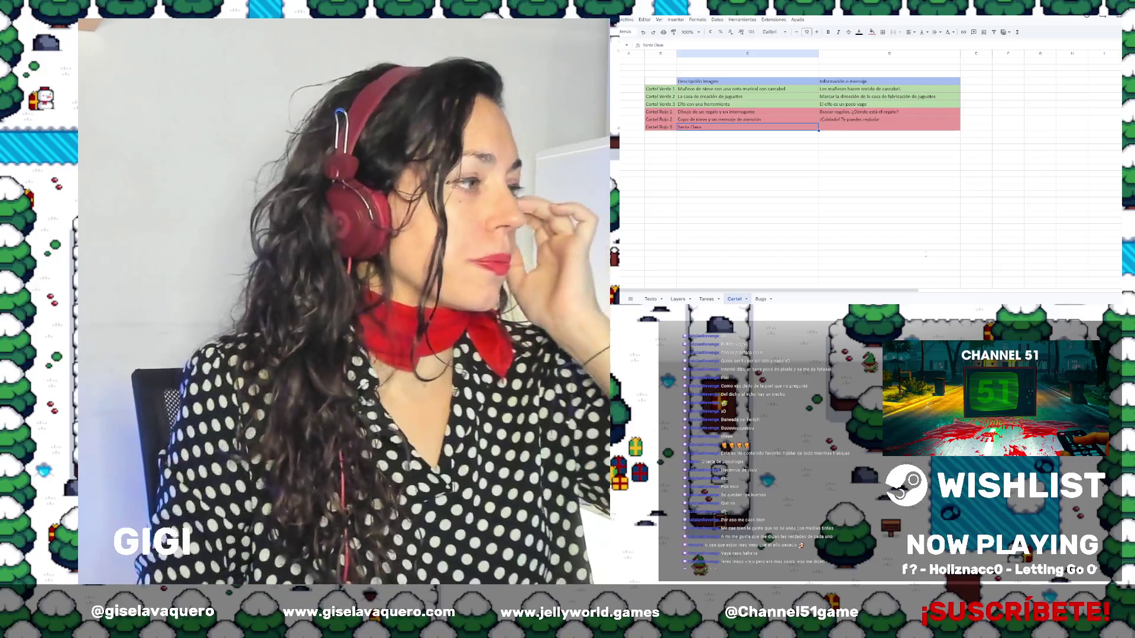
Give Cartel Rojo 3 the message 'Santa Claus sabe los regalos que faltan'
key("Return")
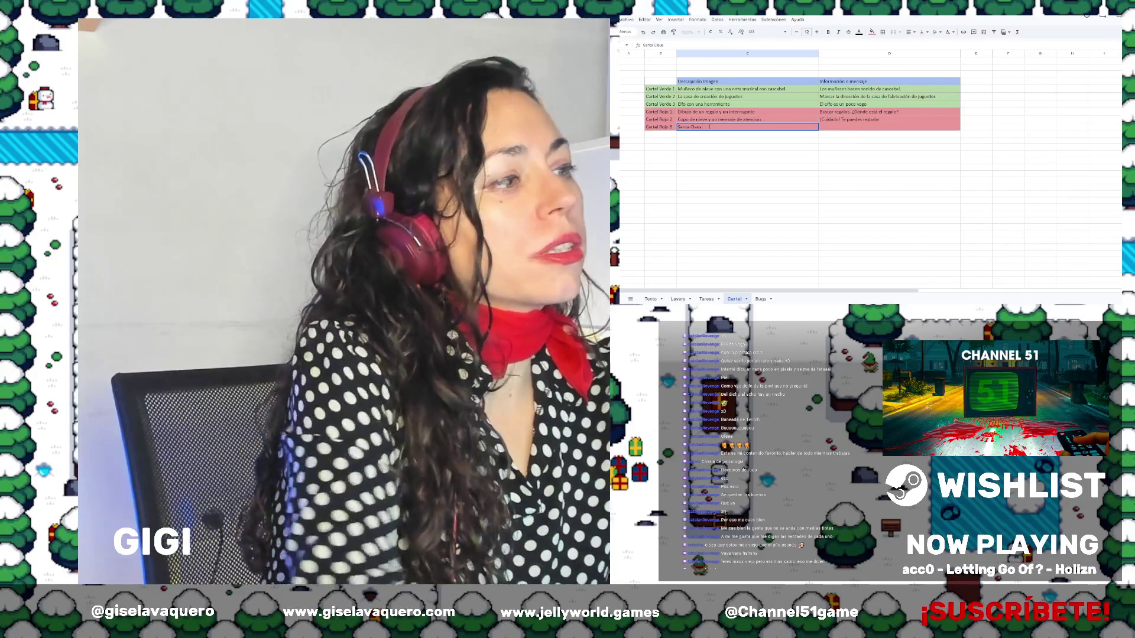
left_click(868, 128)
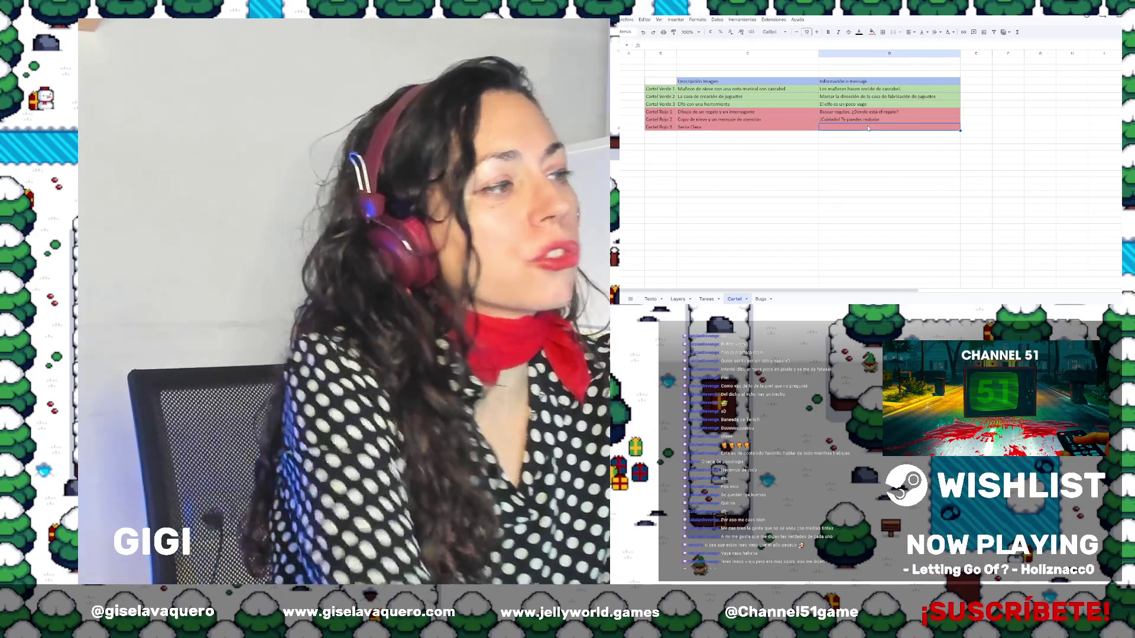
type("Santa clau")
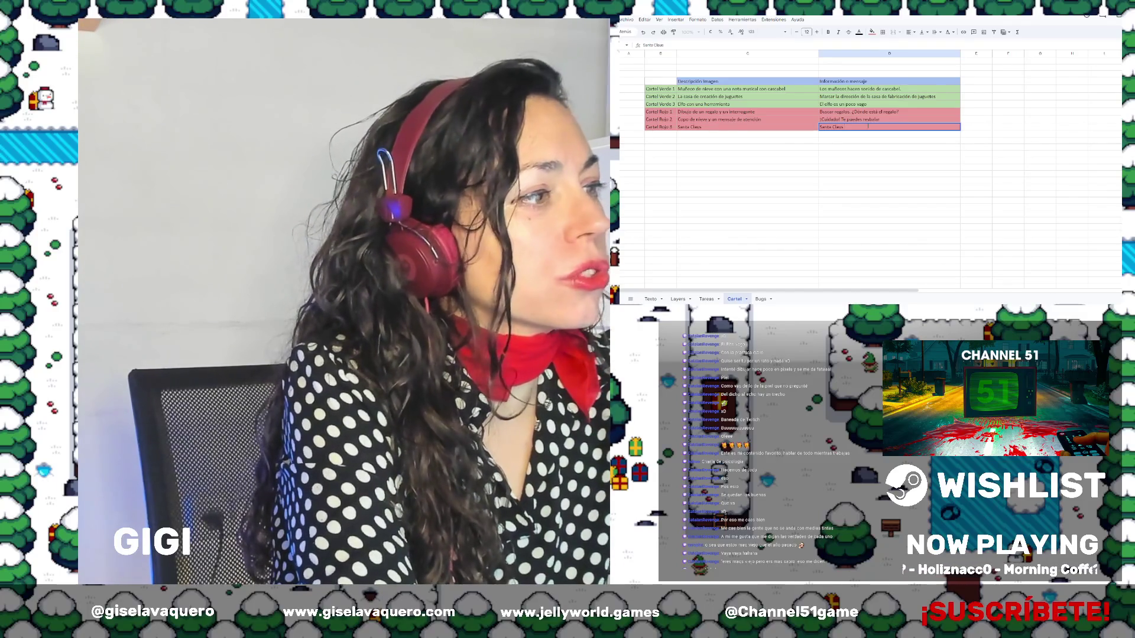
type(" sabe los regalos qu")
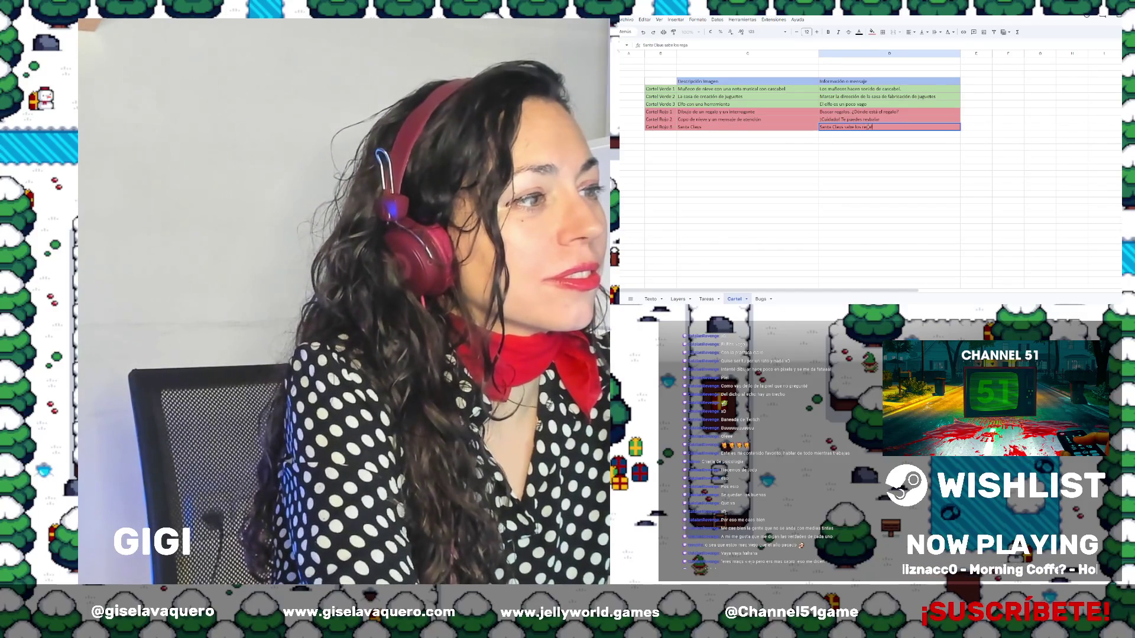
type("e faltan")
key("Return")
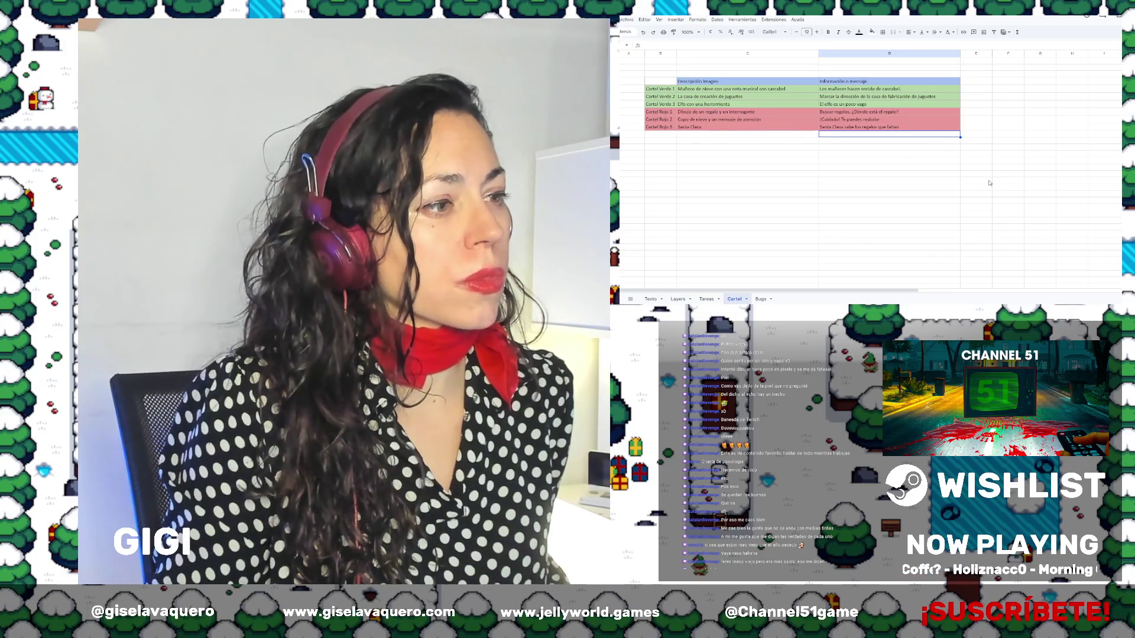
Change the Cartel Rojo 3 description to 'Santa Claus con un ... ?'
key("Left")
key("Up")
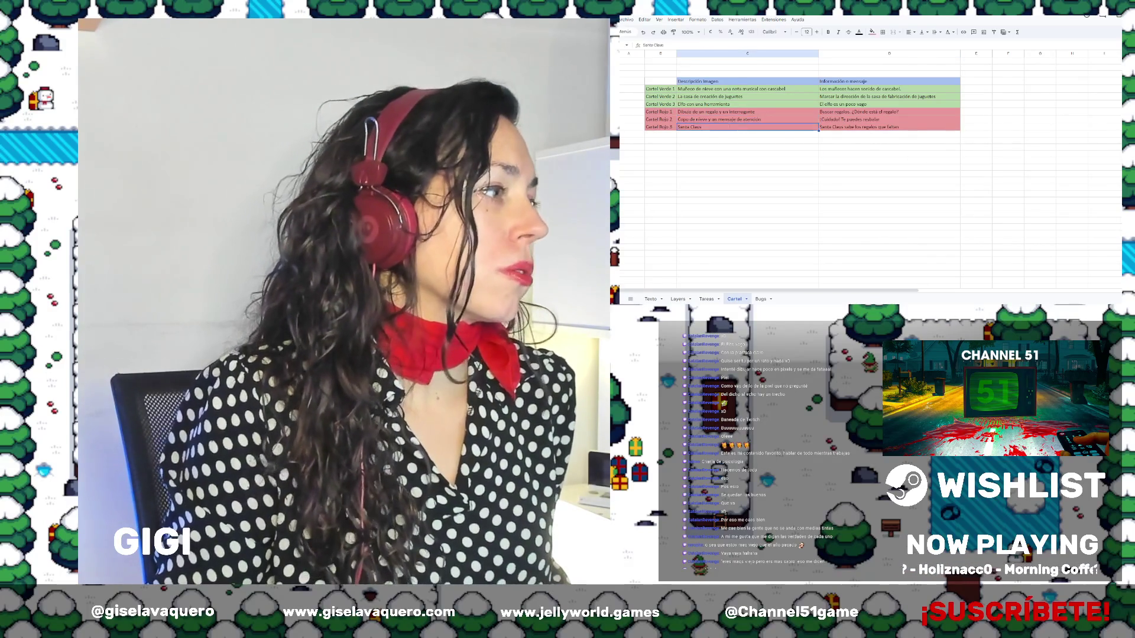
double_click(719, 127)
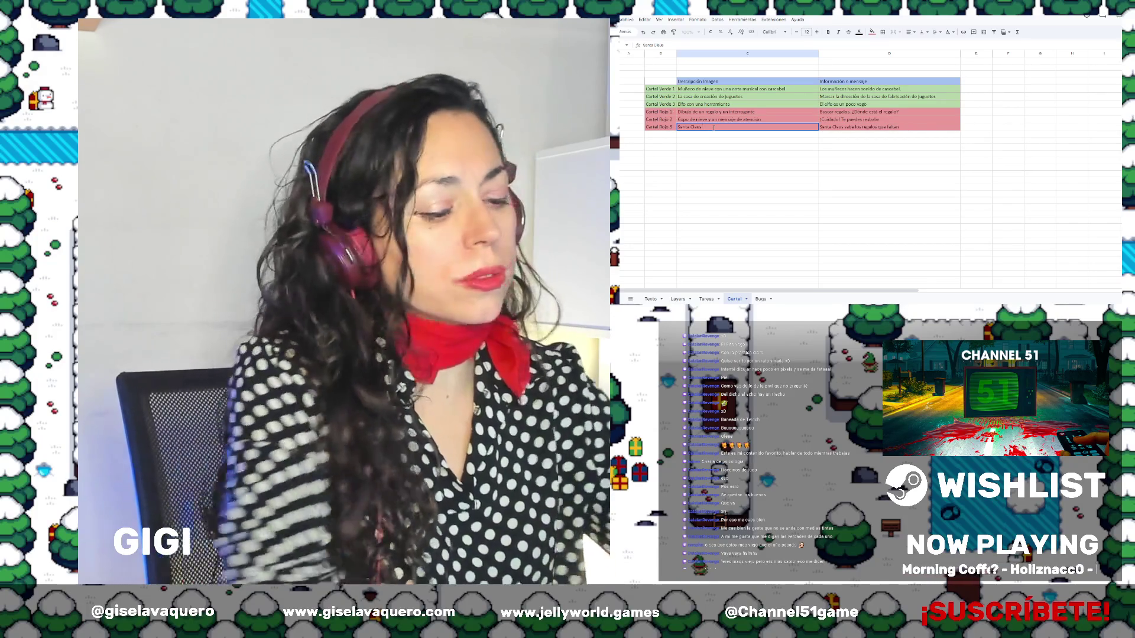
type(" con un")
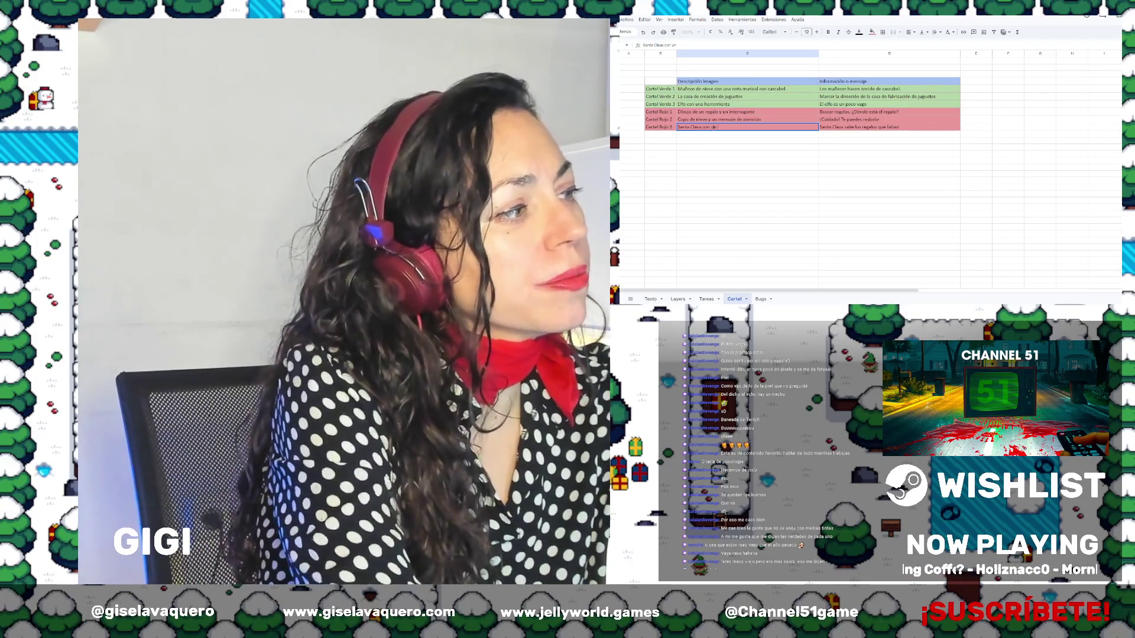
type(" interrogante?")
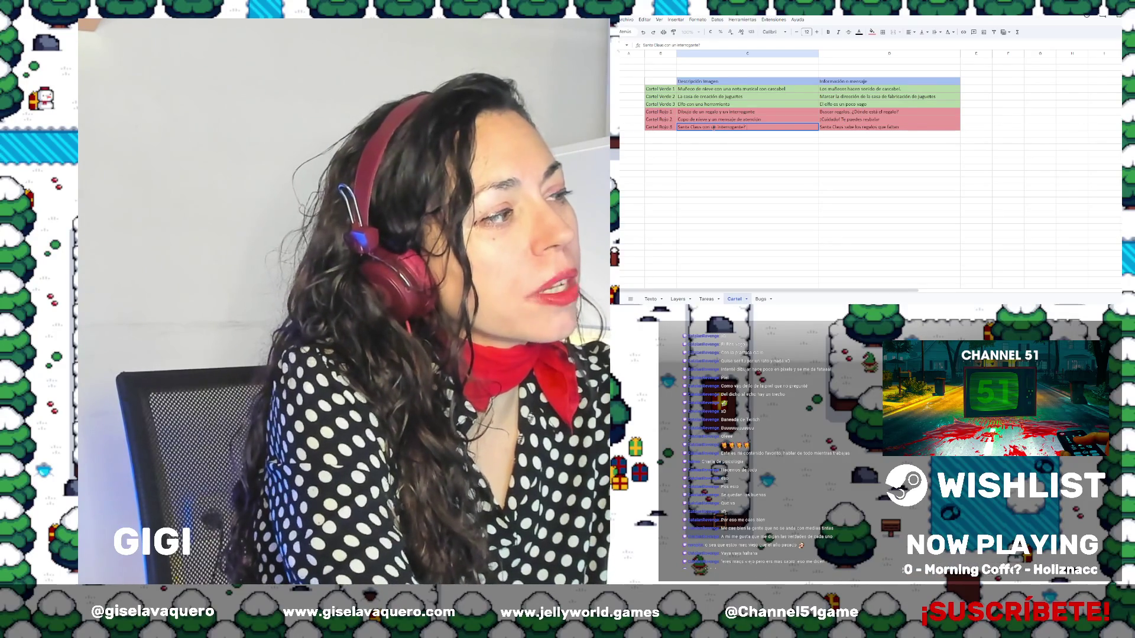
key("BackSpace")
key("BackSpace")
key("BackSpace")
key("BackSpace")
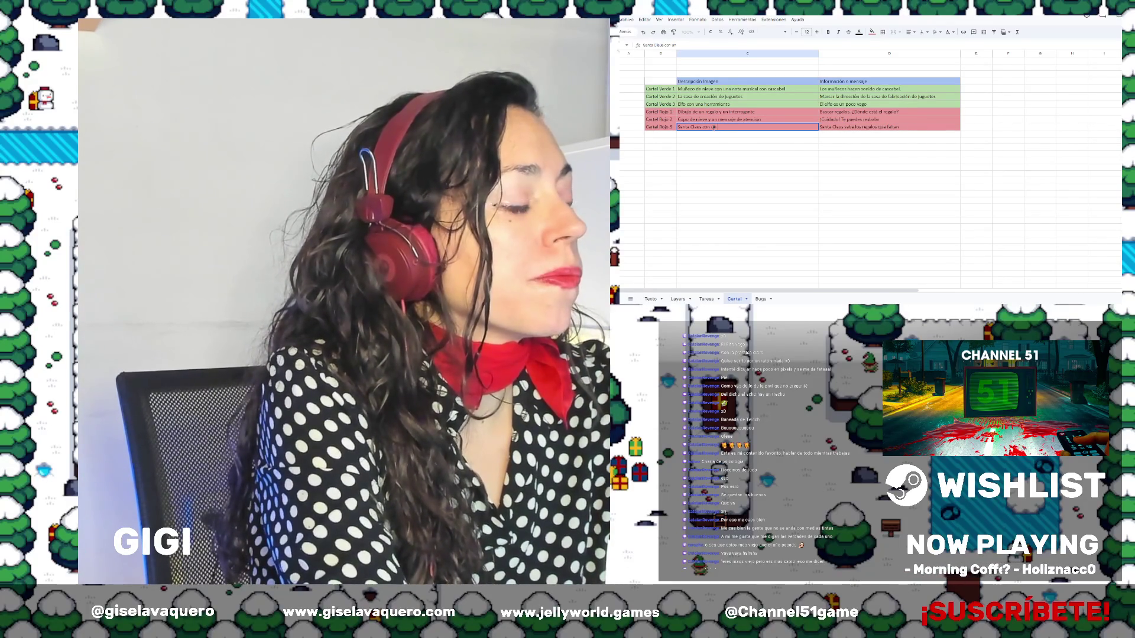
type(" ... ?")
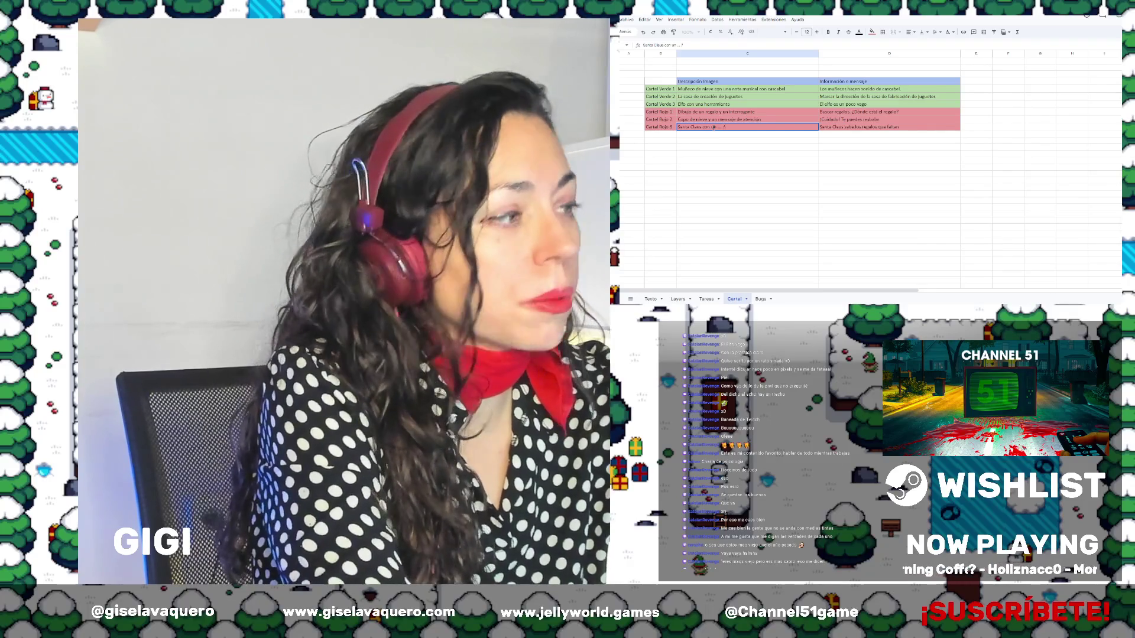
key("Return")
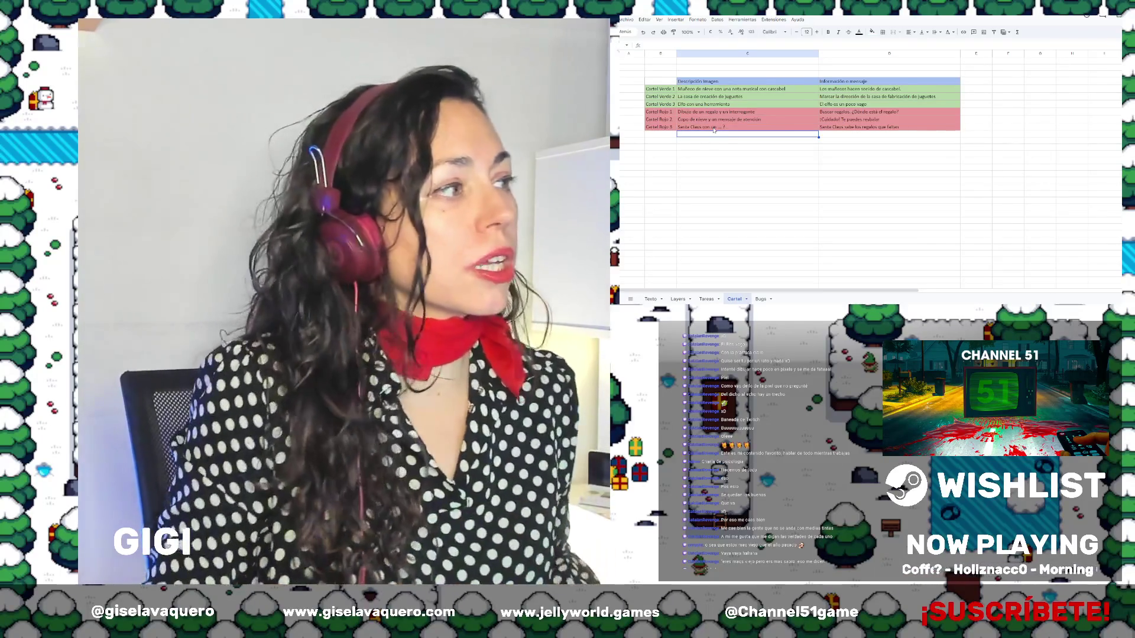
Make the table's header row bold
key("Down")
key("Down")
key("Down")
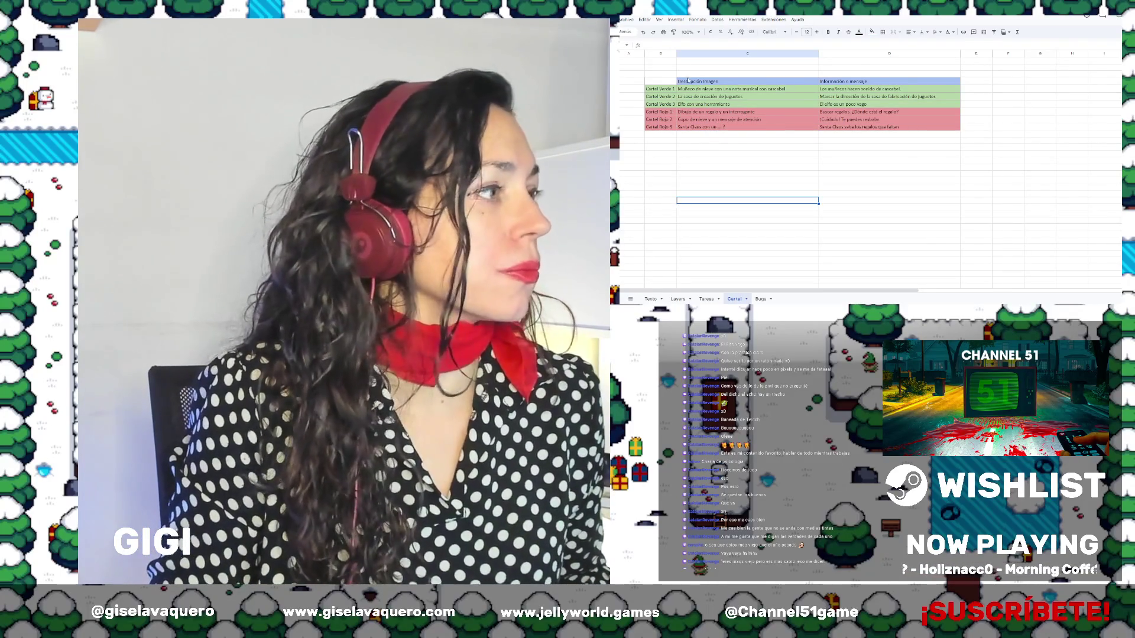
left_click(688, 80)
left_click(846, 81)
left_click(709, 81, "shift")
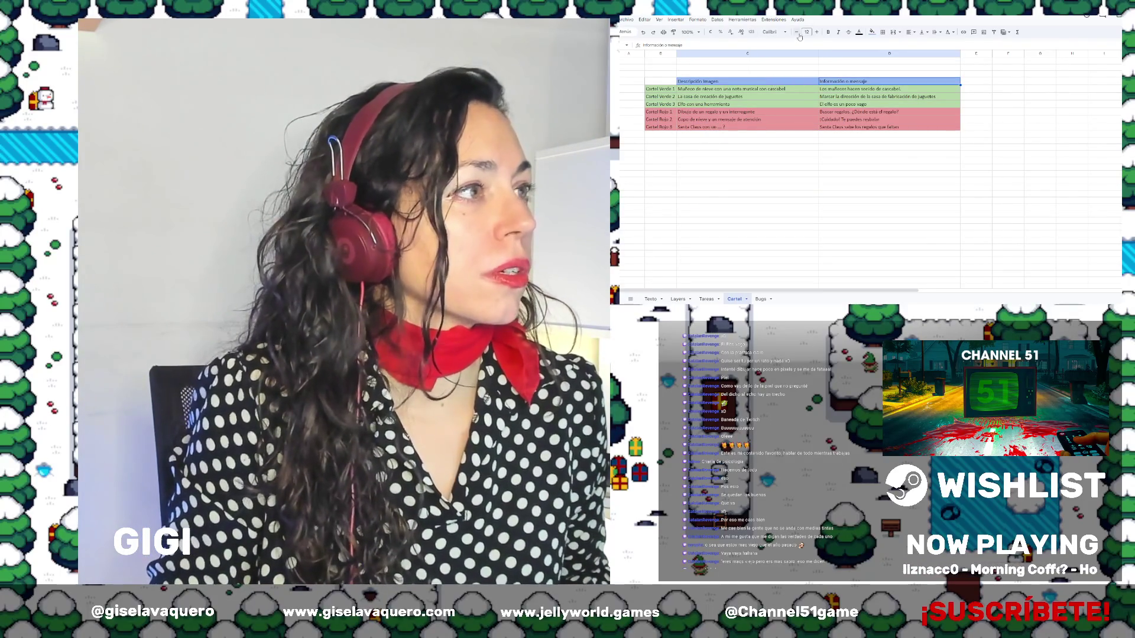
left_click(828, 32)
left_click(657, 81)
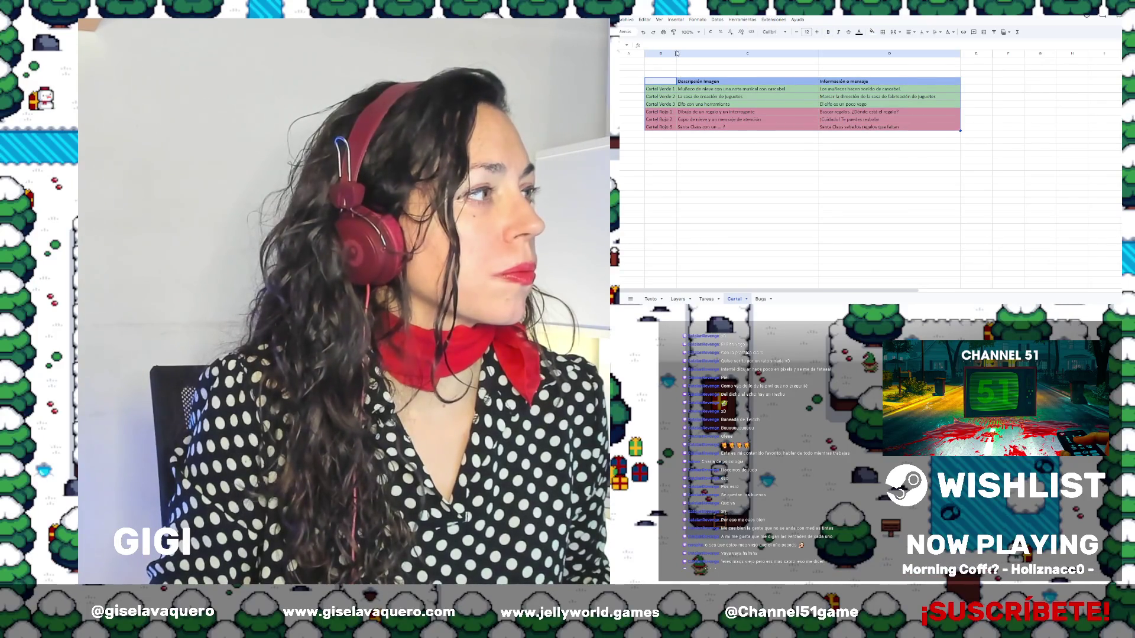
Widen column B and centre the Cartel labels in it
left_click_drag(676, 54, 698, 54)
left_click(702, 118)
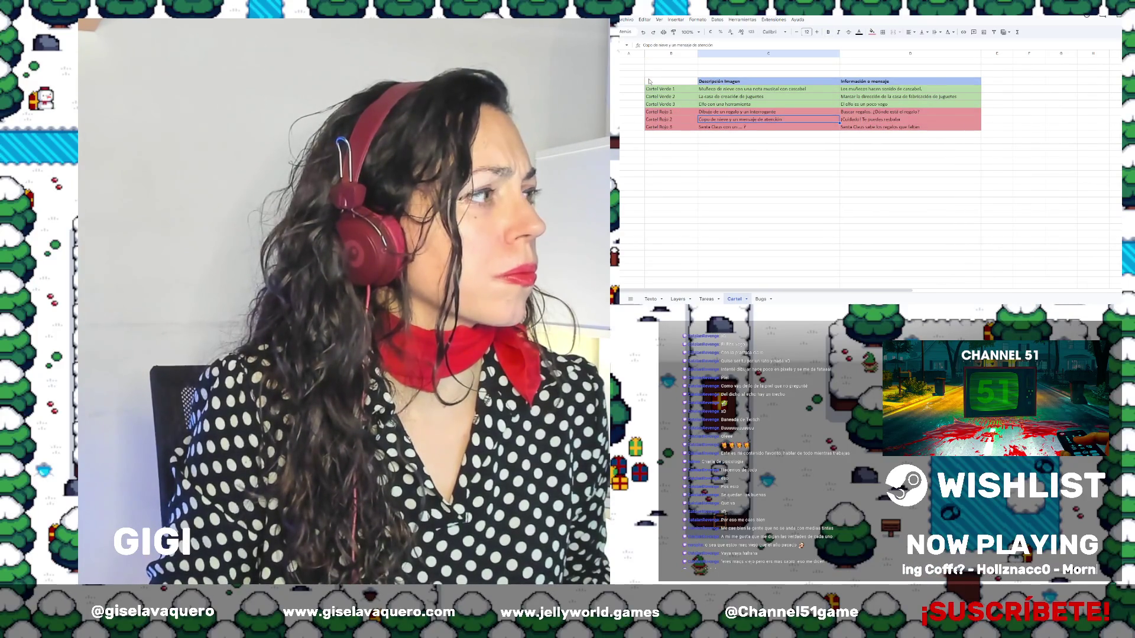
left_click(666, 54)
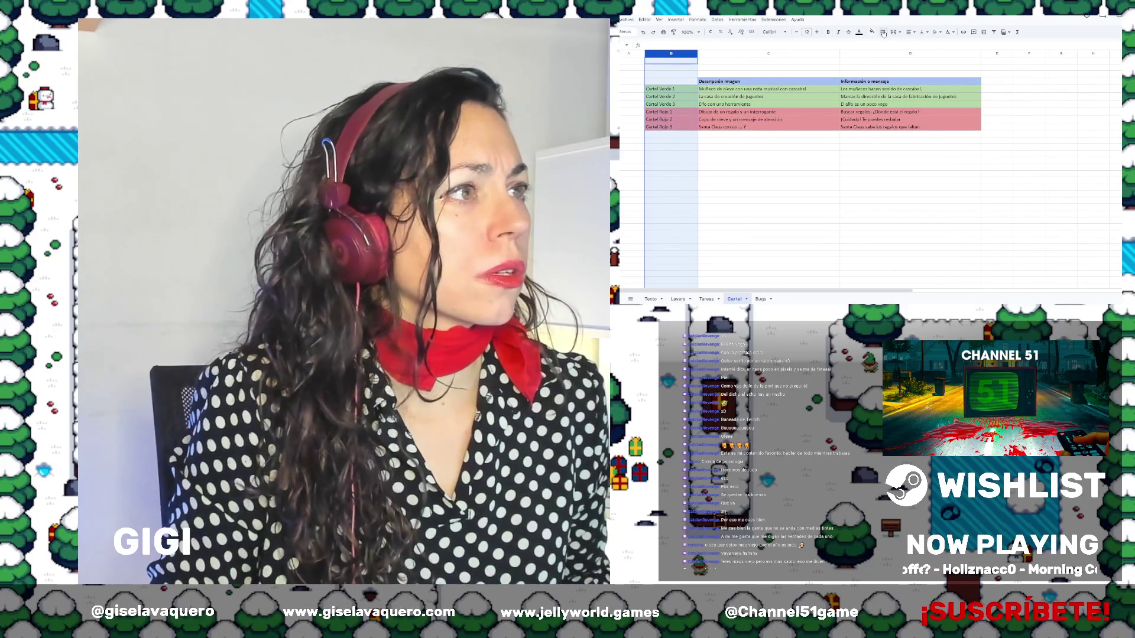
left_click(909, 32)
left_click(921, 44)
left_click(881, 112)
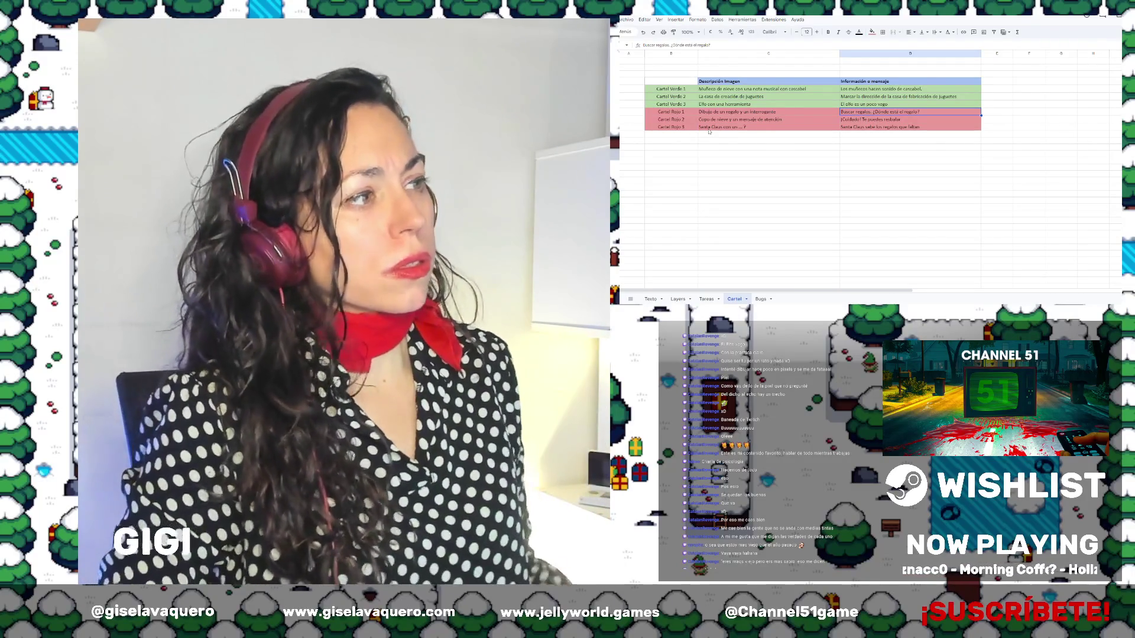
left_click(804, 89)
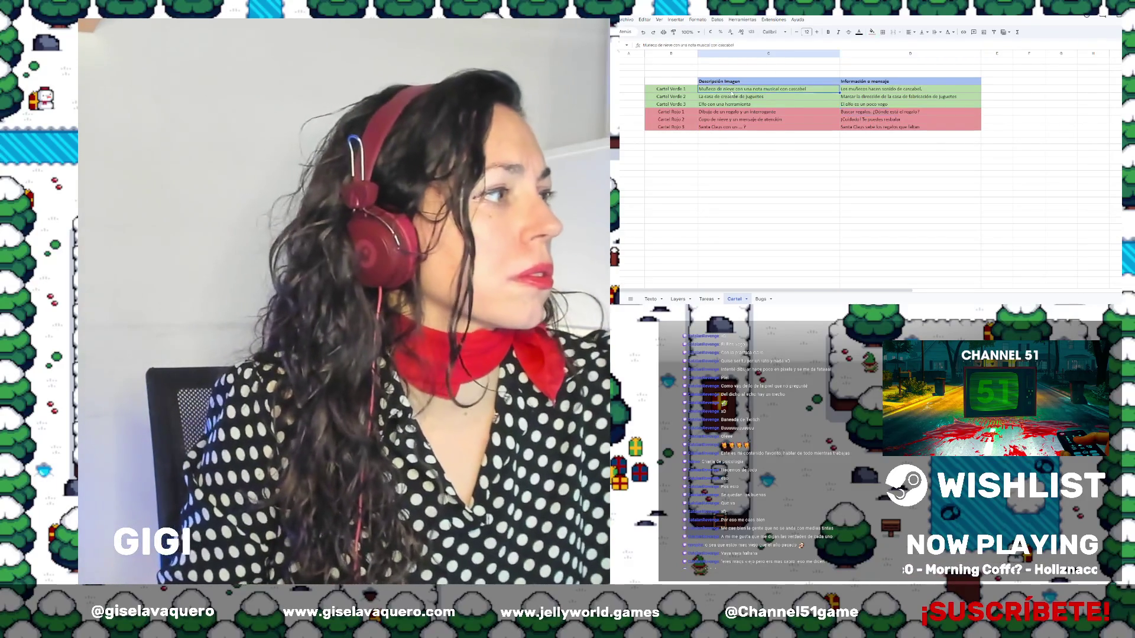
left_click(813, 97)
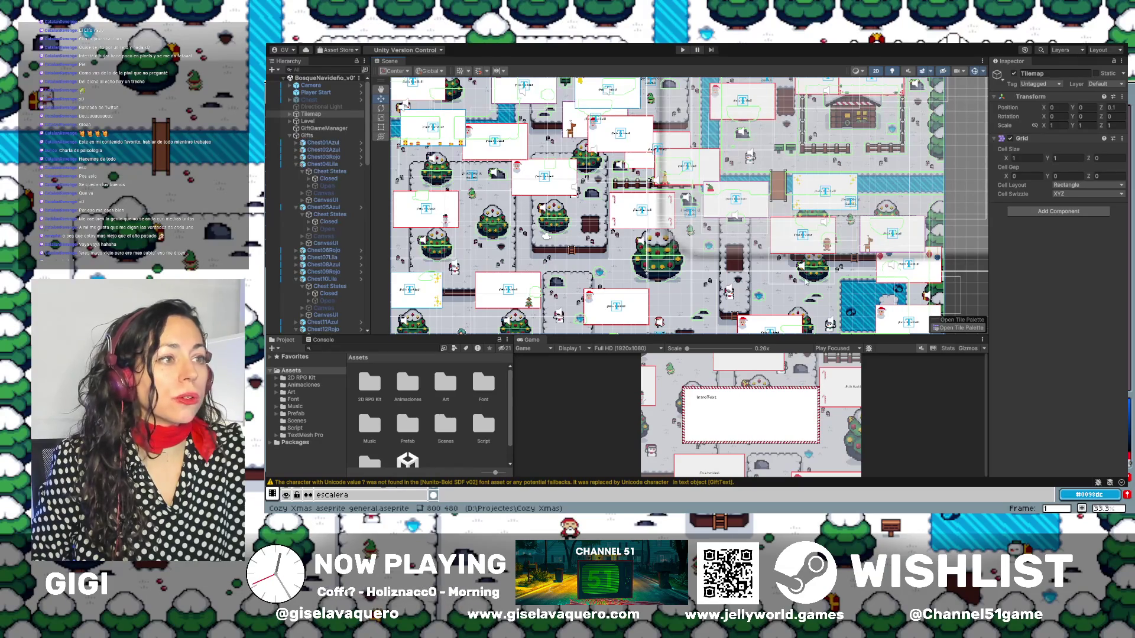
Zoom into the Unity Scene view to check the placed signs, then switch to Aseprite
scroll(747, 189, "up", 5)
scroll(747, 189, "up", 2)
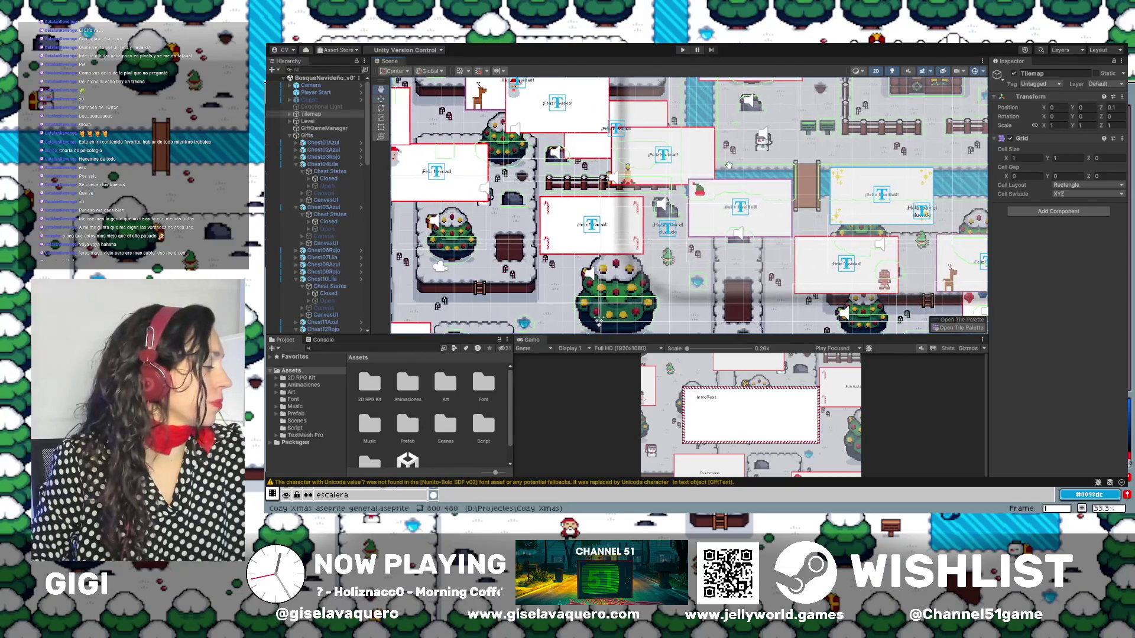
scroll(519, 142, "up", 1)
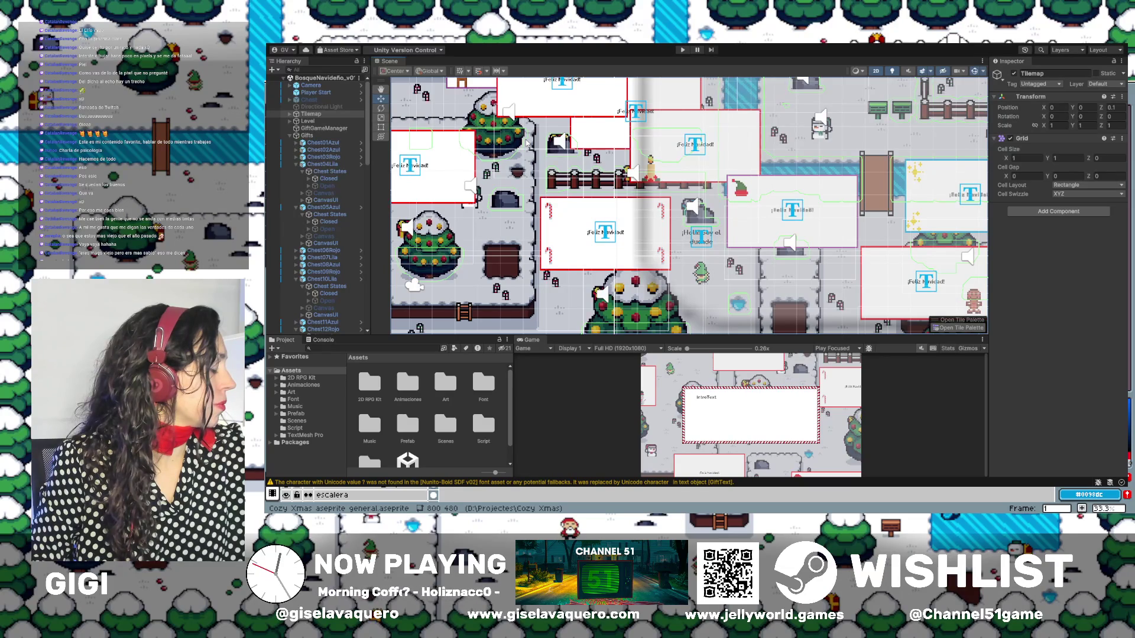
key("alt+Tab")
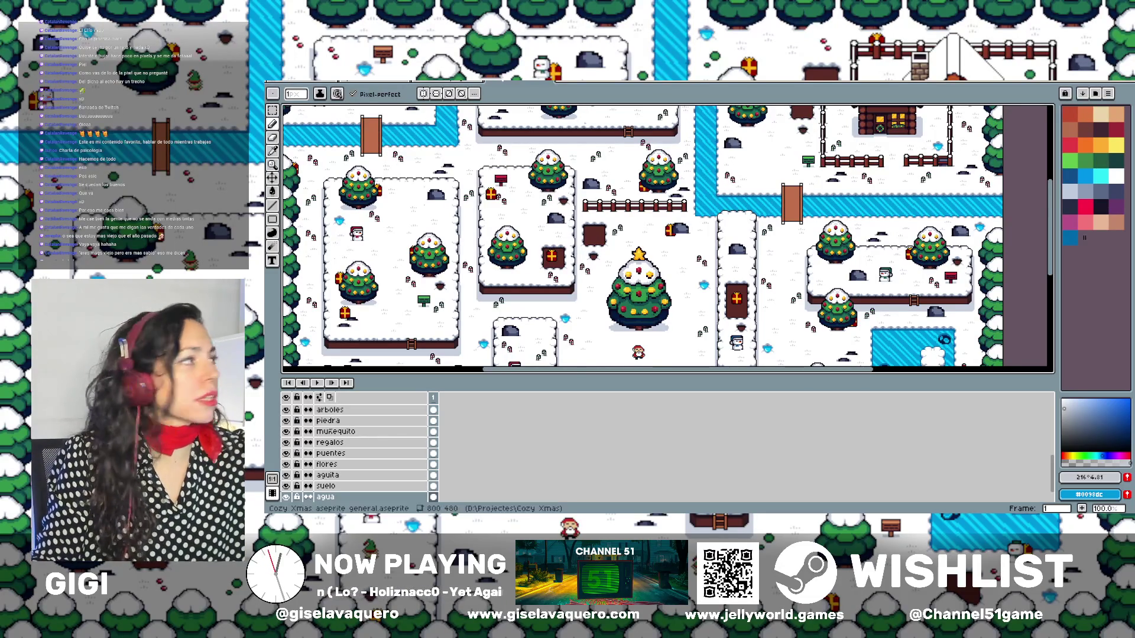
Create a blank 512×288 RGBA sprite with a transparent background
left_click(273, 93)
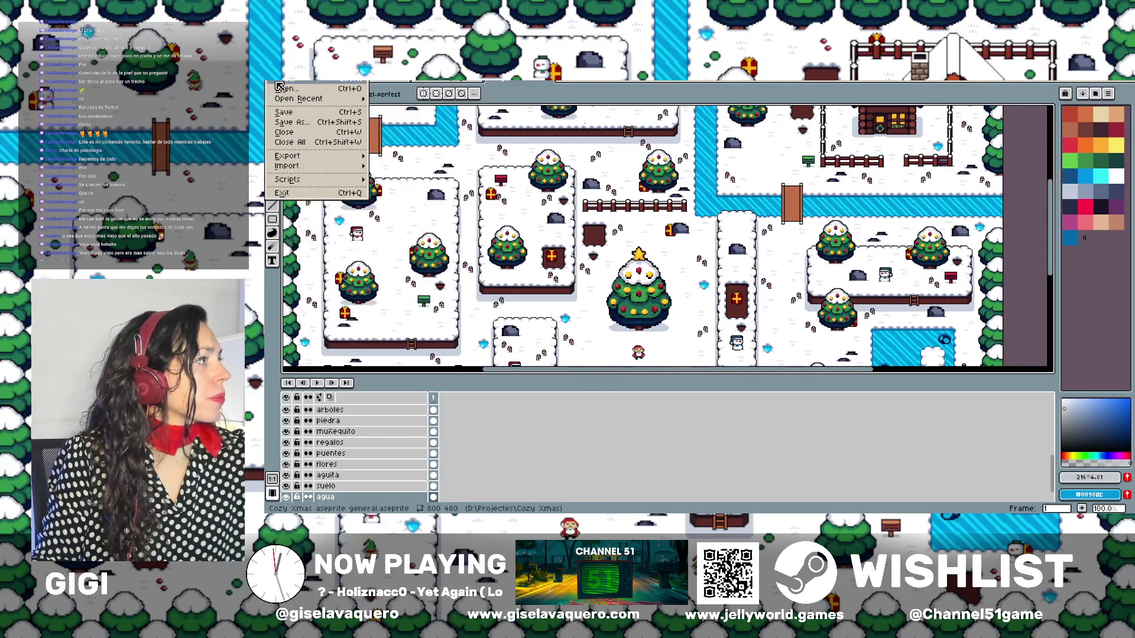
left_click(280, 87)
type("512")
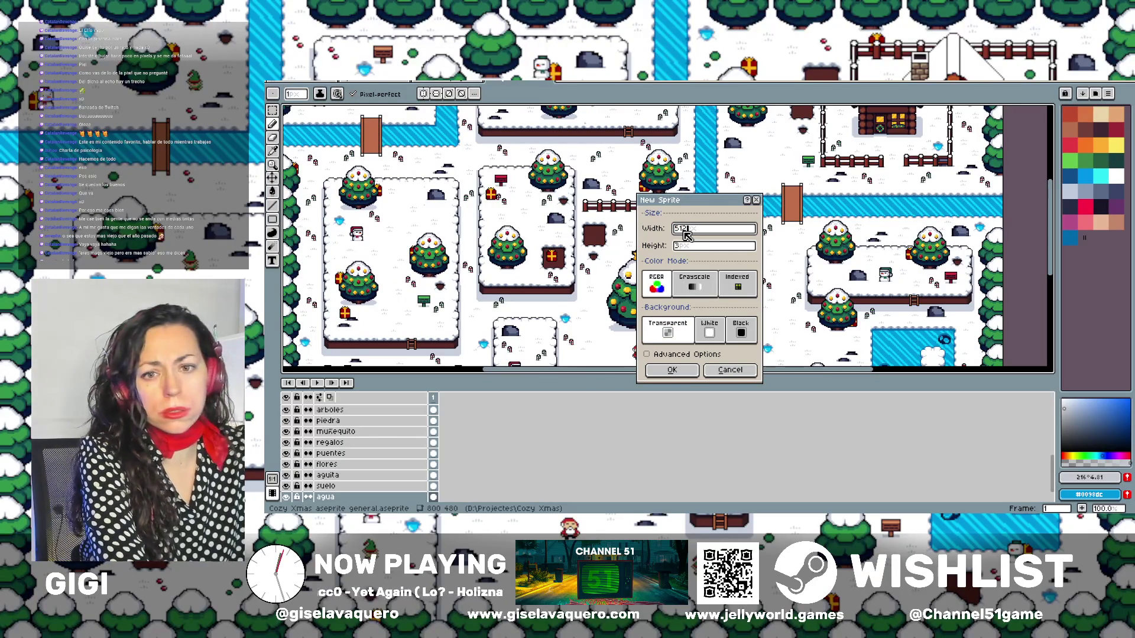
key("Tab")
type("288")
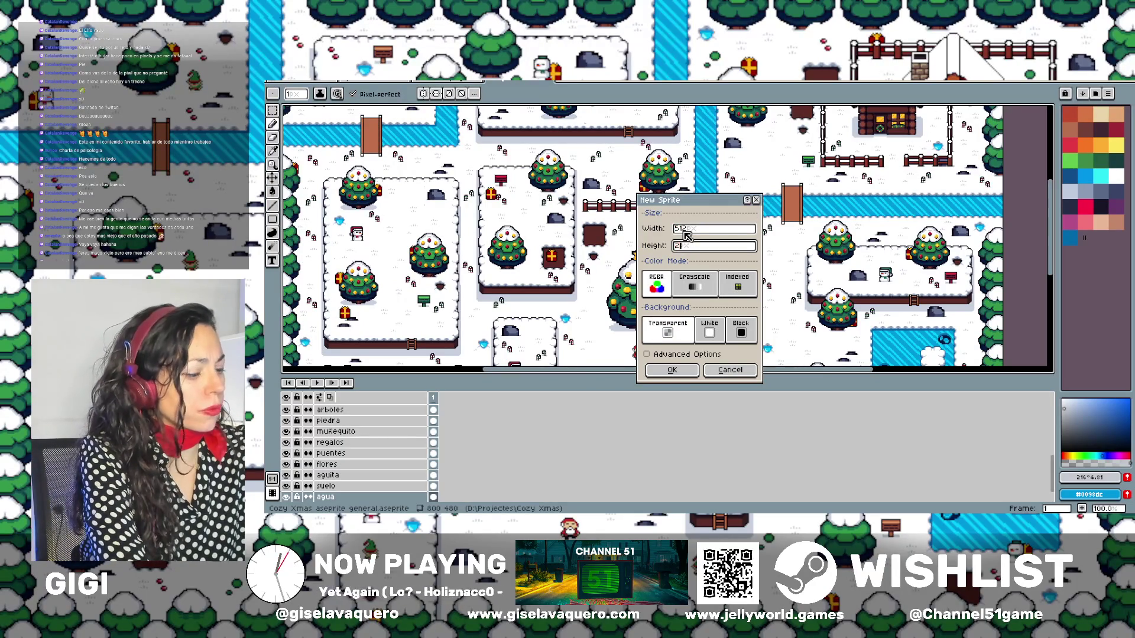
left_click(674, 370)
Zoom in on the new canvas and switch to the Rectangular Marquee tool
scroll(674, 280, "up", 1)
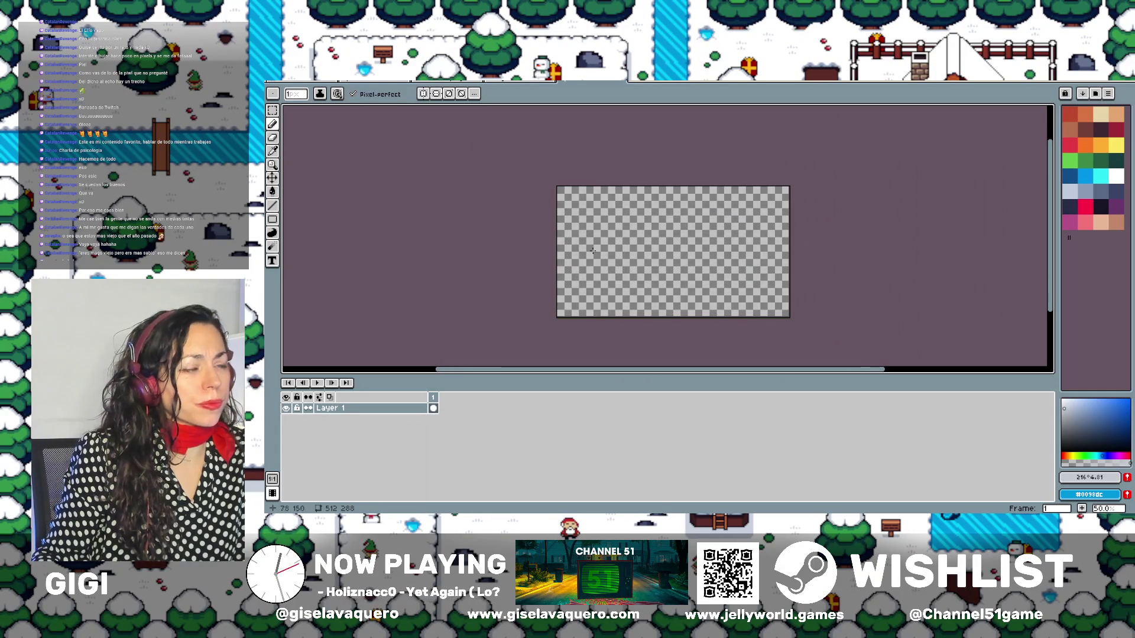
scroll(701, 277, "up", 1)
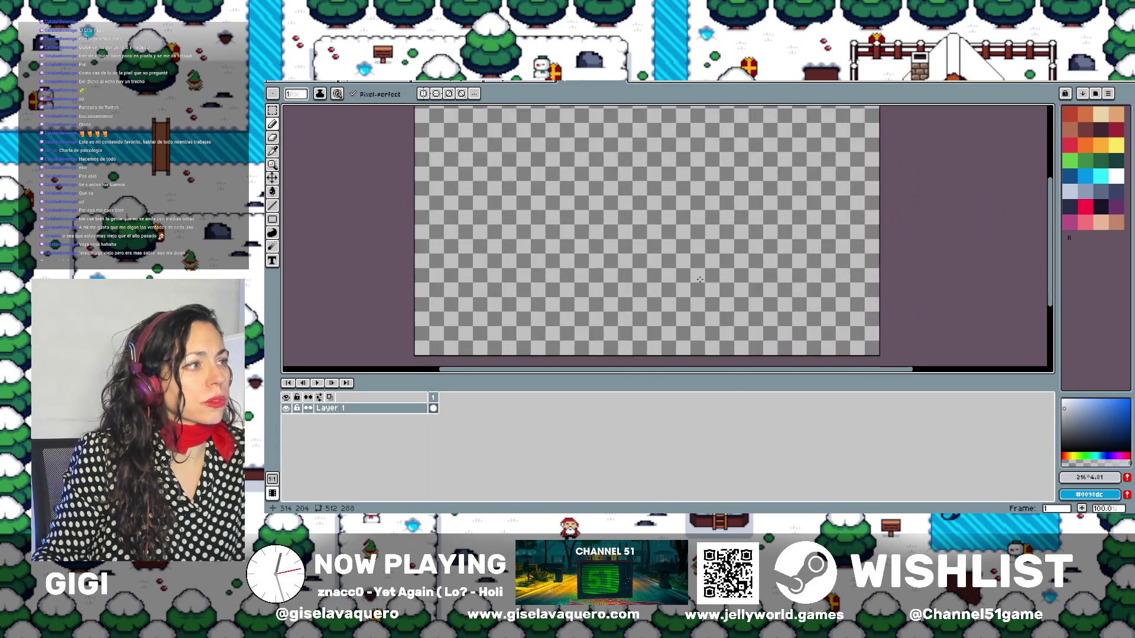
scroll(701, 278, "down", 1)
scroll(700, 280, "up", 1)
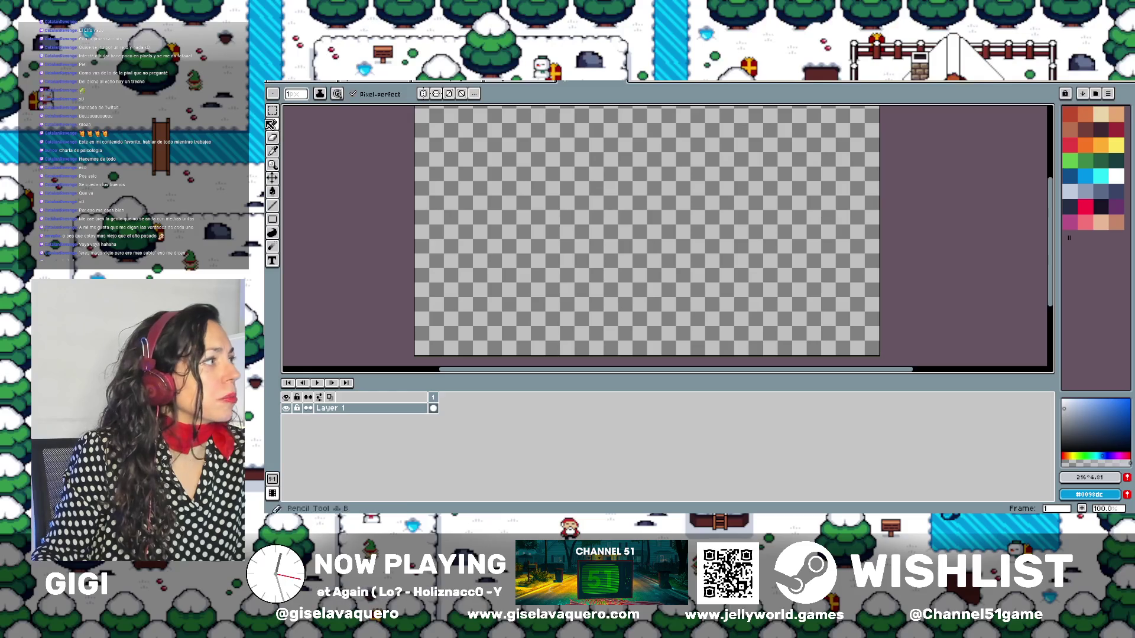
key("m")
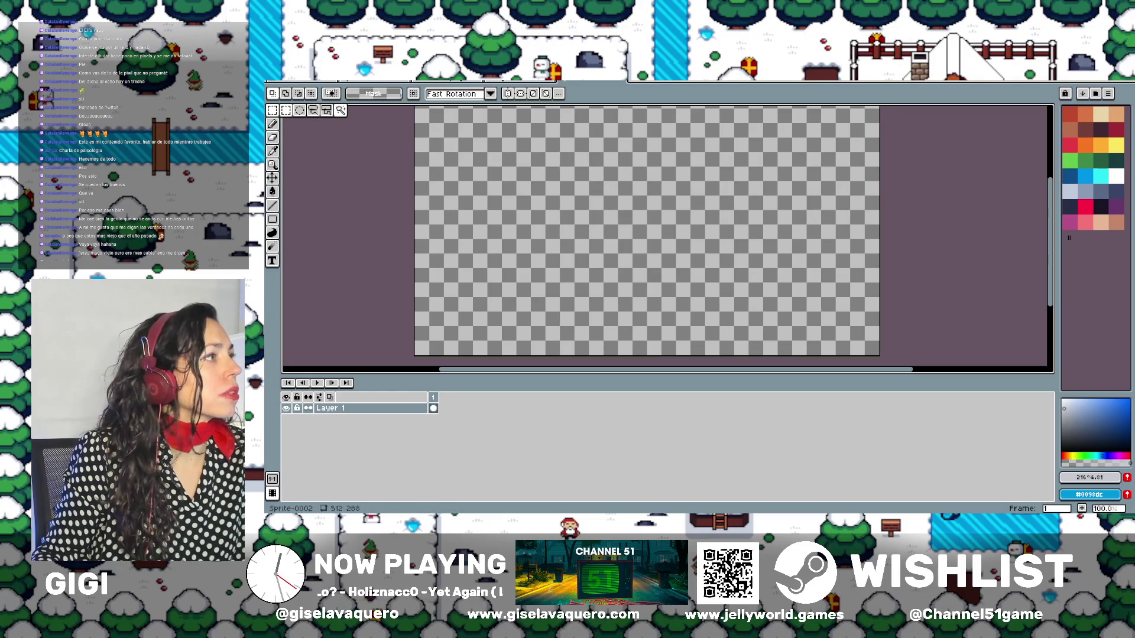
left_click(438, 77)
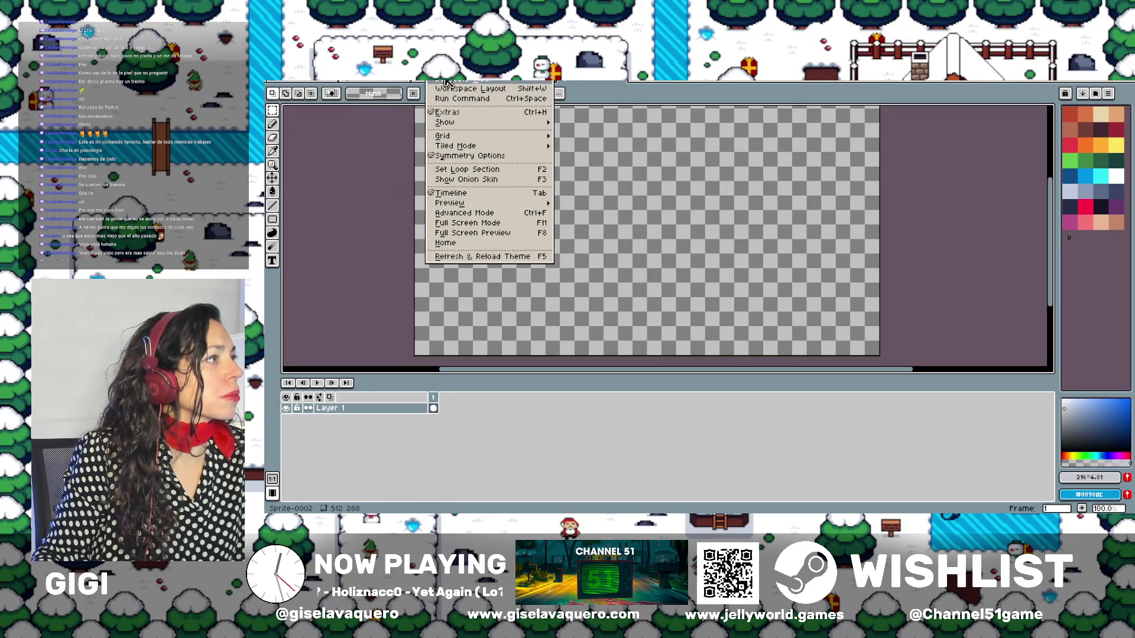
left_click(436, 112)
left_click(438, 76)
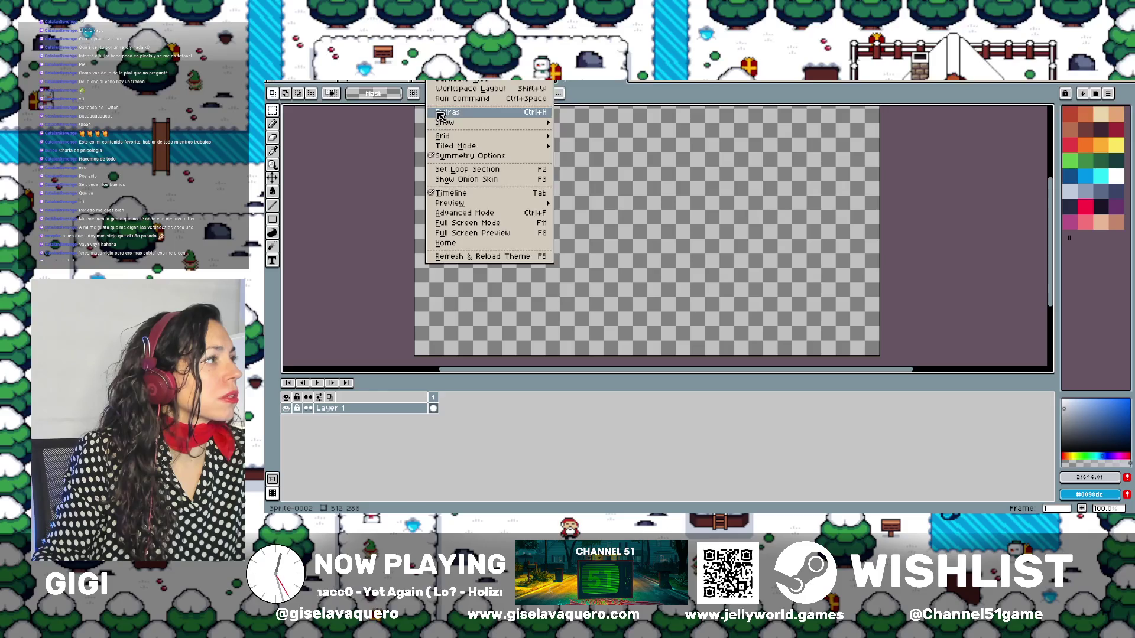
left_click(438, 113)
left_click(438, 76)
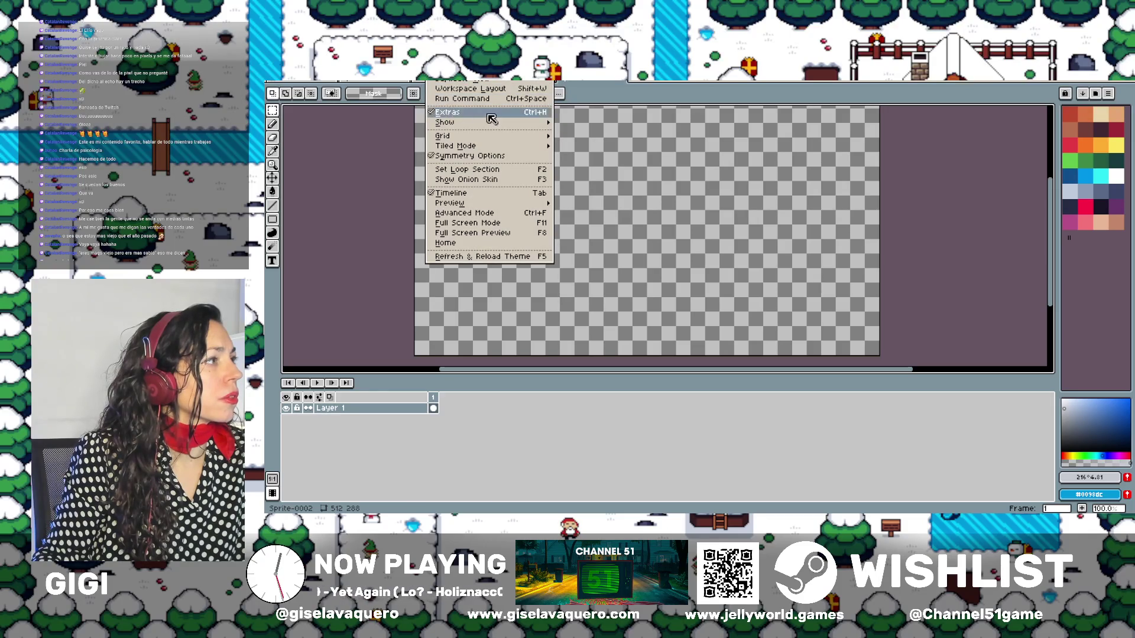
mouse_move(491, 124)
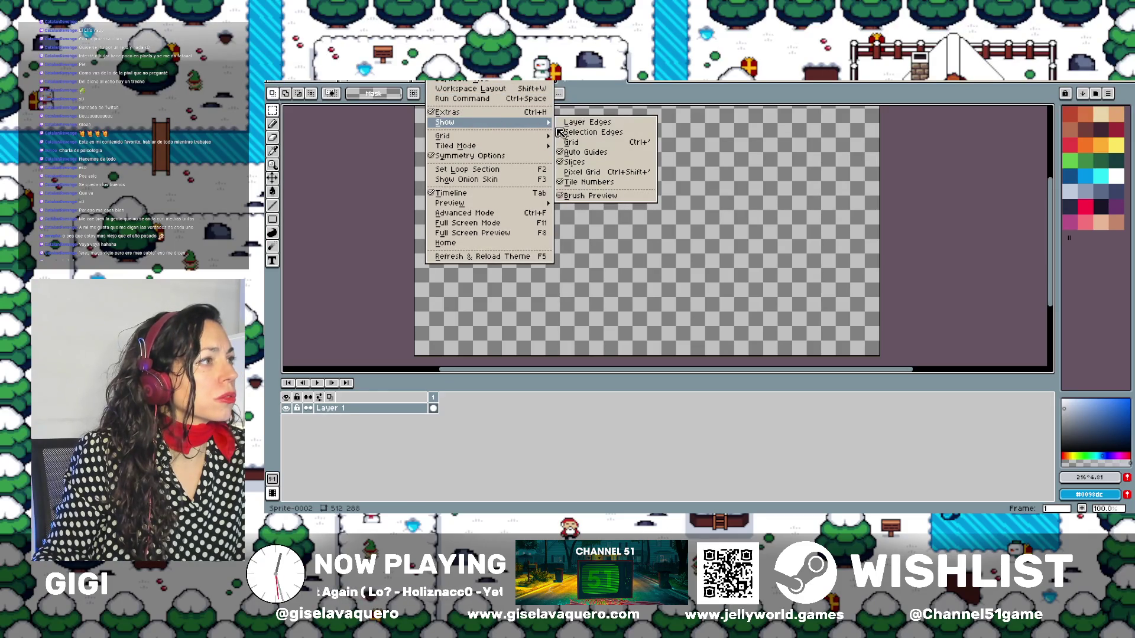
left_click(566, 145)
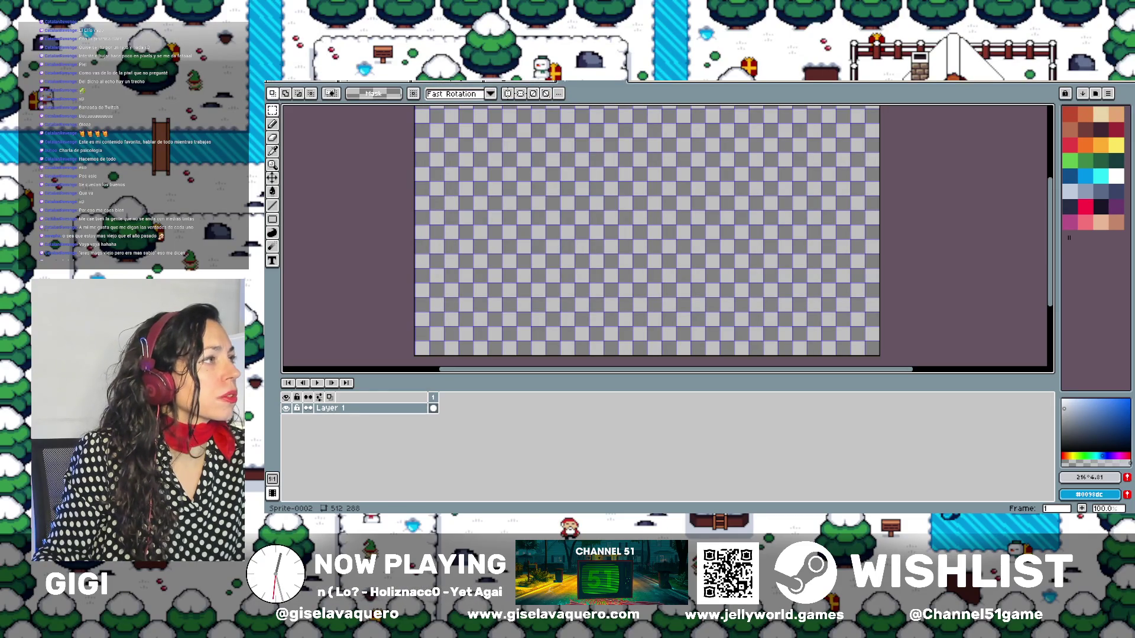
left_click(439, 77)
mouse_move(478, 124)
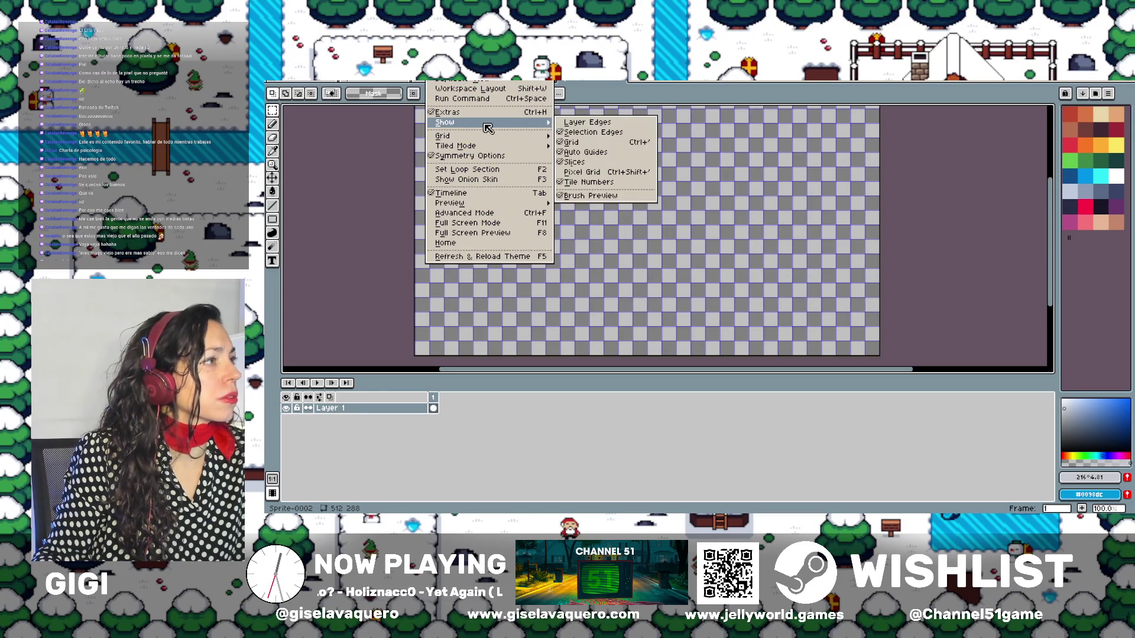
left_click(576, 145)
left_click(455, 80)
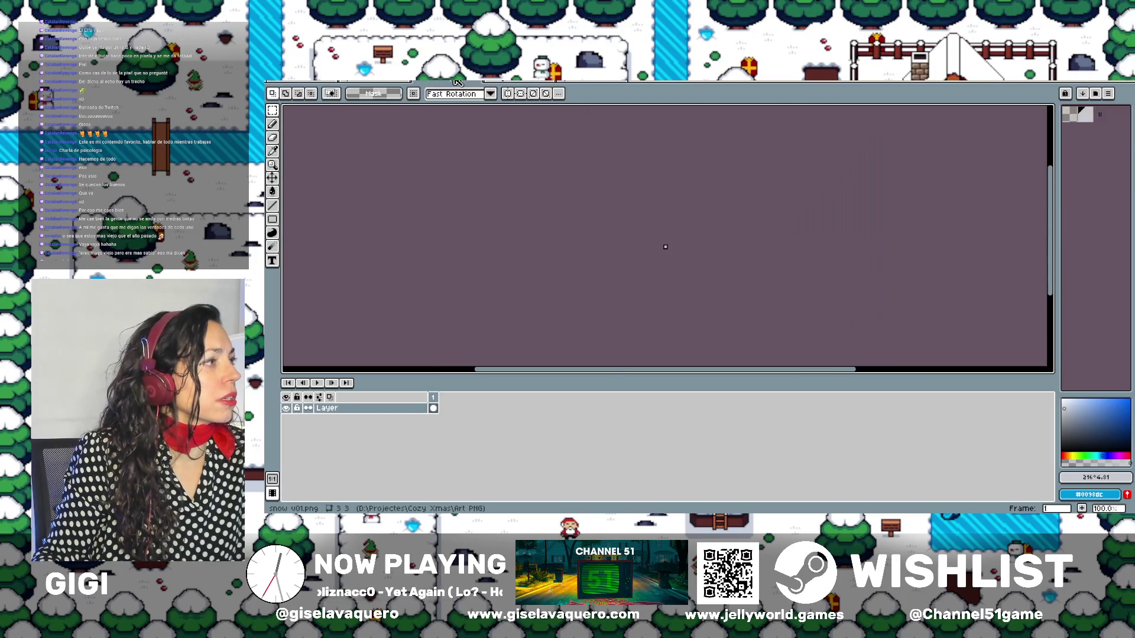
left_click(439, 77)
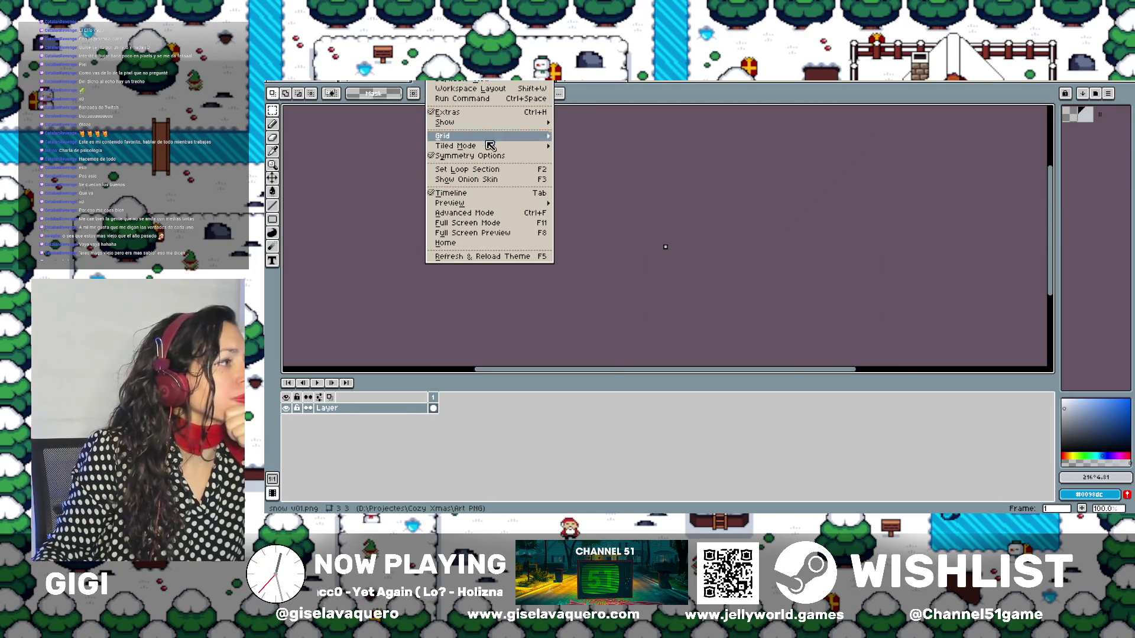
mouse_move(491, 147)
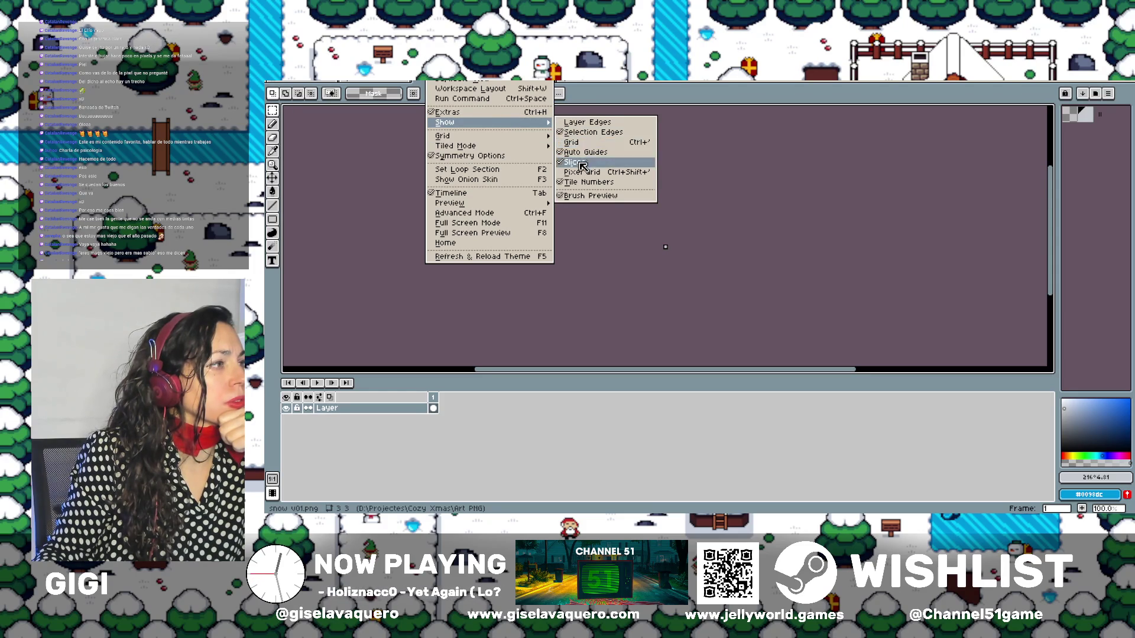
left_click(581, 145)
scroll(636, 218, "up", 10)
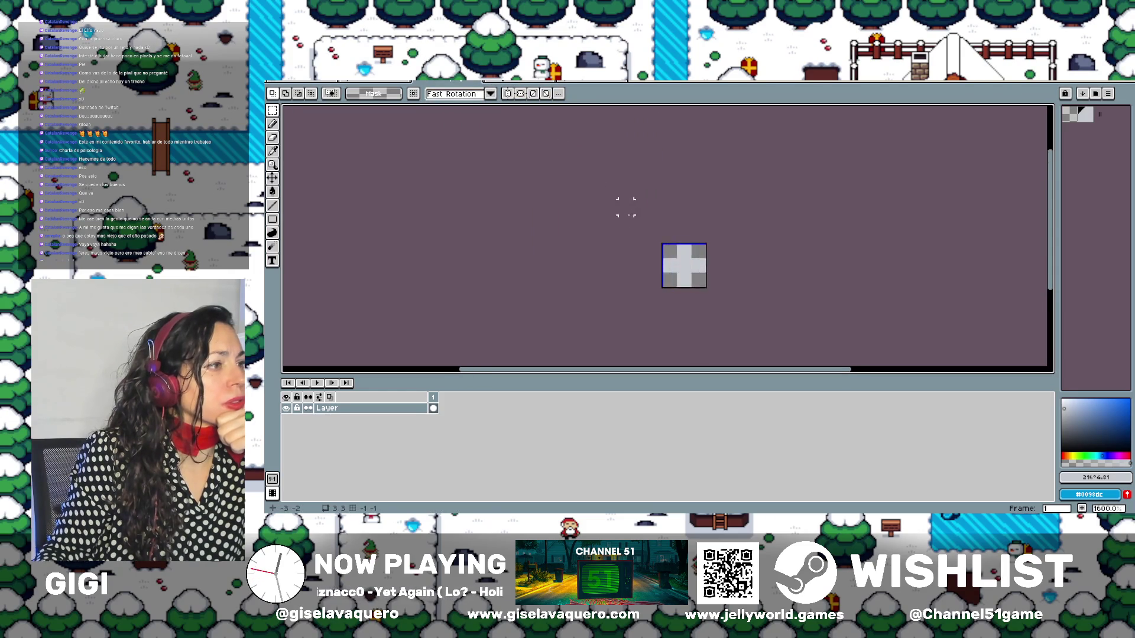
left_click(578, 88)
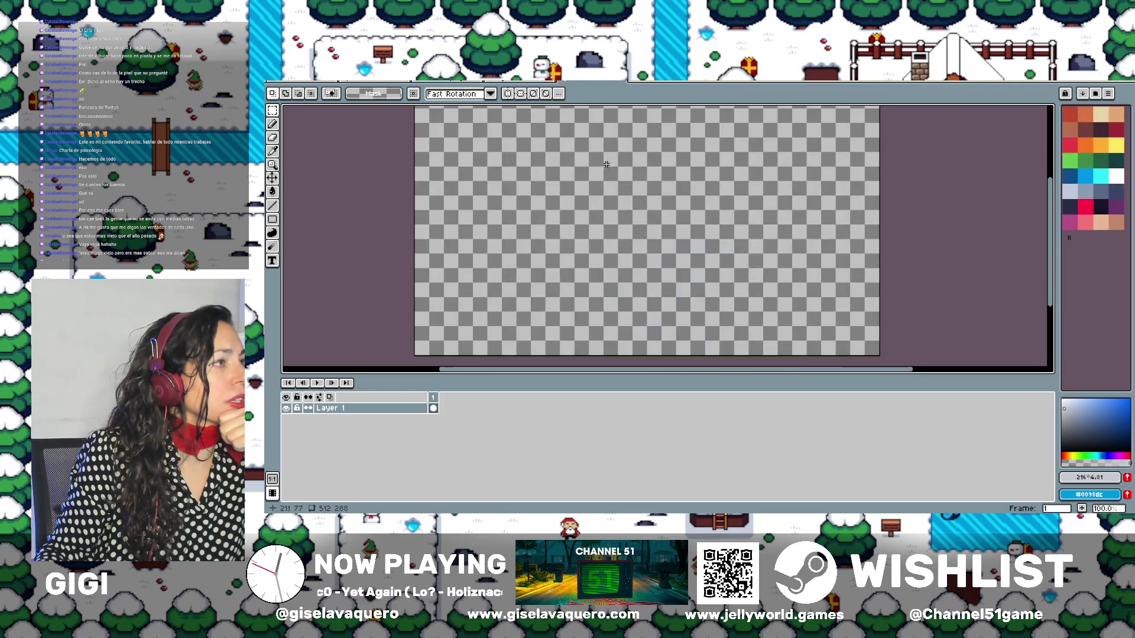
scroll(682, 220, "down", 2)
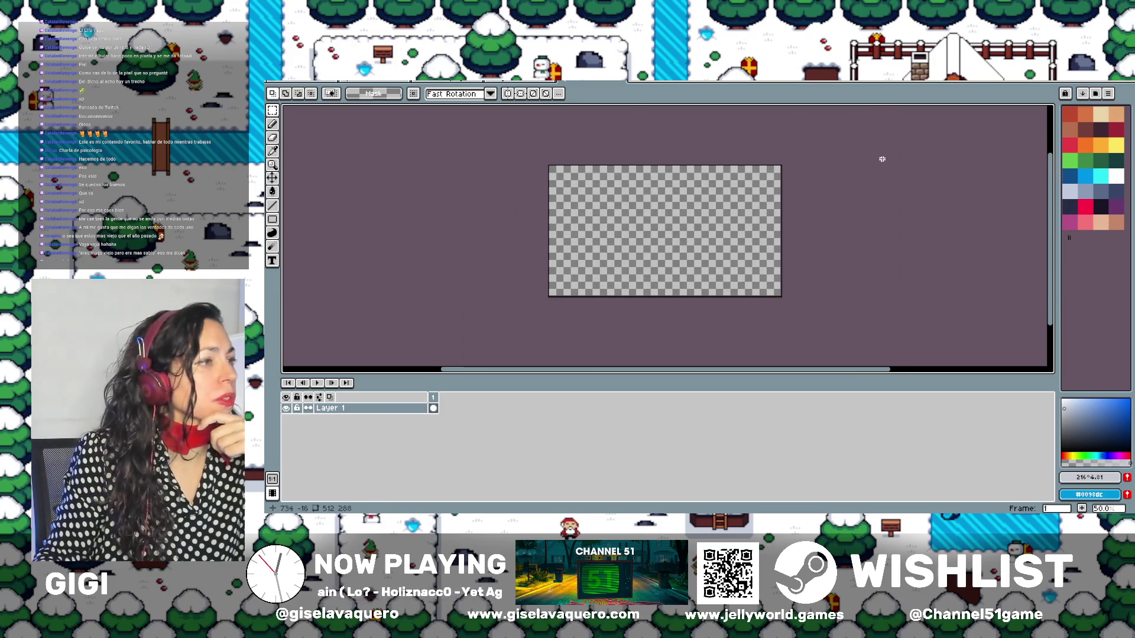
key("1")
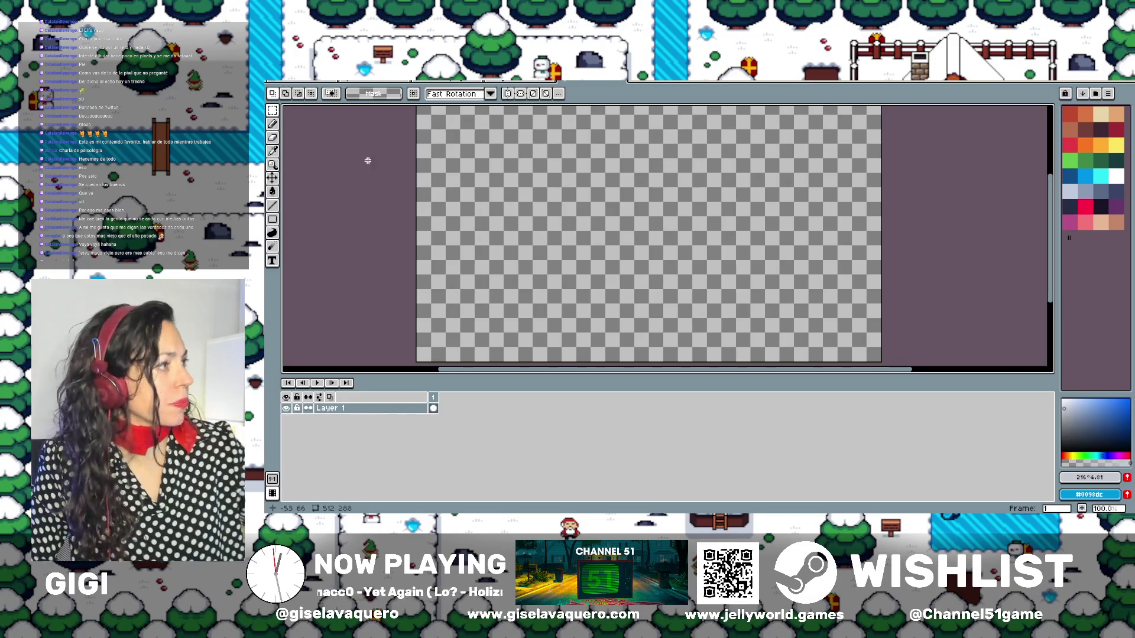
Draw a dark-green rectangle outline just inside the canvas edges
left_click(277, 220)
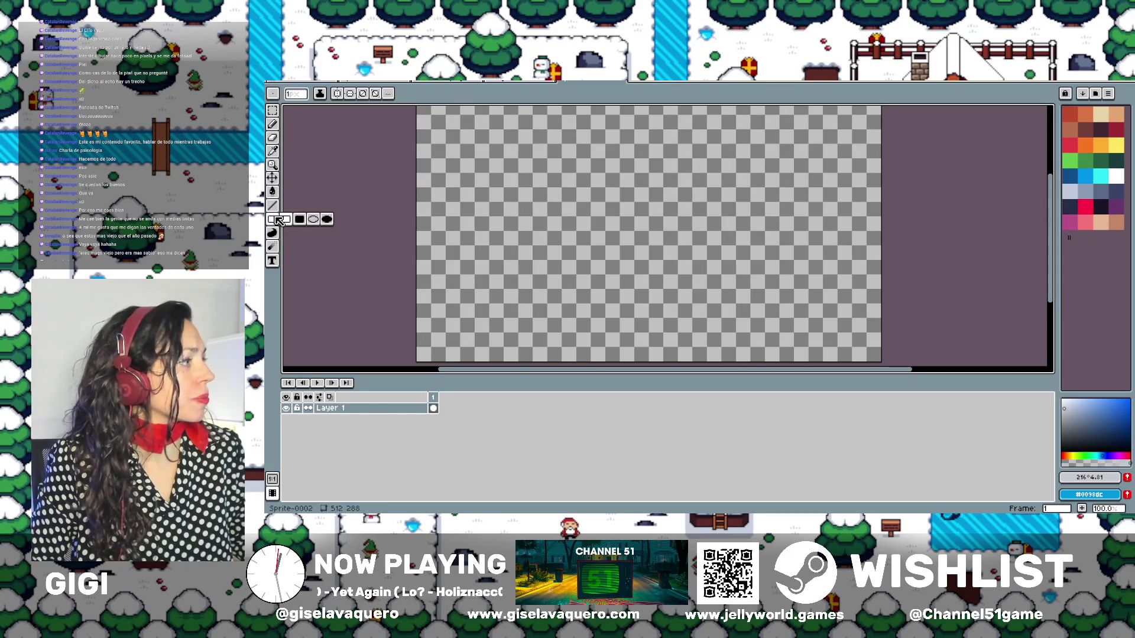
key("minus")
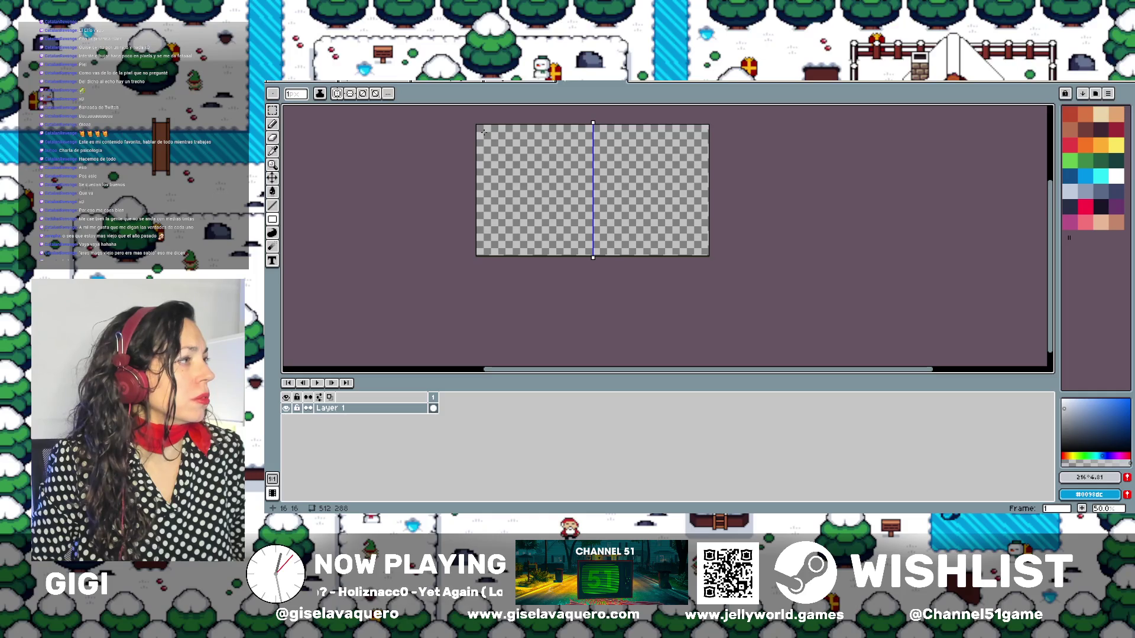
left_click_drag(483, 132, 701, 249)
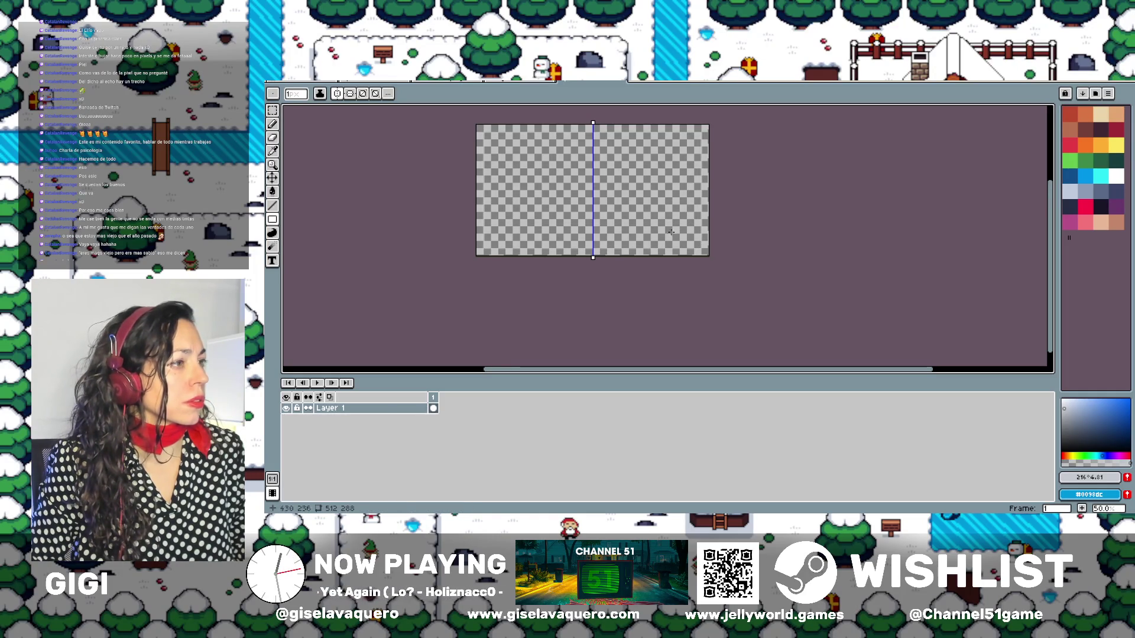
left_click(1100, 160)
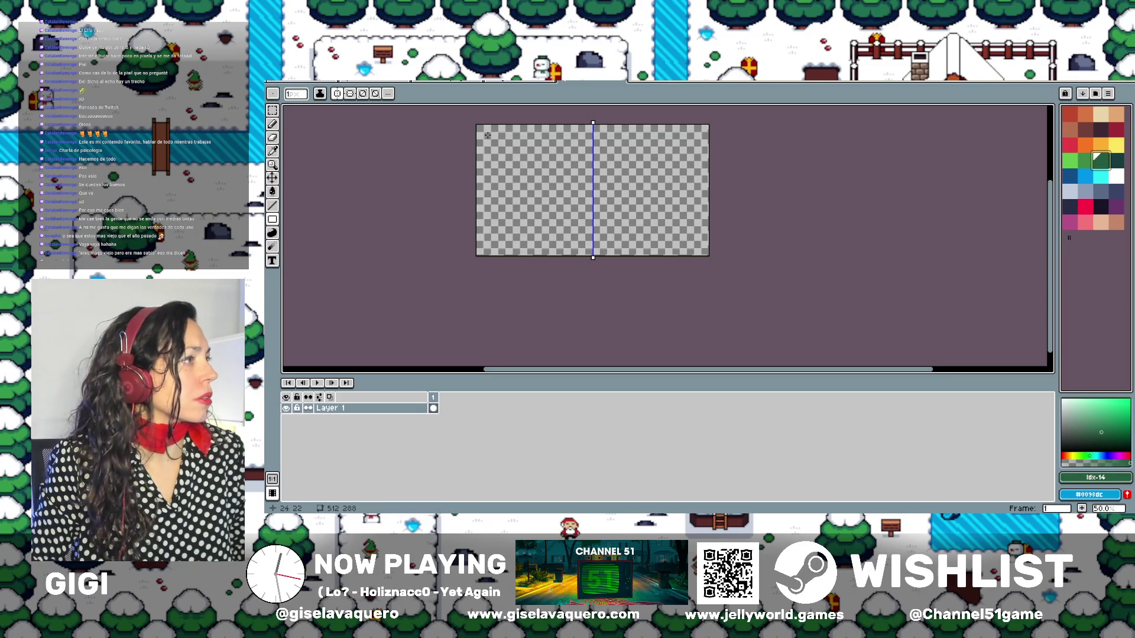
mouse_move(482, 134)
left_mouse_down()
mouse_move(702, 248)
mouse_move(807, 276)
left_mouse_up()
Shrink the timeline to enlarge the canvas area and recentre the view
scroll(752, 243, "down", 1)
scroll(753, 243, "up", 3)
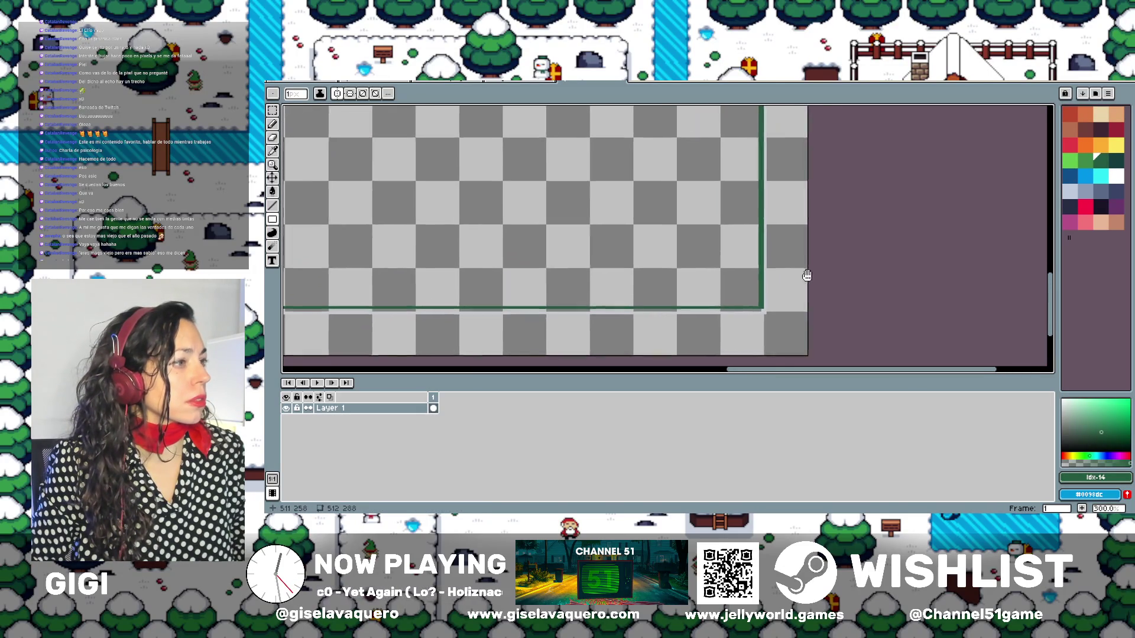
scroll(807, 275, "down", 3)
scroll(689, 238, "up", 1)
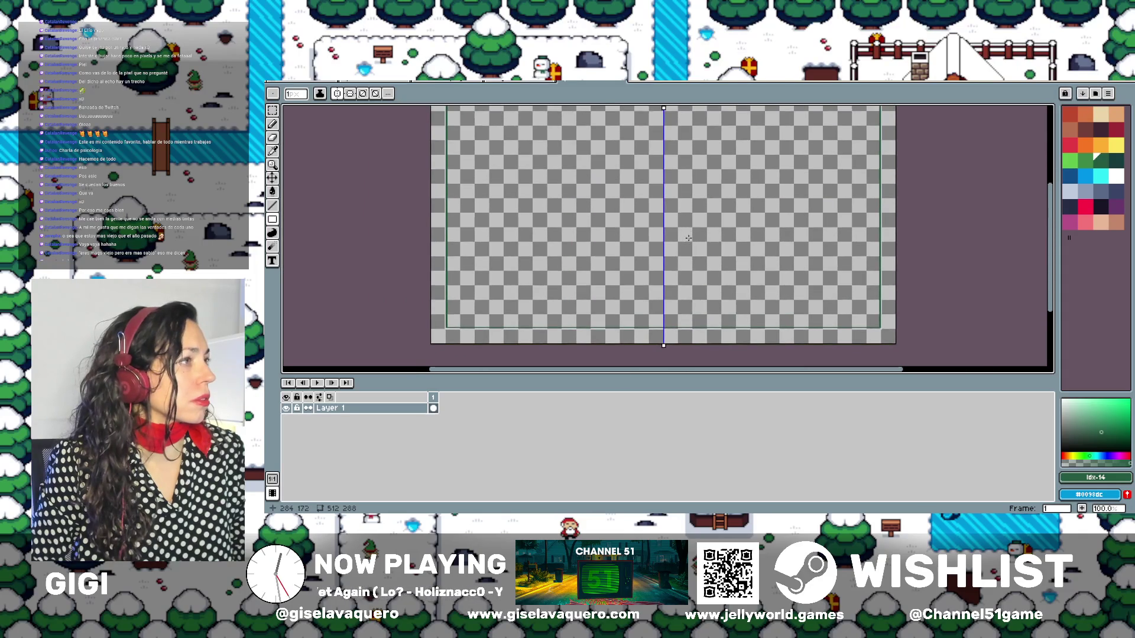
left_click_drag(689, 237, 687, 248)
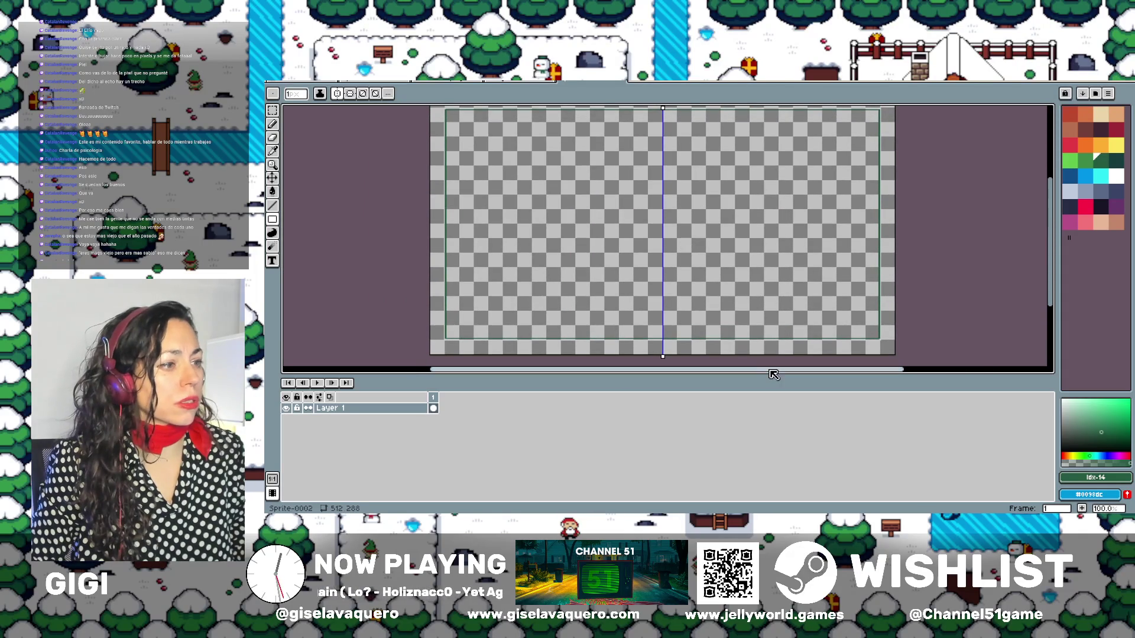
left_click_drag(760, 376, 760, 467)
left_click_drag(720, 279, 727, 330)
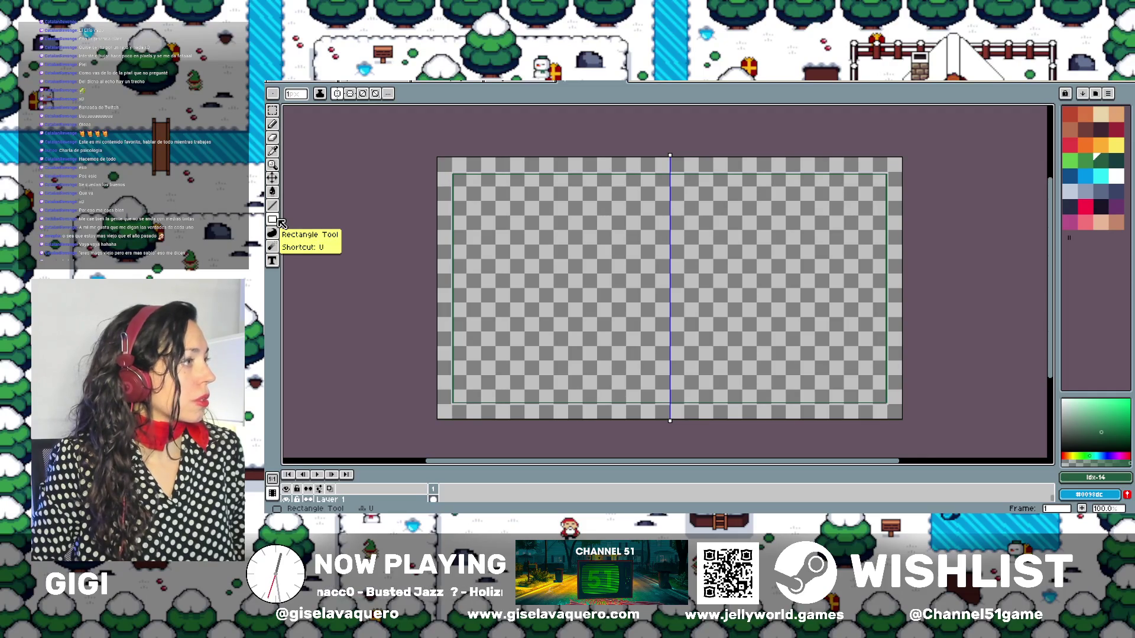
Turn off symmetry and draw a solid dark-green filled rectangle inset from the edges
left_click(337, 94)
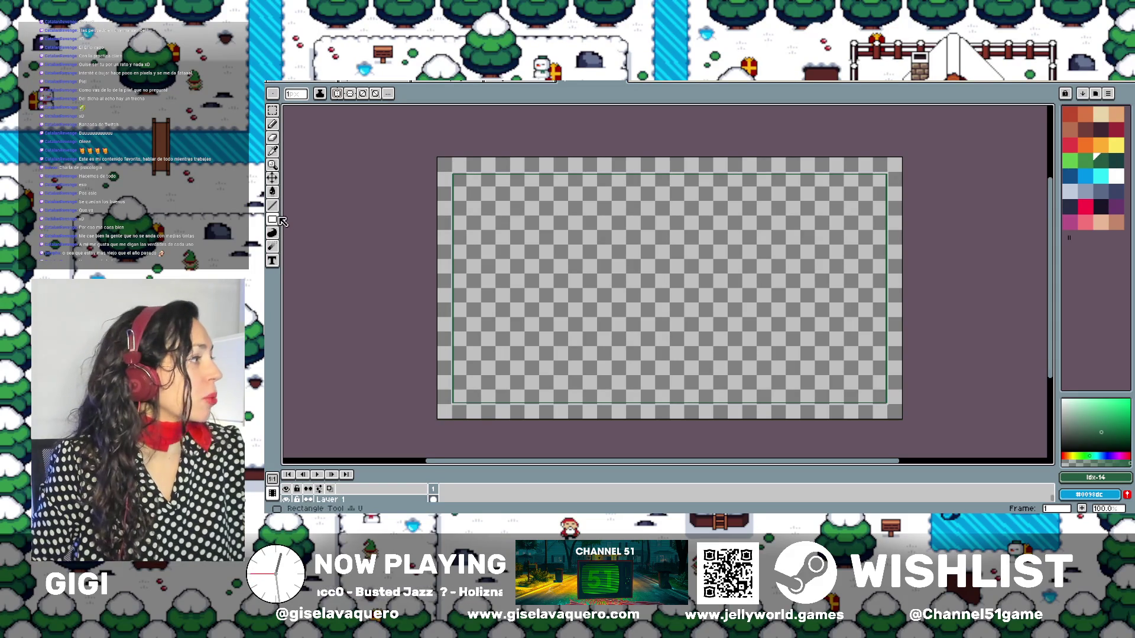
left_click(272, 220)
left_click(299, 219)
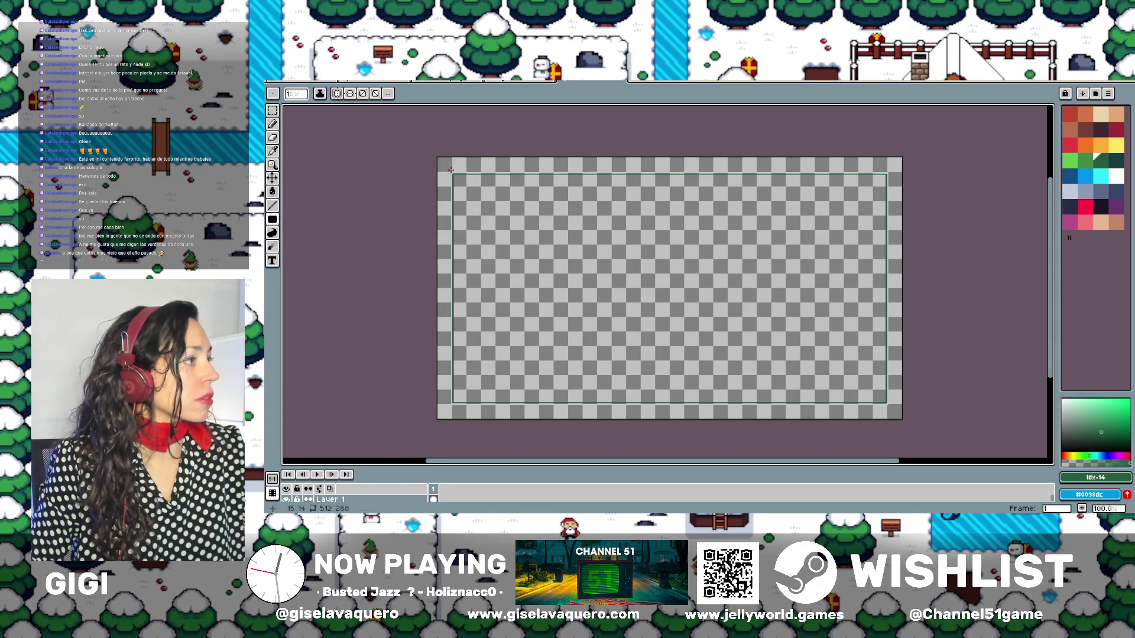
left_click_drag(451, 172, 883, 404)
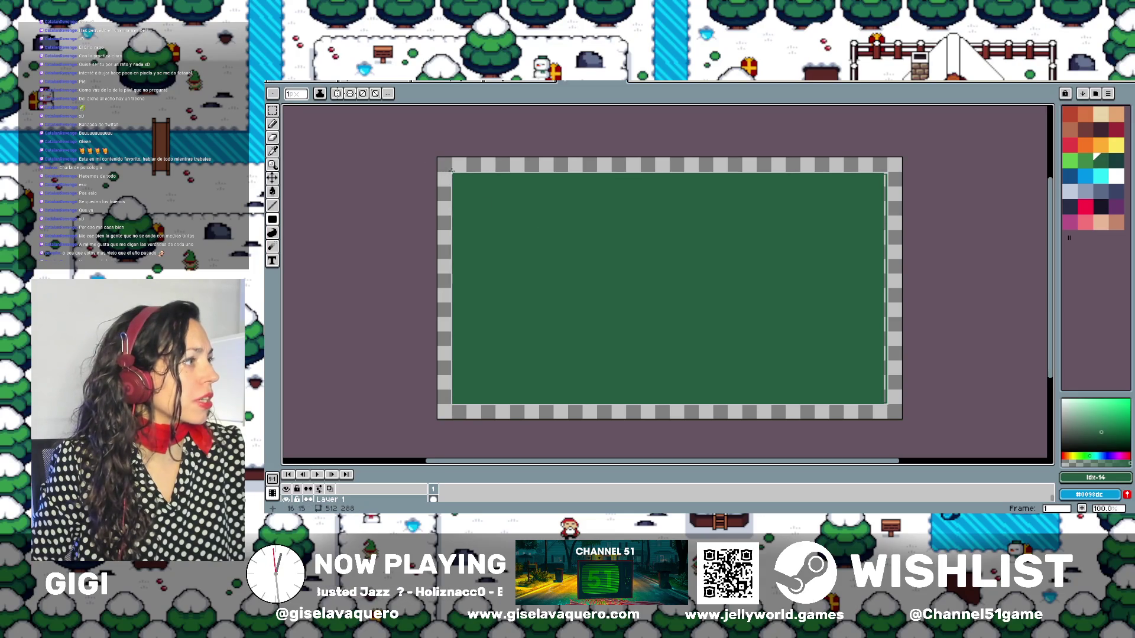
left_click_drag(450, 172, 886, 403)
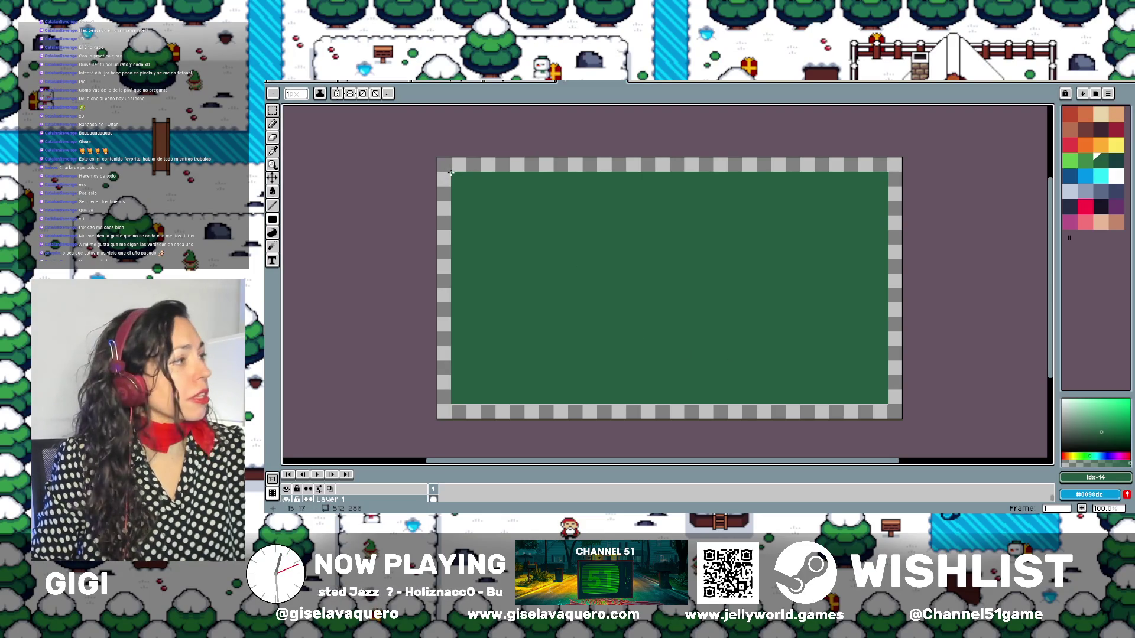
Drag a rectangular selection over the sign interior to its bottom-right corner and release it
left_click_drag(451, 172, 727, 346)
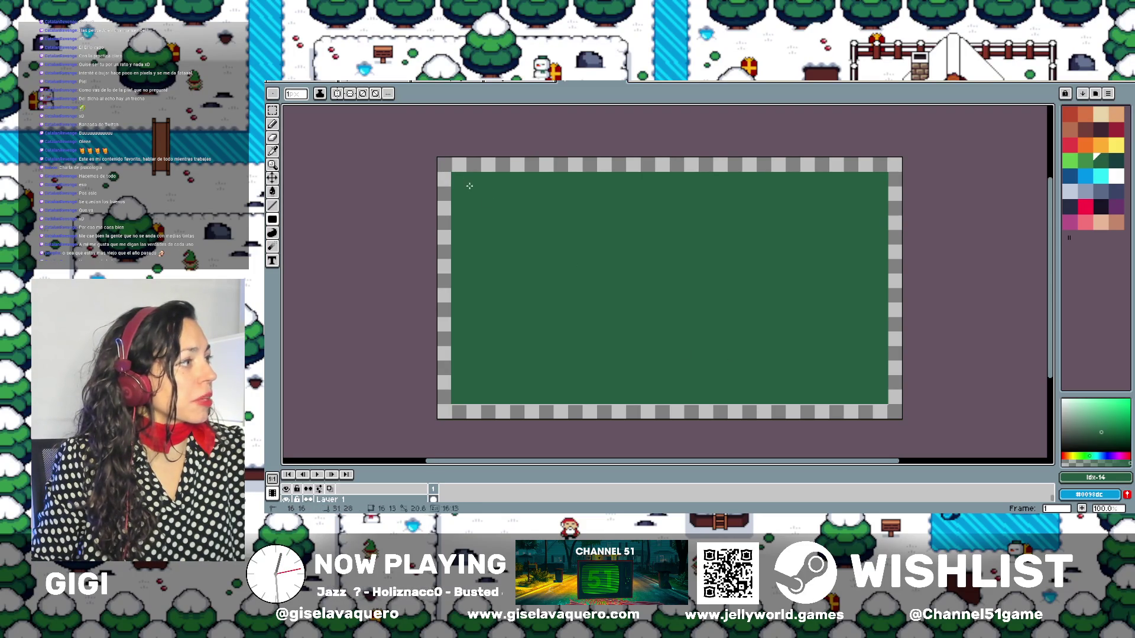
left_click_drag(866, 403, 887, 404)
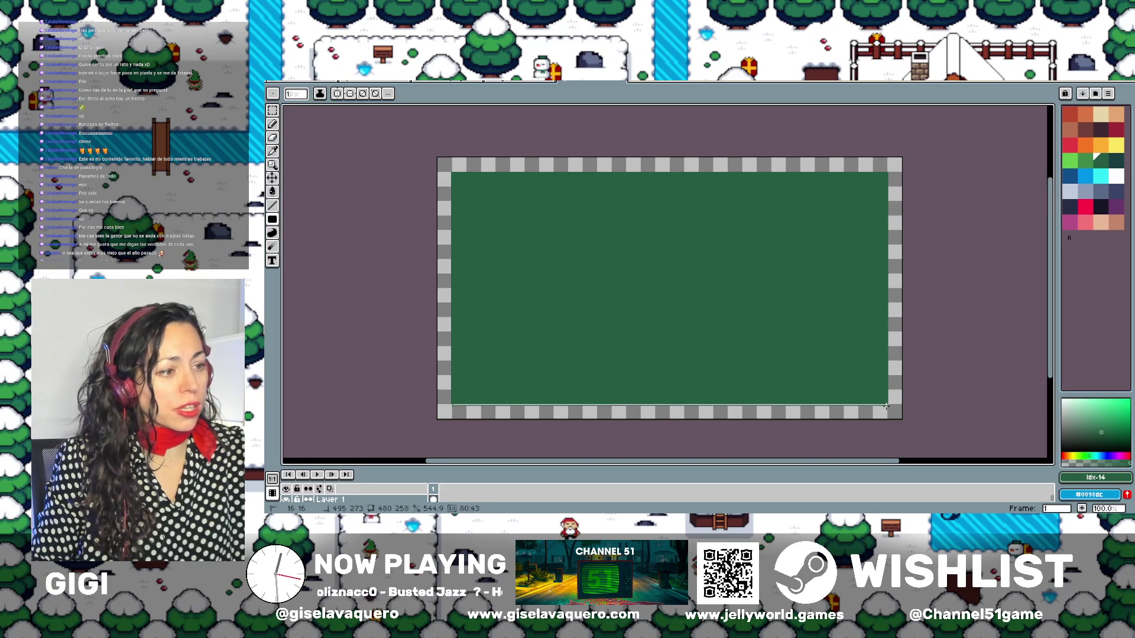
left_click_drag(887, 404, 885, 404)
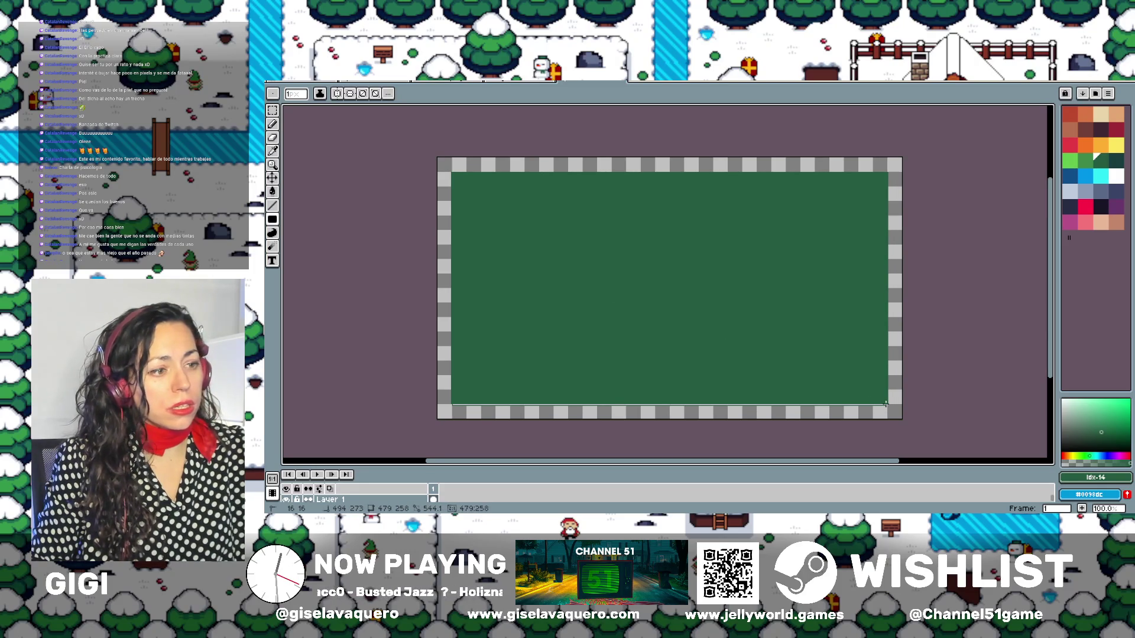
left_click_drag(885, 404, 886, 404)
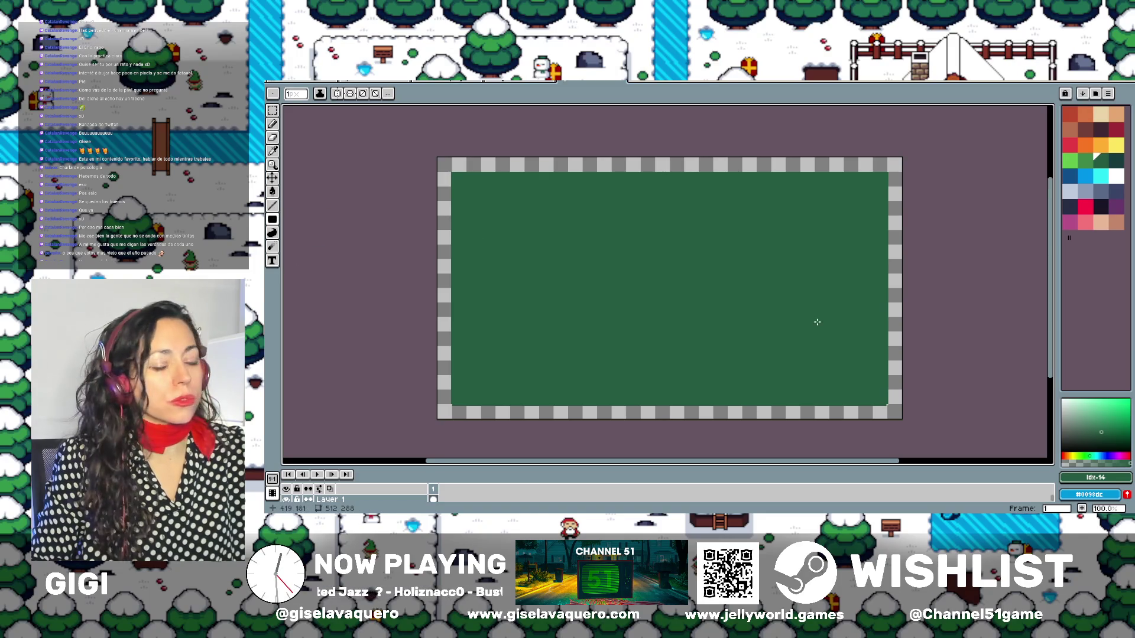
Close Sprite-0001 without saving, then close snow v01.png
left_click(360, 83)
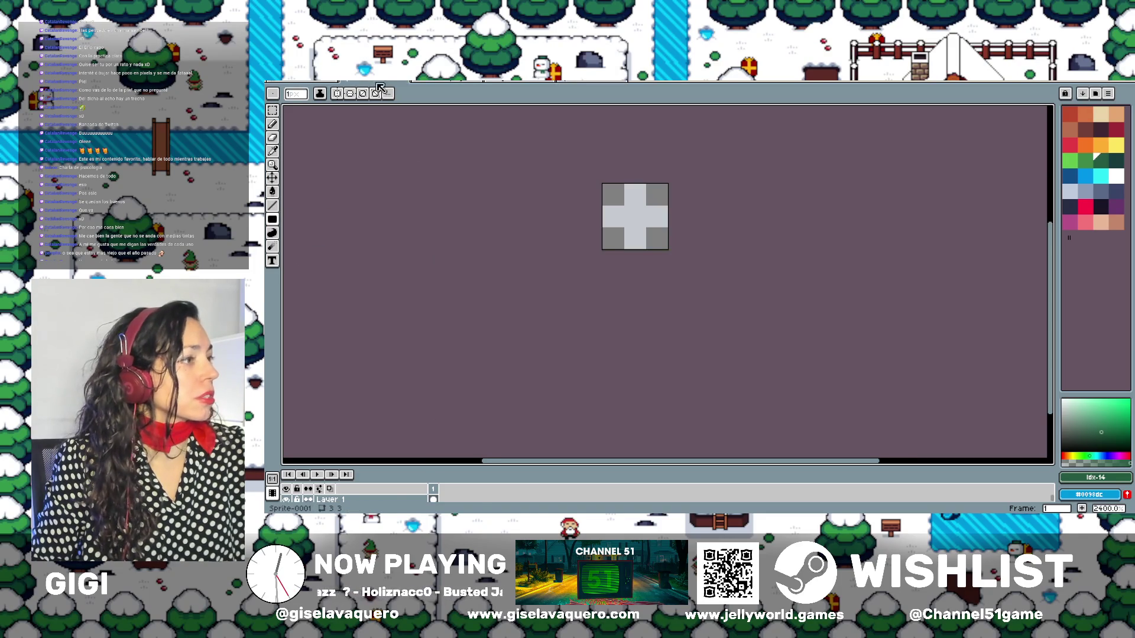
left_click(407, 82)
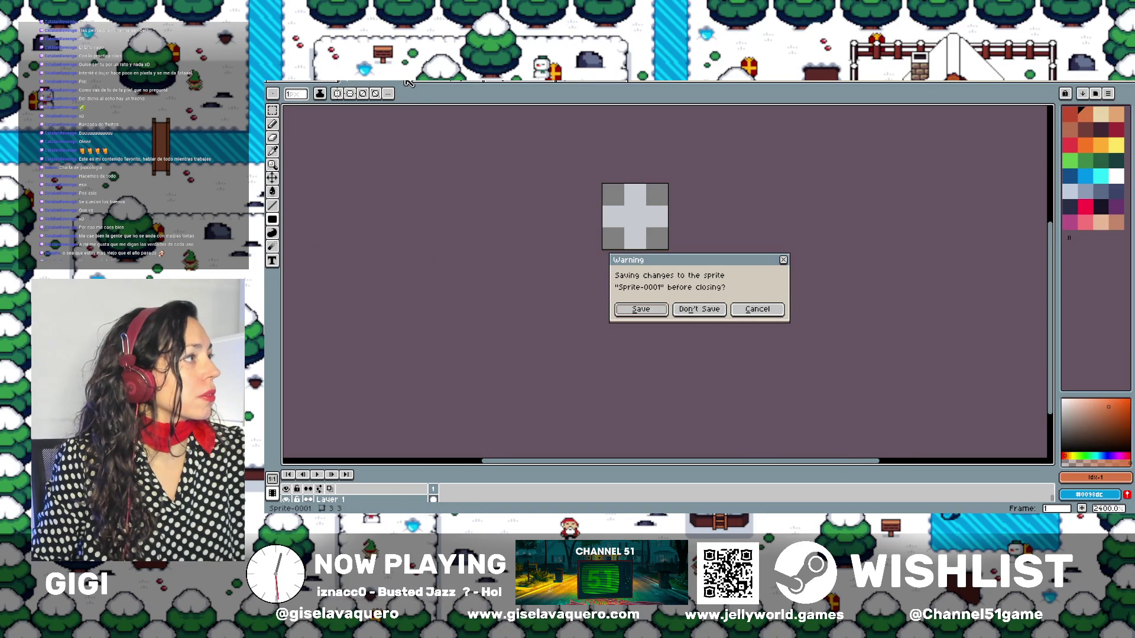
left_click(700, 310)
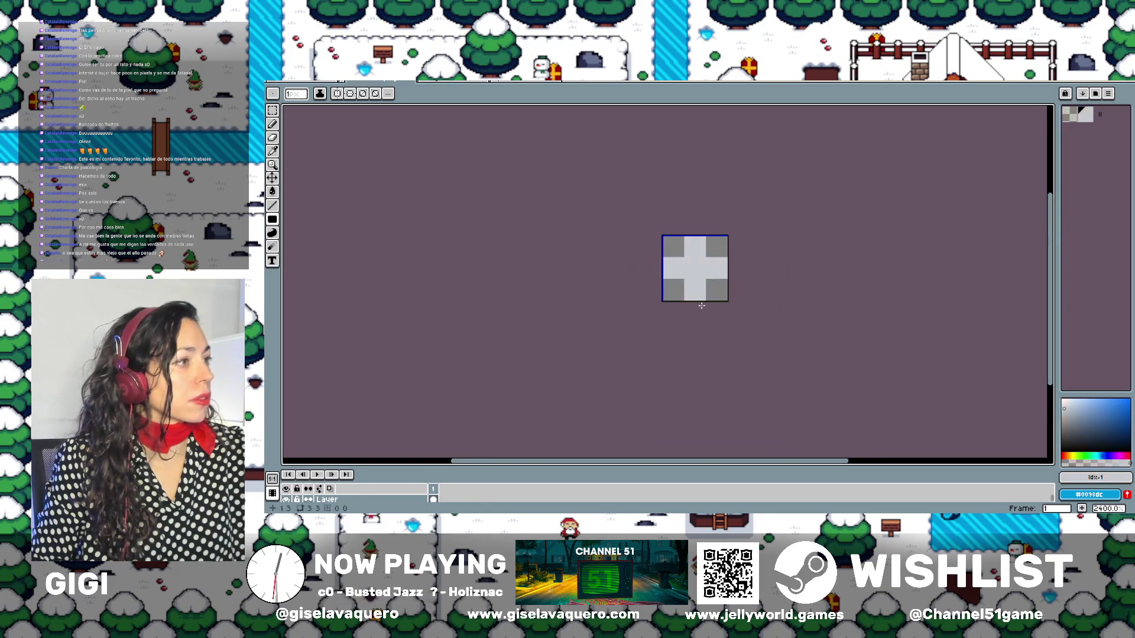
left_click(406, 82)
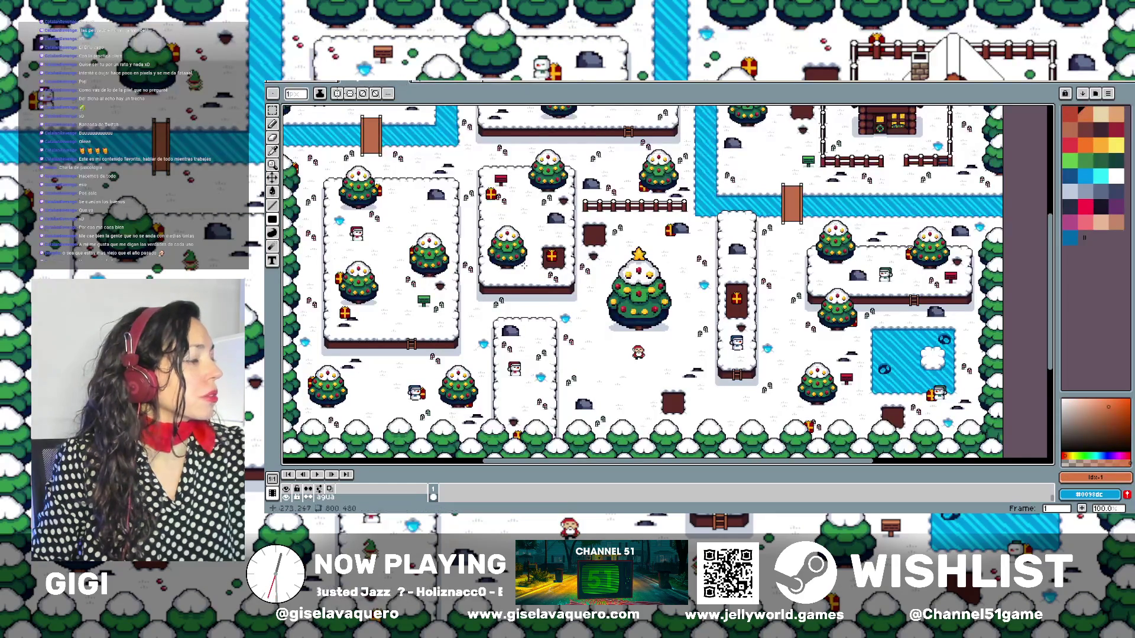
Marquee-select the small green signpost on the map and copy it
scroll(662, 201, "up", 5)
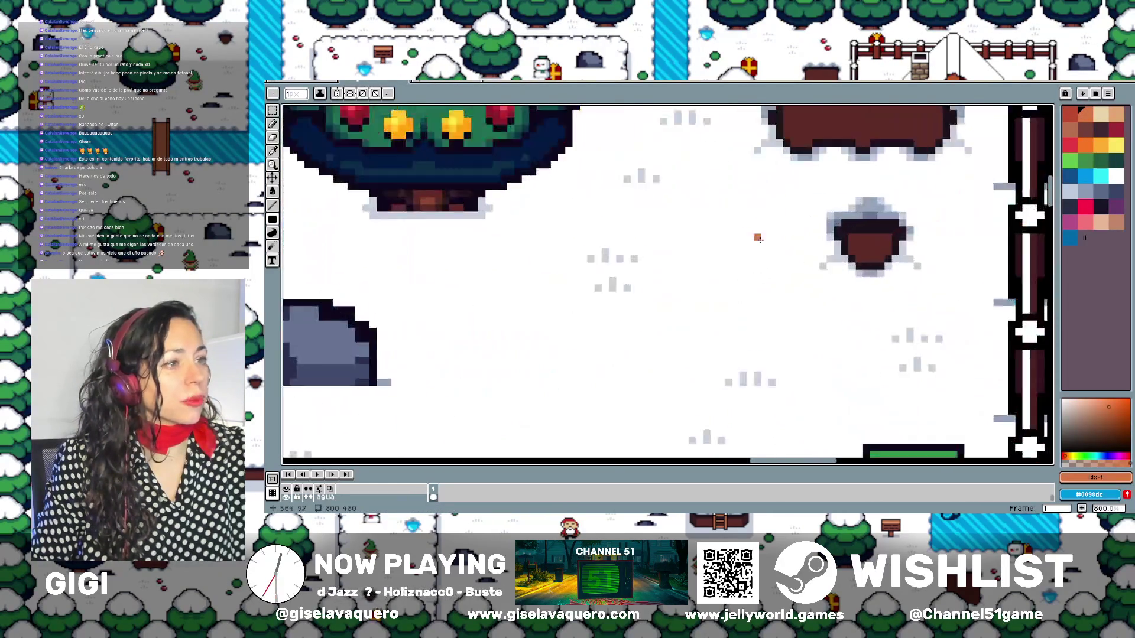
left_click_drag(662, 201, 615, 164)
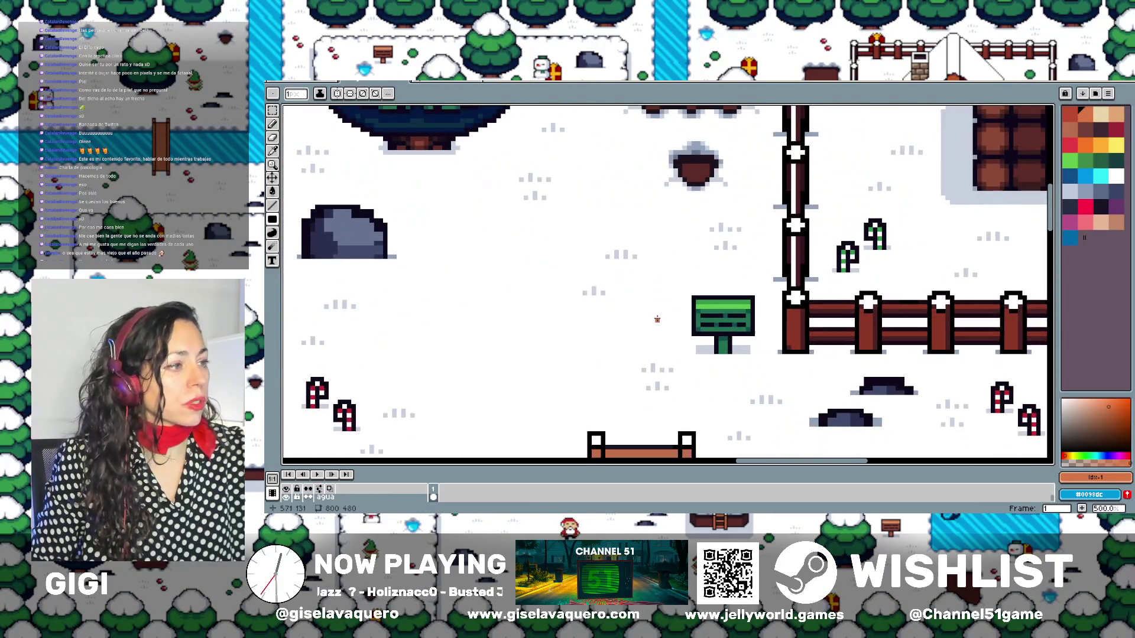
left_click(272, 110)
left_click_drag(687, 292, 764, 361)
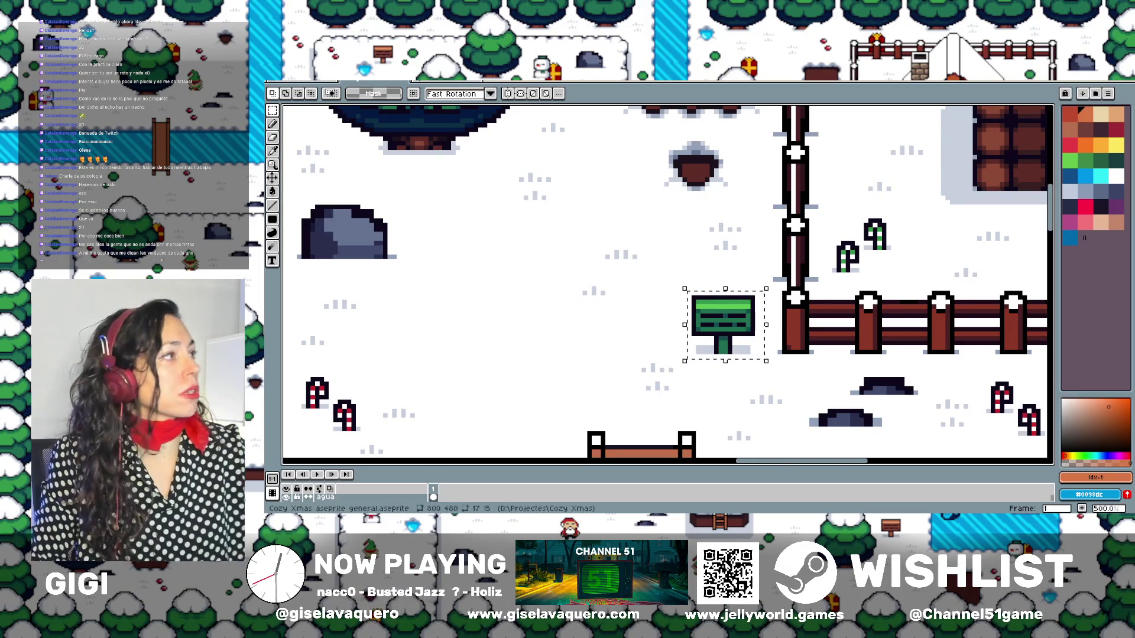
key("ctrl+c")
Paste the signpost into the sign sprite, undo its move, and return to the map
key("ctrl+n")
key("Return")
key("ctrl+v")
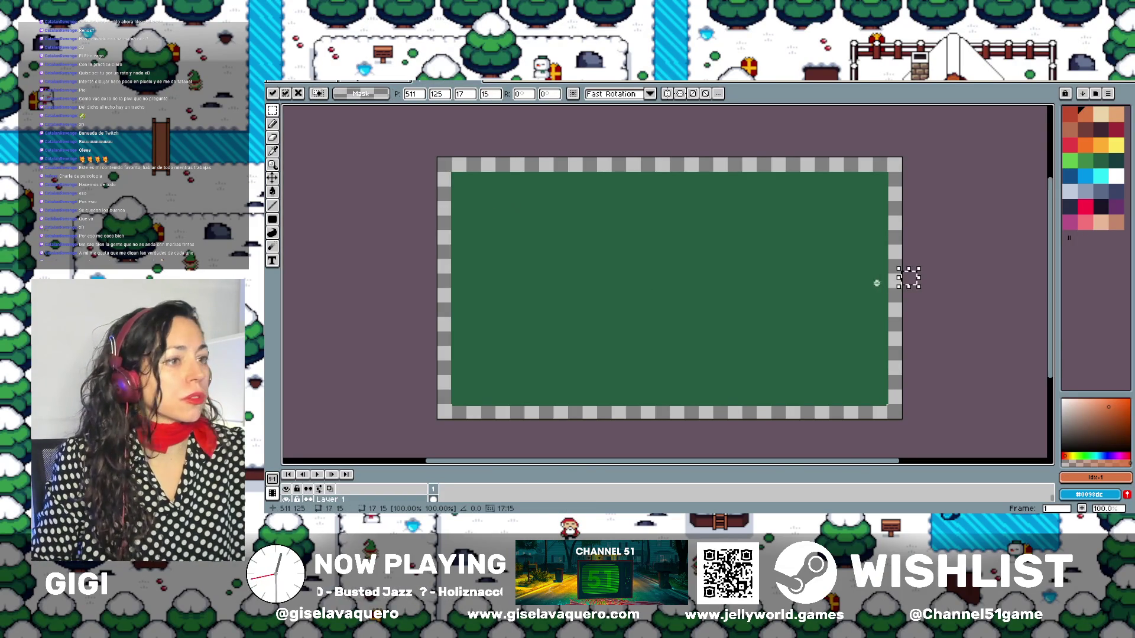
left_click_drag(916, 286, 894, 175)
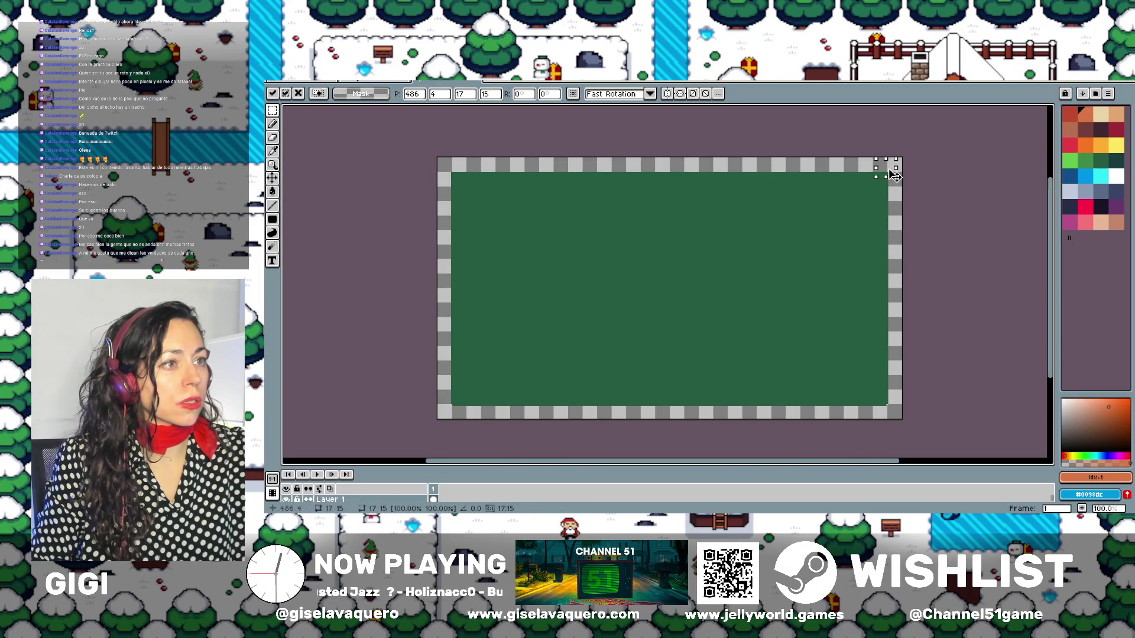
key("ctrl+z")
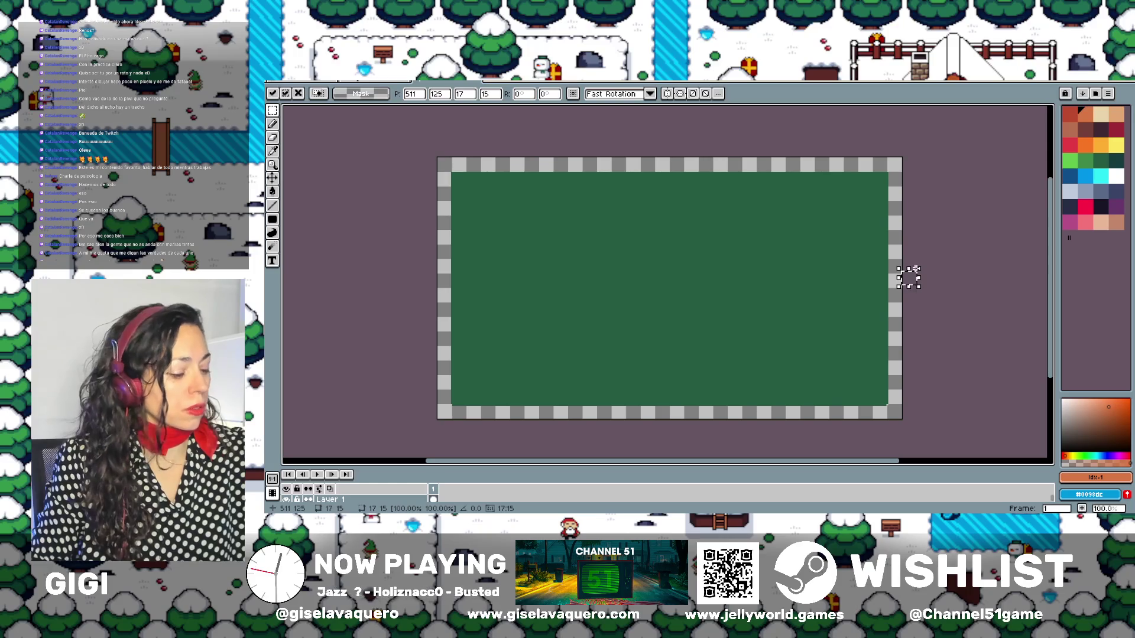
key("ctrl+Tab")
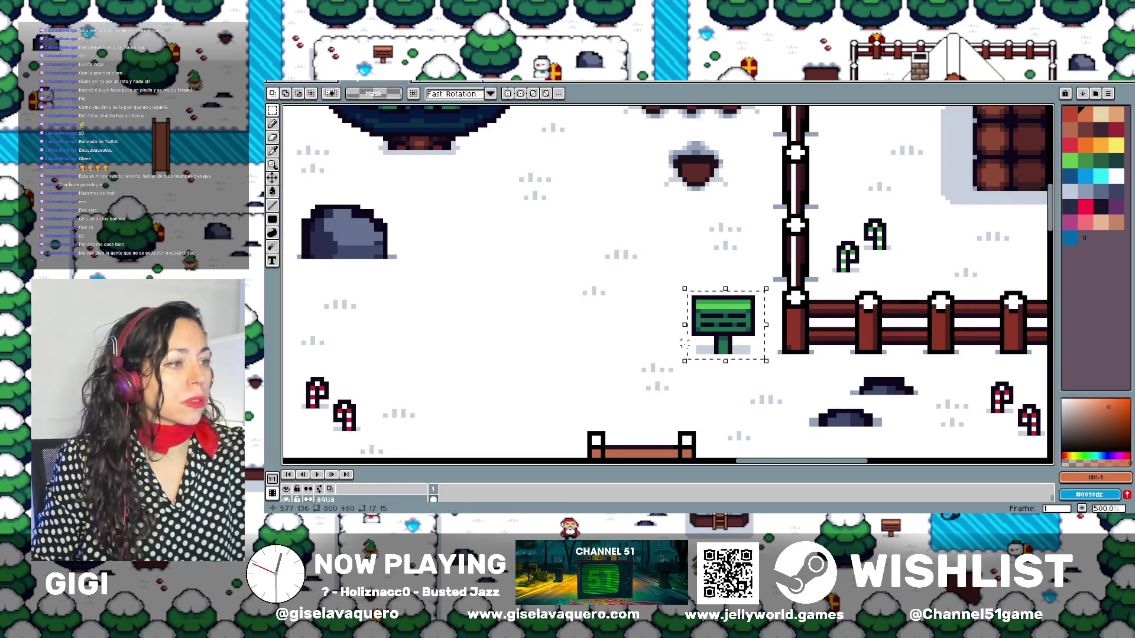
Enlarge the timeline to show all layers and pan the map to the signpost
left_click_drag(346, 468, 346, 299)
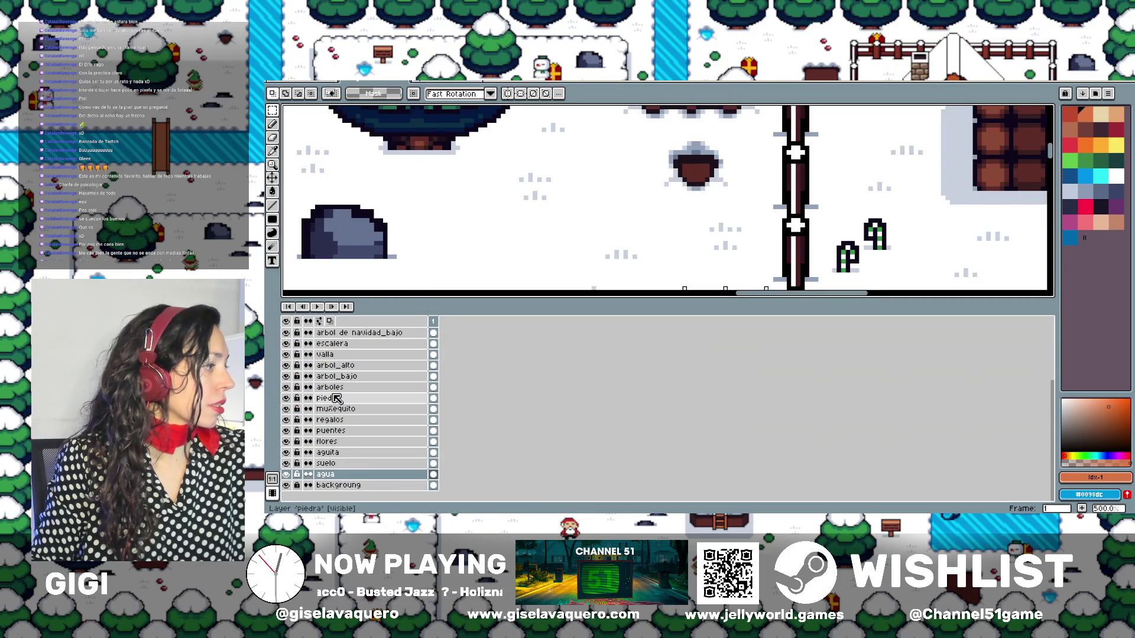
scroll(328, 372, "up", 1)
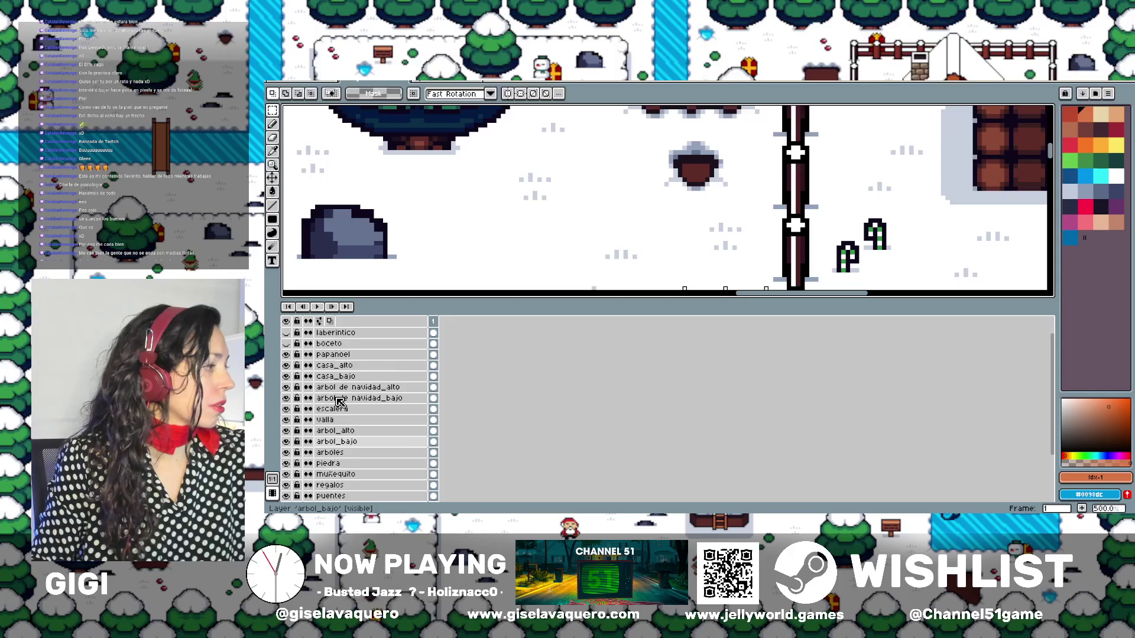
scroll(340, 399, "up", 2)
scroll(340, 401, "down", 2)
scroll(339, 401, "down", 2)
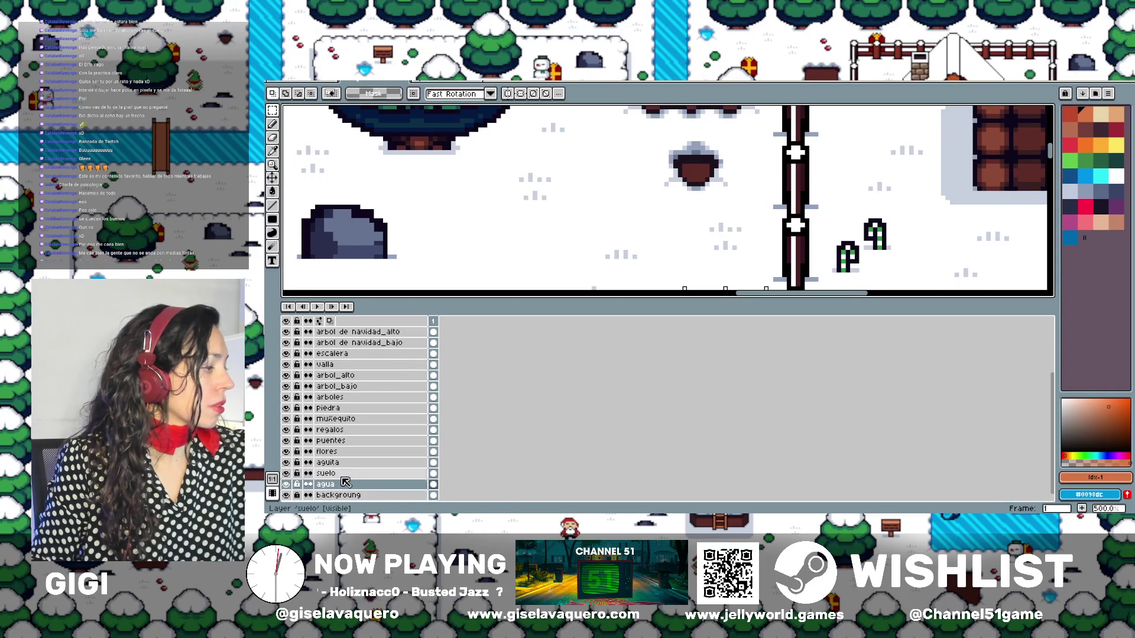
scroll(331, 399, "up", 2)
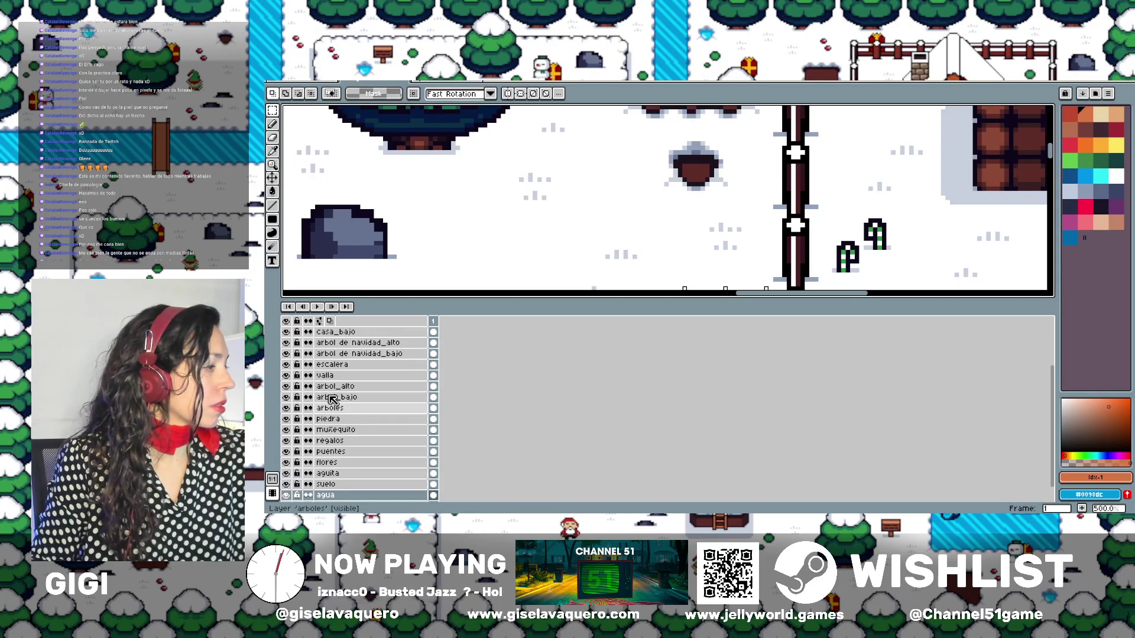
scroll(349, 400, "up", 2)
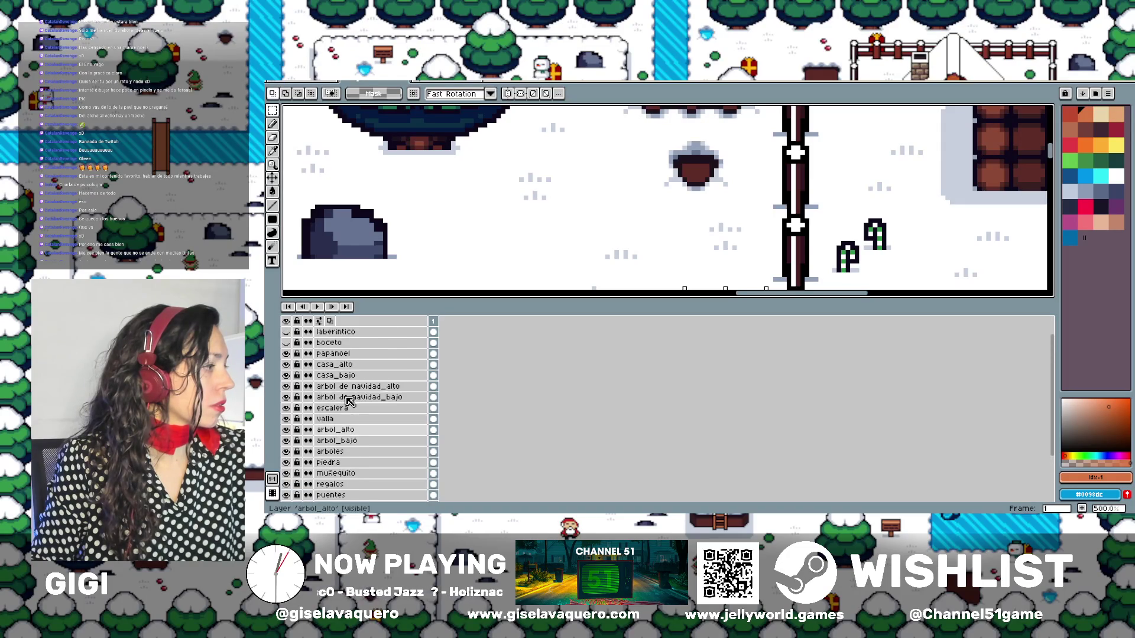
scroll(349, 401, "up", 1)
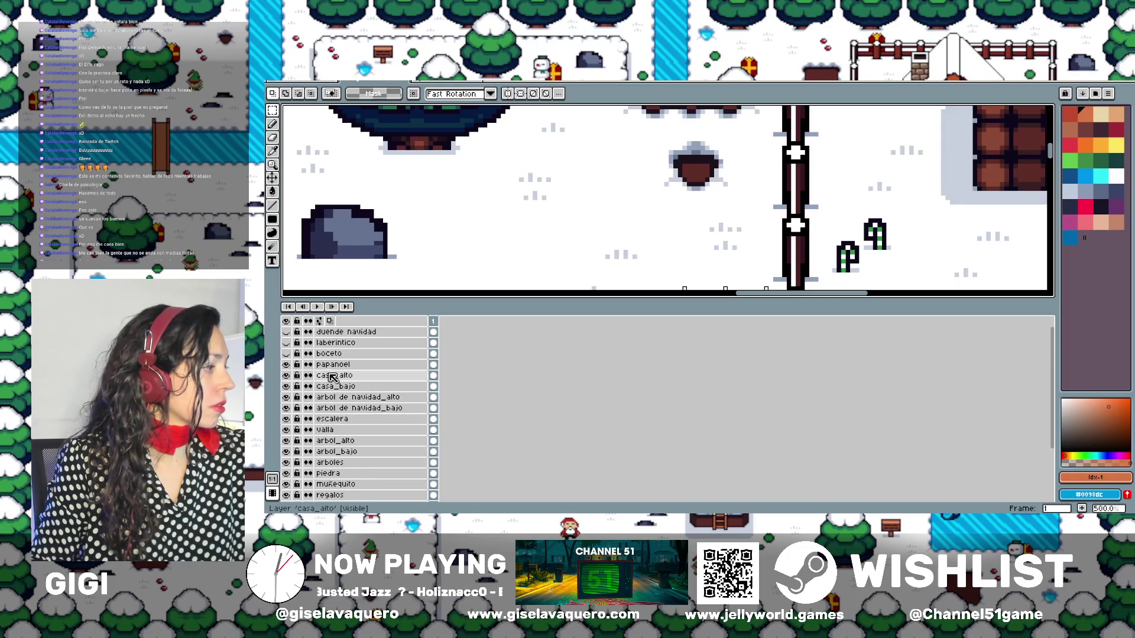
scroll(345, 428, "down", 3)
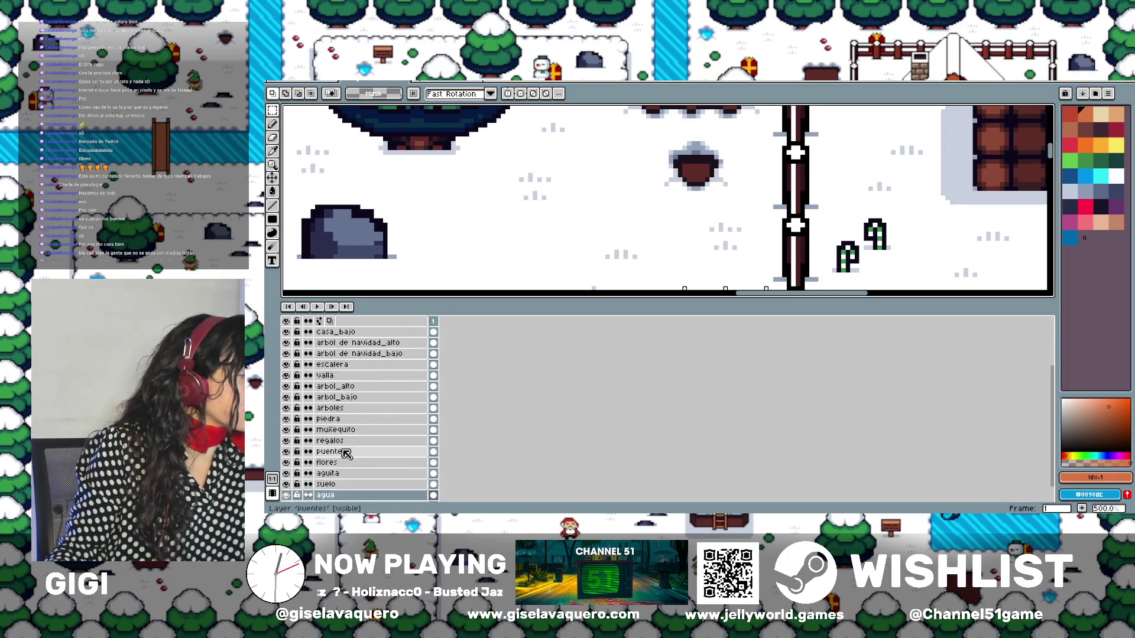
scroll(346, 461, "down", 3)
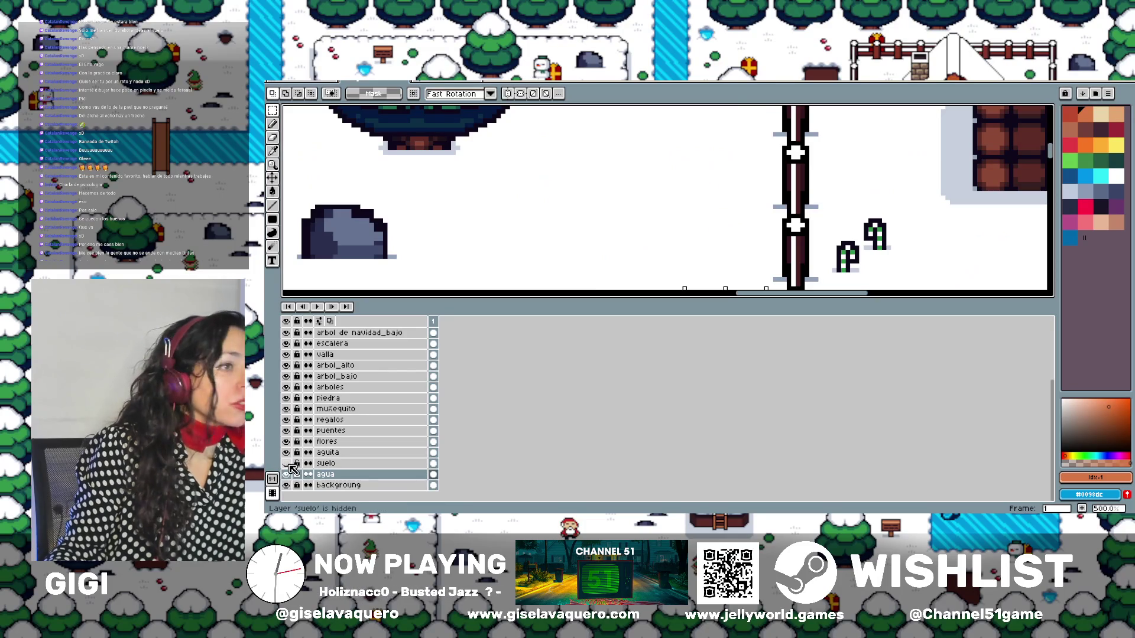
scroll(673, 191, "down", 2)
left_click_drag(673, 190, 720, 148)
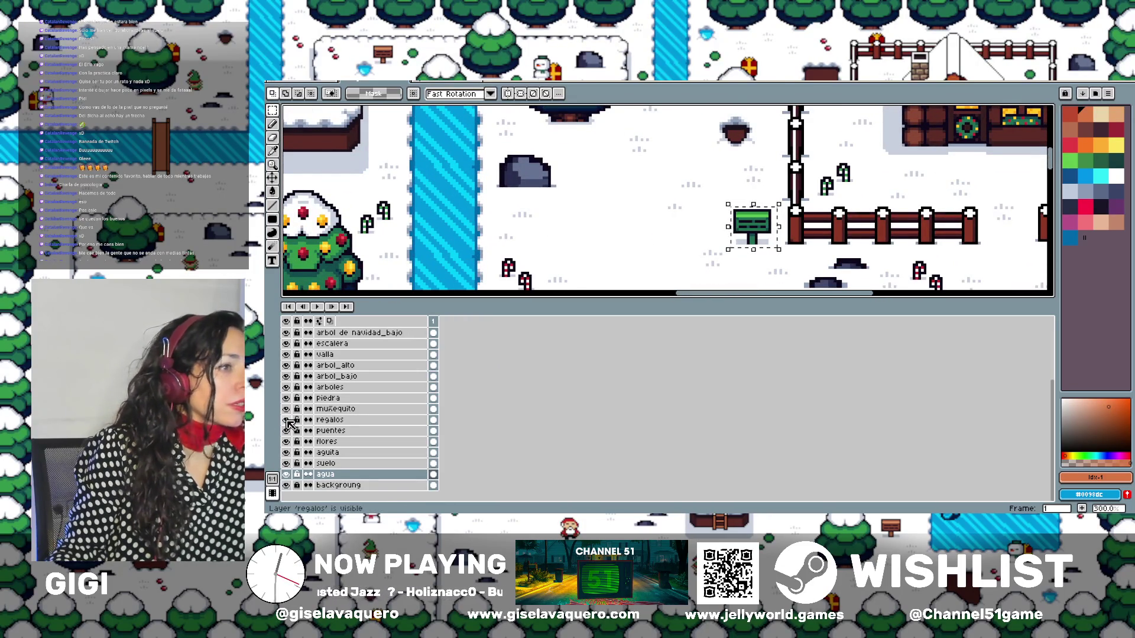
Hide the muñequito layer and make the valla fence layer active
left_click(286, 411)
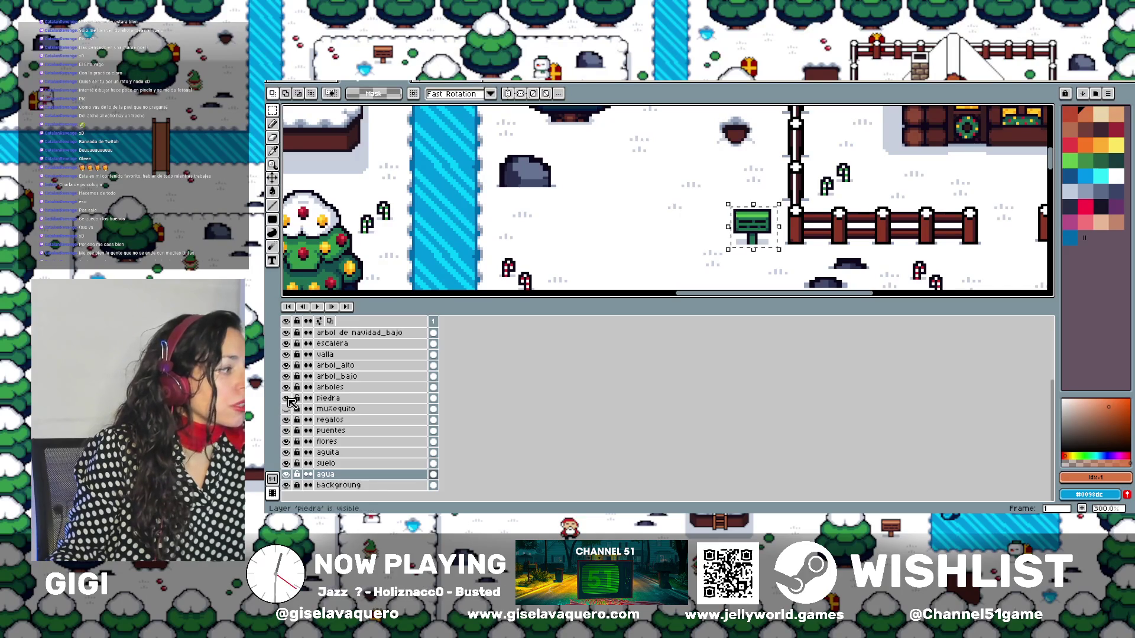
scroll(289, 402, "up", 1)
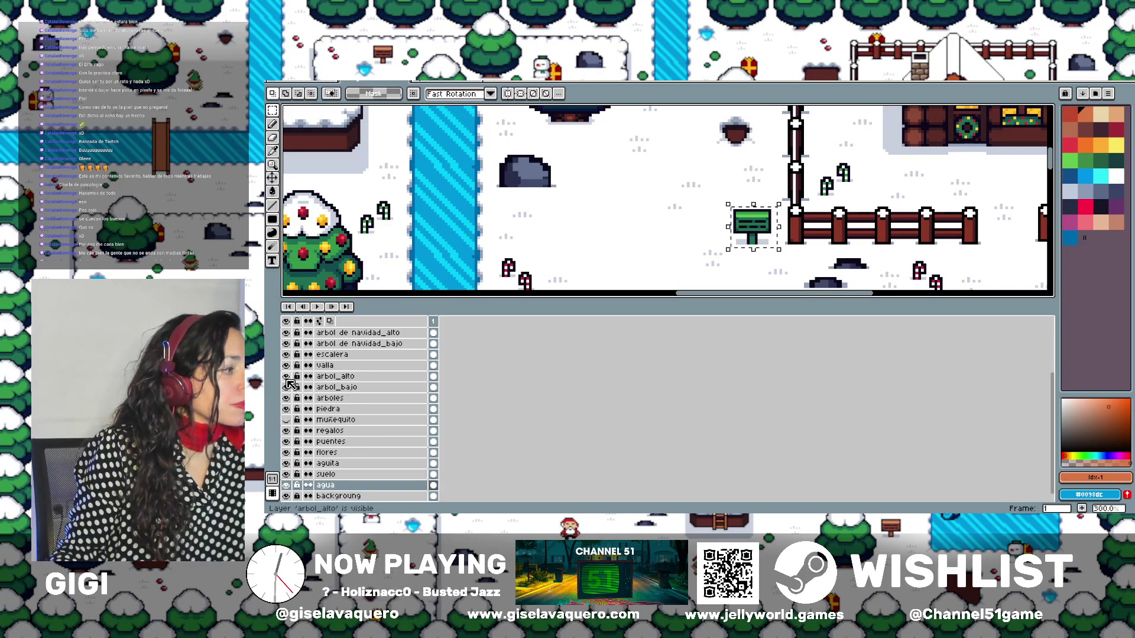
scroll(289, 383, "up", 1)
left_click(286, 375)
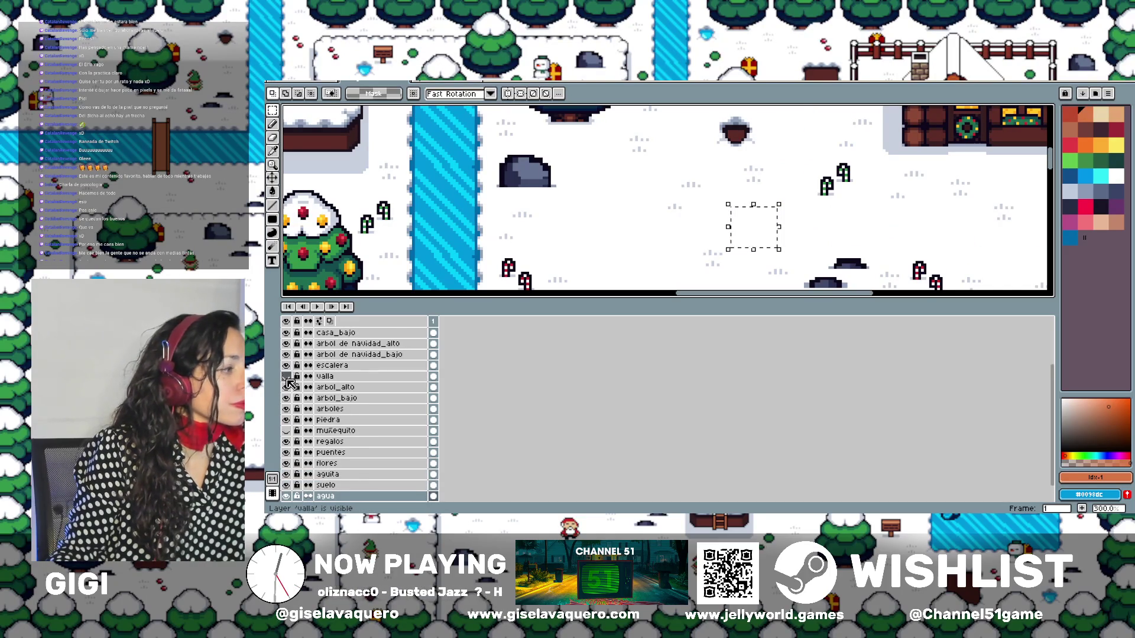
left_click(286, 376)
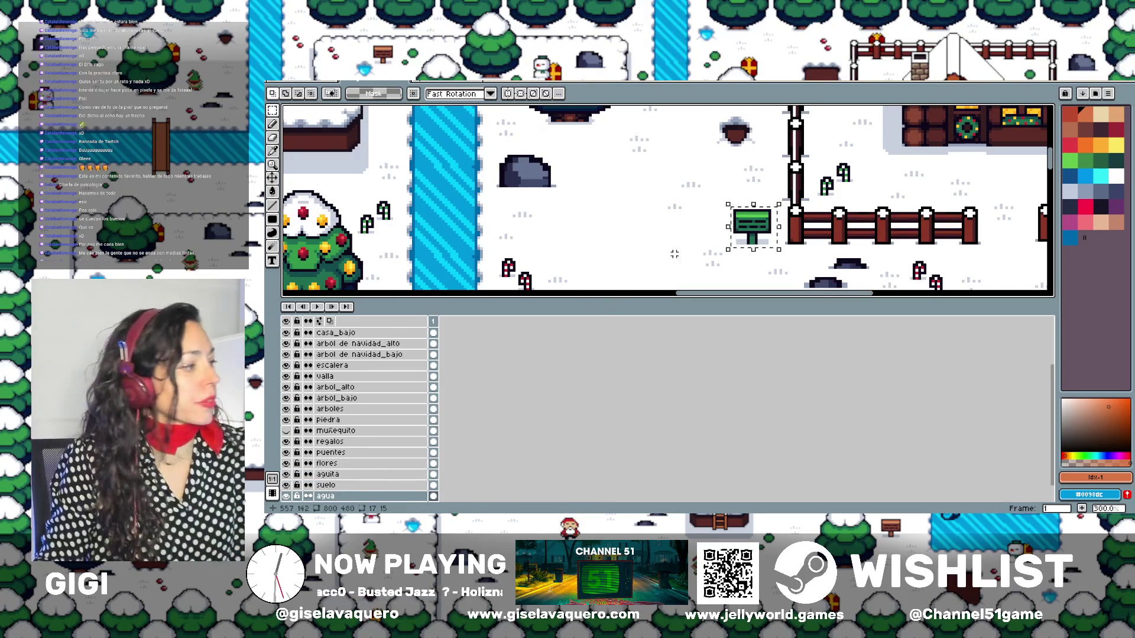
left_click(331, 376)
Try scaling the pasted sign up and back down, then discard the resized paste
scroll(722, 240, "up", 1)
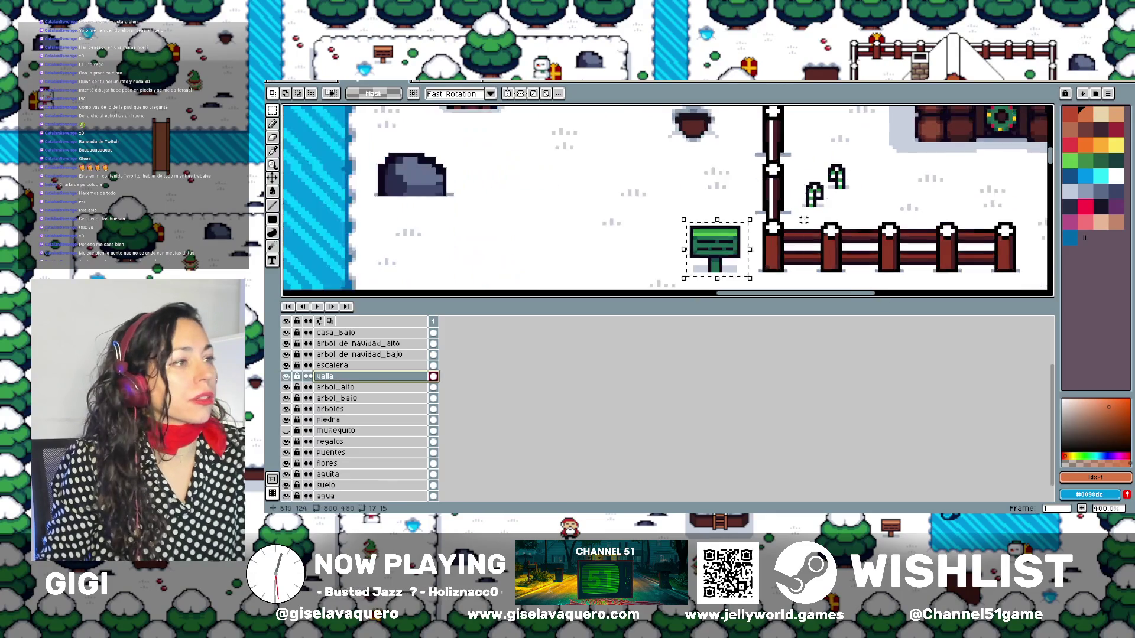
scroll(727, 213, "up", 1)
scroll(736, 170, "up", 1)
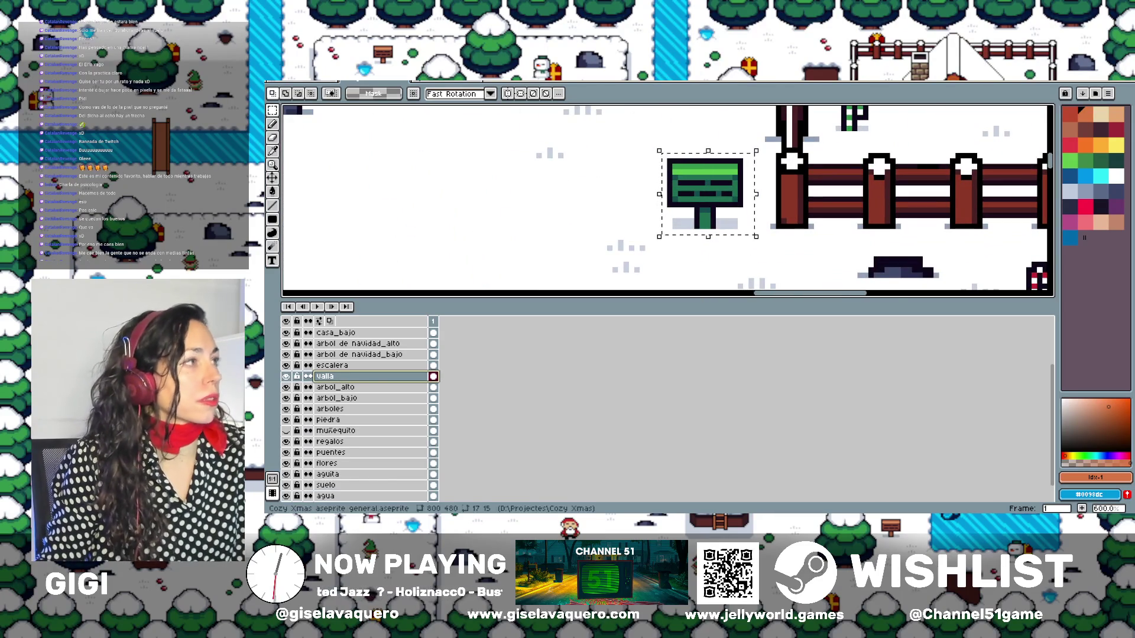
double_click(694, 181)
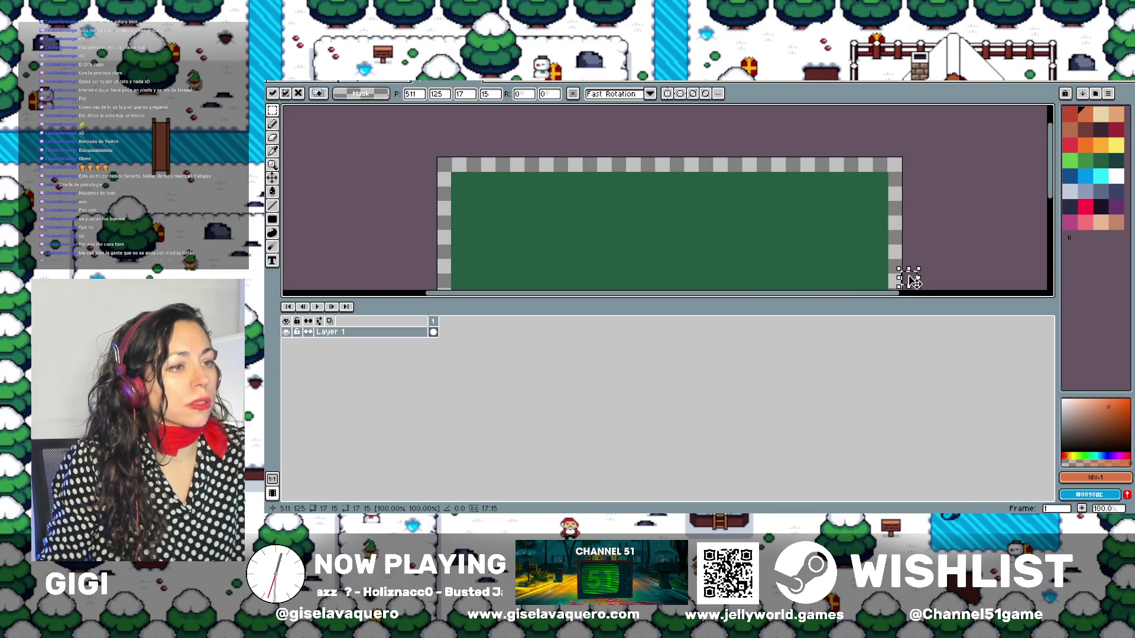
mouse_move(912, 281)
left_mouse_down()
mouse_move(891, 233)
mouse_move(898, 174)
left_mouse_up()
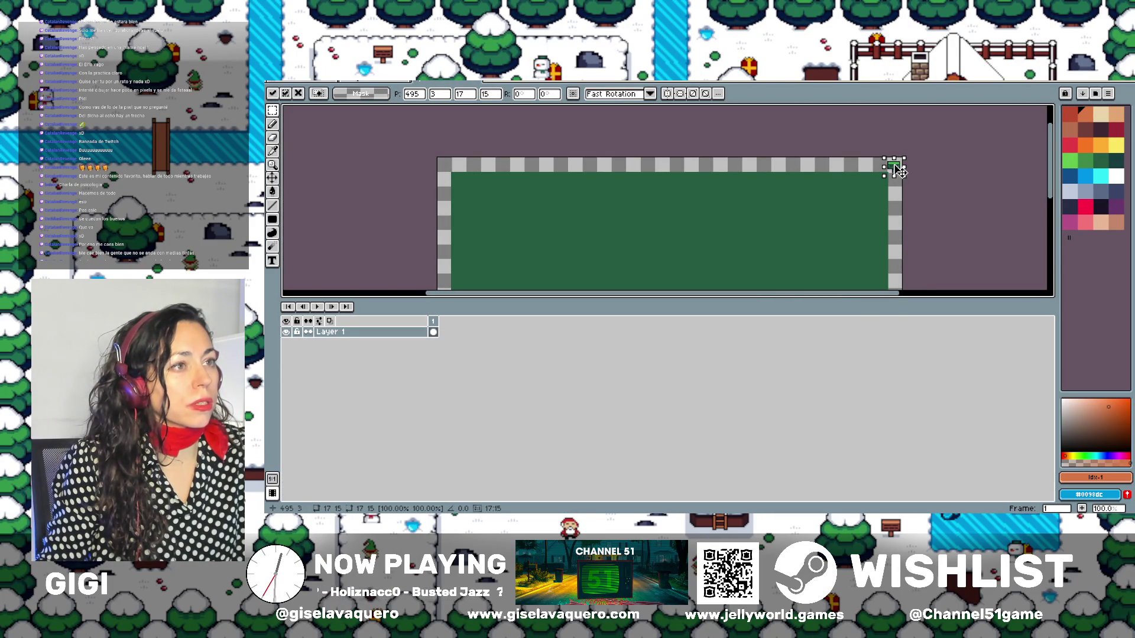
mouse_move(850, 207)
left_mouse_down()
mouse_move(826, 185)
mouse_move(523, 275)
left_mouse_up()
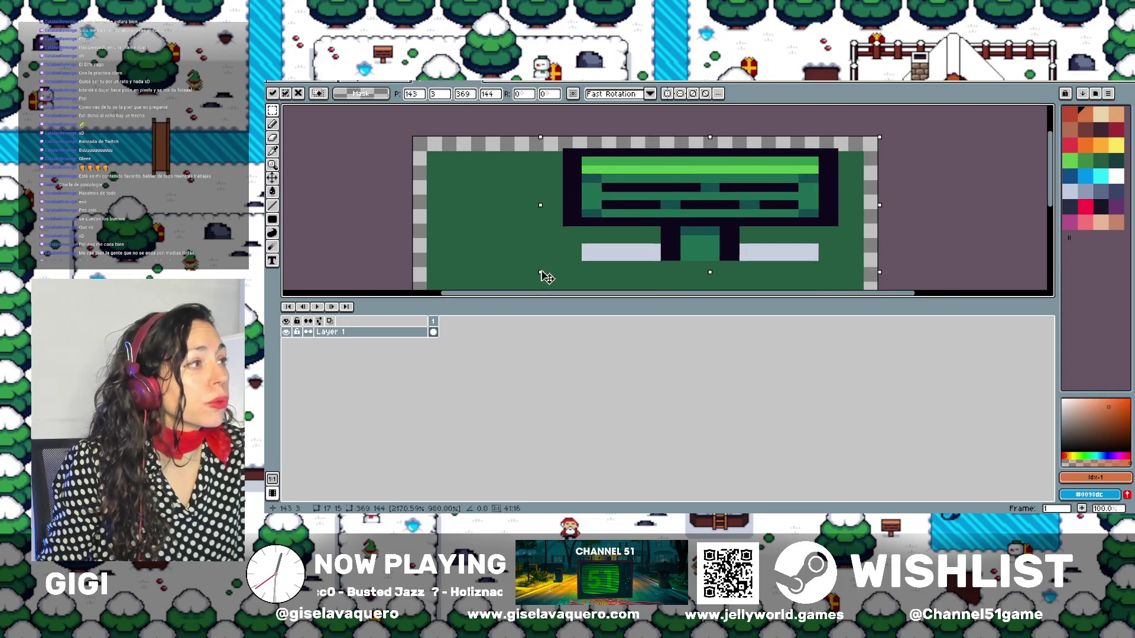
scroll(597, 228, "down", 3)
mouse_move(597, 228)
left_mouse_down()
mouse_move(667, 167)
mouse_move(691, 204)
mouse_move(628, 214)
left_mouse_up()
scroll(667, 167, "up", 1)
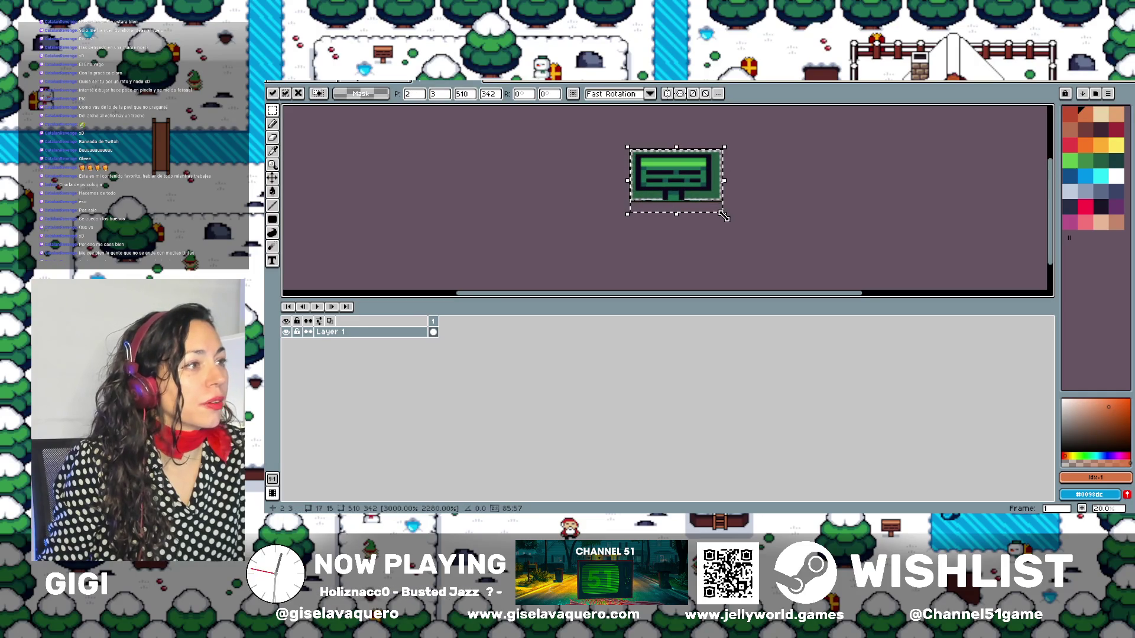
left_click_drag(723, 216, 733, 222)
left_click_drag(707, 187, 703, 183)
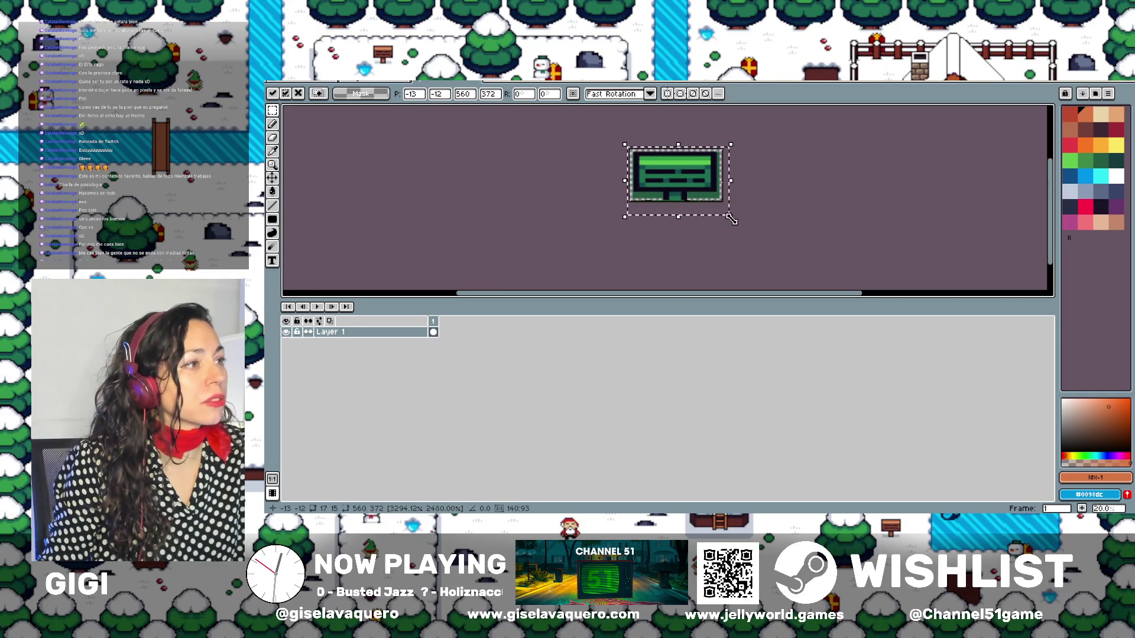
left_click_drag(731, 219, 652, 173)
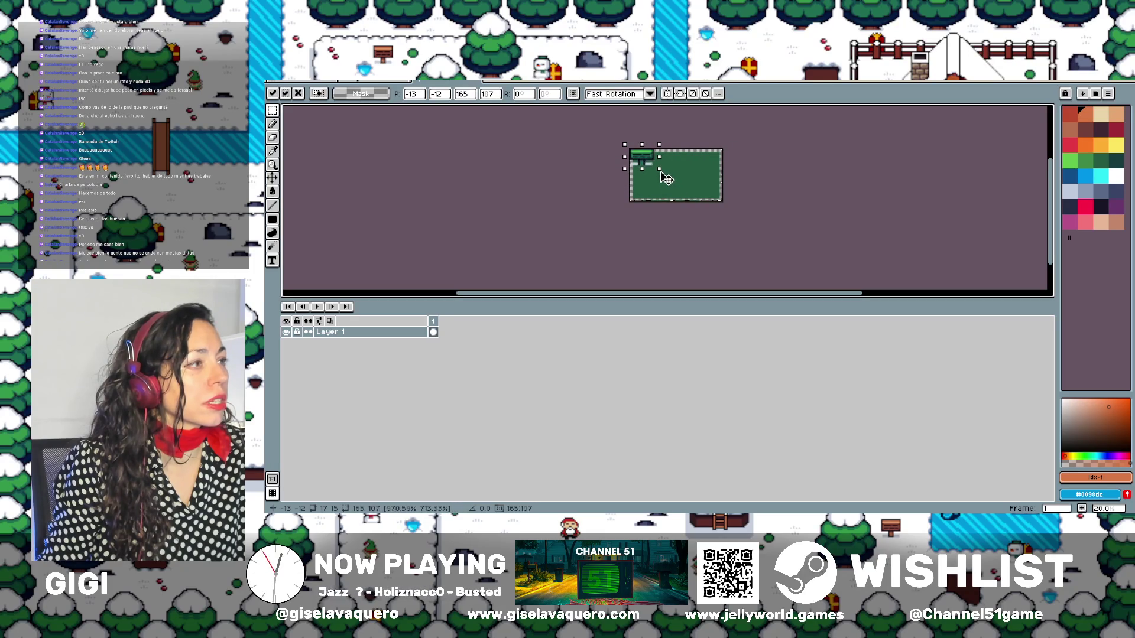
key("Return")
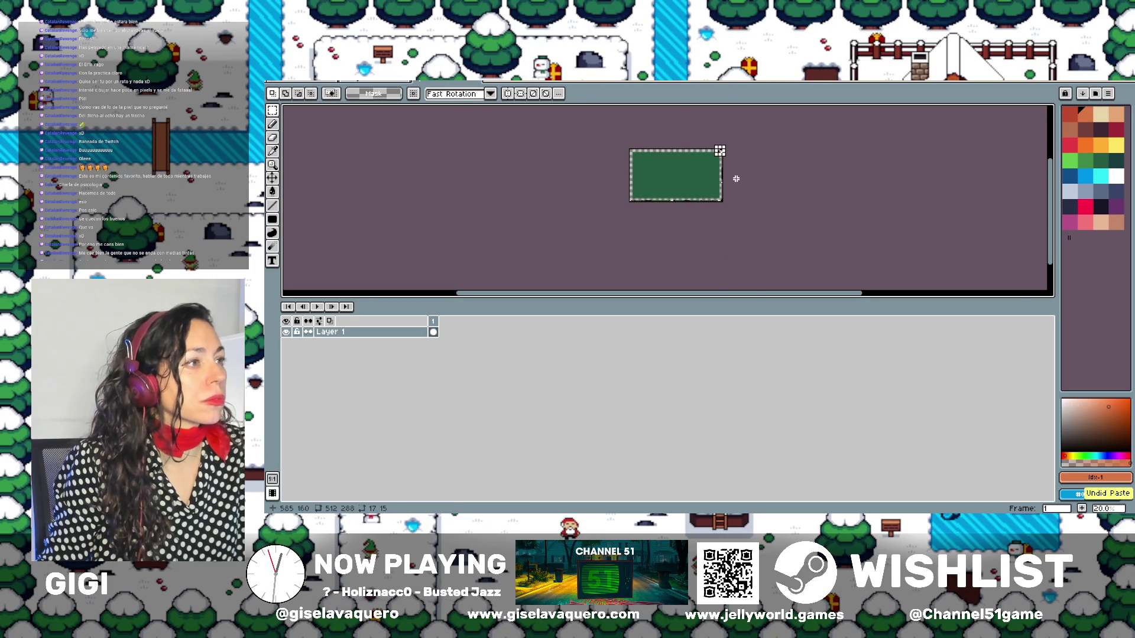
Reposition the small 17×15 sign tile at 497,126 just inside the canvas's right edge
scroll(727, 175, "up", 3)
scroll(707, 184, "down", 1)
left_click(686, 178)
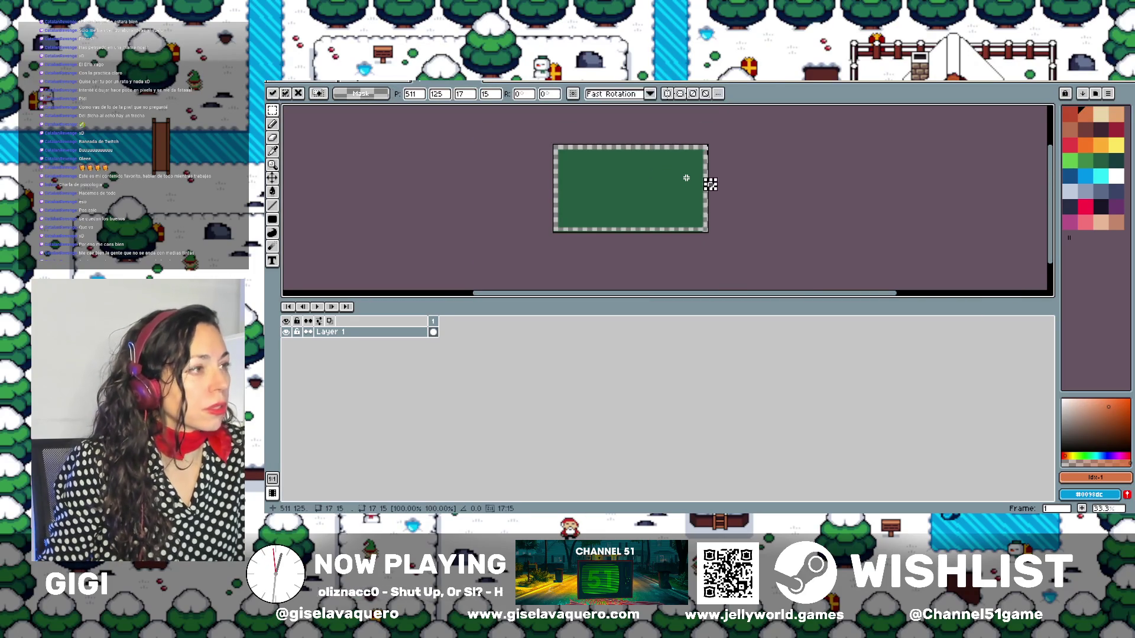
scroll(721, 190, "up", 5)
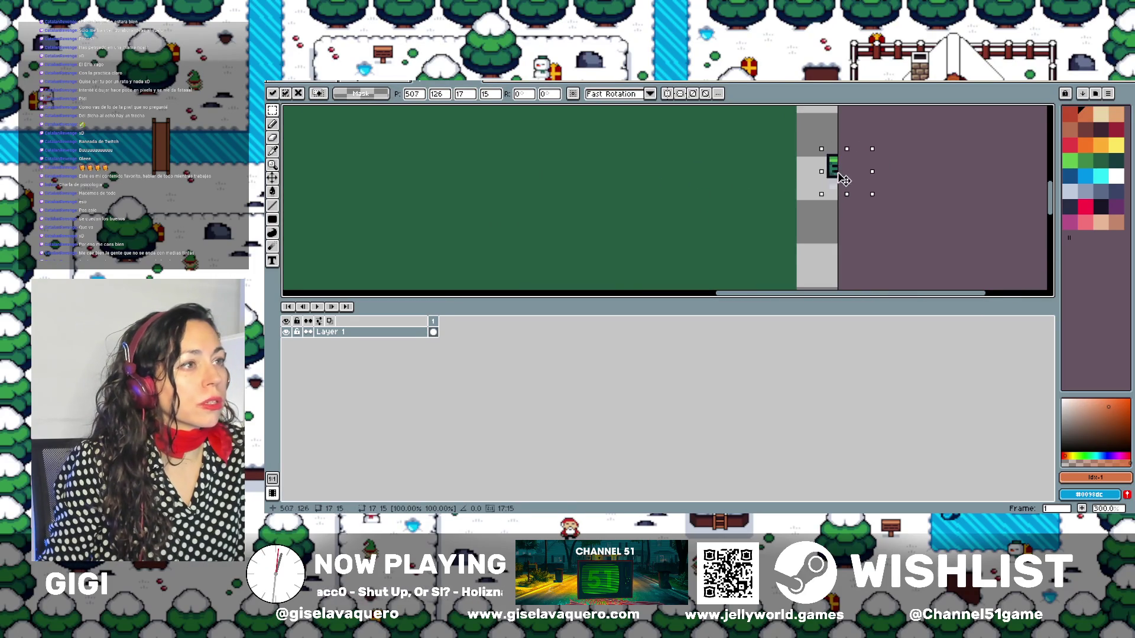
left_click_drag(843, 180, 816, 184)
scroll(789, 201, "down", 1)
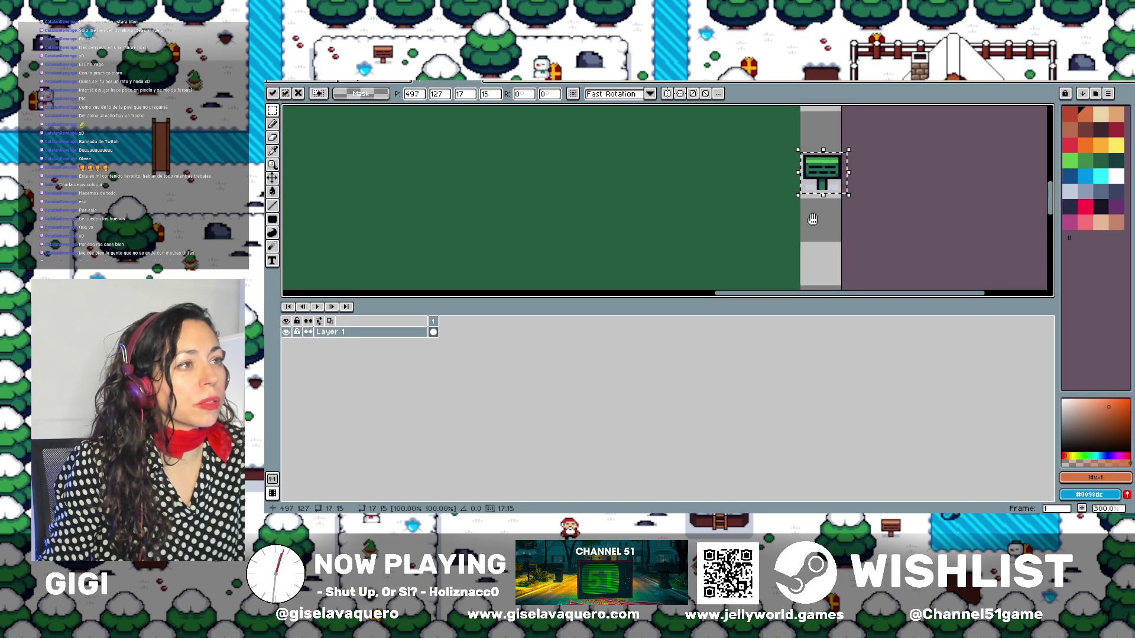
scroll(804, 204, "down", 1)
scroll(822, 210, "down", 1)
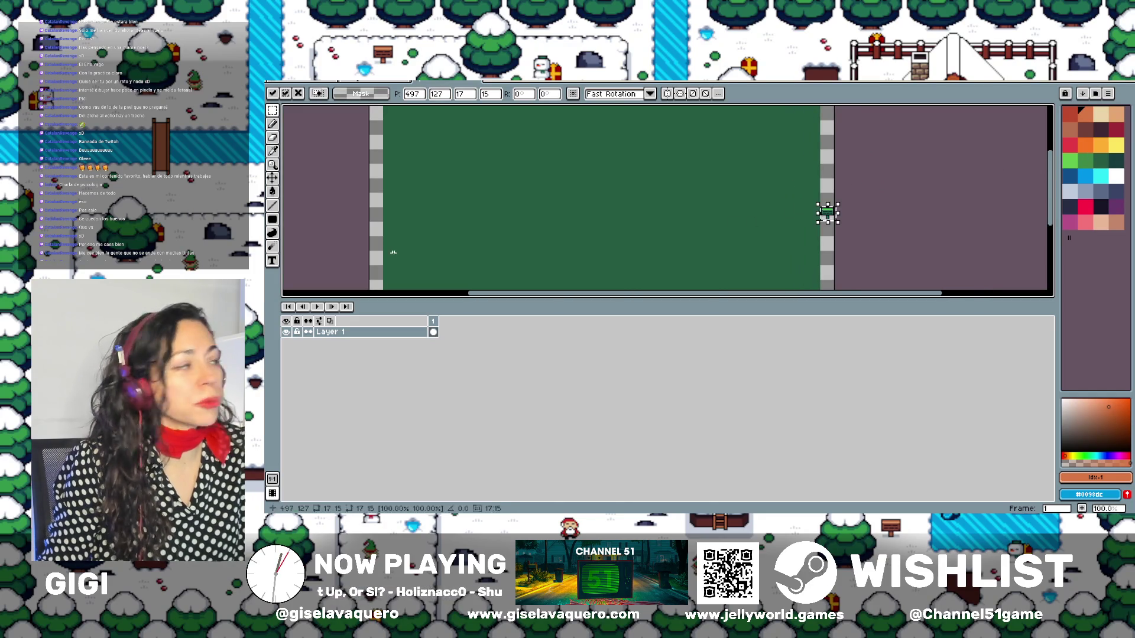
left_click(273, 152)
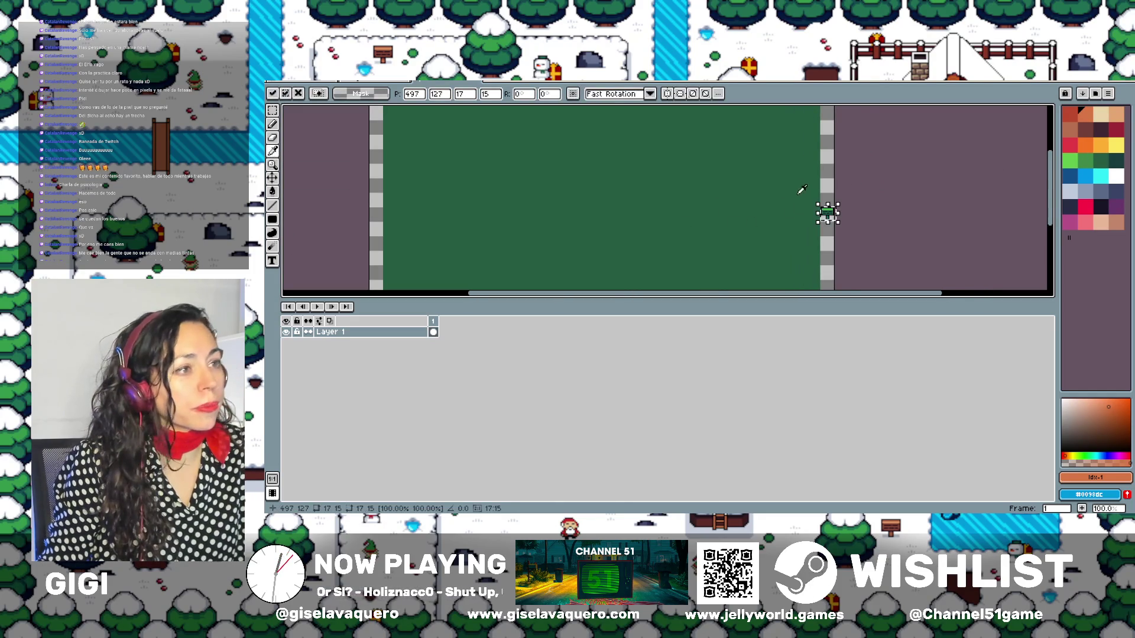
scroll(801, 194, "up", 1)
scroll(860, 223, "up", 2)
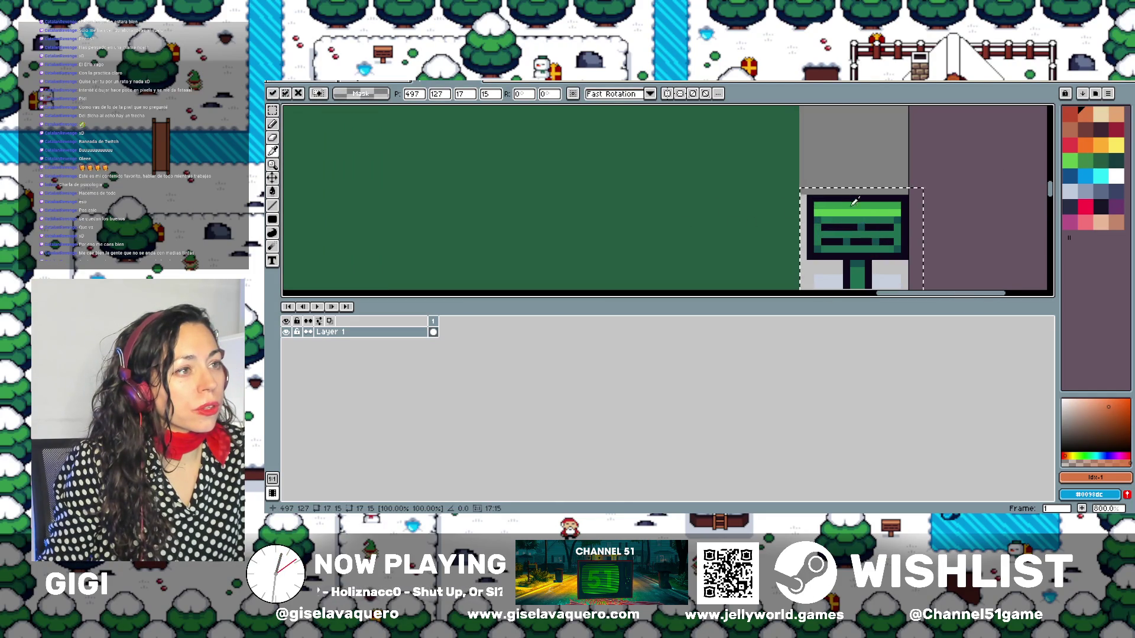
scroll(680, 207, "down", 4)
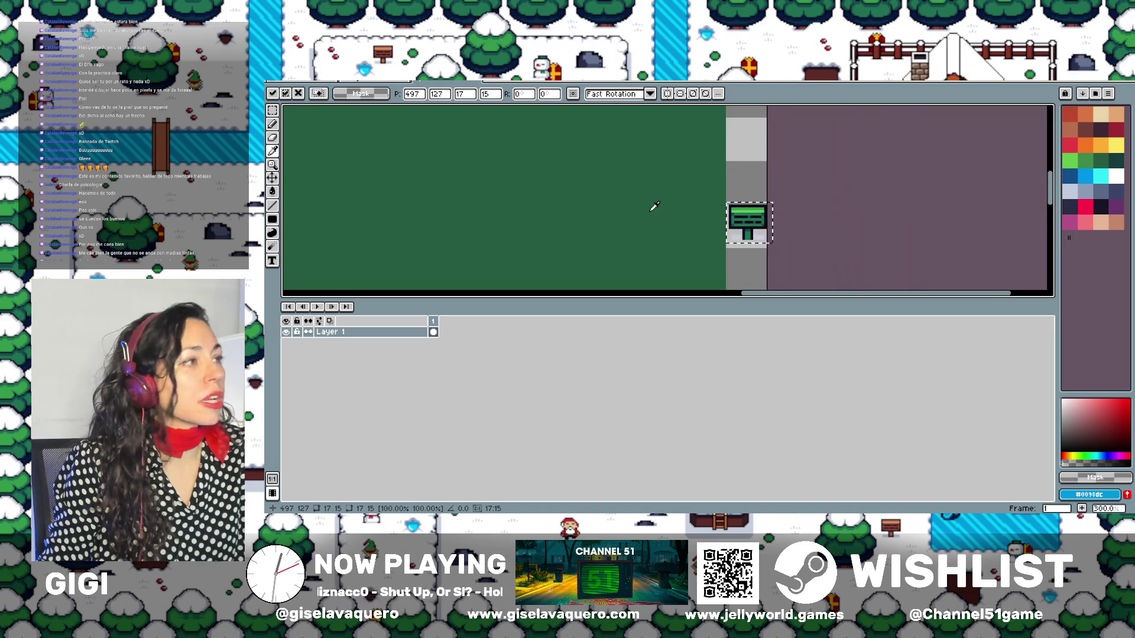
scroll(445, 189, "left", 2)
Sample the sign's green #1c6f50 as the drawing colour and clear the selection
left_click(272, 191)
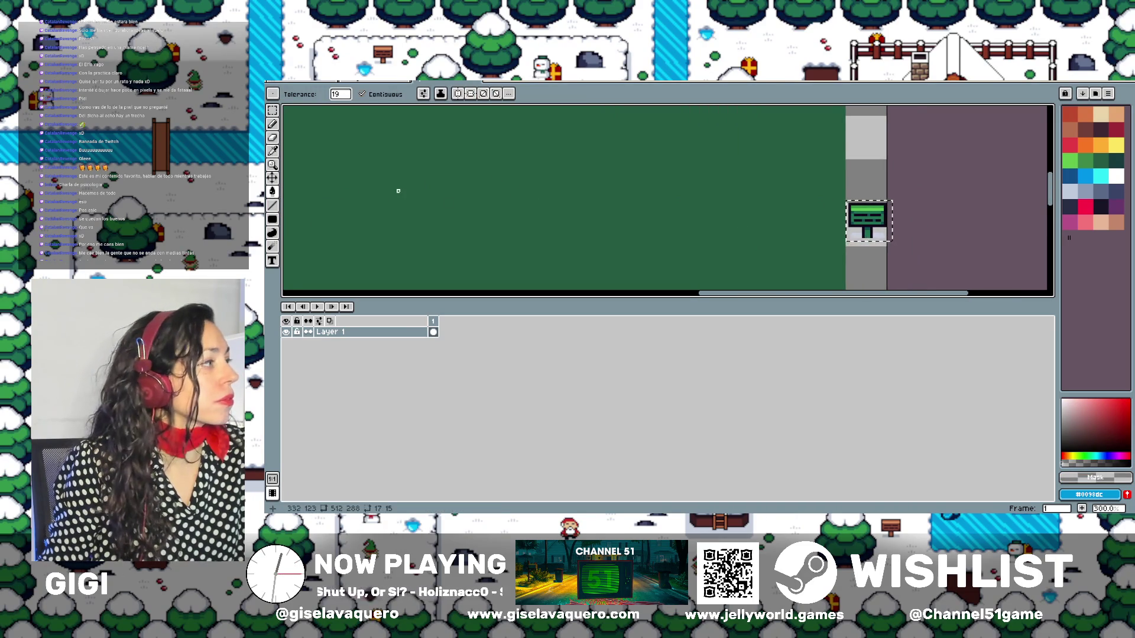
left_click(272, 151)
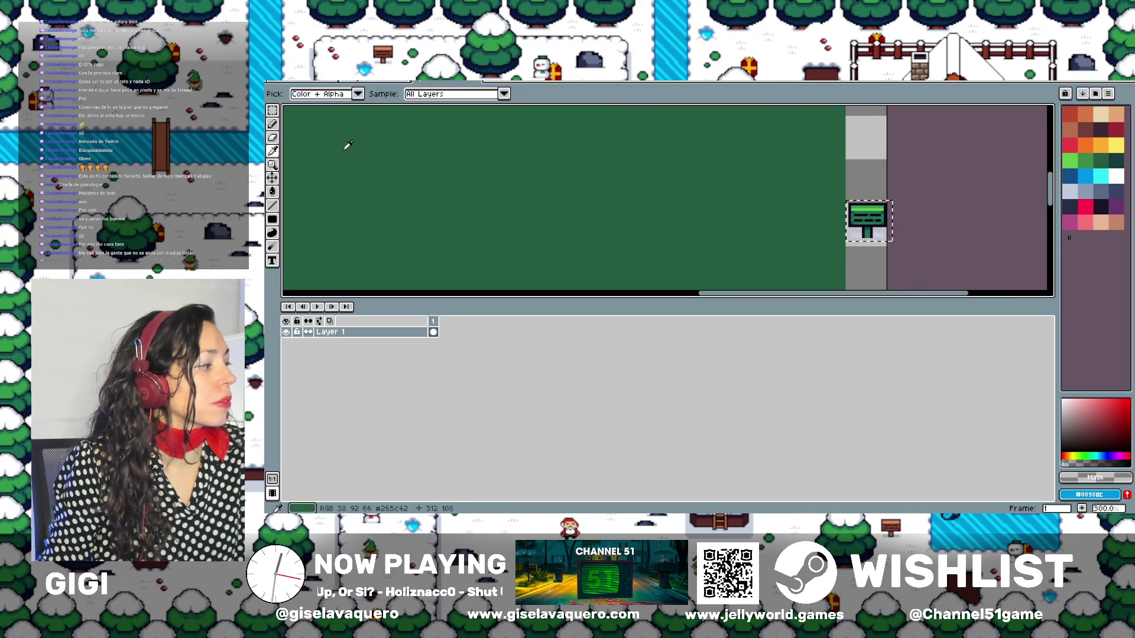
scroll(871, 216, "up", 4)
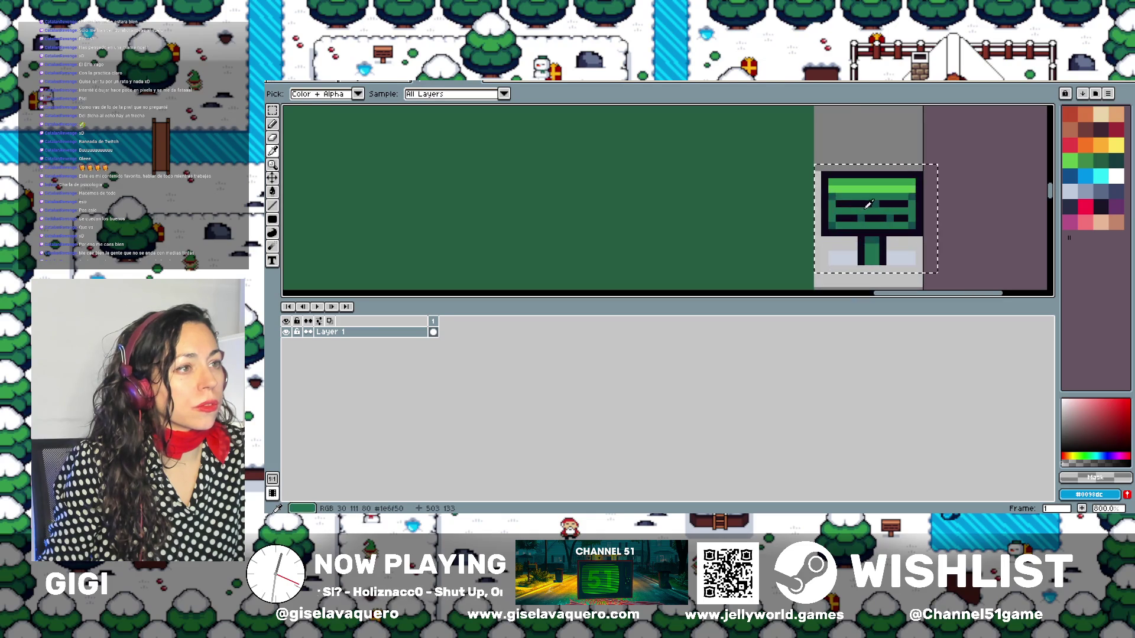
left_click(869, 211)
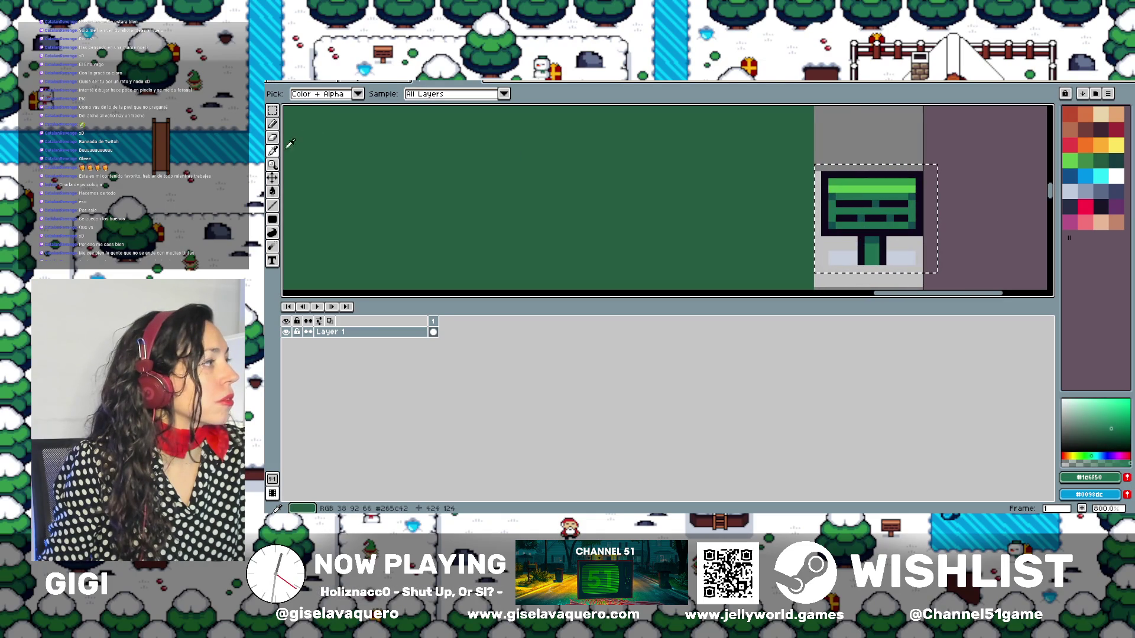
left_click(297, 192)
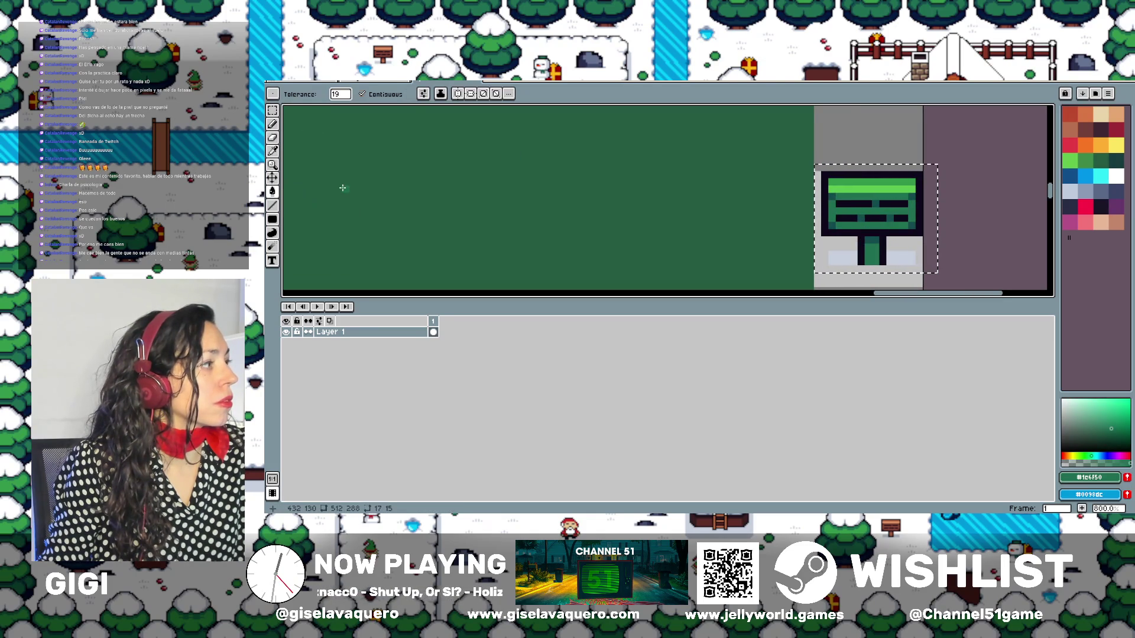
left_click(272, 123)
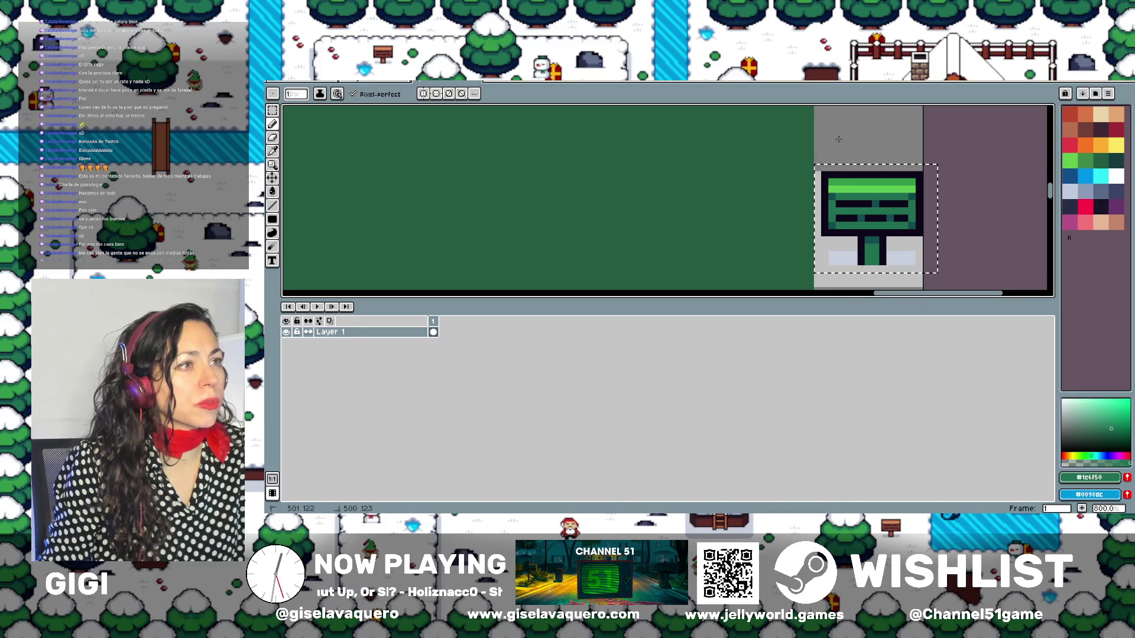
left_click(272, 110)
left_click(629, 153)
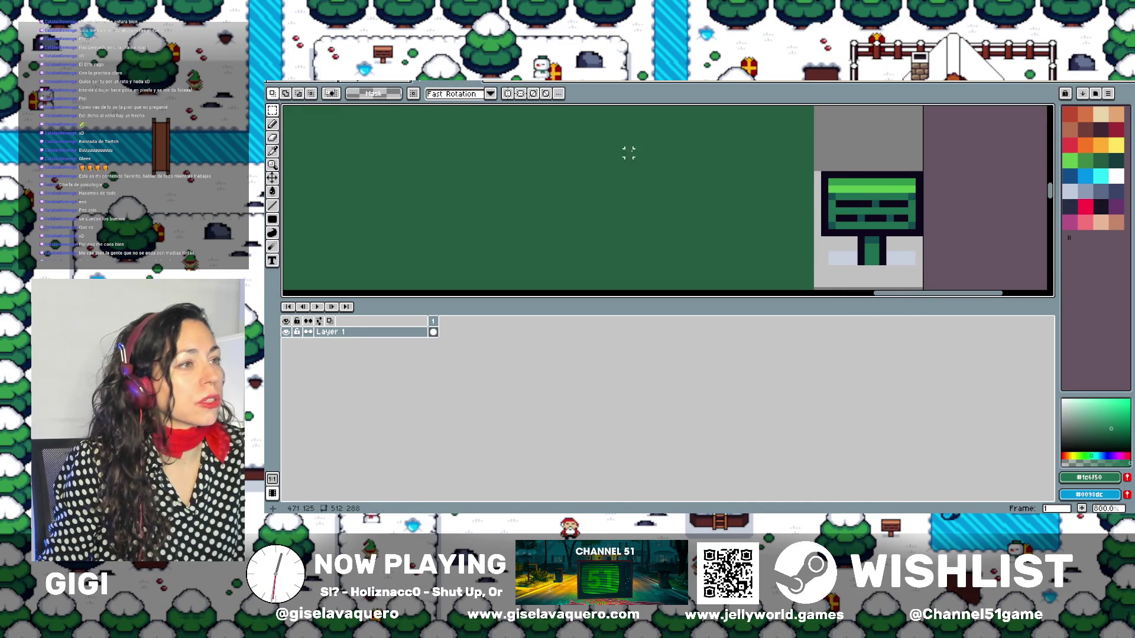
Flood-fill the canvas background with #1c6f50 and zoom out to 50%
left_click(273, 153)
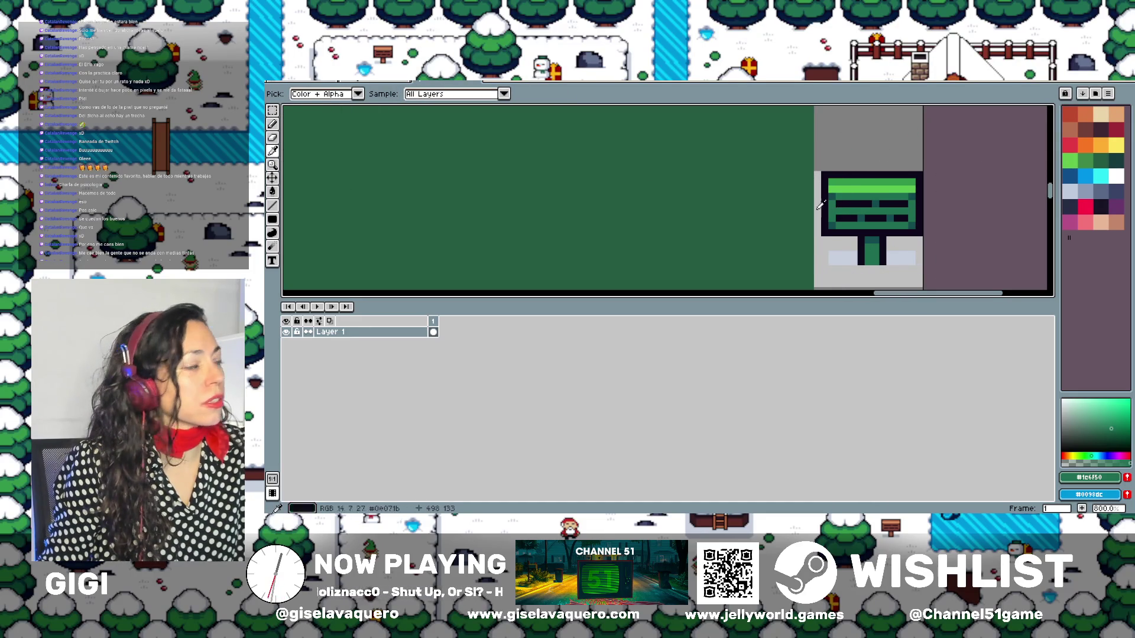
left_click(273, 191)
left_click(397, 185)
scroll(406, 190, "down", 2)
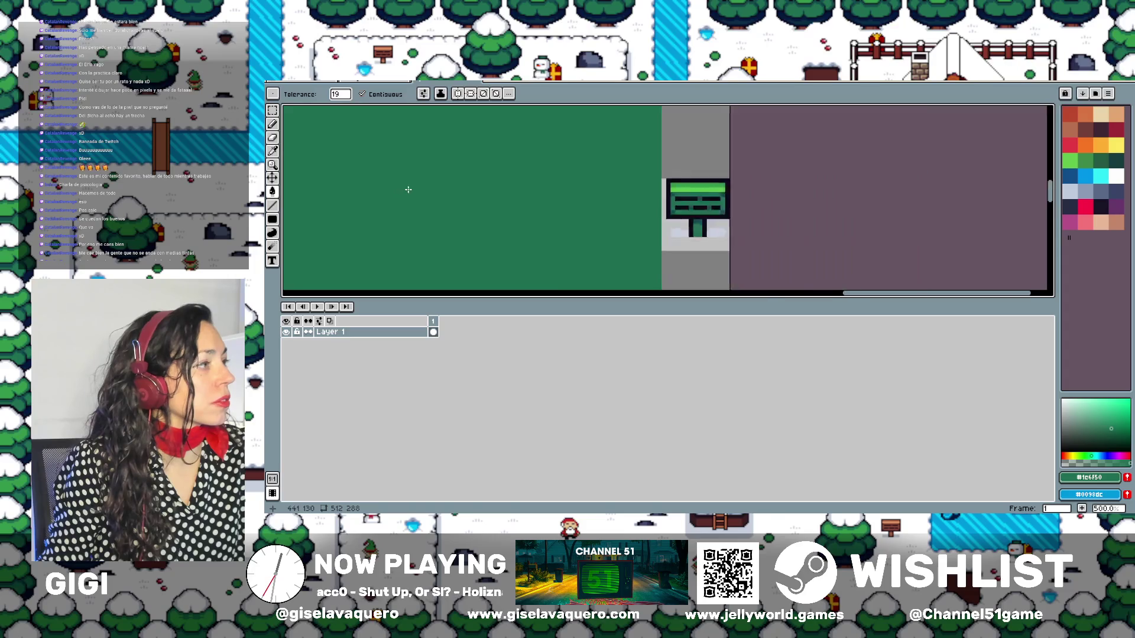
scroll(451, 183, "down", 3)
scroll(498, 185, "down", 1)
scroll(498, 185, "up", 1)
scroll(491, 183, "down", 2)
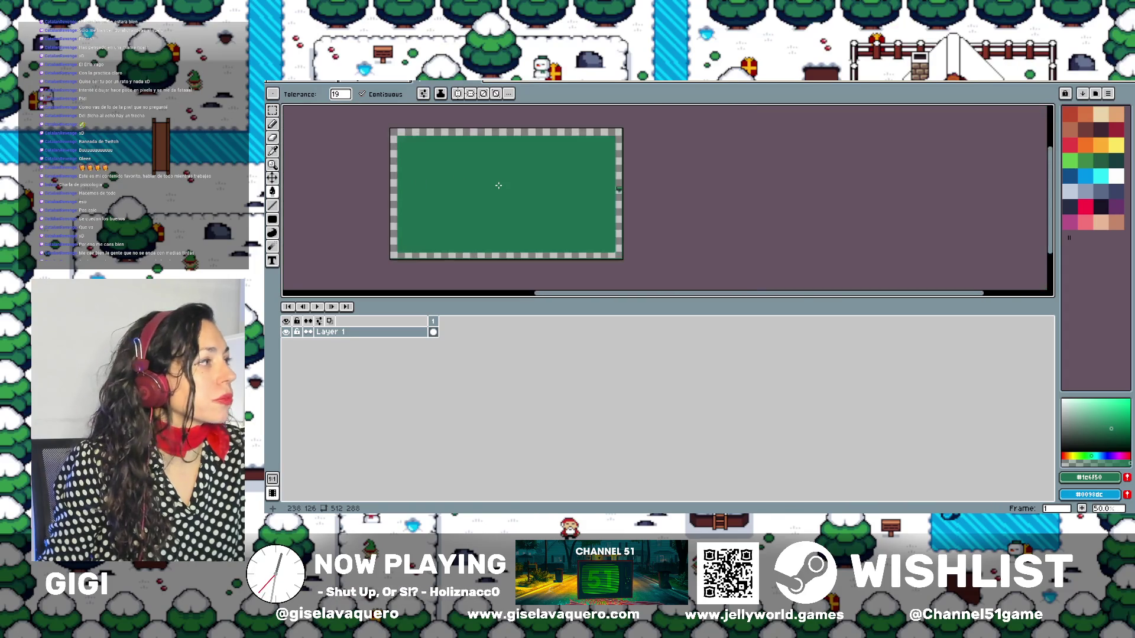
scroll(483, 182, "up", 1)
scroll(482, 182, "down", 1)
left_click_drag(483, 182, 505, 183)
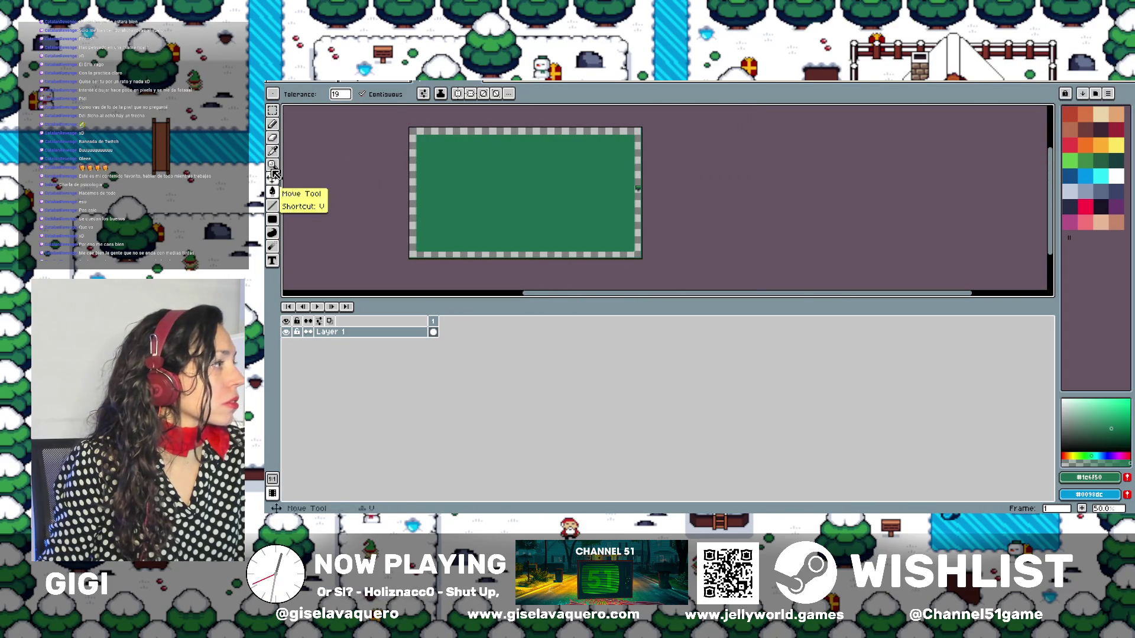
left_click(272, 110)
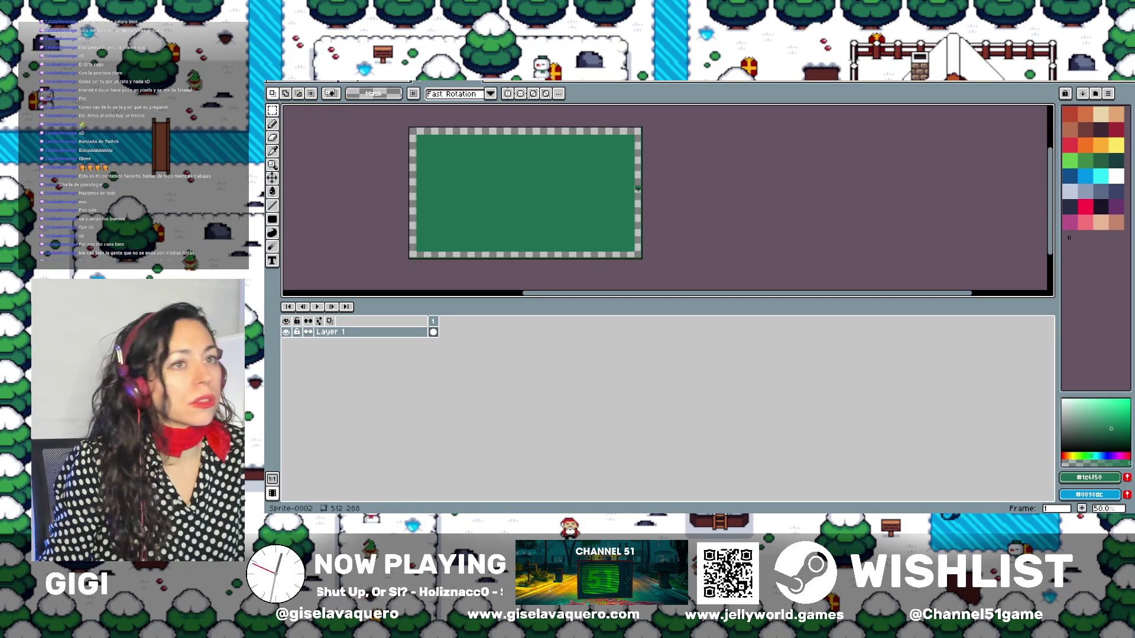
Flood-fill the transparent border with the dark palette swatch (index 26)
left_click(1101, 208)
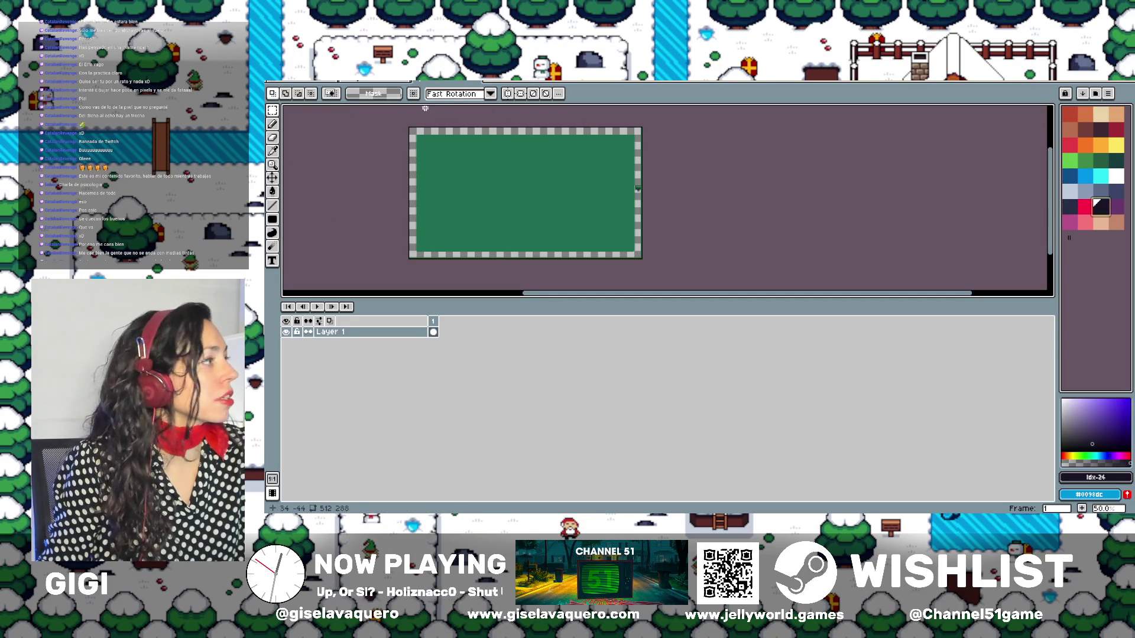
left_click(436, 131)
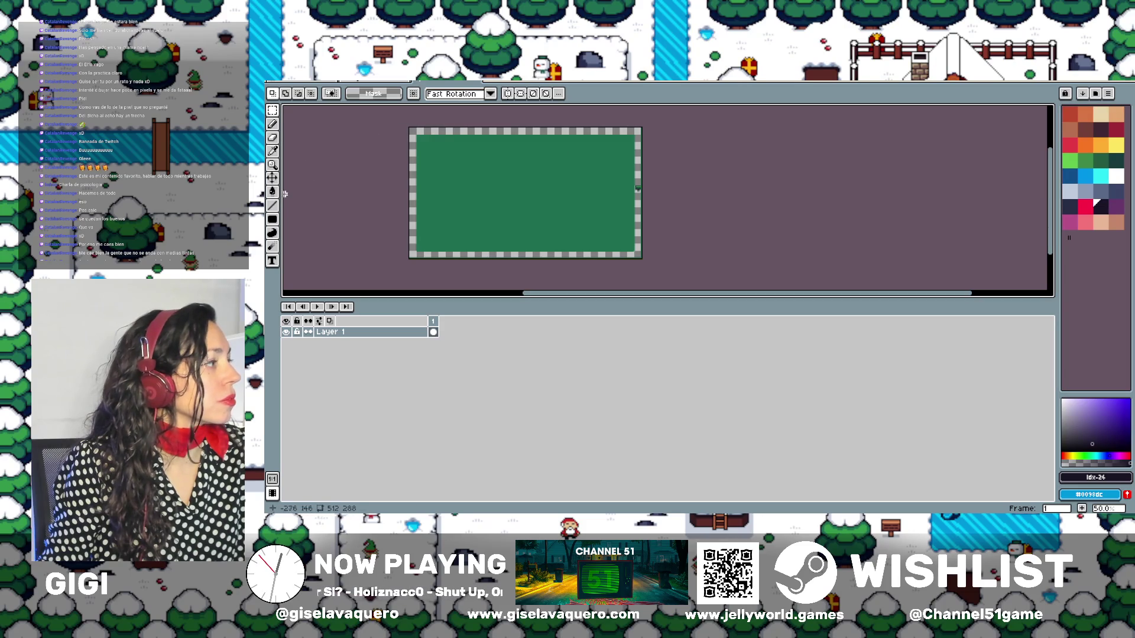
left_click(272, 191)
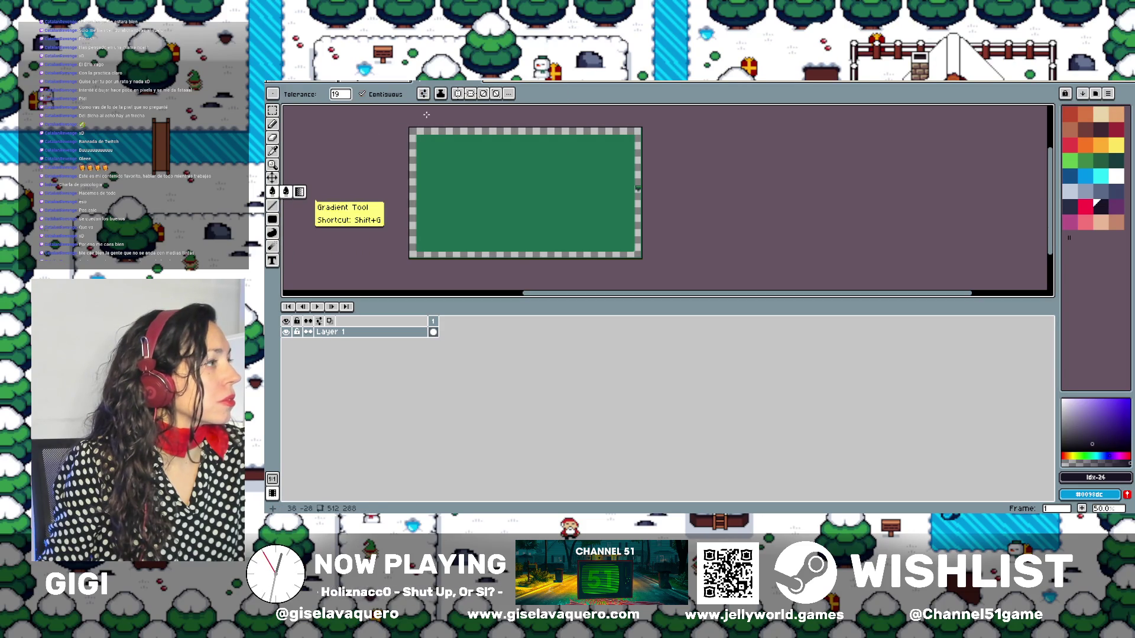
left_click(425, 130)
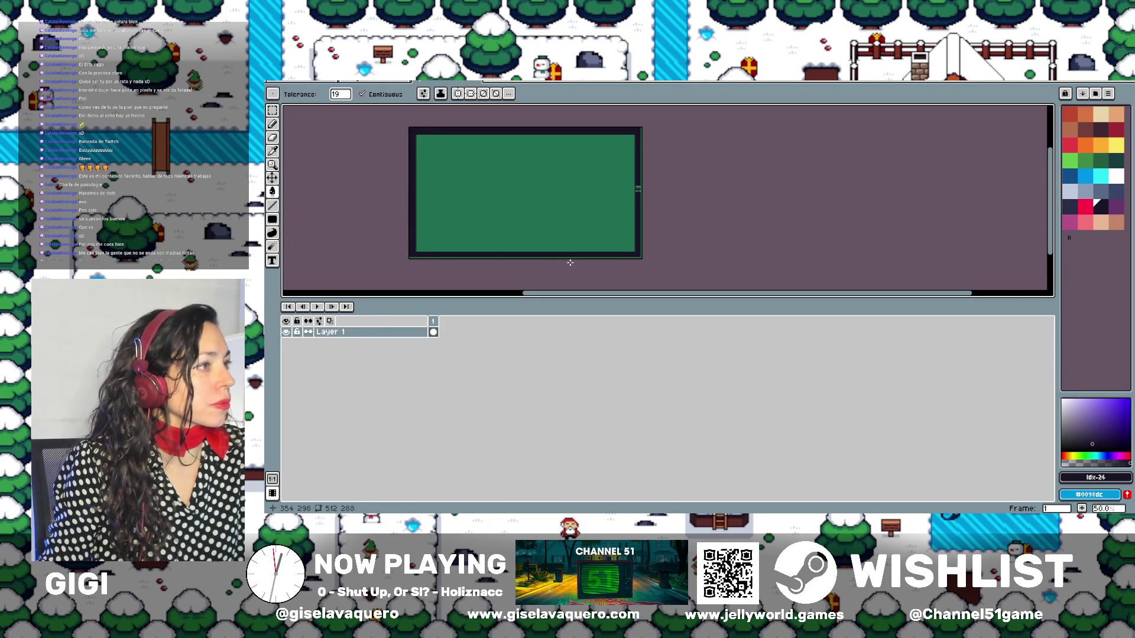
scroll(570, 262, "up", 1)
scroll(613, 246, "down", 1)
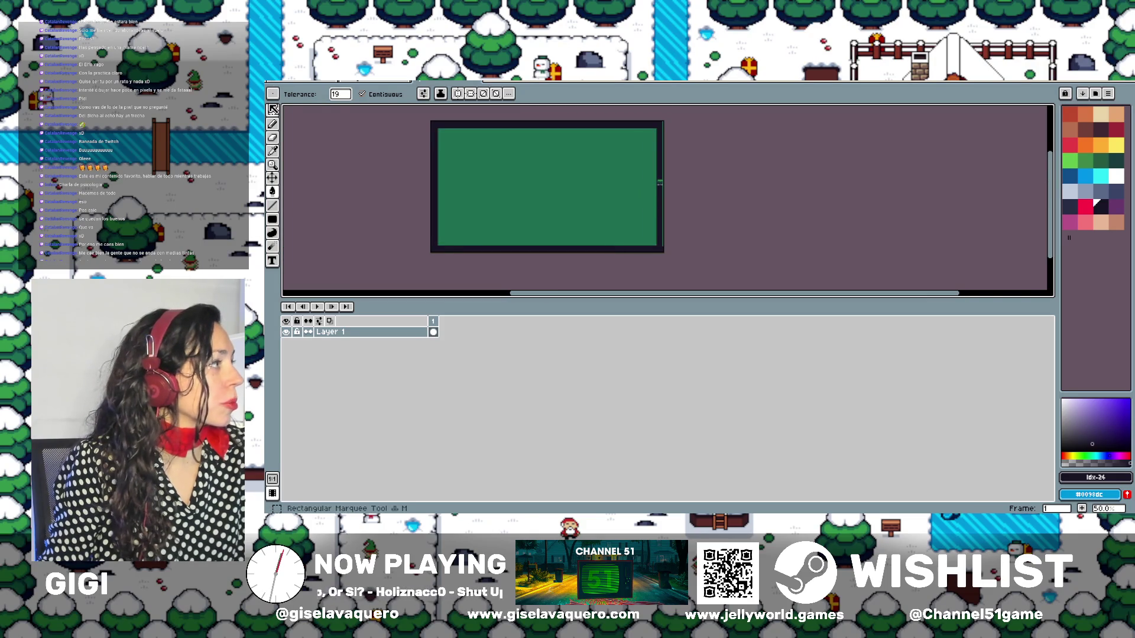
left_click(273, 110)
left_click_drag(414, 246, 673, 255)
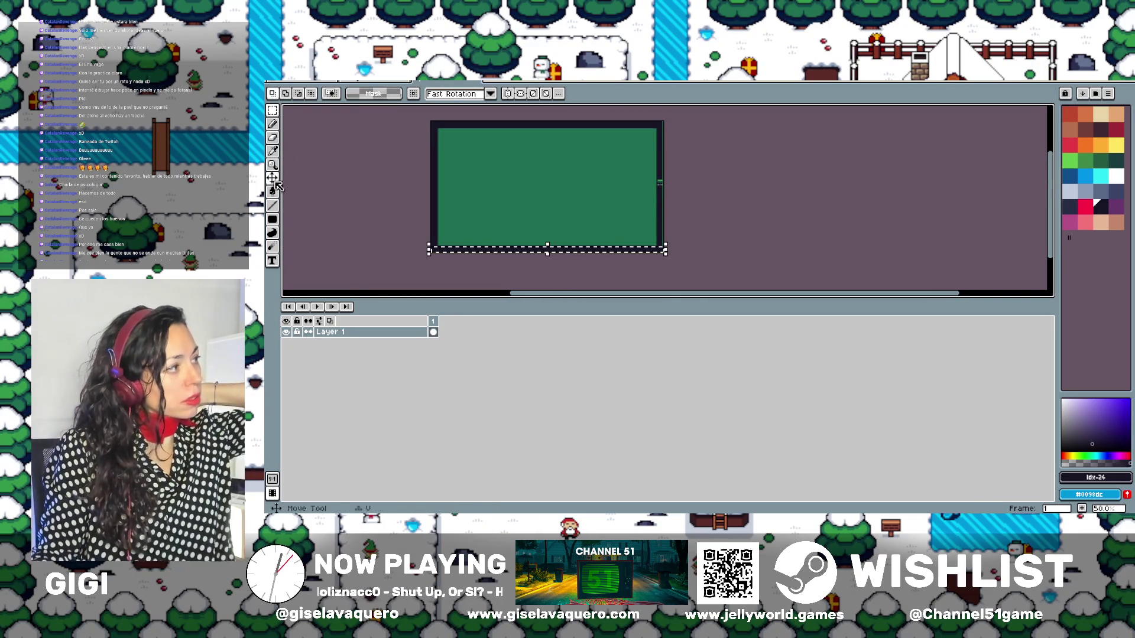
left_click(273, 191)
scroll(555, 236, "up", 3)
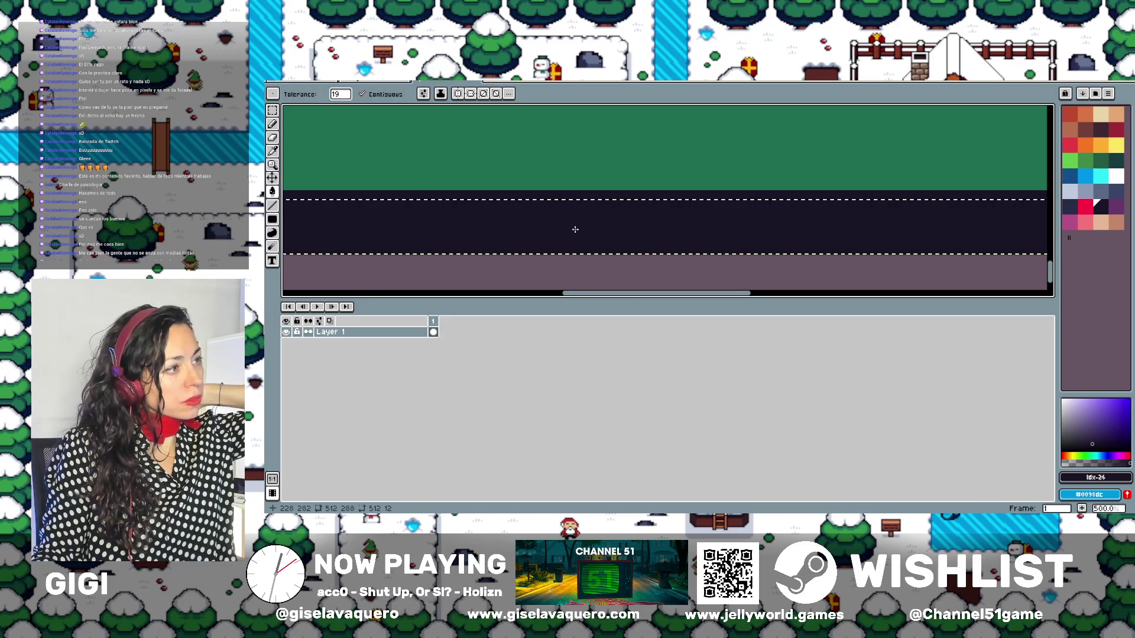
scroll(489, 251, "down", 1)
scroll(419, 231, "down", 1)
scroll(580, 211, "up", 1)
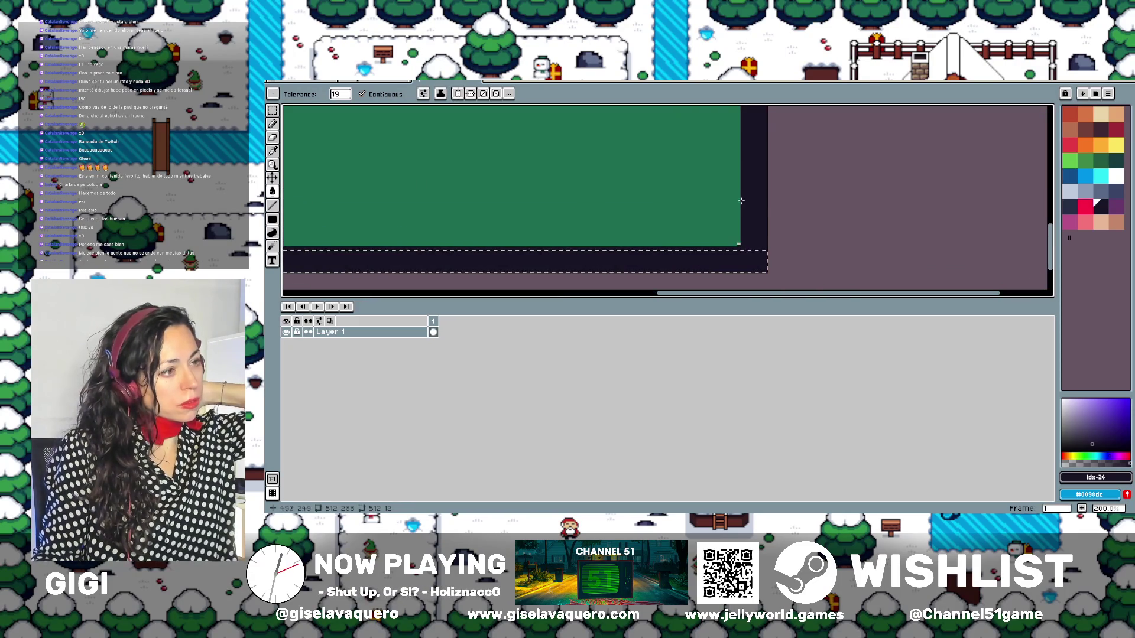
scroll(792, 204, "down", 1)
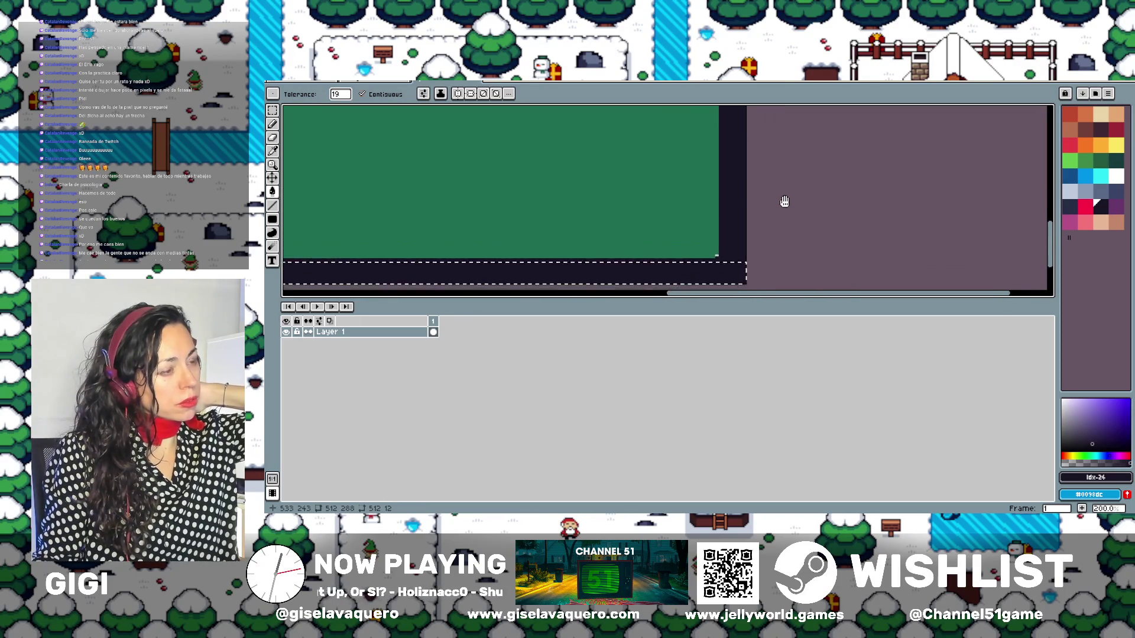
scroll(782, 200, "down", 1)
scroll(771, 237, "up", 1)
scroll(768, 219, "down", 1)
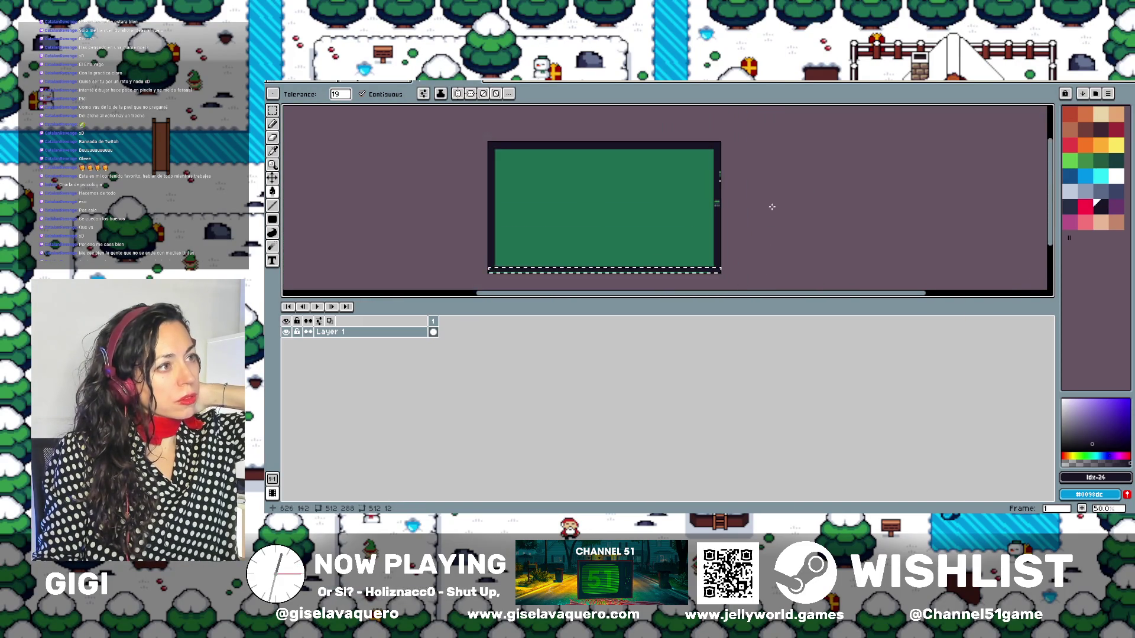
left_click_drag(762, 217, 763, 216)
scroll(731, 184, "up", 1)
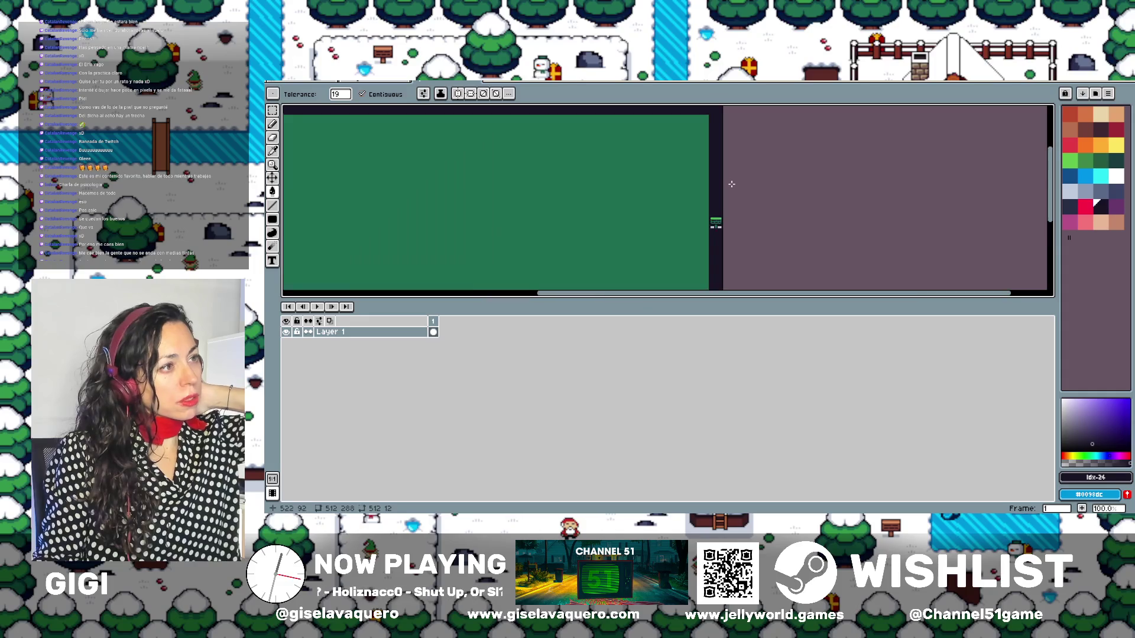
scroll(733, 171, "down", 1)
scroll(748, 178, "up", 2)
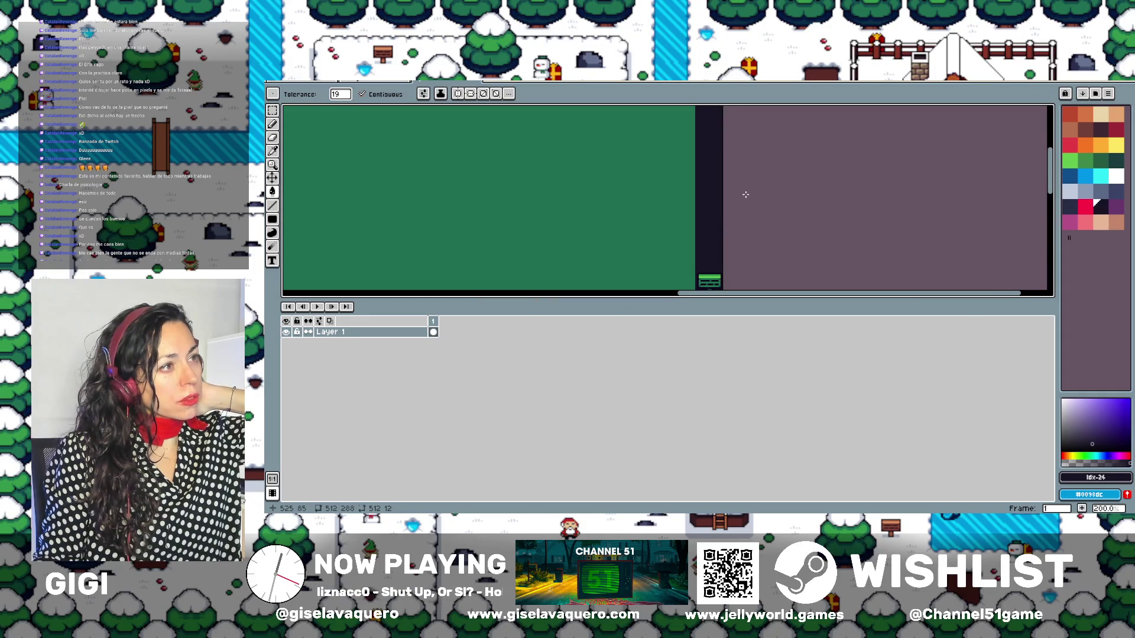
scroll(745, 194, "down", 2)
scroll(748, 196, "up", 1)
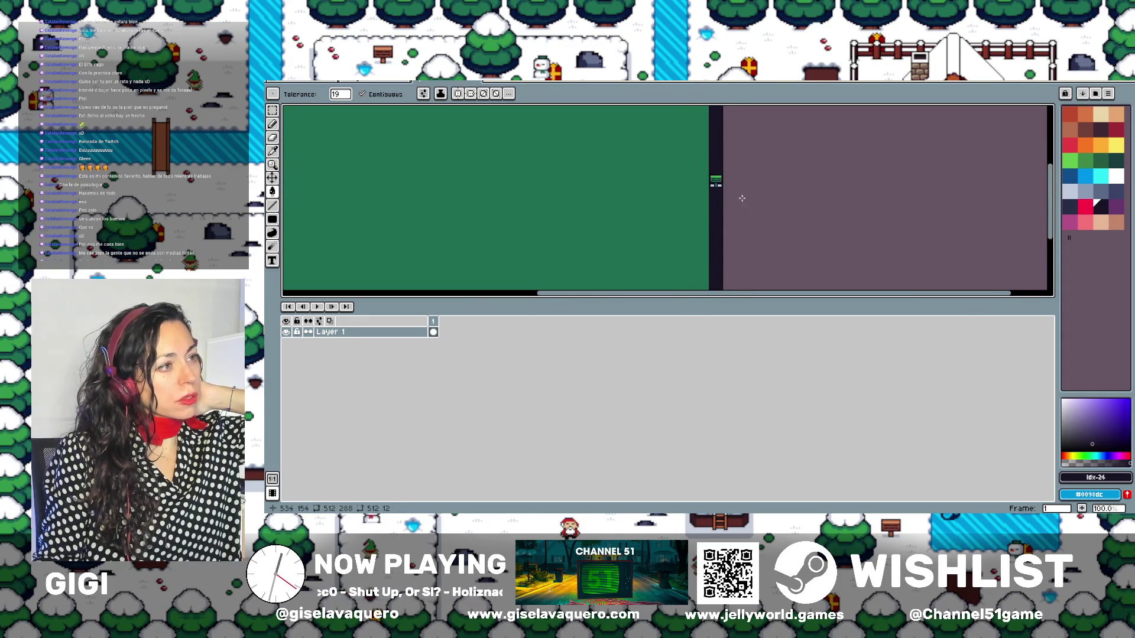
left_click_drag(742, 198, 749, 154)
scroll(750, 253, "up", 1)
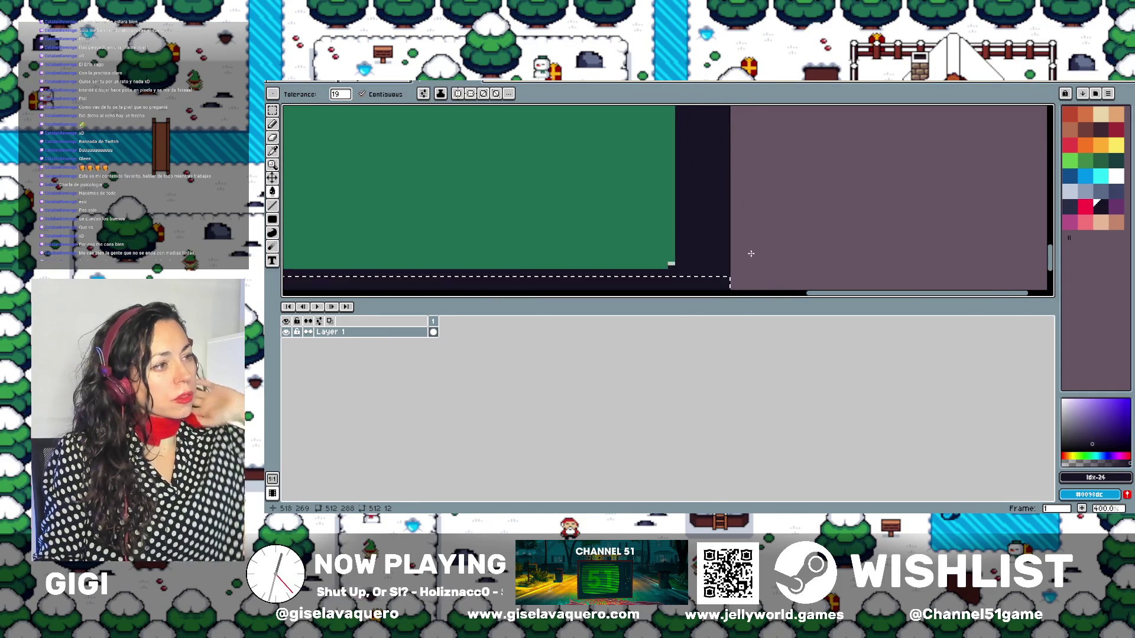
scroll(747, 253, "up", 1)
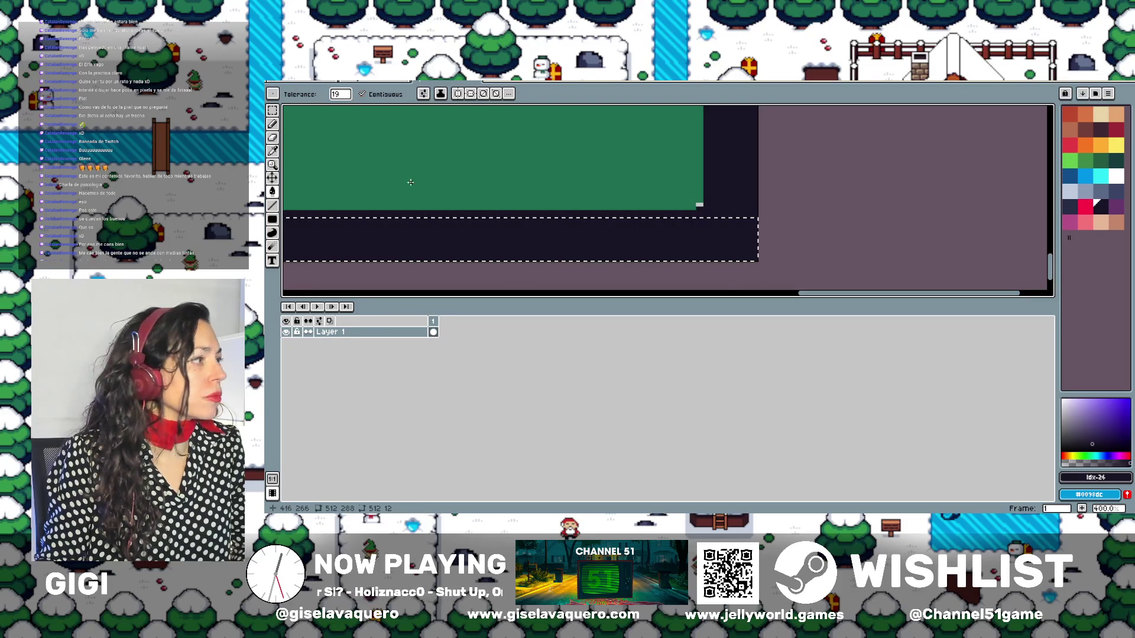
Sample the sign's green with the Eyedropper and clear the bottom-strip selection
left_click(273, 136)
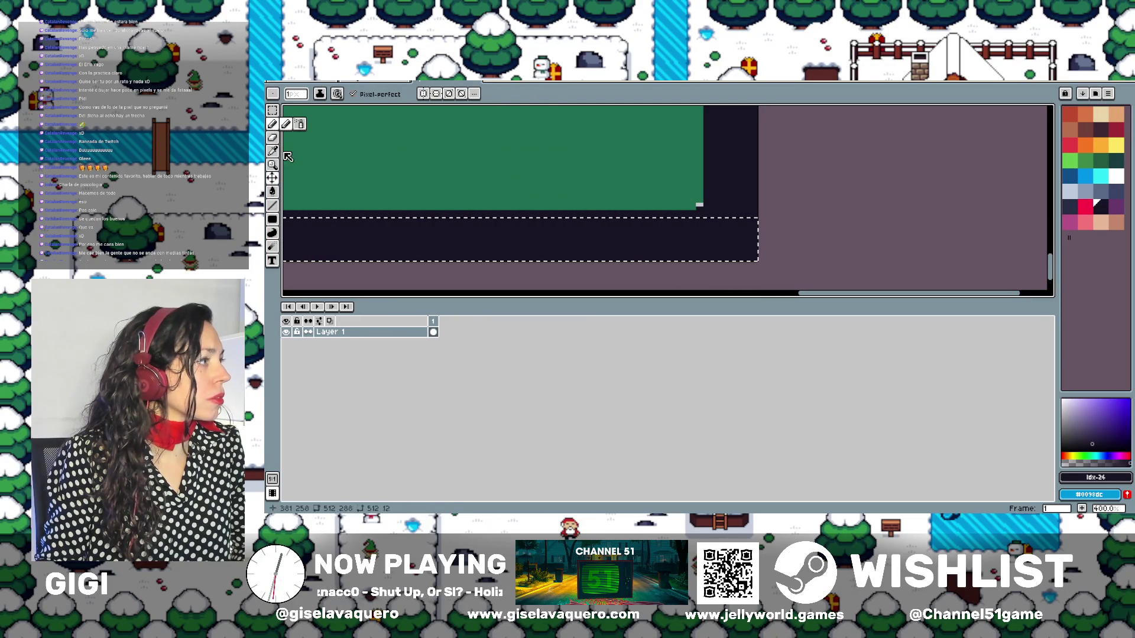
left_click(272, 151)
left_click(345, 147)
left_click(273, 110)
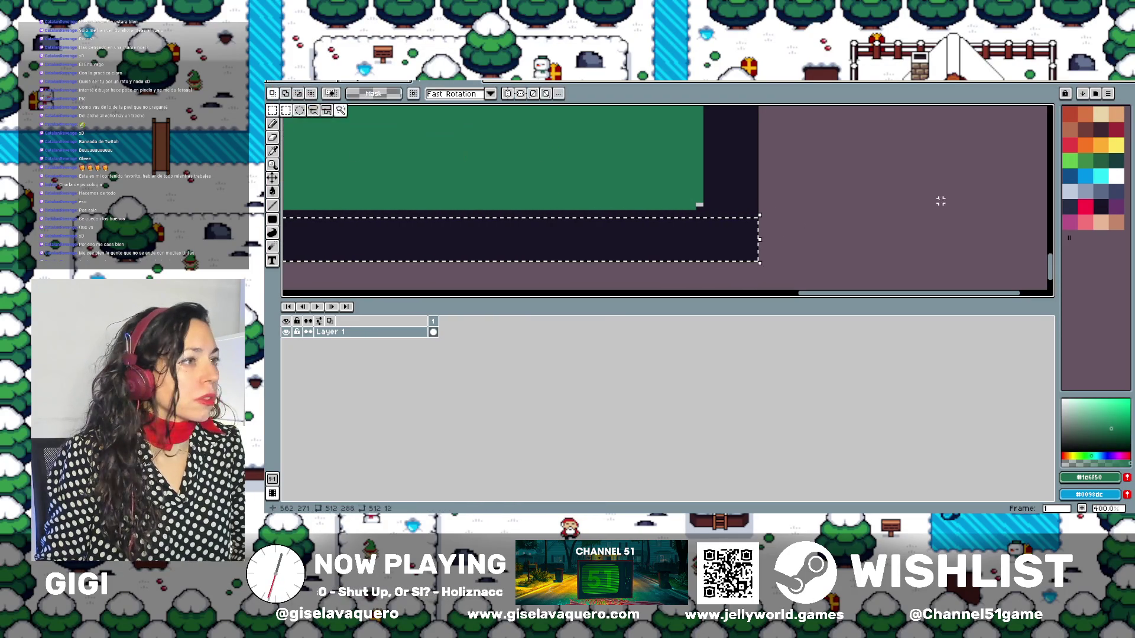
left_click(883, 201)
Bring the green sign into view and sample the light green from the small sign graphic
left_click(274, 151)
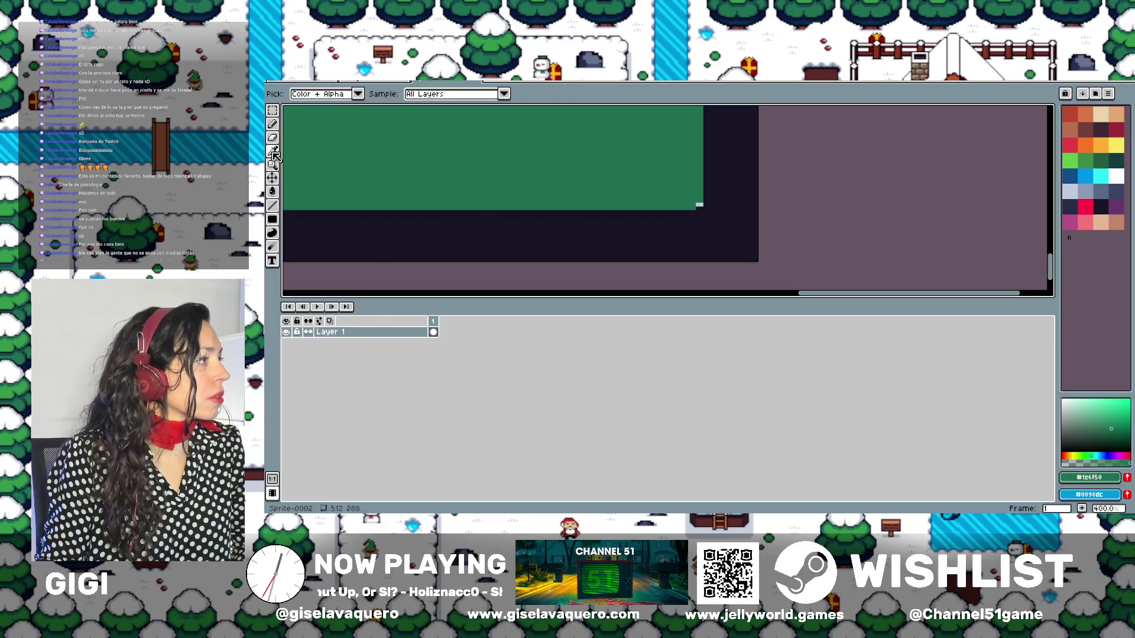
left_click(273, 125)
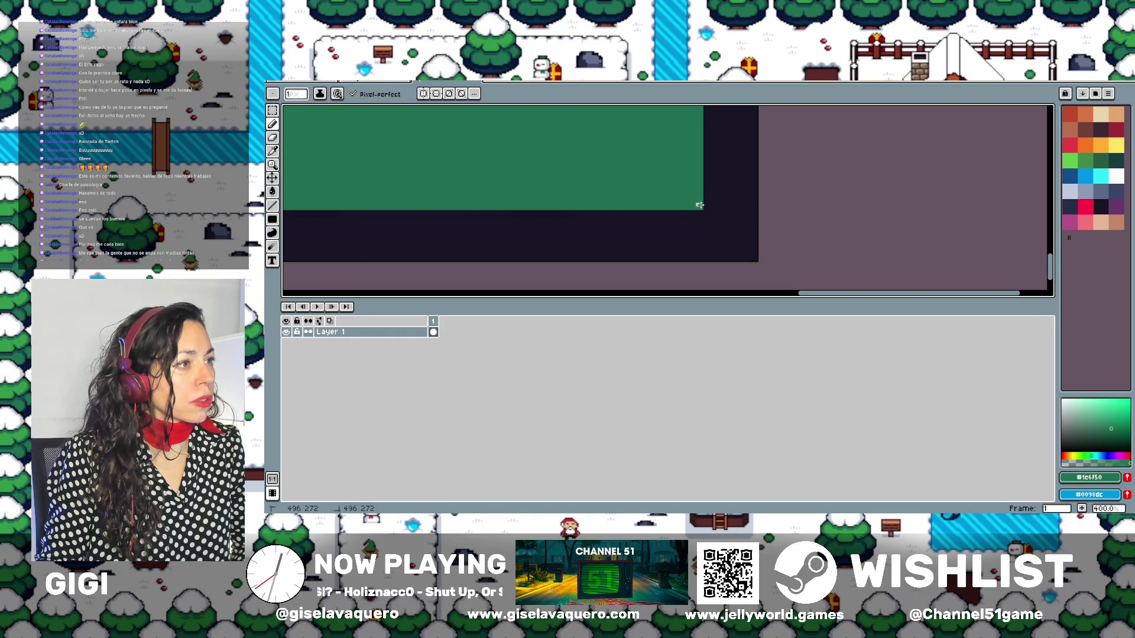
scroll(697, 204, "down", 2)
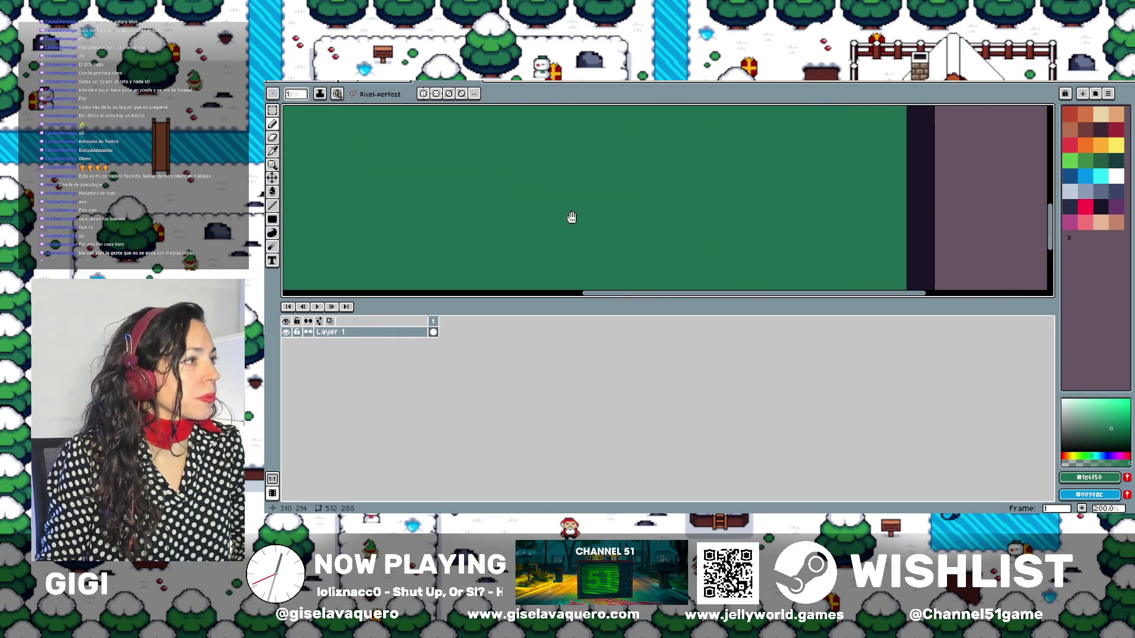
left_click_drag(571, 218, 626, 217)
scroll(615, 204, "down", 1)
scroll(633, 223, "down", 1)
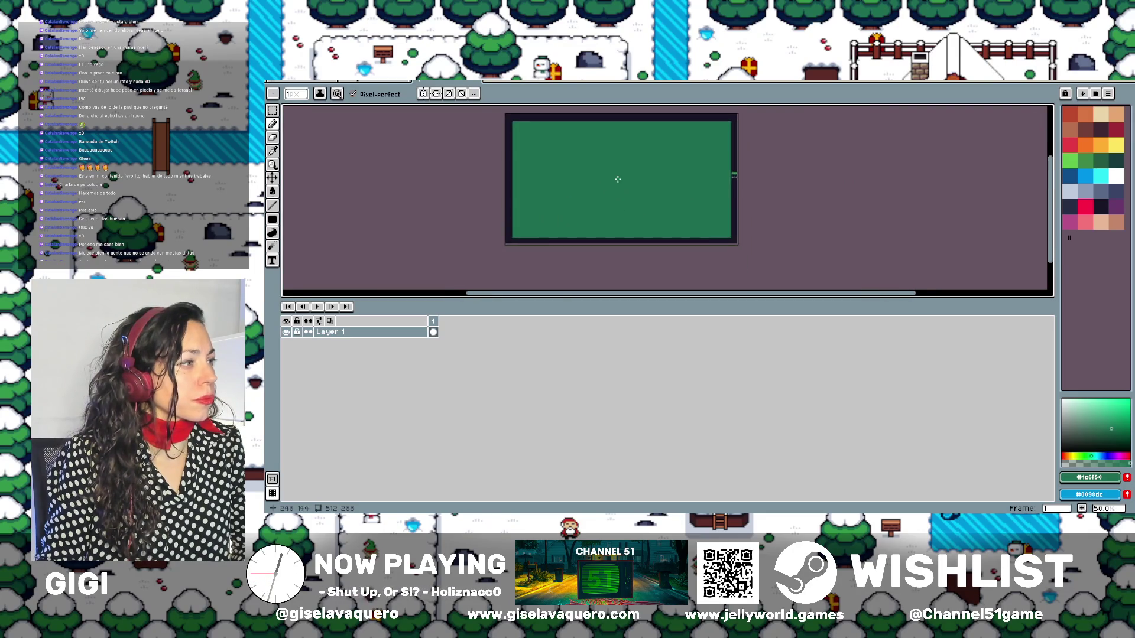
scroll(615, 217, "up", 2)
scroll(608, 207, "up", 2)
scroll(640, 133, "up", 1)
scroll(675, 160, "down", 2)
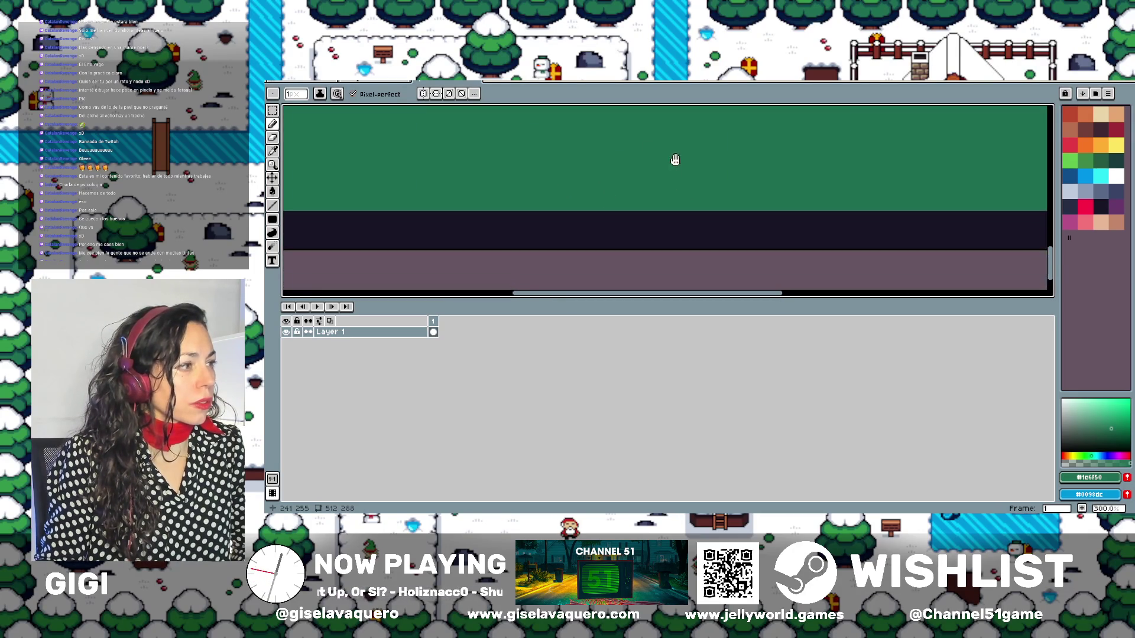
scroll(653, 207, "up", 2)
scroll(887, 177, "up", 1)
scroll(567, 192, "right", 3)
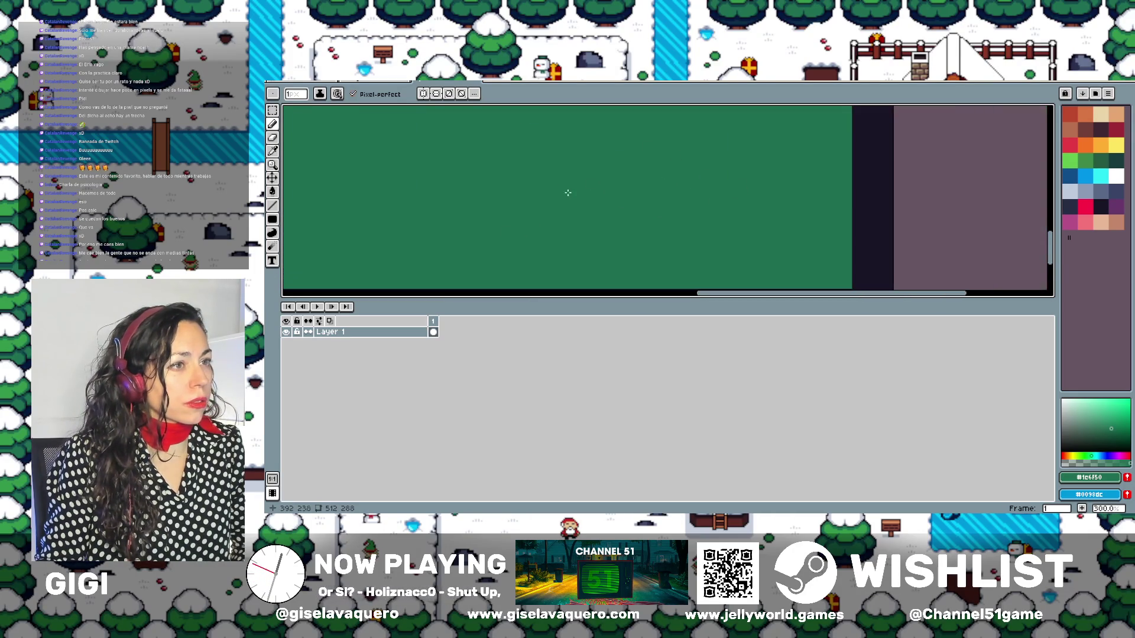
scroll(794, 218, "right", 3)
scroll(794, 219, "down", 3)
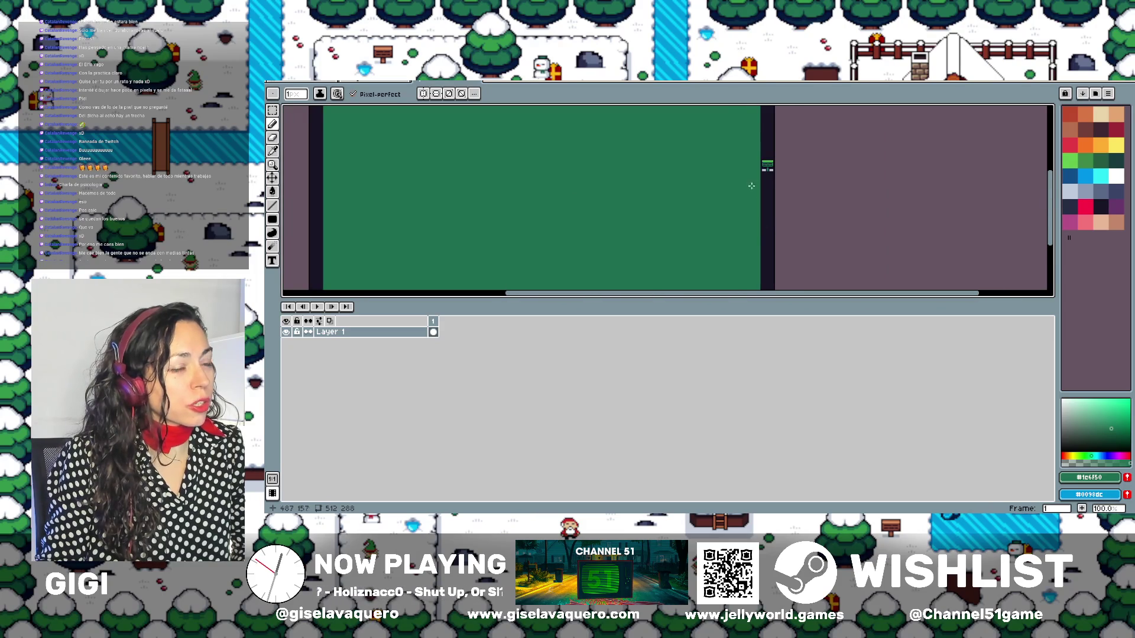
scroll(810, 215, "left", 3)
scroll(816, 198, "left", 1)
scroll(803, 212, "down", 1)
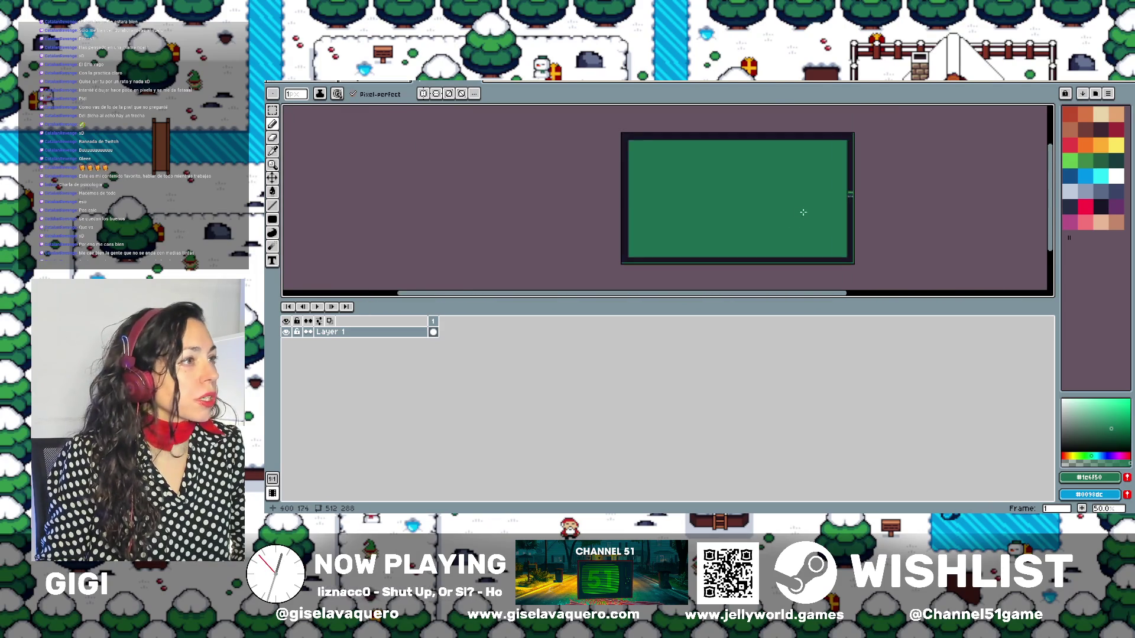
scroll(793, 218, "up", 1)
scroll(793, 218, "down", 1)
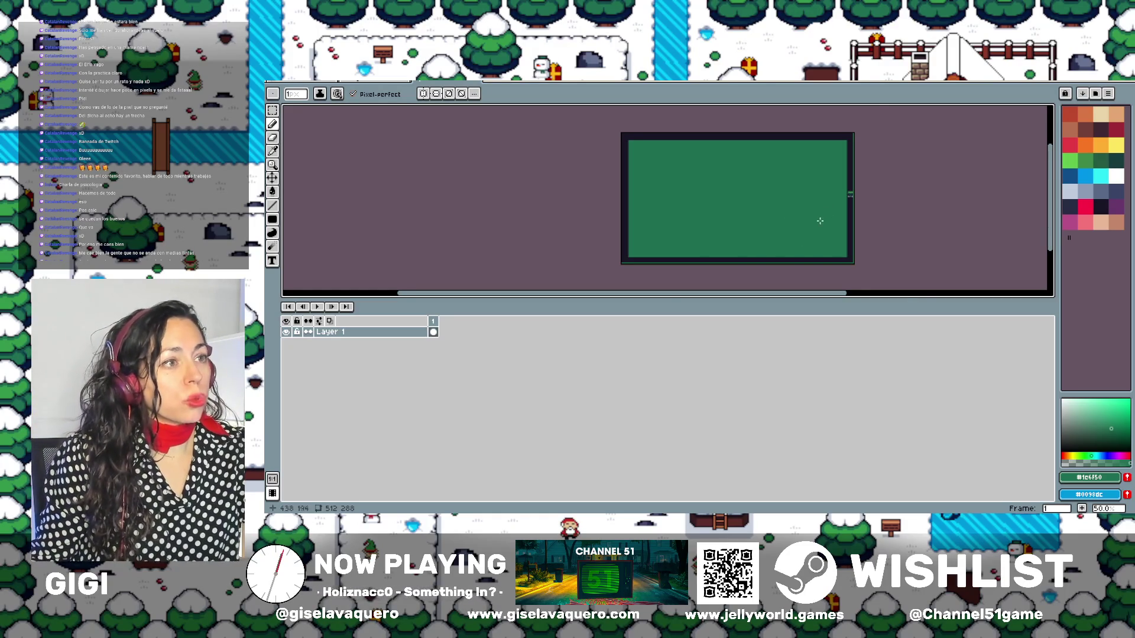
scroll(820, 221, "up", 3)
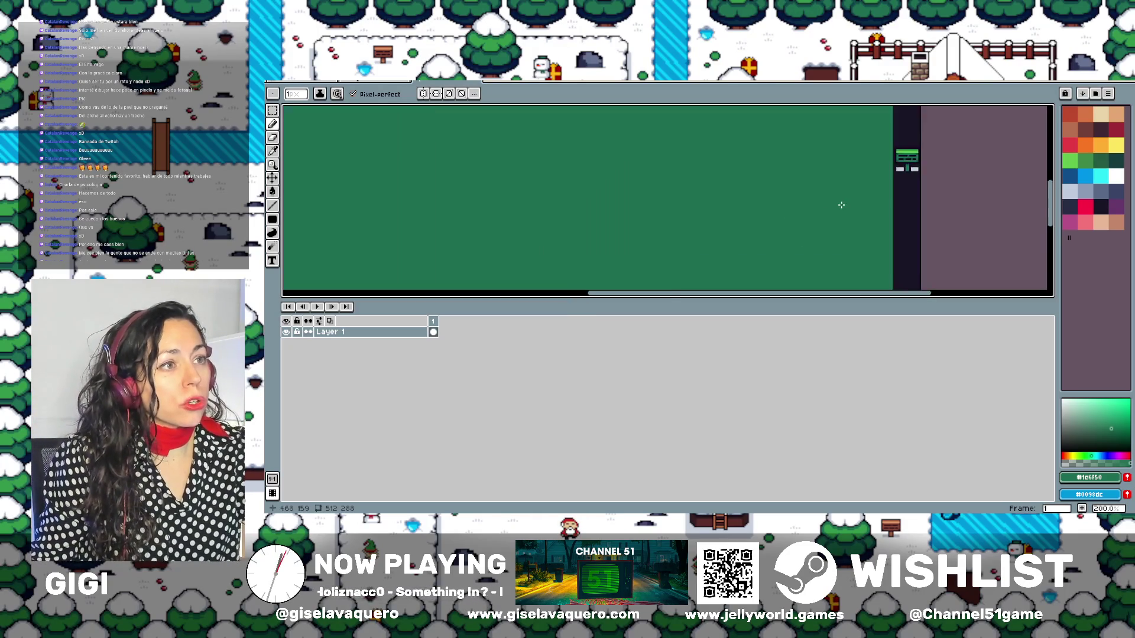
left_click(273, 151)
left_click(947, 123)
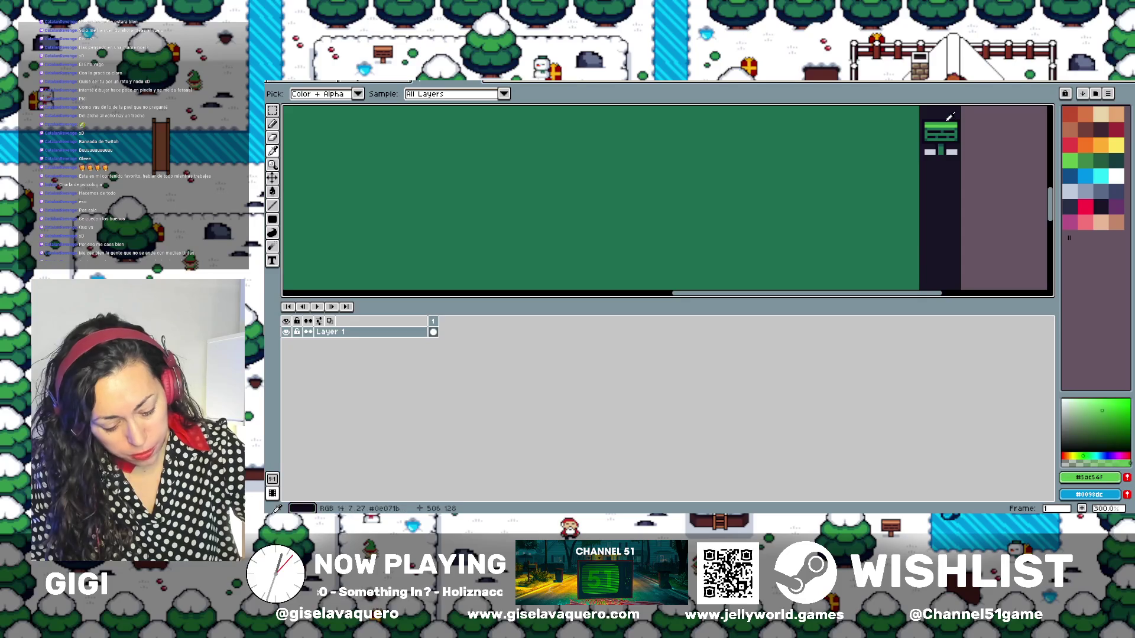
scroll(605, 184, "down", 1)
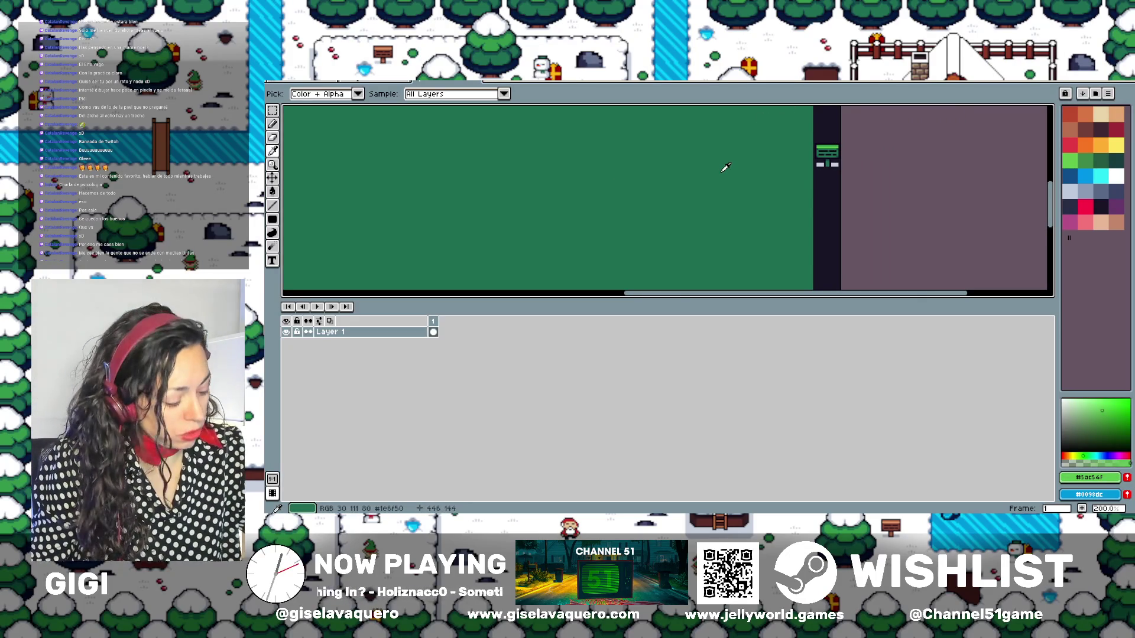
Make the sign graphic's dark teal the drawing colour and undo the stray pencil stroke
left_click(277, 127)
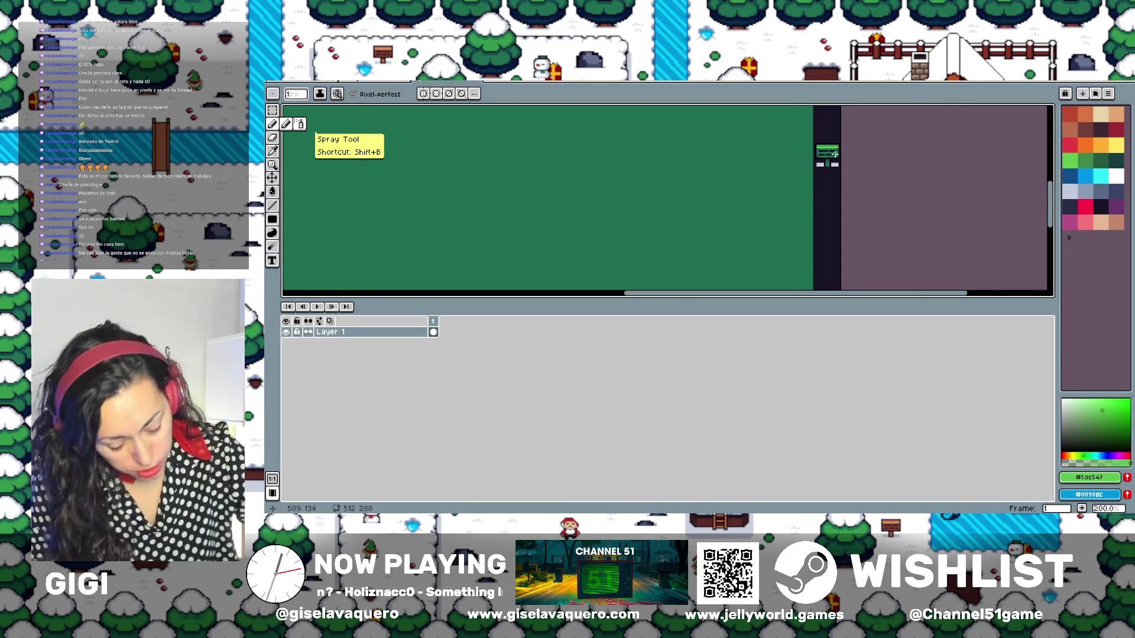
scroll(824, 153, "up", 2)
scroll(807, 162, "up", 2)
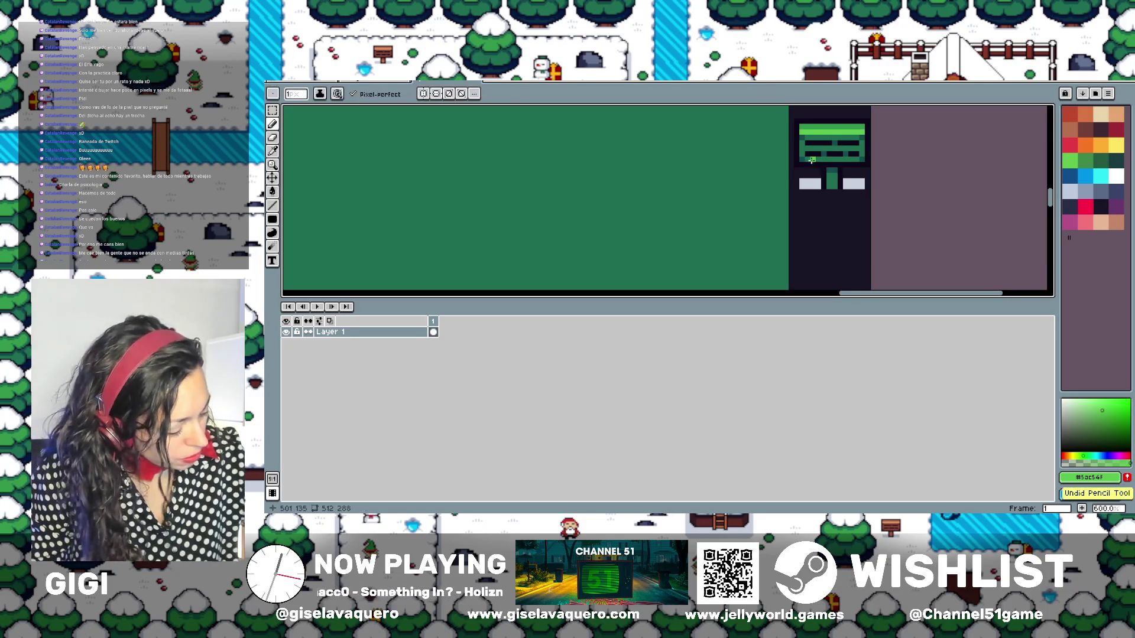
key("i")
left_click(840, 138)
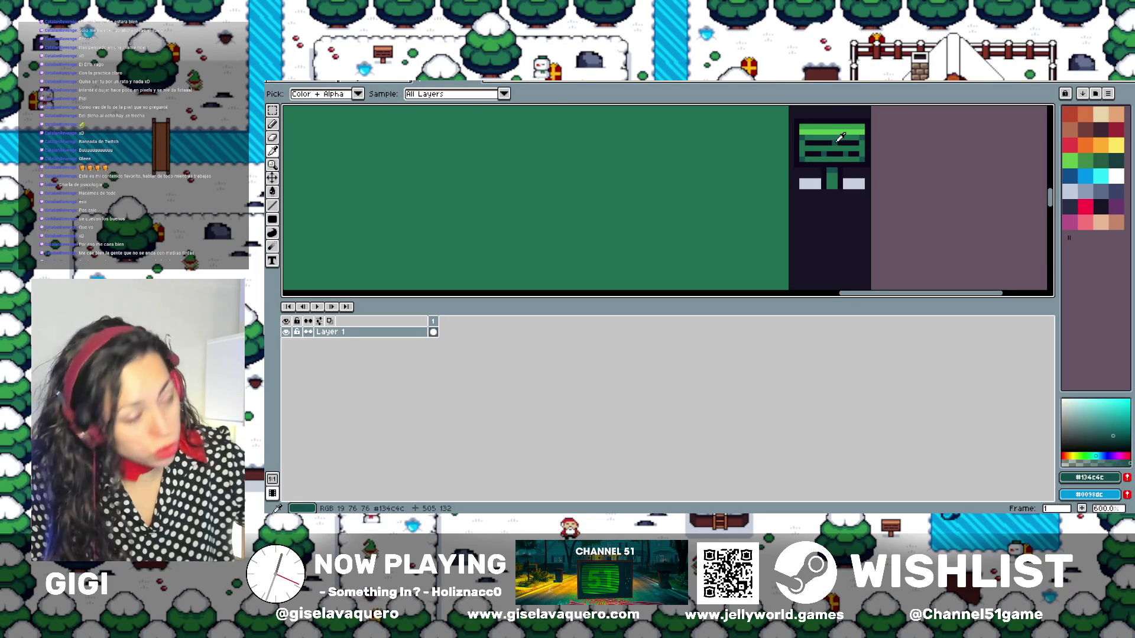
scroll(840, 138, "down", 2)
scroll(719, 225, "down", 2)
scroll(715, 225, "down", 3)
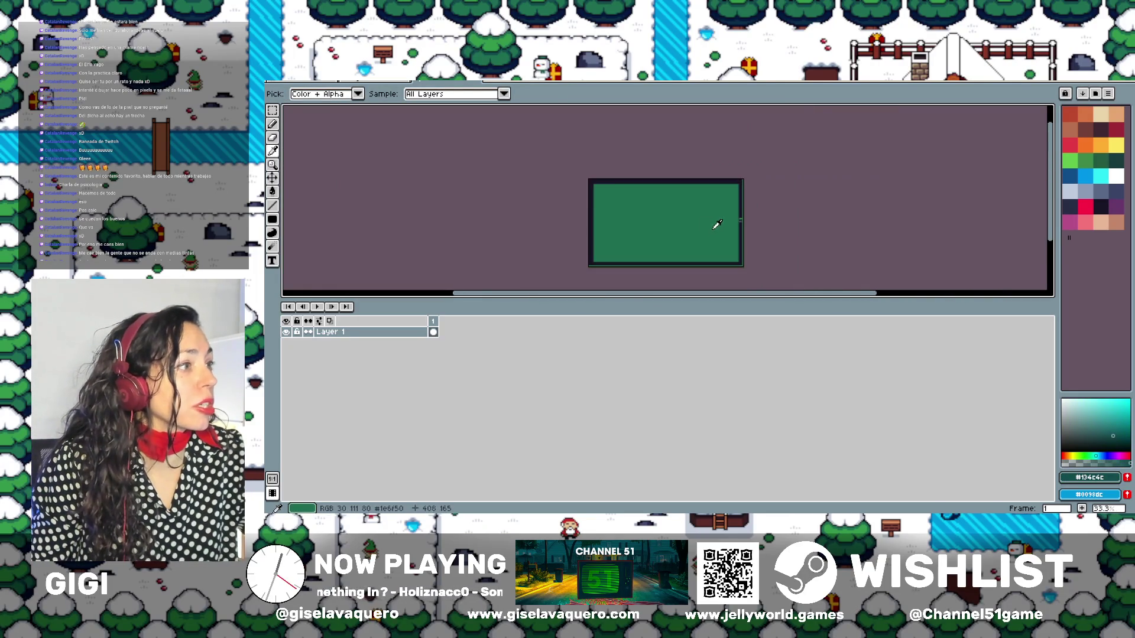
scroll(715, 226, "up", 2)
scroll(780, 257, "down", 1)
left_click_drag(786, 261, 771, 197)
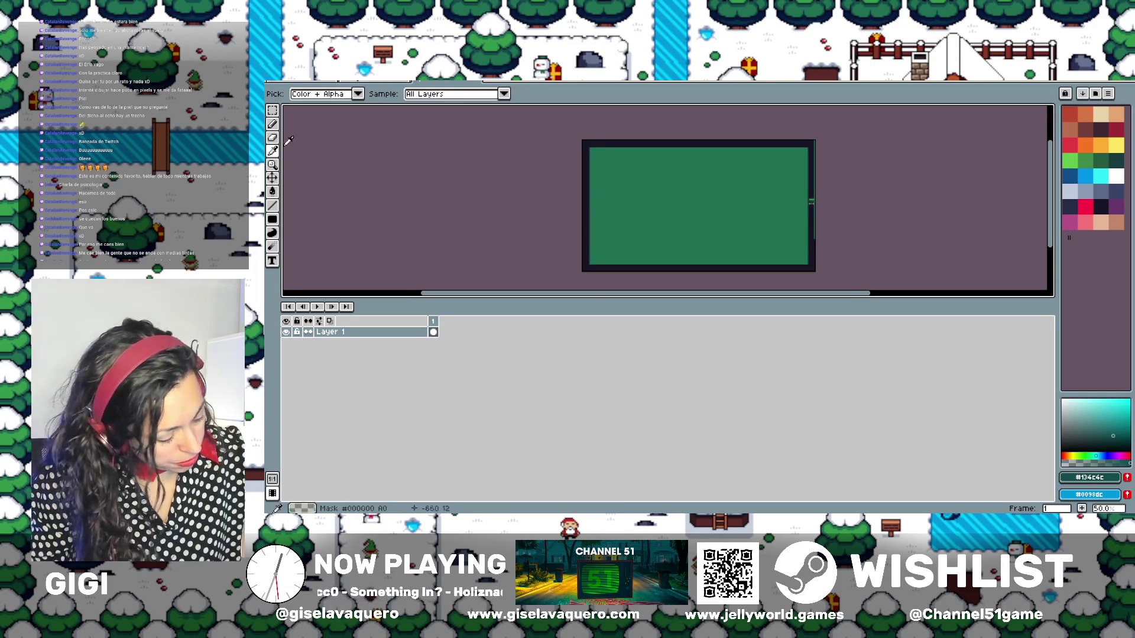
left_click(272, 124)
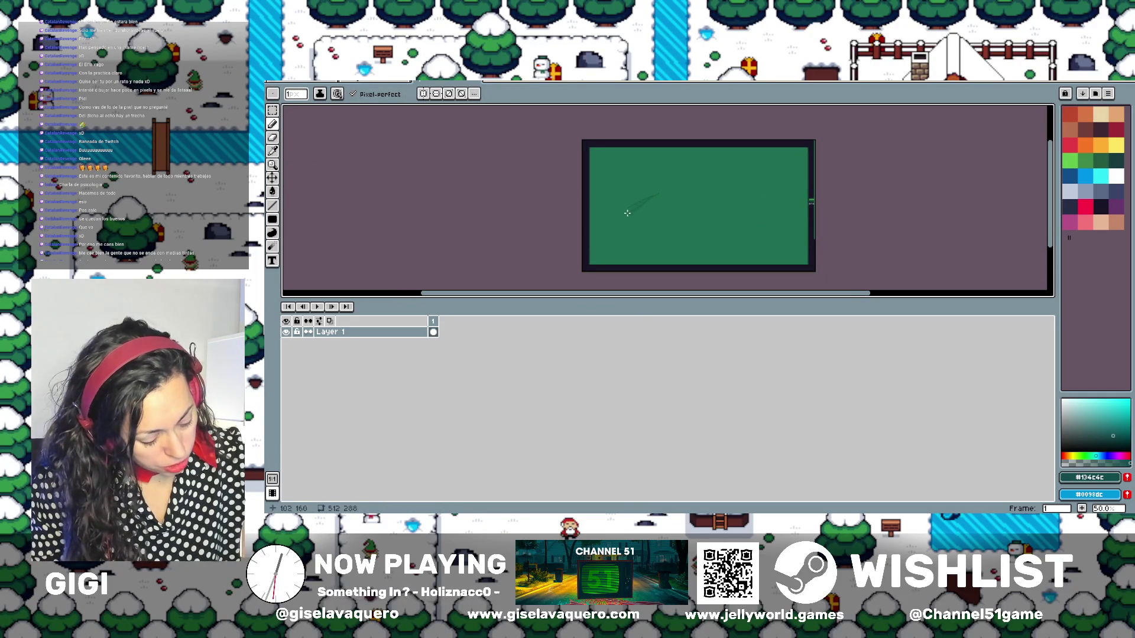
key("ctrl+z")
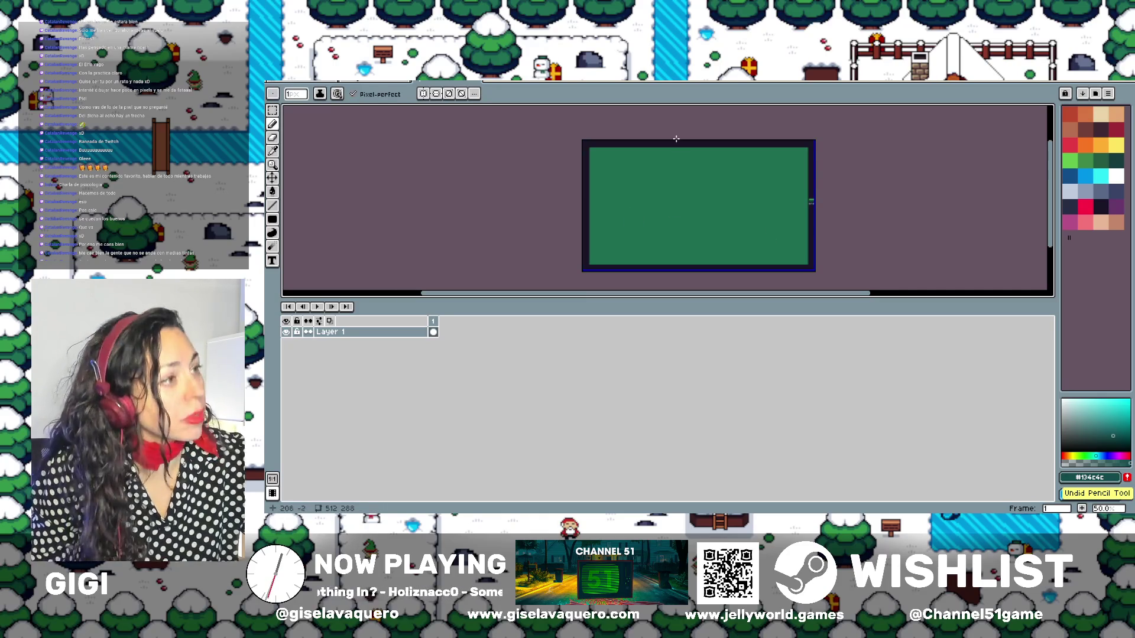
Create Layer 2 above Layer 1 from Layer 1's New Layer context option
right_click(361, 332)
mouse_move(408, 355)
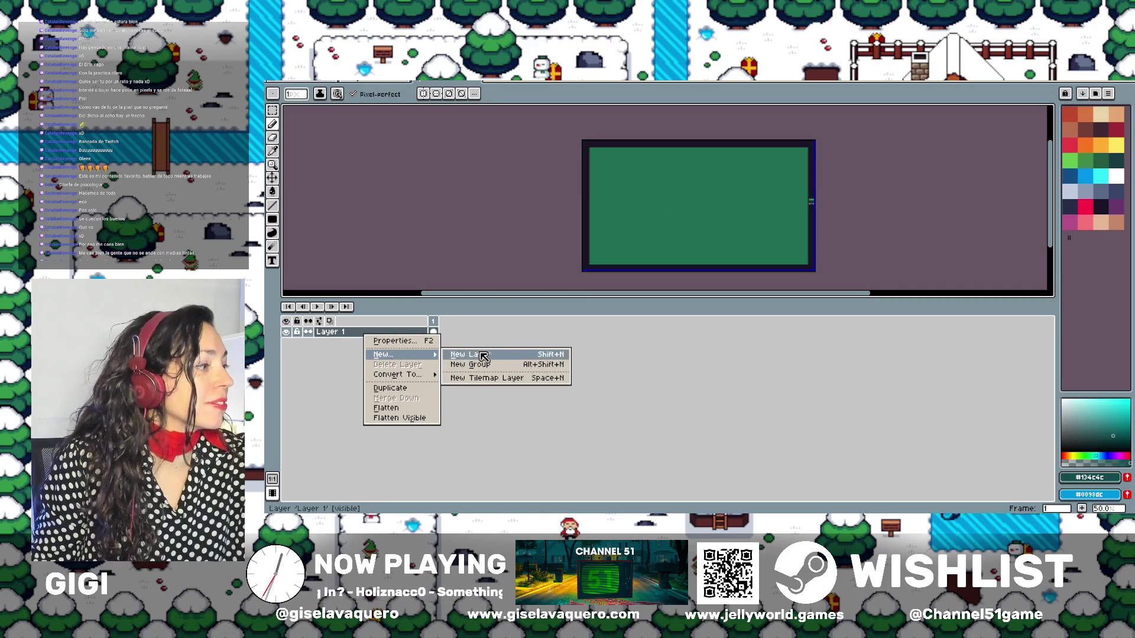
left_click(483, 356)
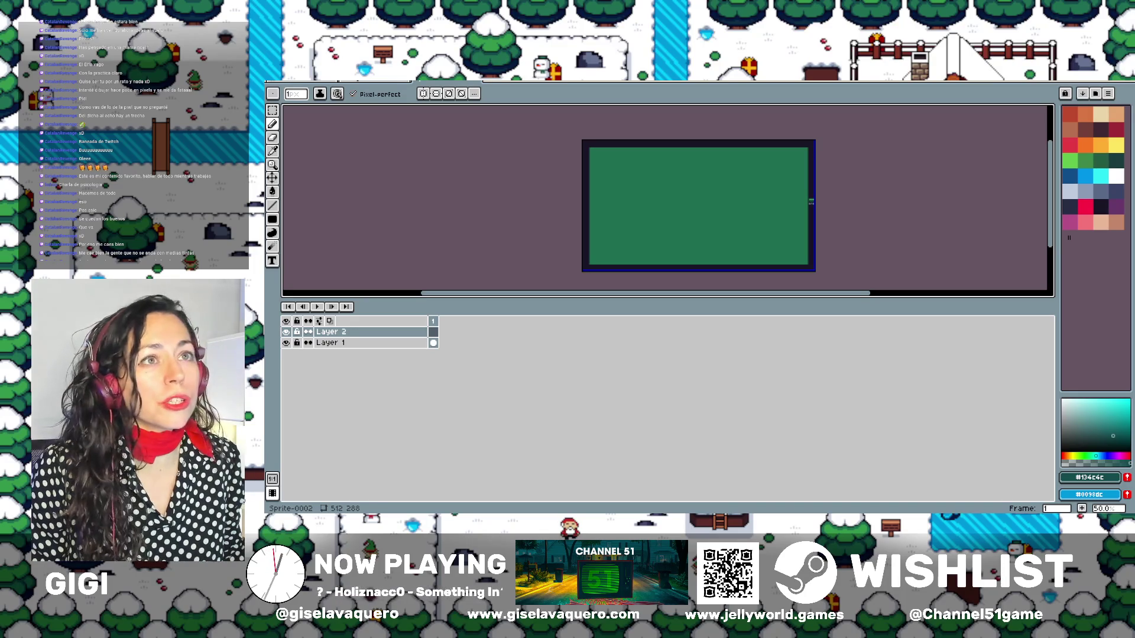
Glance at the winter map sprite and the Home tab, then return to Sprite-0002
key("ctrl+Tab")
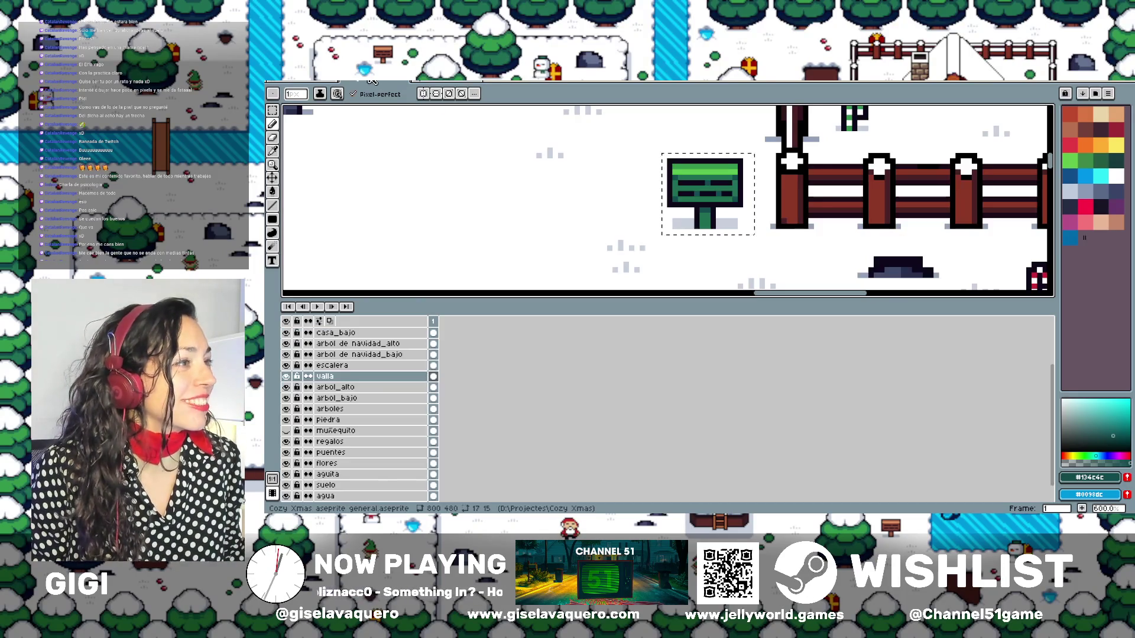
scroll(651, 204, "down", 3)
scroll(648, 205, "up", 1)
scroll(649, 206, "up", 1)
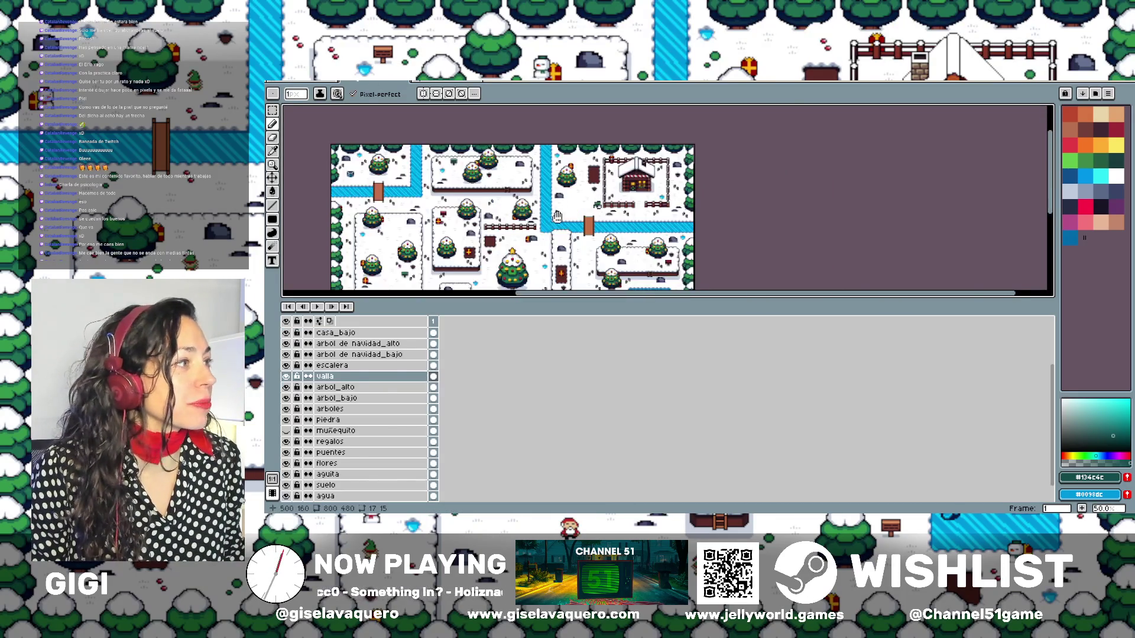
scroll(650, 208, "up", 1)
scroll(651, 210, "up", 1)
scroll(650, 209, "left", 3)
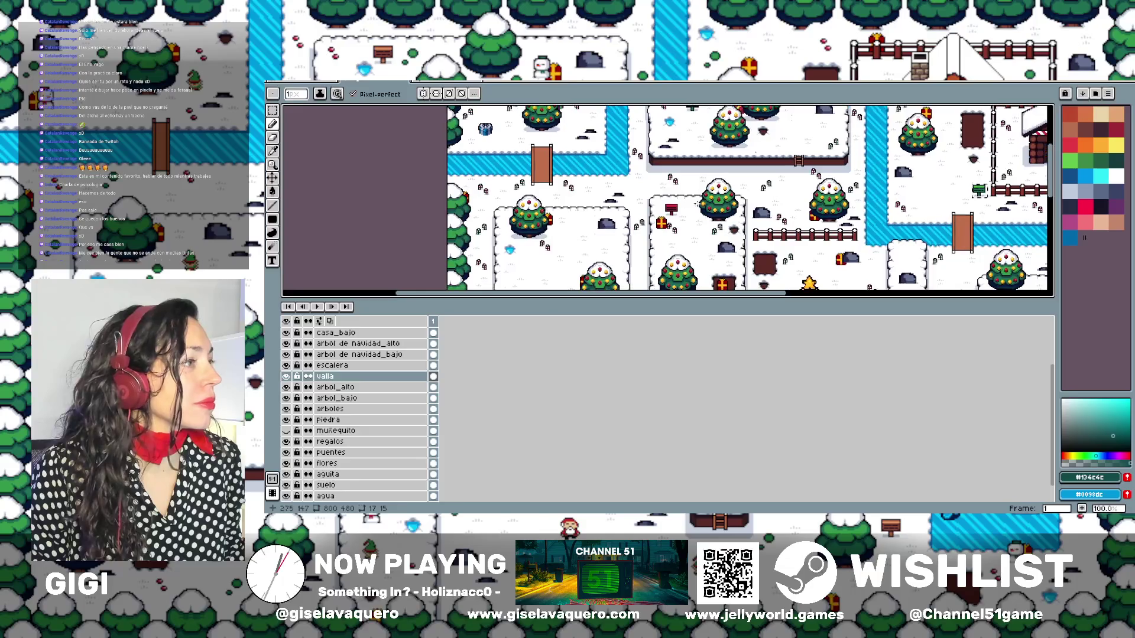
left_click(305, 82)
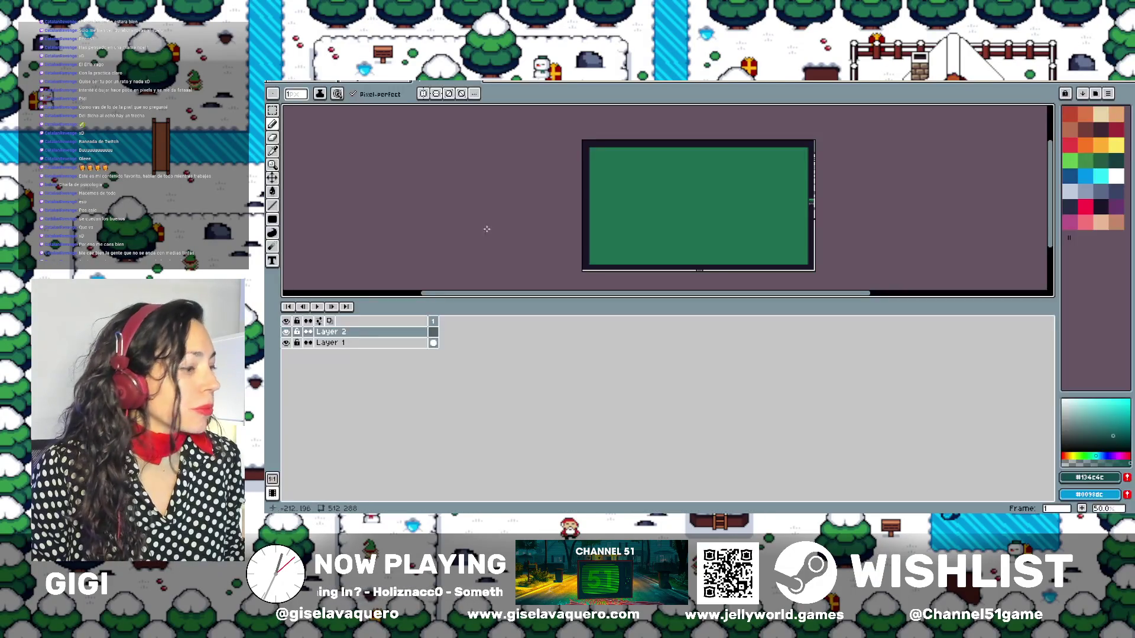
left_click(447, 82)
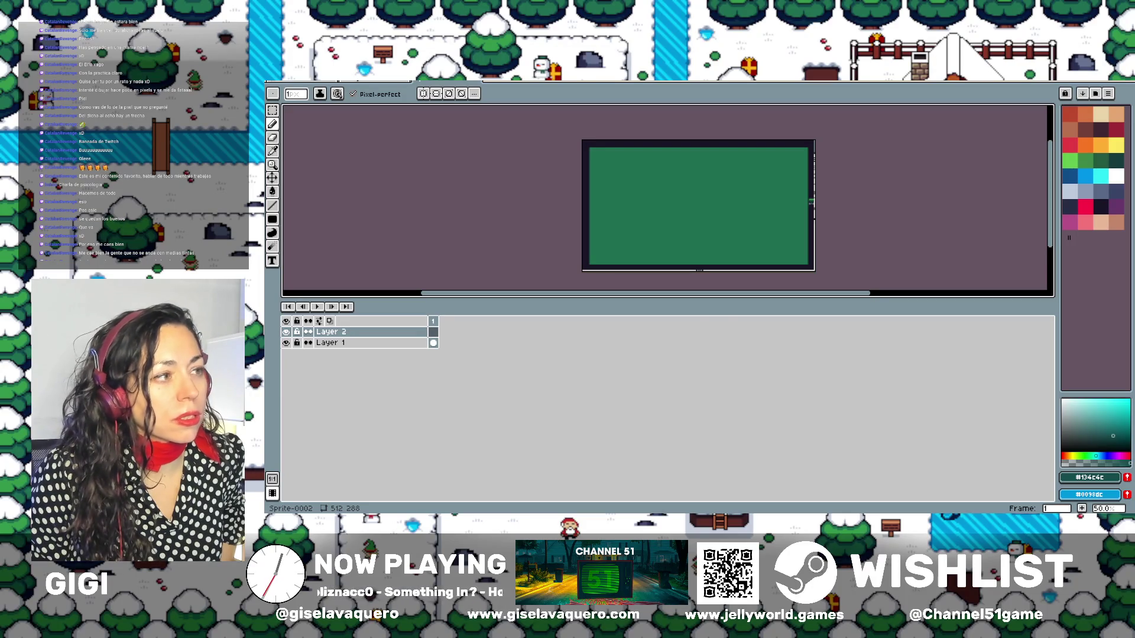
Switch to the Muñeco nieve animaciones 3.aseprite tab and zoom in on the snowman
key("ctrl+Tab")
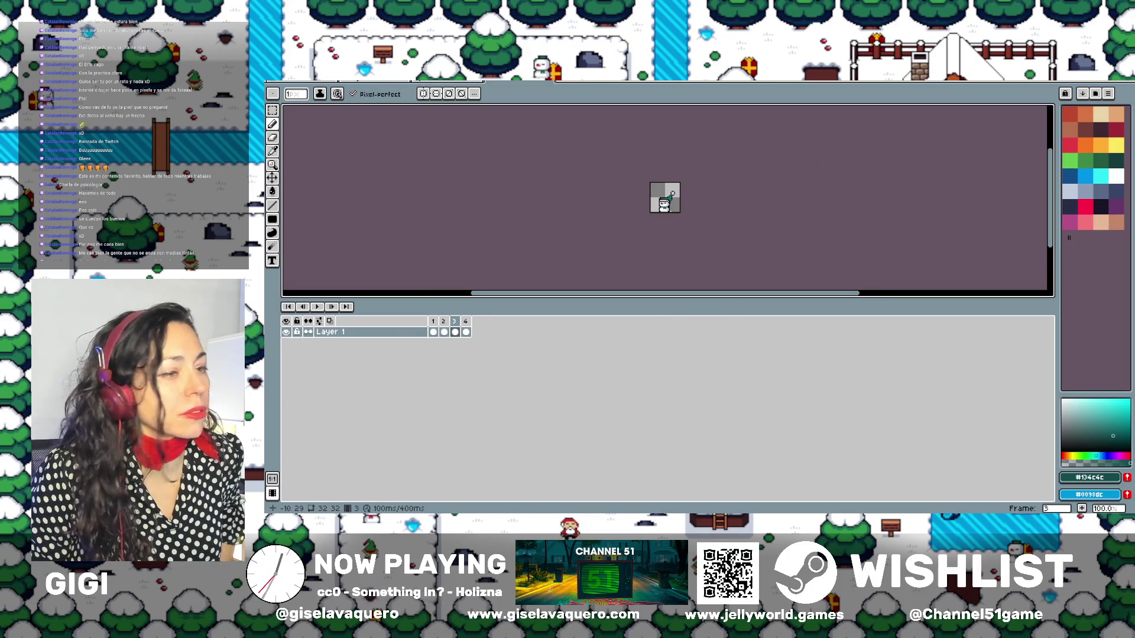
key("ctrl+Tab")
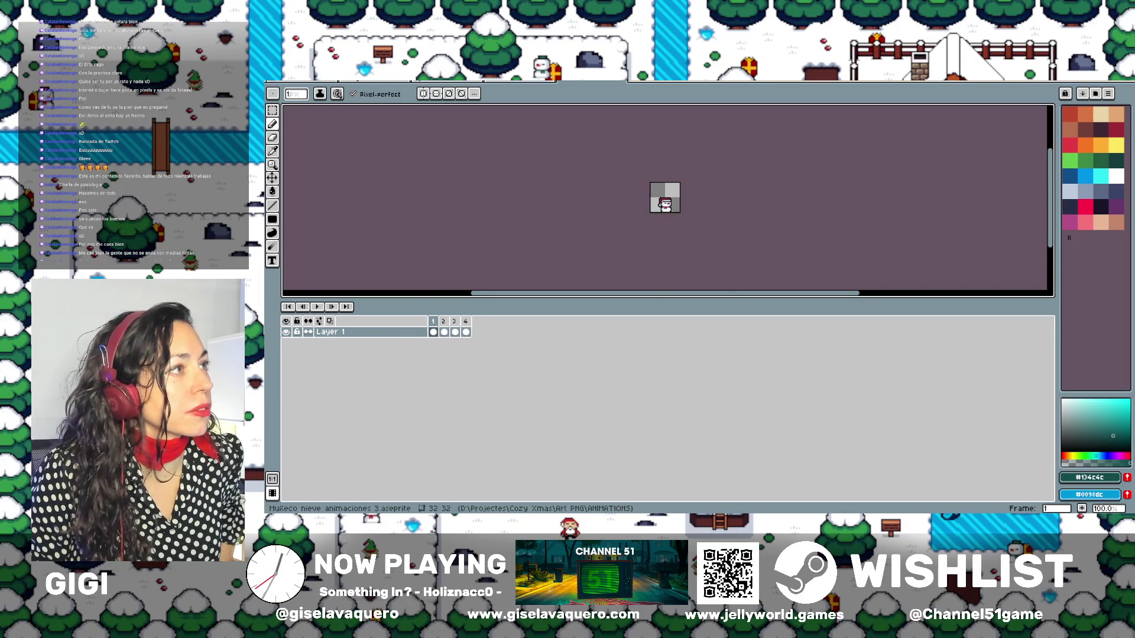
scroll(656, 201, "up", 3)
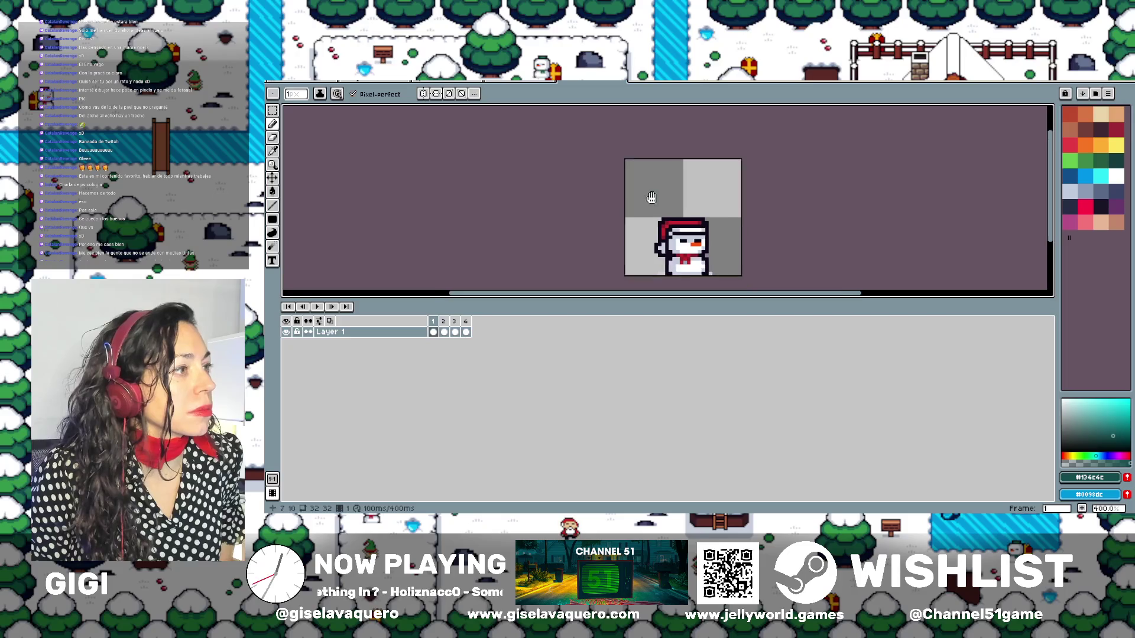
left_click(272, 110)
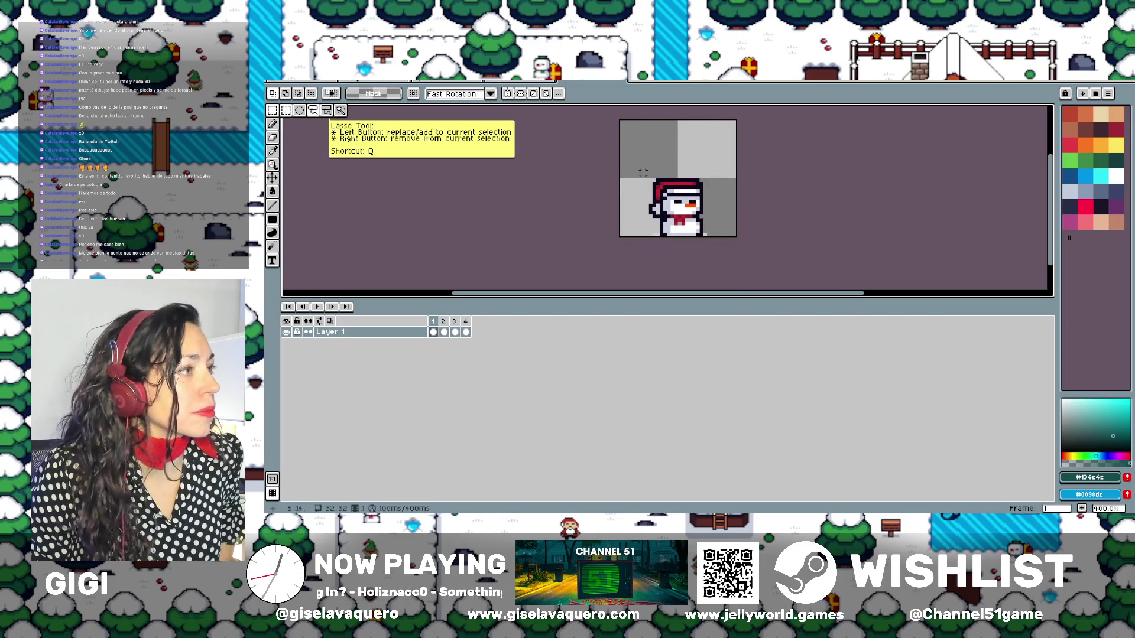
Copy the snowman from frame 1 and paste it into the green sign sprite
left_click_drag(638, 168, 713, 236)
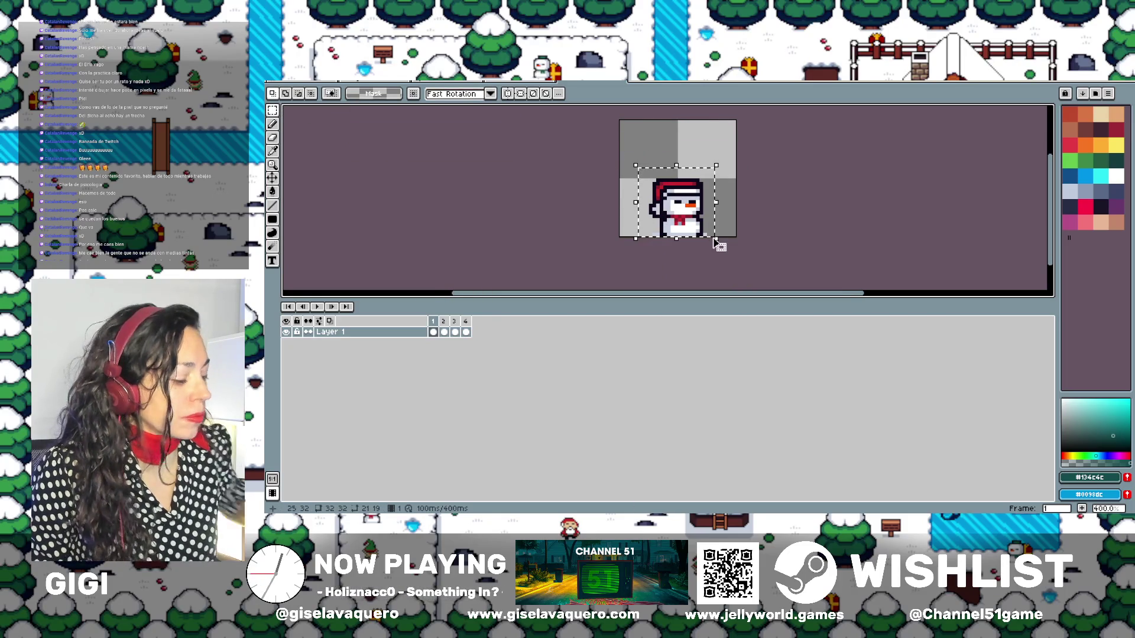
key("ctrl+c")
key("ctrl+Tab")
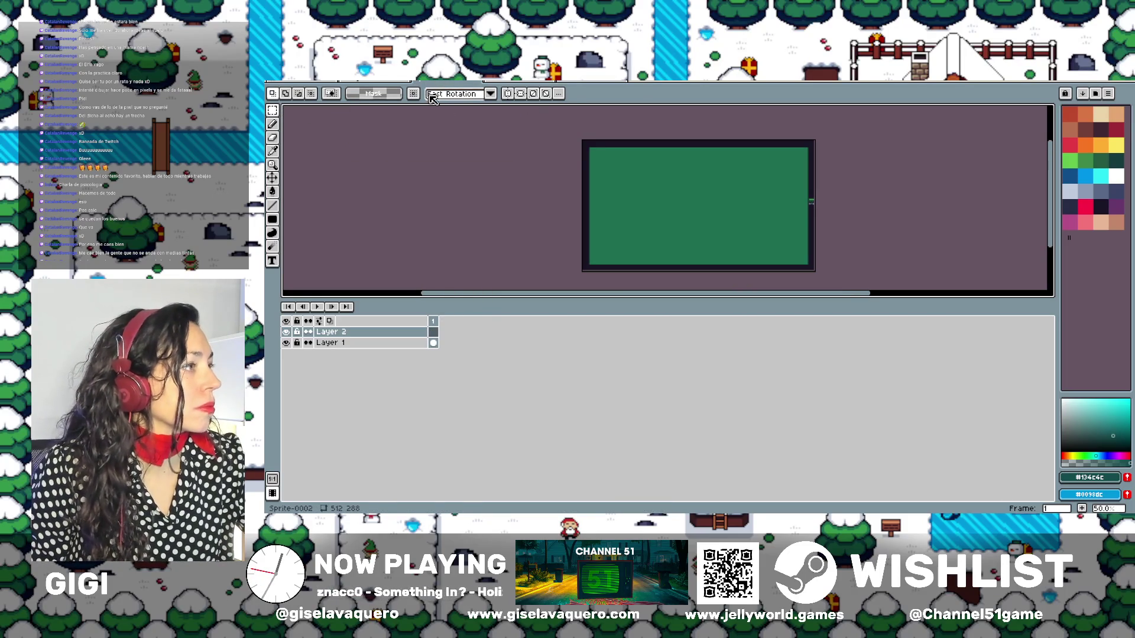
key("ctrl+v")
Place the pasted snowman left of centre on the sign, enlarge it, and commit
mouse_move(590, 148)
left_mouse_down()
mouse_move(706, 244)
mouse_move(659, 218)
left_mouse_up()
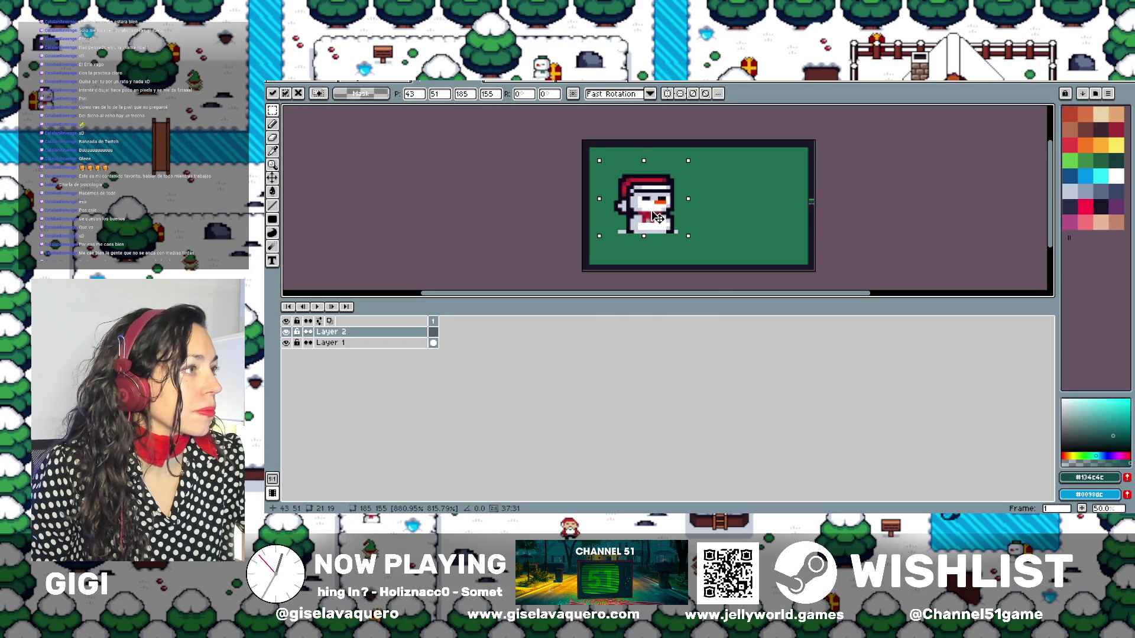
left_click_drag(687, 161, 693, 164)
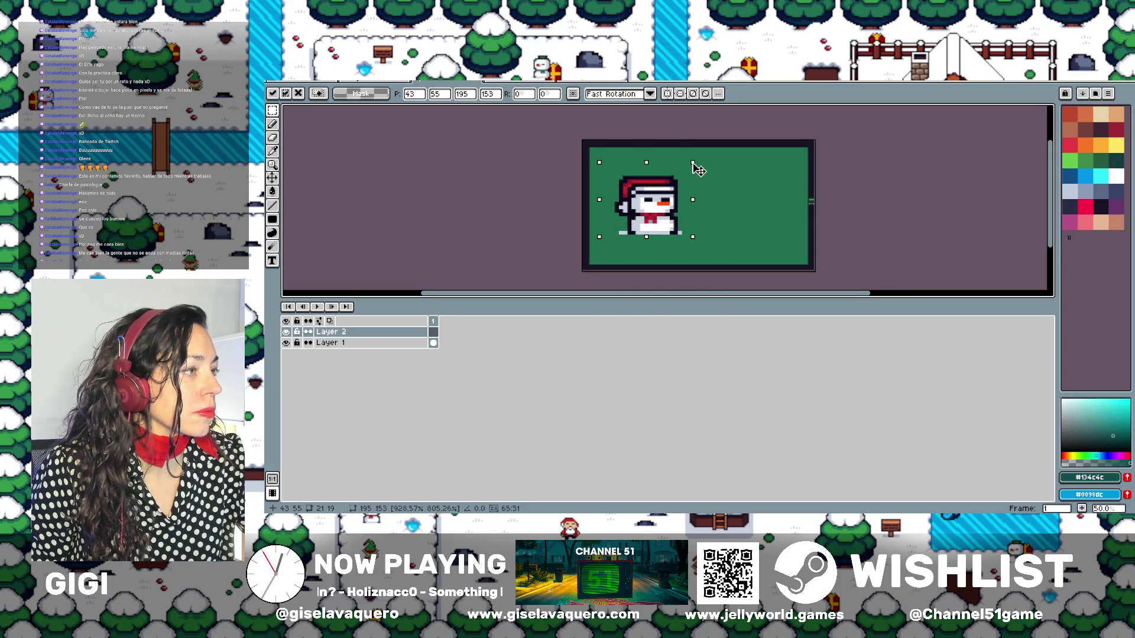
mouse_move(694, 236)
left_mouse_down()
mouse_move(696, 248)
mouse_move(674, 217)
left_mouse_up()
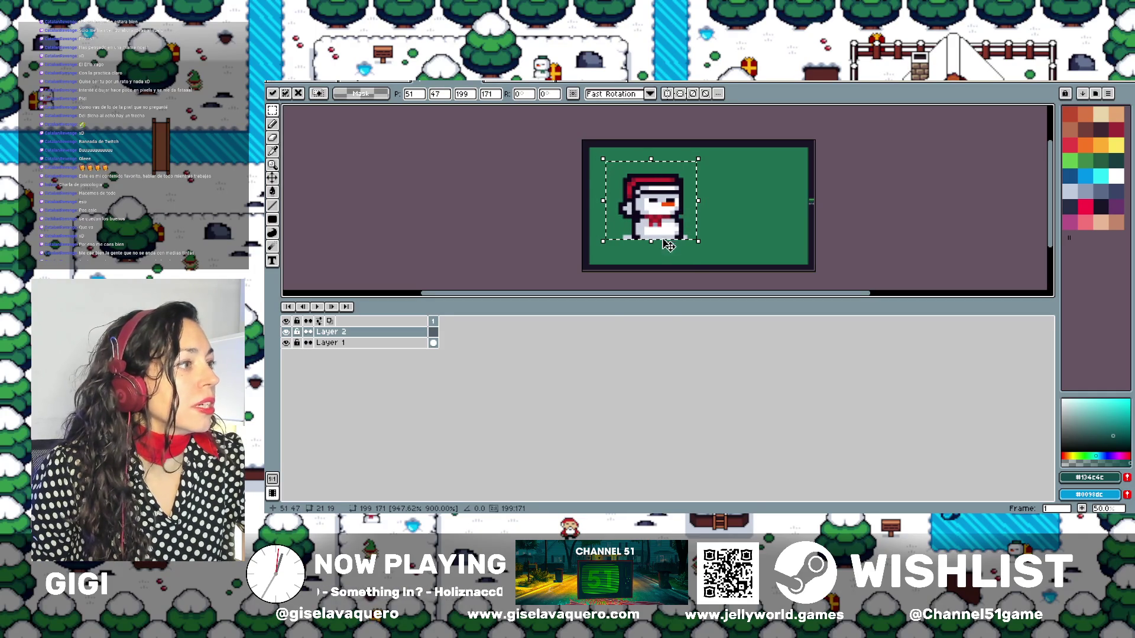
left_click_drag(651, 242, 651, 245)
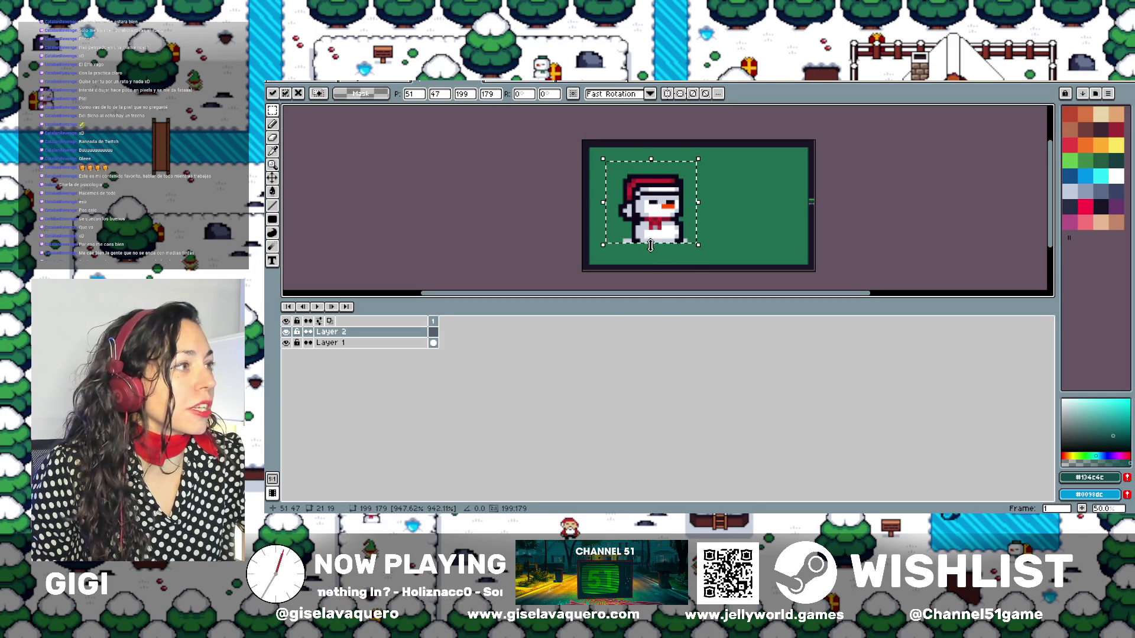
left_click(875, 230)
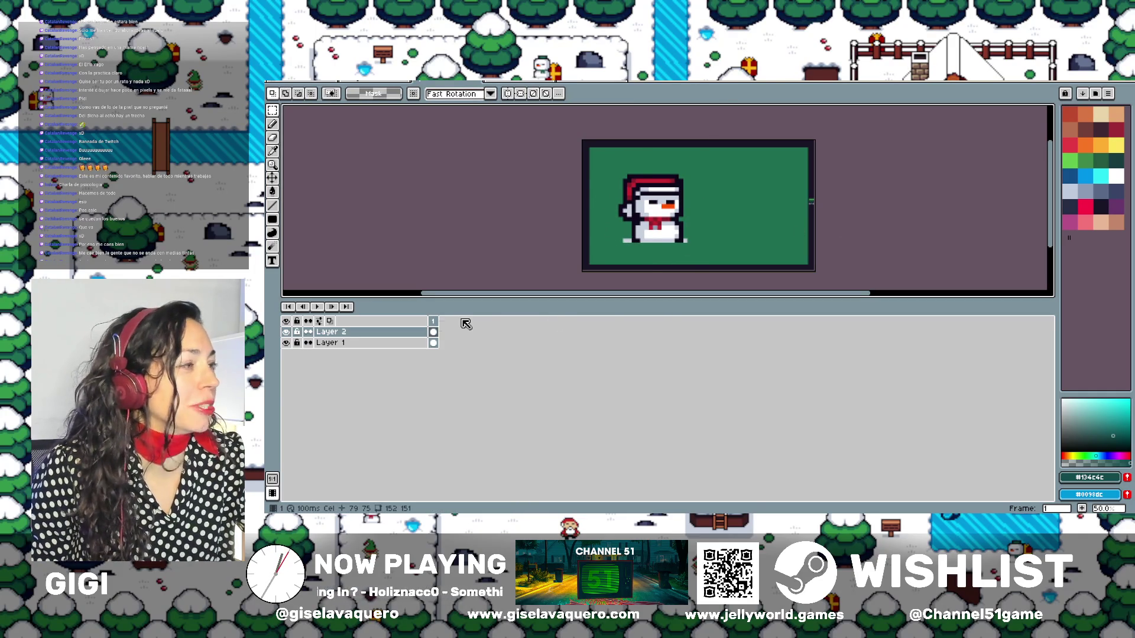
Add a new Layer 3 above Layer 2
right_click(388, 335)
mouse_move(422, 352)
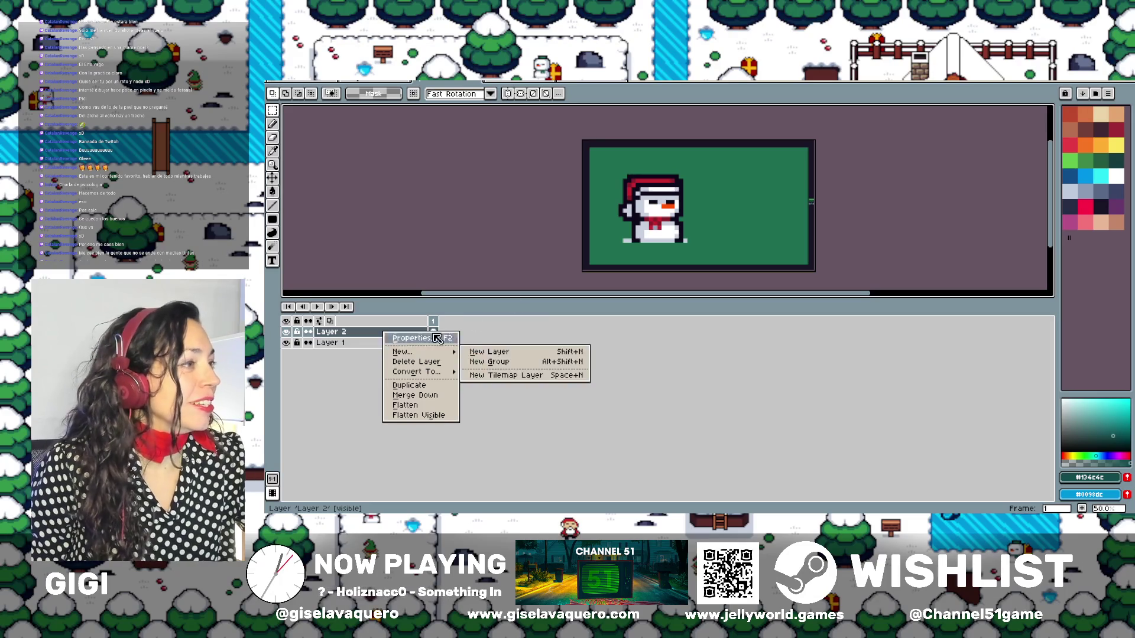
left_click(494, 353)
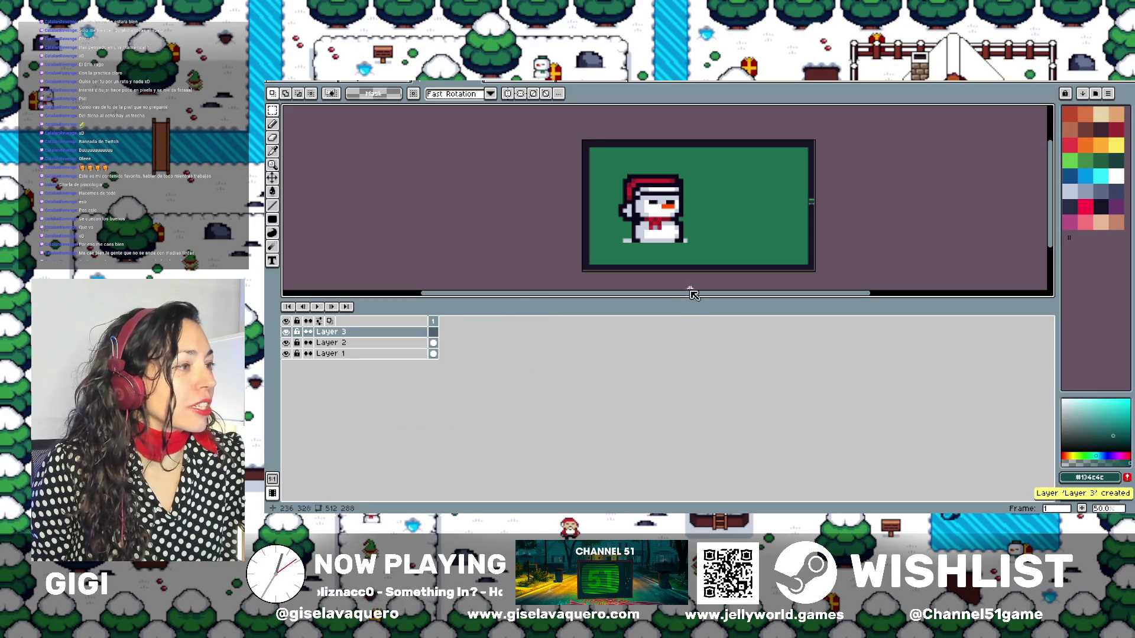
left_click_drag(693, 300, 694, 387)
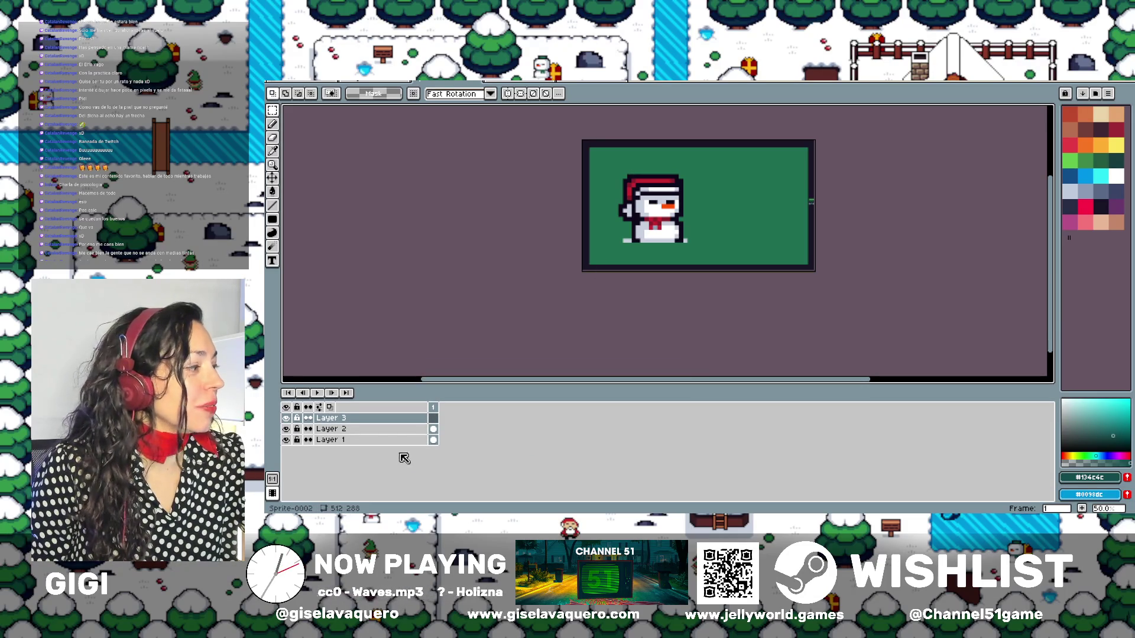
Lower Layer 2's opacity to fade the snowman, then make Layer 3 active
left_click(362, 434)
double_click(362, 434)
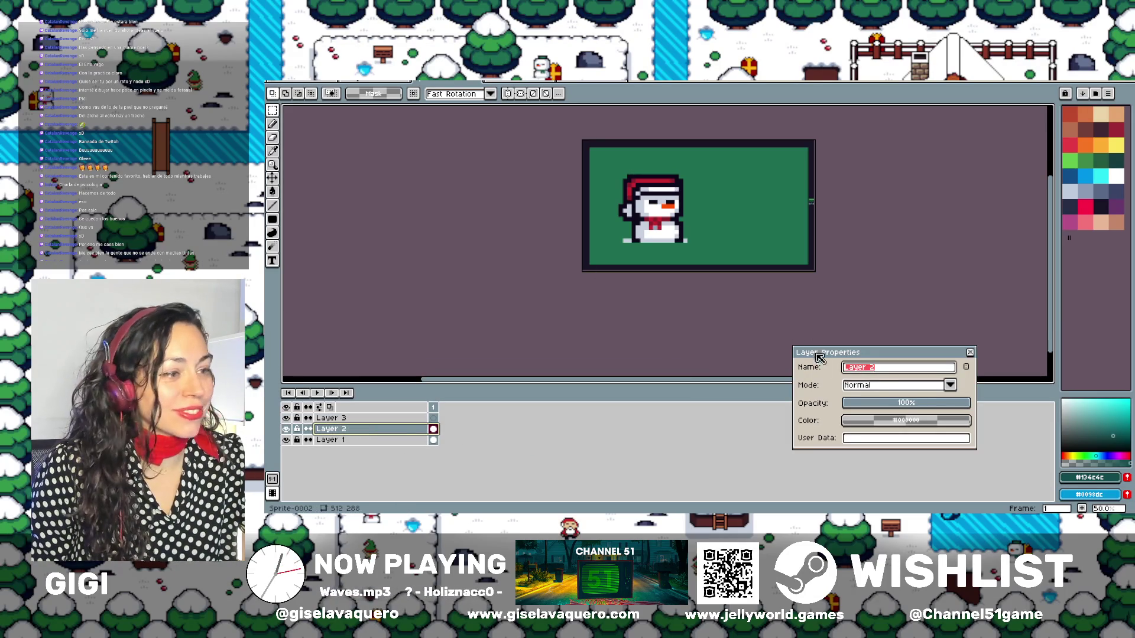
left_click(908, 405)
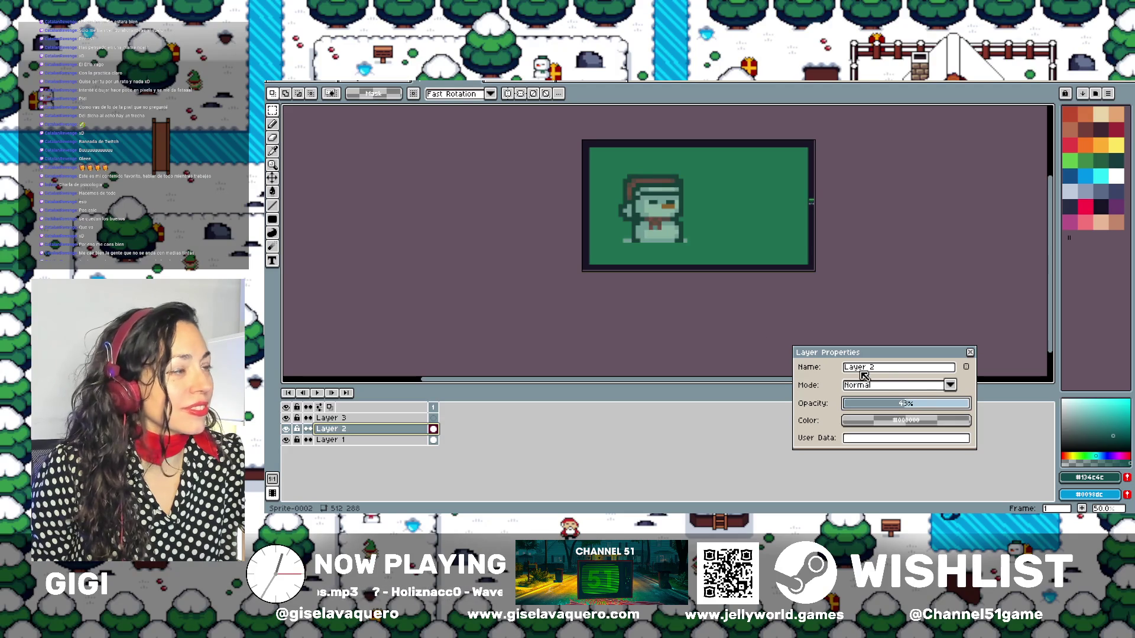
left_click(331, 418)
scroll(646, 208, "up", 2)
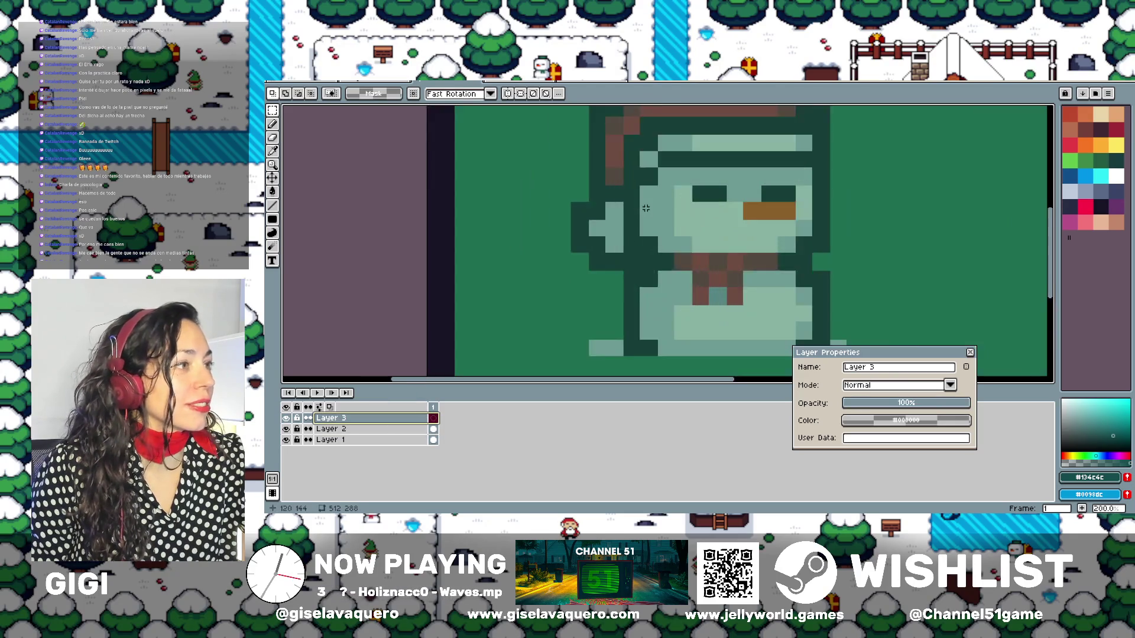
scroll(646, 208, "up", 1)
scroll(667, 222, "down", 1)
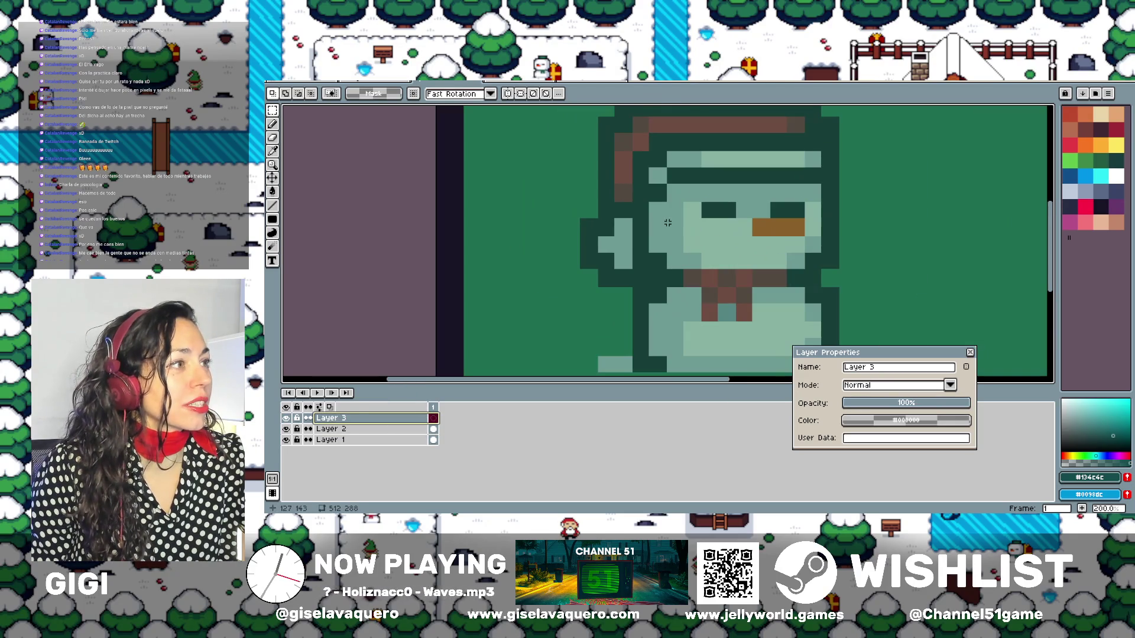
left_click(970, 353)
Pick the dark palette outline colour, undo a test hat stroke, and set a 1 px pencil brush
scroll(768, 263, "down", 1)
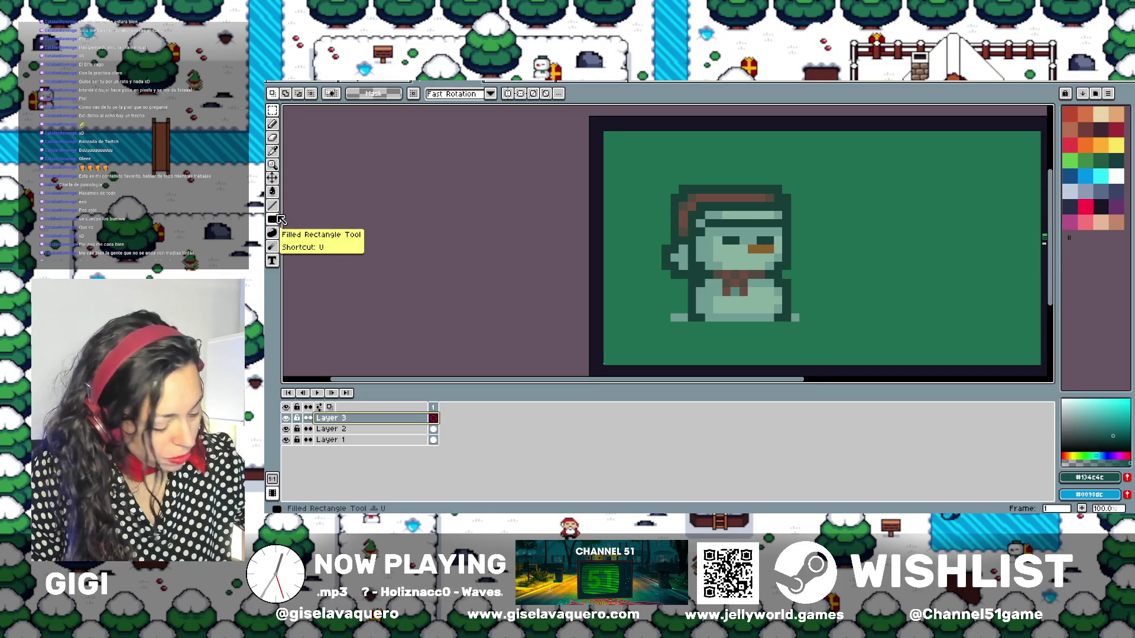
left_click(1101, 207)
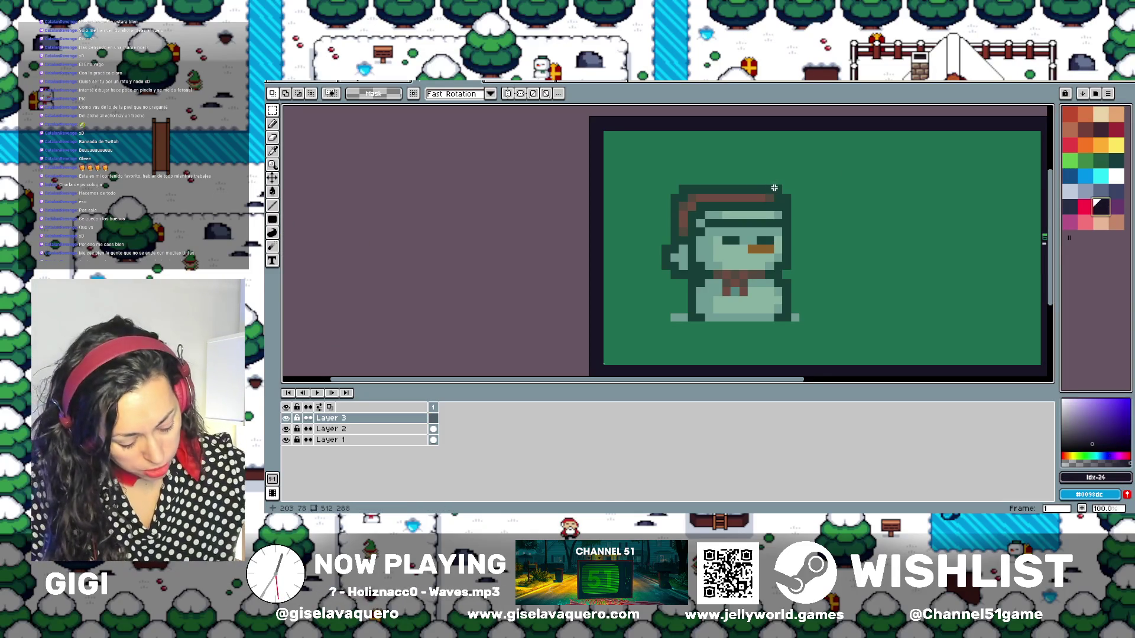
left_click_drag(774, 188, 702, 187)
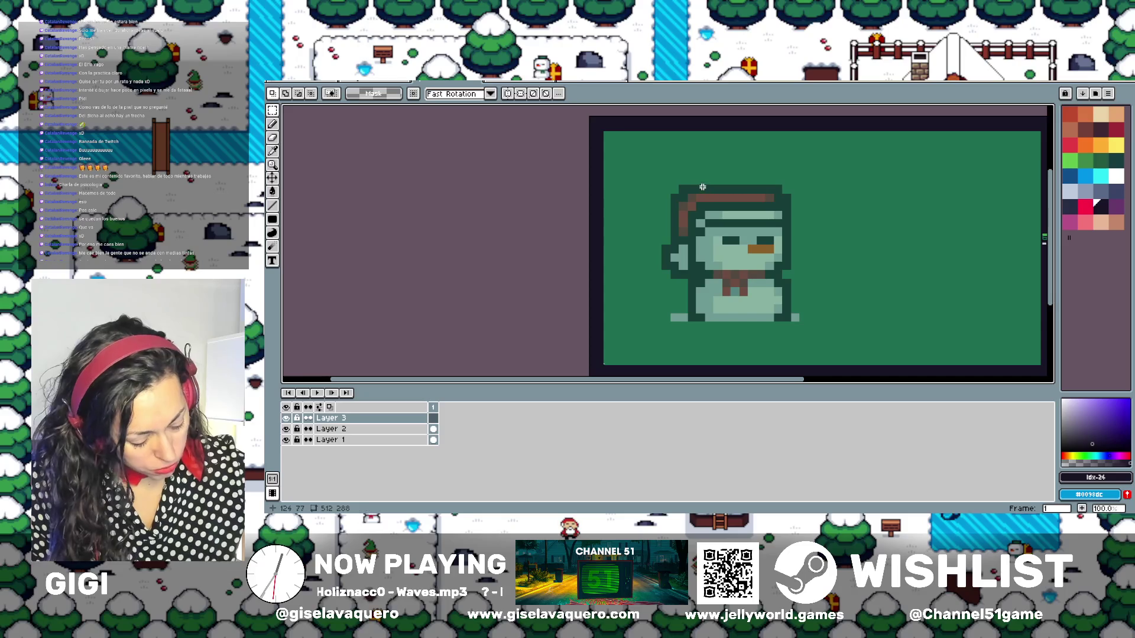
left_click(272, 124)
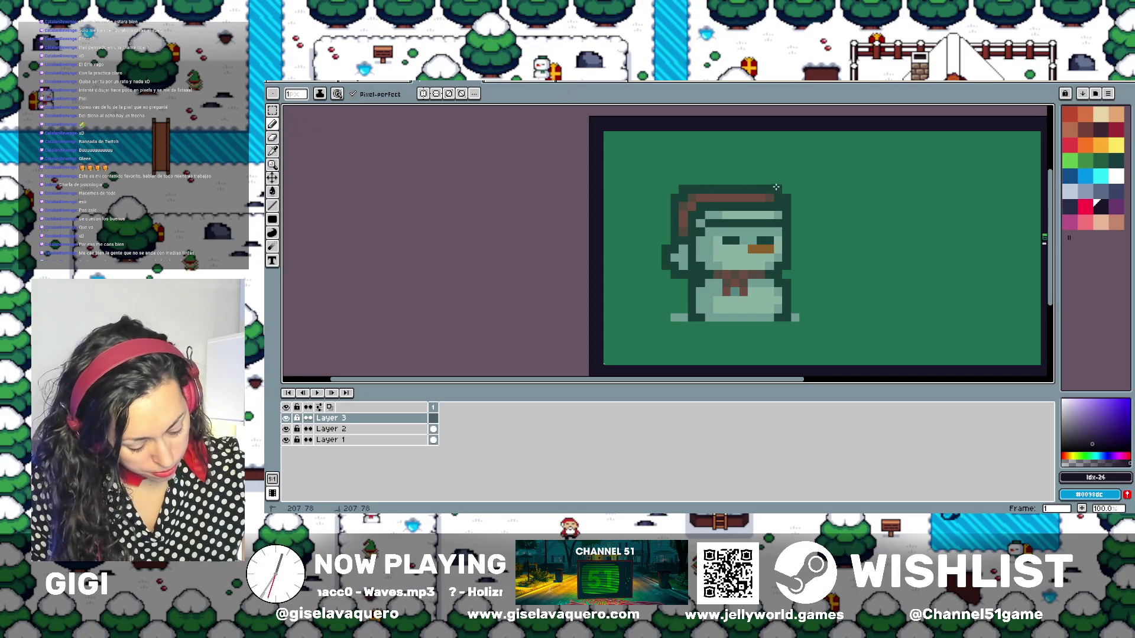
left_click_drag(776, 187, 717, 188)
key("ctrl+z")
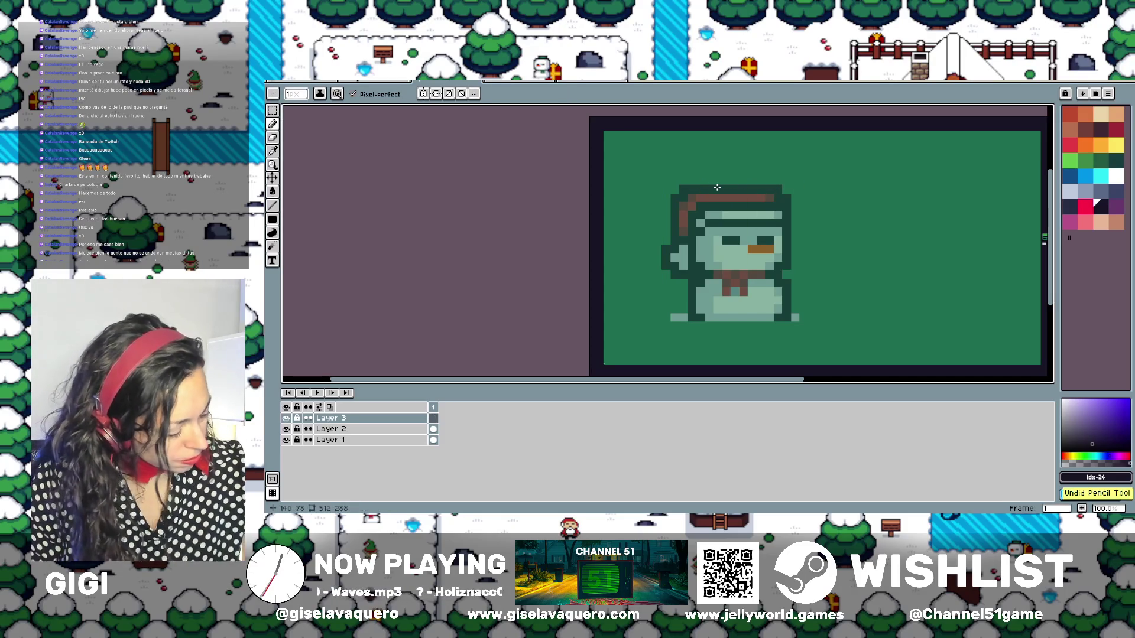
left_click(298, 96)
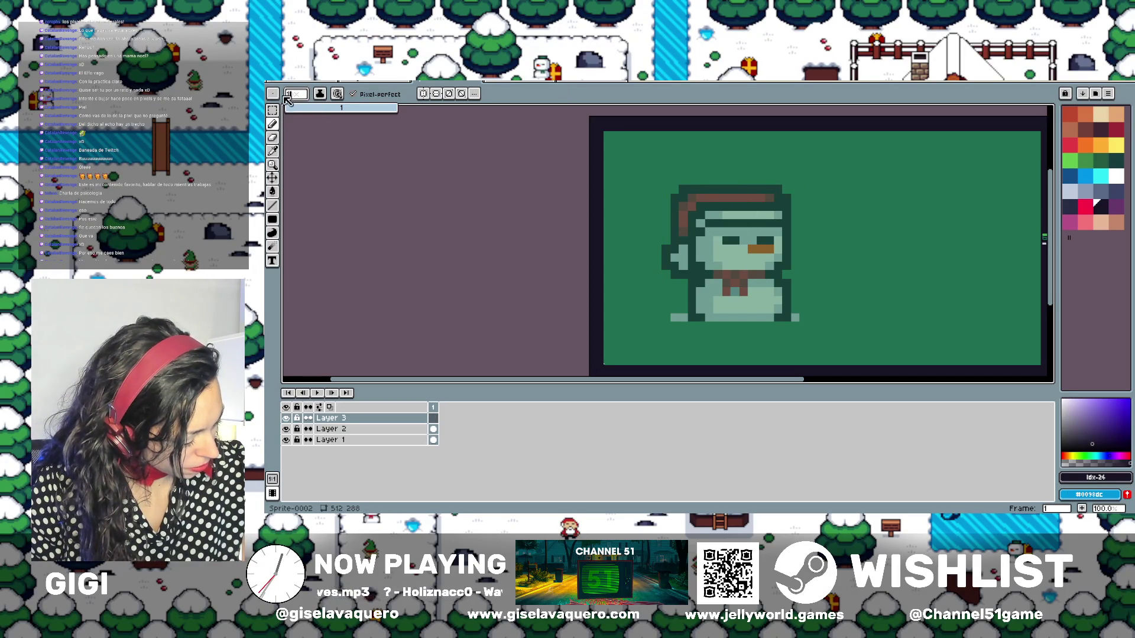
left_click(290, 112)
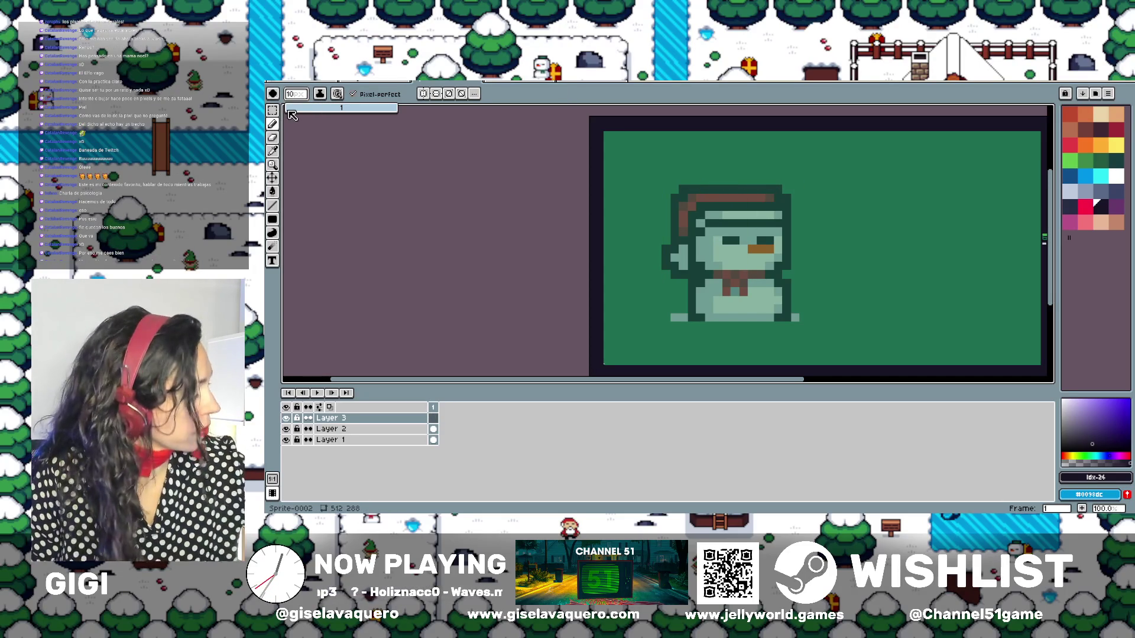
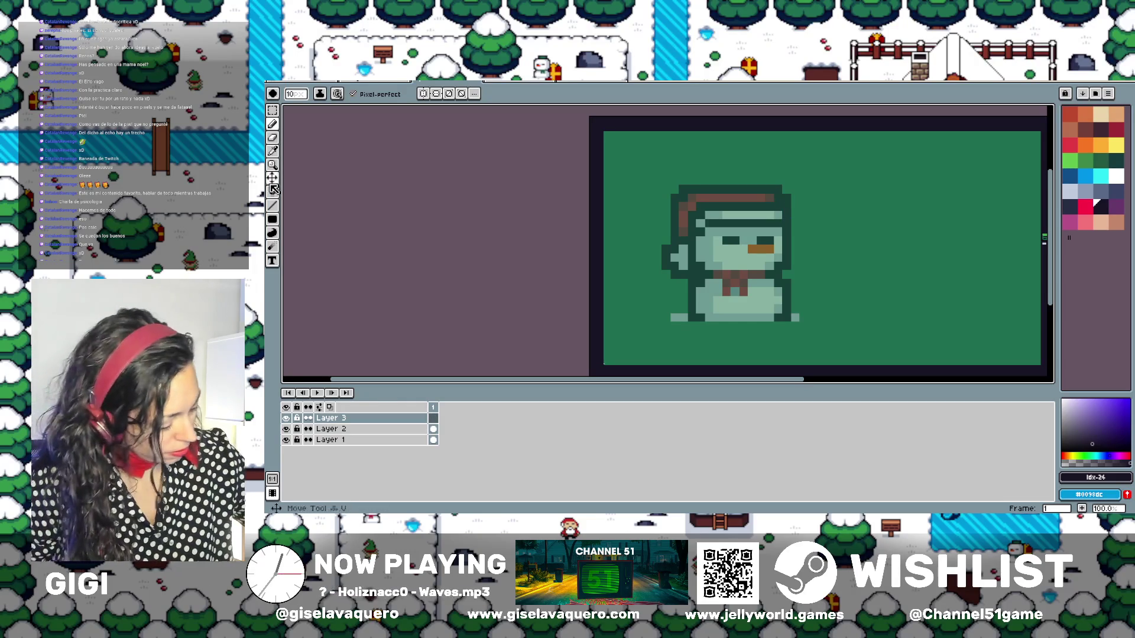
Try dark line and freehand strokes along the hat top, undoing each trial
key("l")
left_click(774, 188)
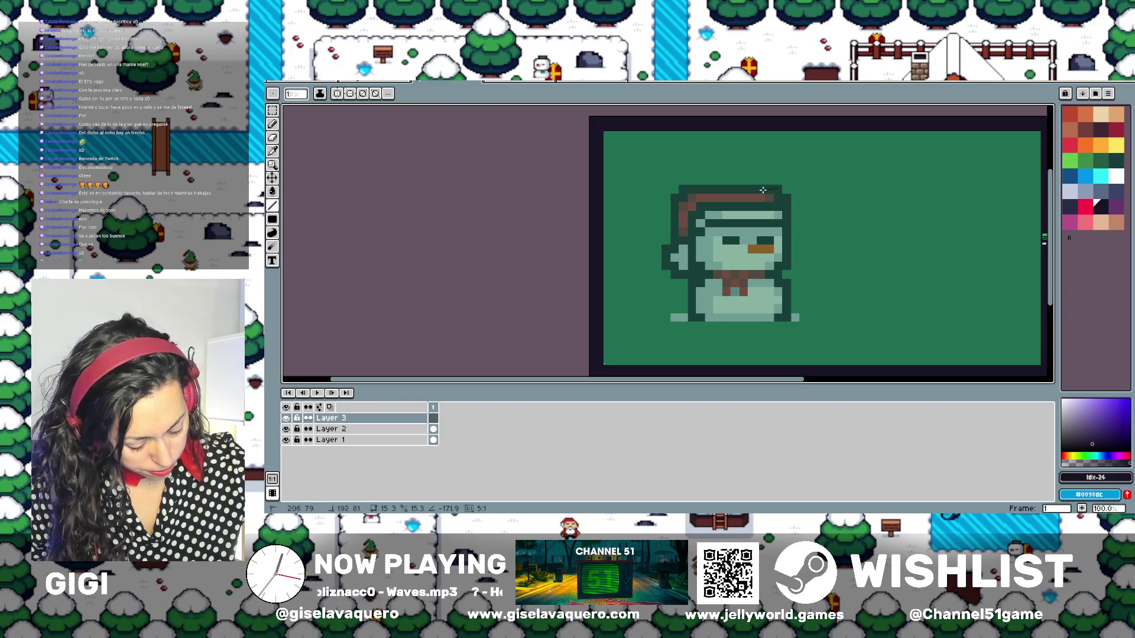
key("ctrl+z")
key("m")
key("b")
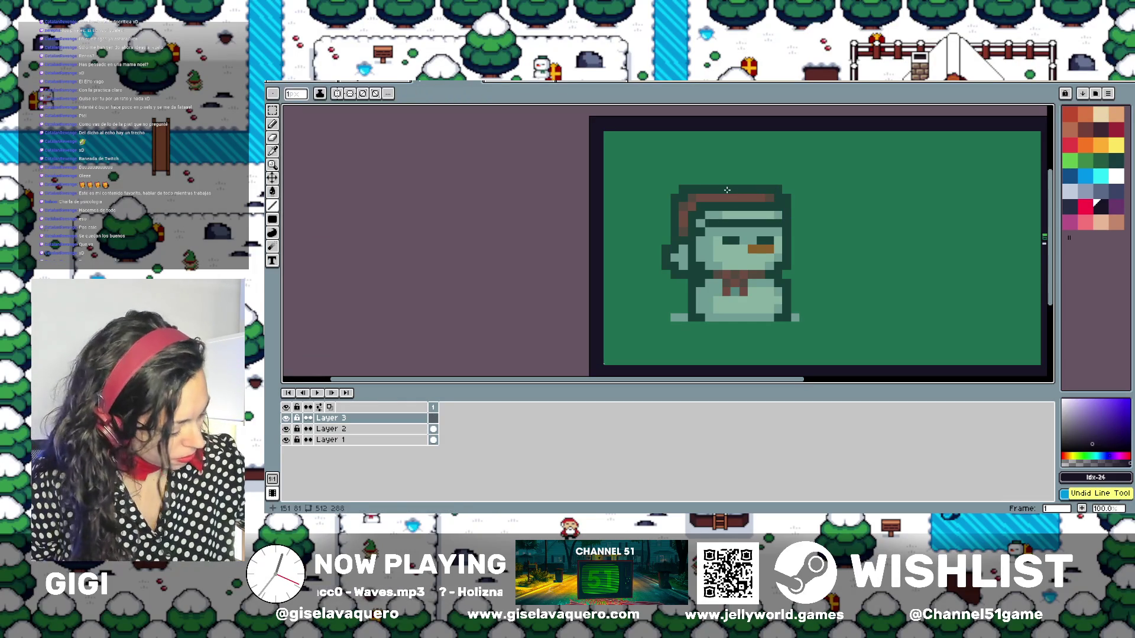
key("b")
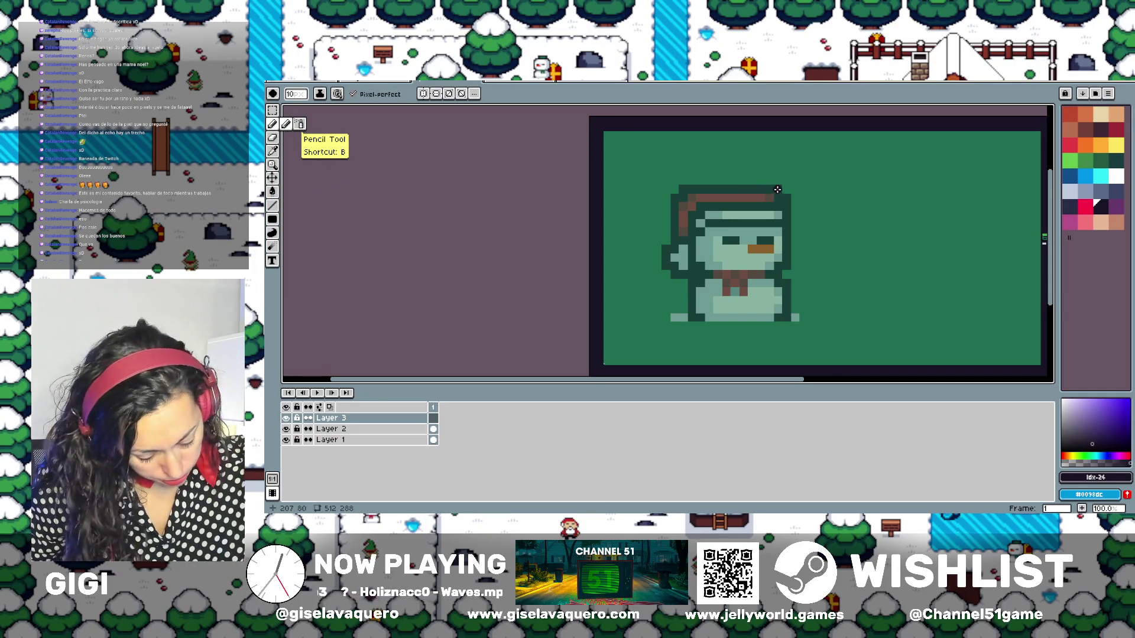
left_click_drag(777, 189, 696, 191)
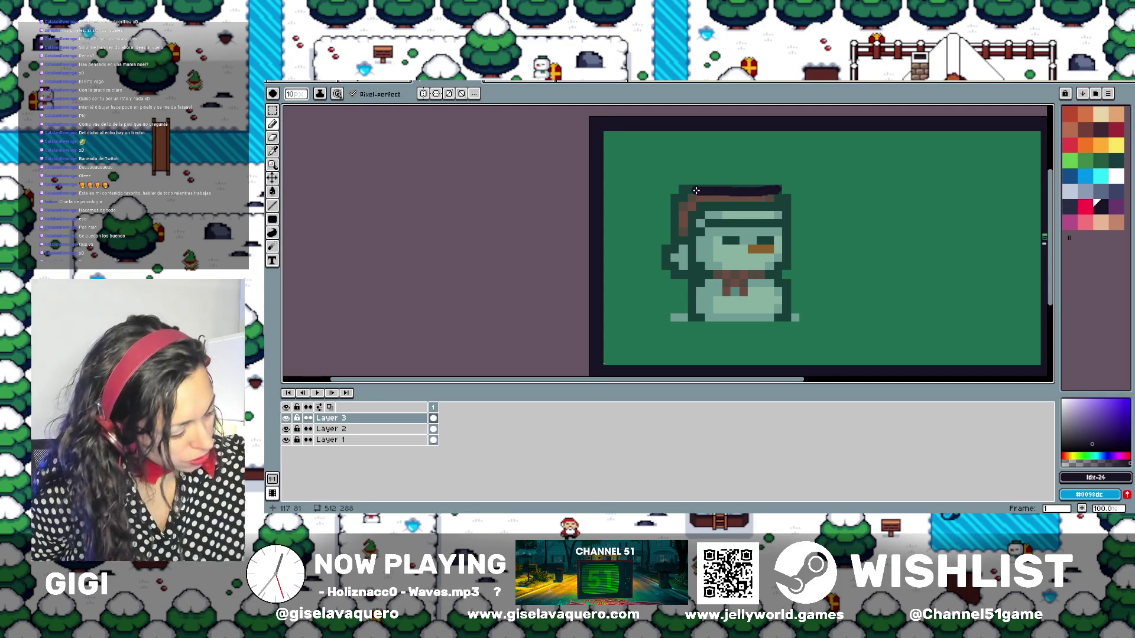
key("ctrl+z")
key("l")
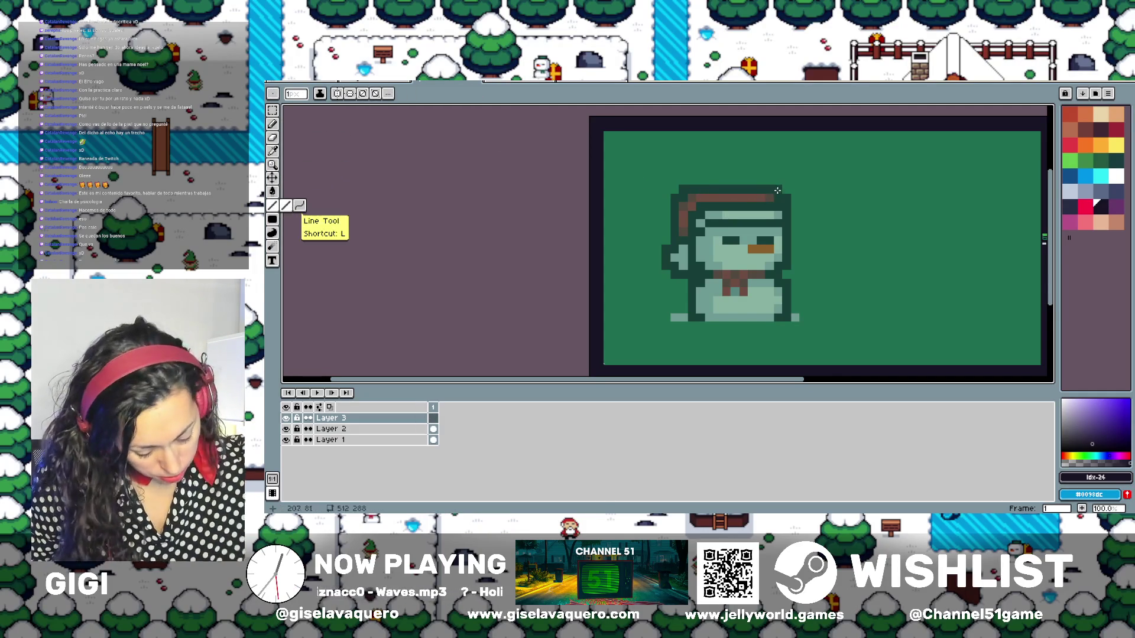
left_click_drag(779, 189, 748, 188)
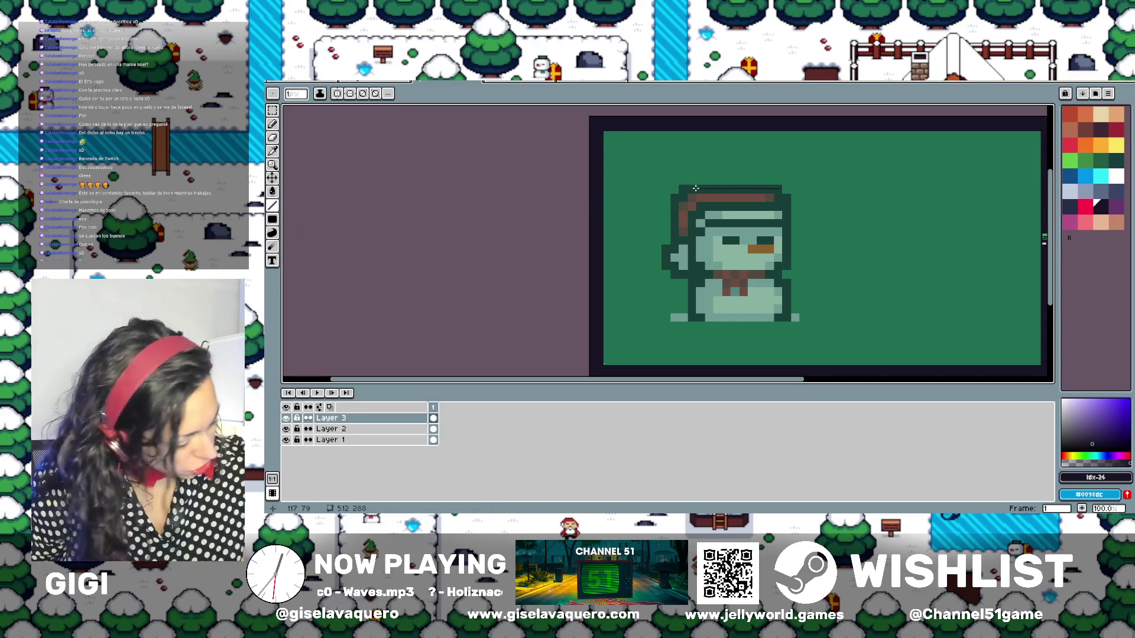
Set the line thickness to 11 px, test a thick line on the hat top, then undo it
left_click(296, 94)
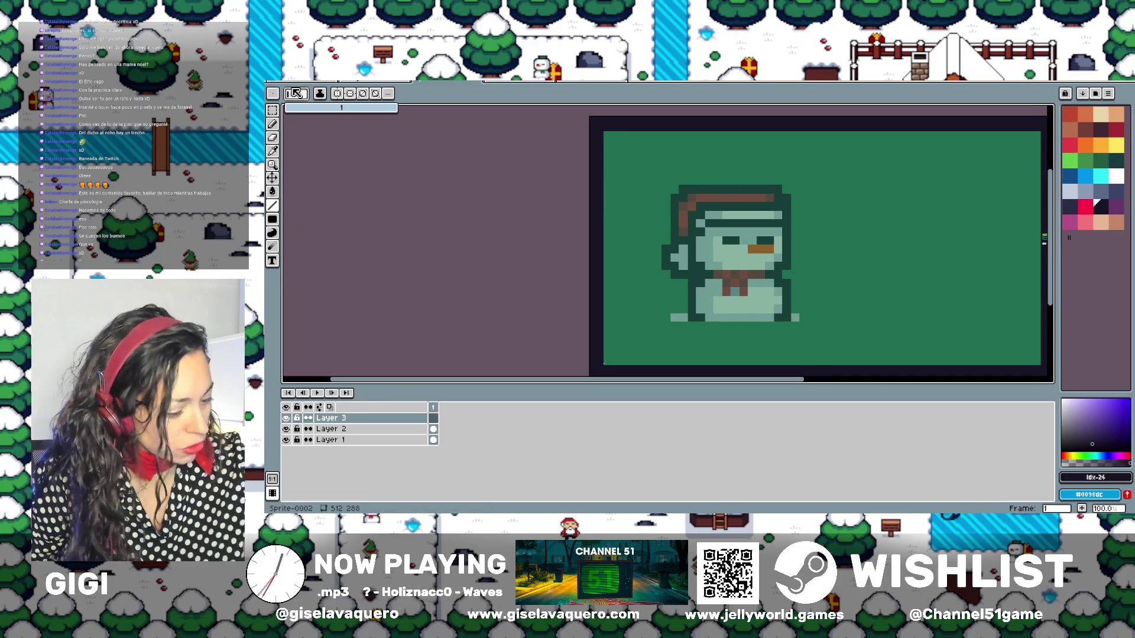
type("1")
key("Return")
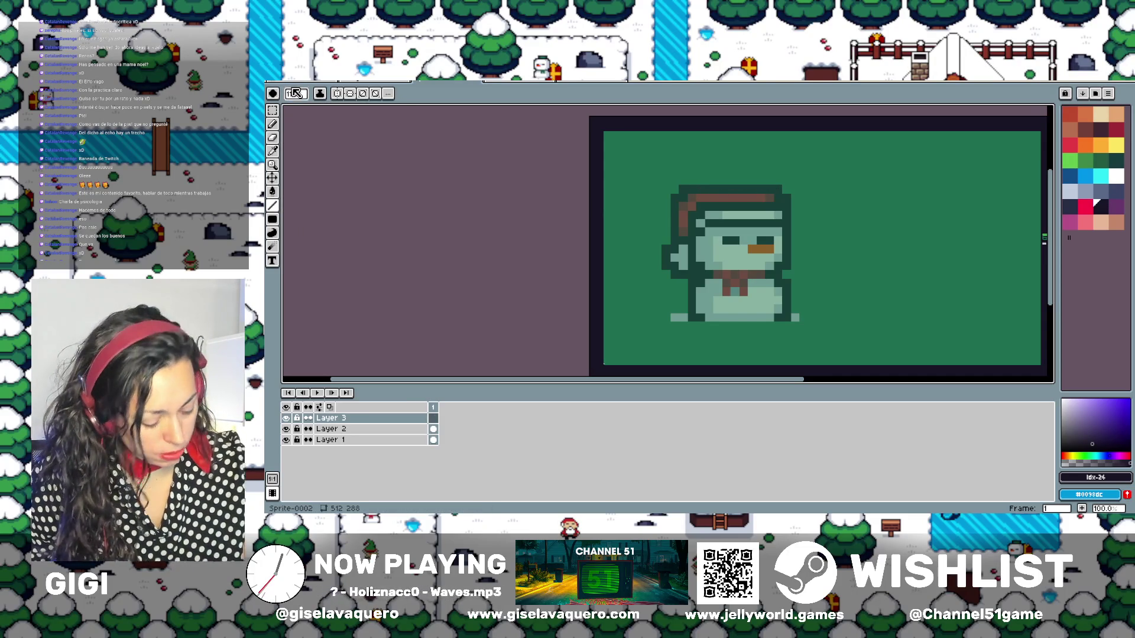
left_click_drag(779, 186, 684, 189)
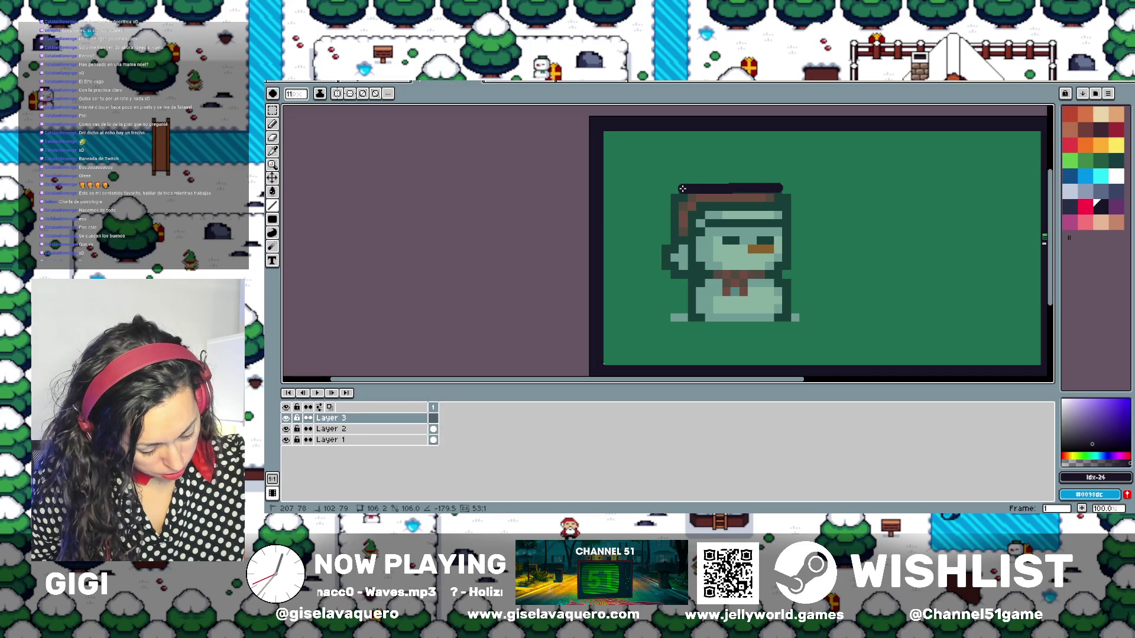
left_click_drag(683, 189, 681, 190)
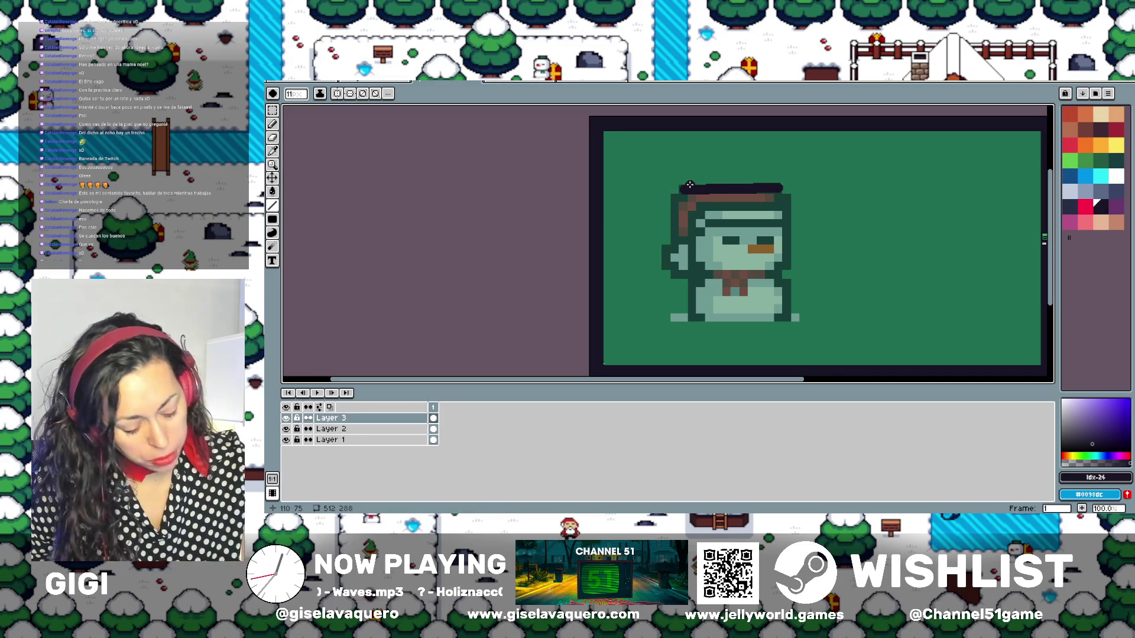
key("ctrl+z")
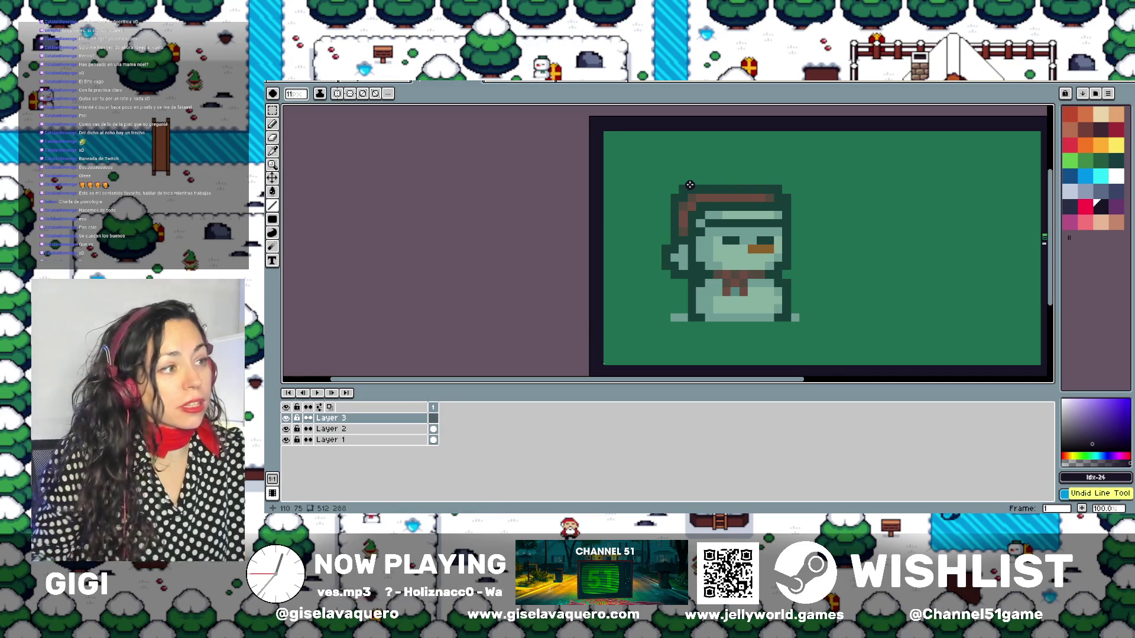
scroll(712, 228, "up", 1)
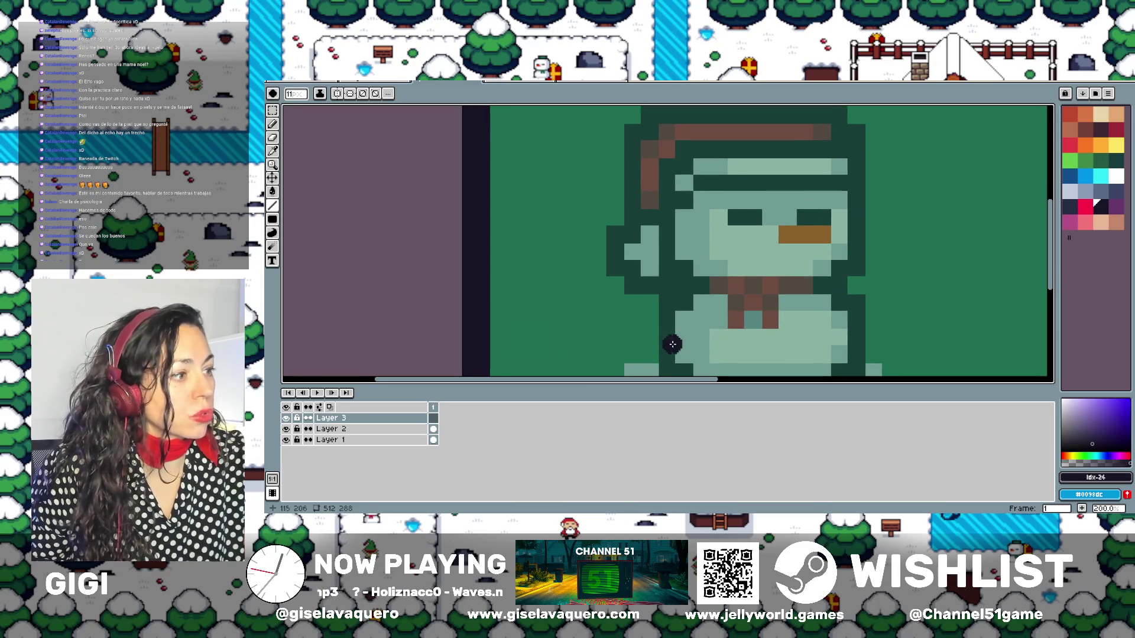
Shrink the layers panel and draw the thick dark outline down the snowman's right side
left_click_drag(624, 386, 626, 468)
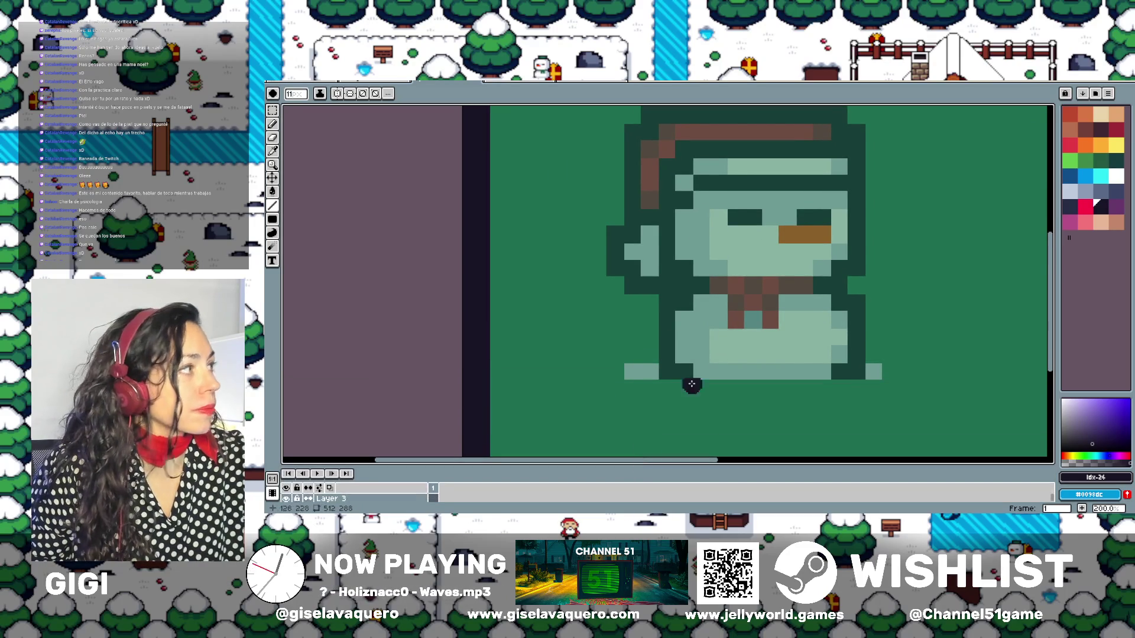
left_click_drag(762, 298, 733, 320)
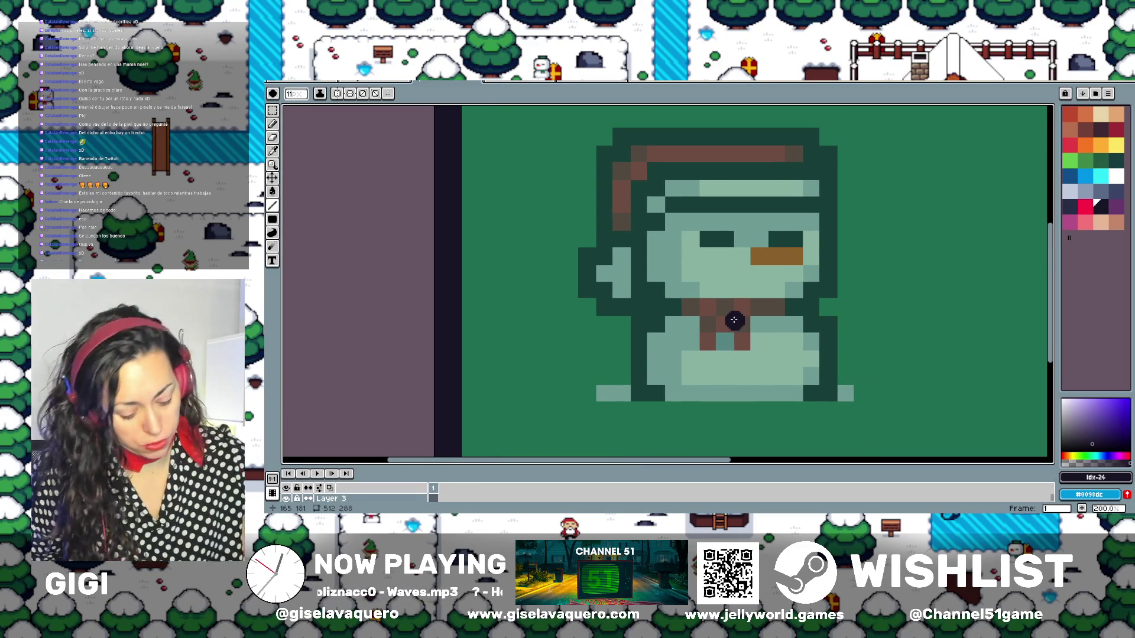
mouse_move(827, 151)
left_mouse_down()
mouse_move(827, 285)
mouse_move(808, 289)
left_mouse_up()
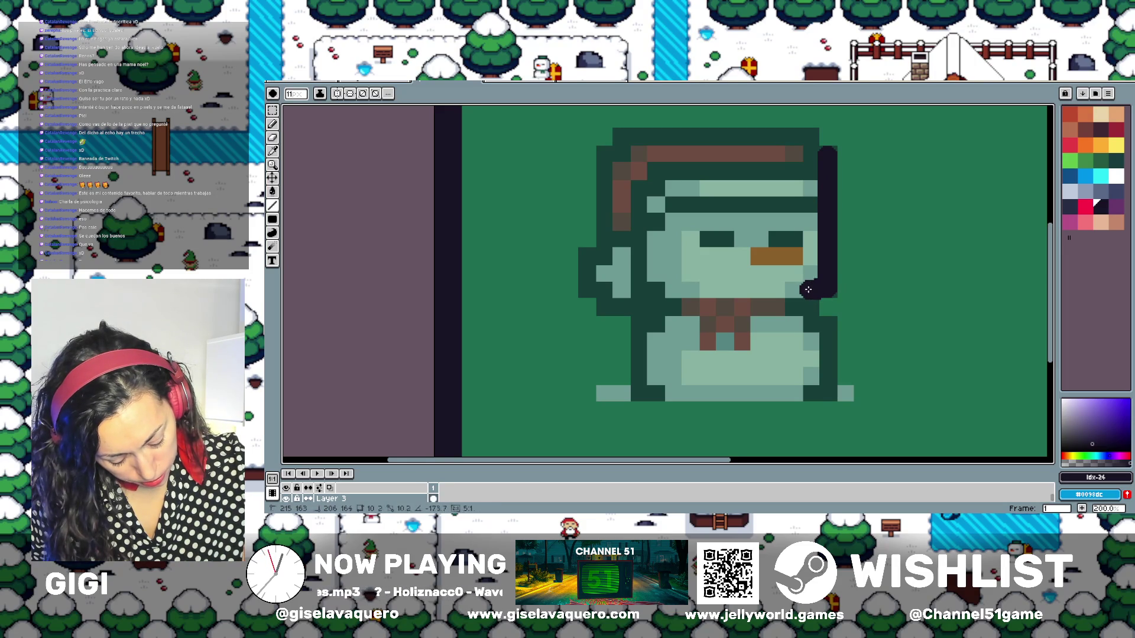
left_click_drag(808, 289, 809, 323)
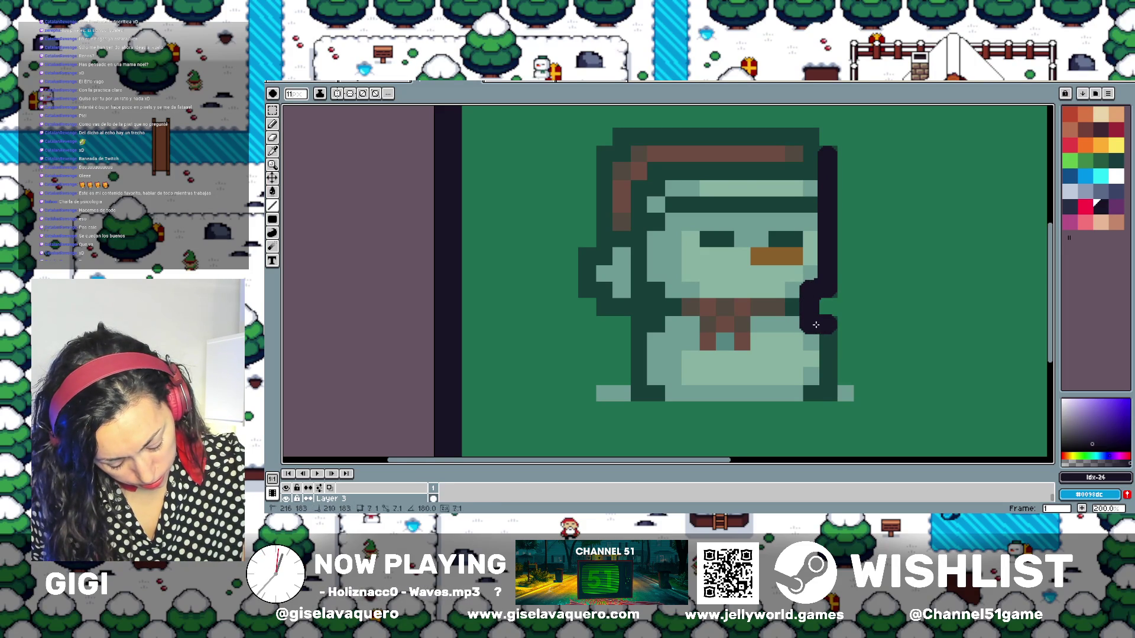
mouse_move(827, 325)
left_mouse_down()
mouse_move(830, 386)
mouse_move(810, 396)
left_mouse_up()
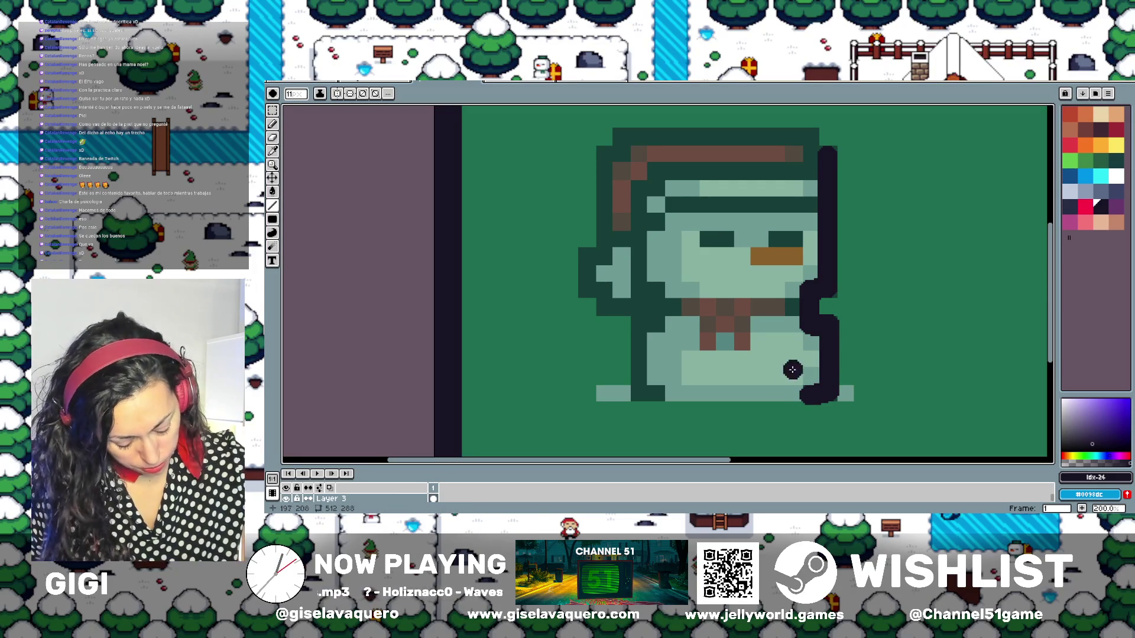
Continue the outline across the snowman's bottom, up its left side and around the left arm
key("ctrl")
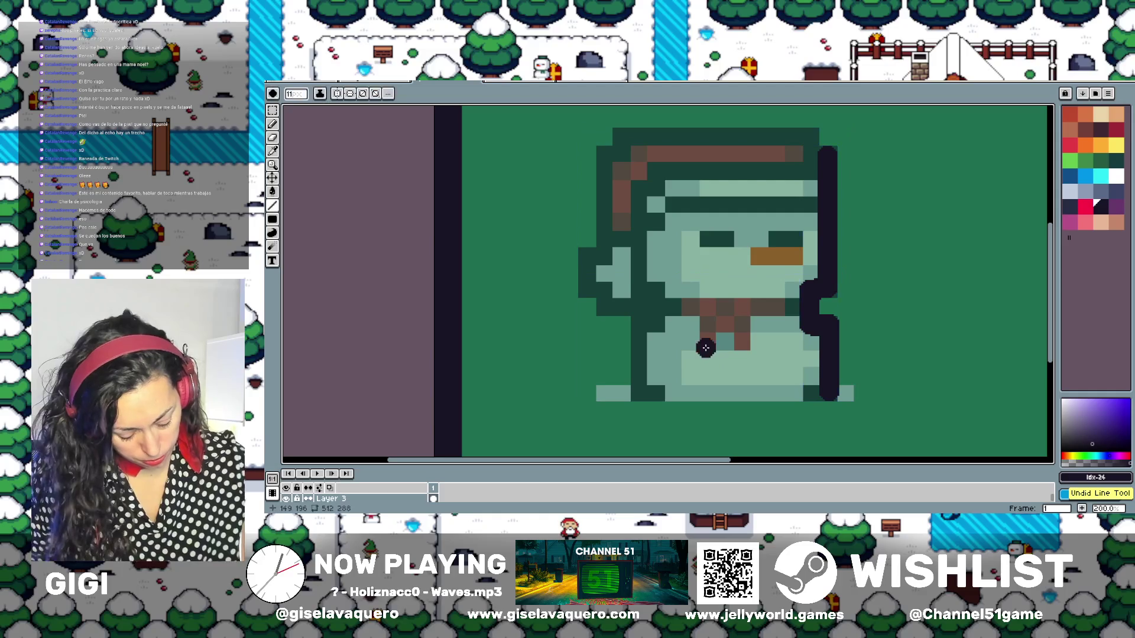
left_click_drag(816, 392, 638, 391)
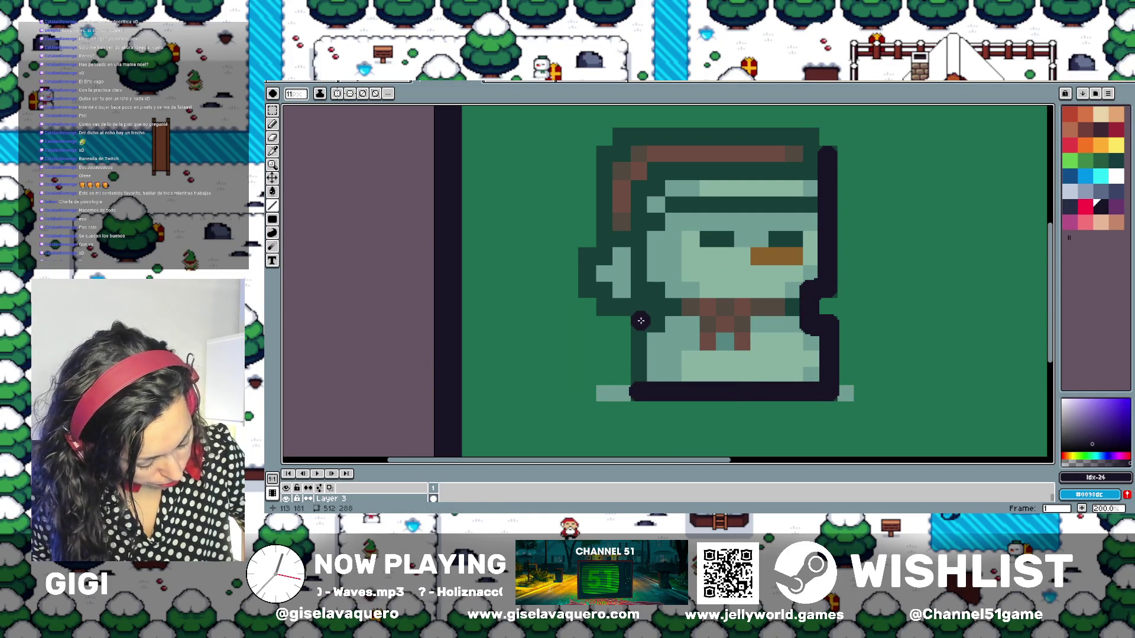
left_click_drag(641, 320, 641, 388)
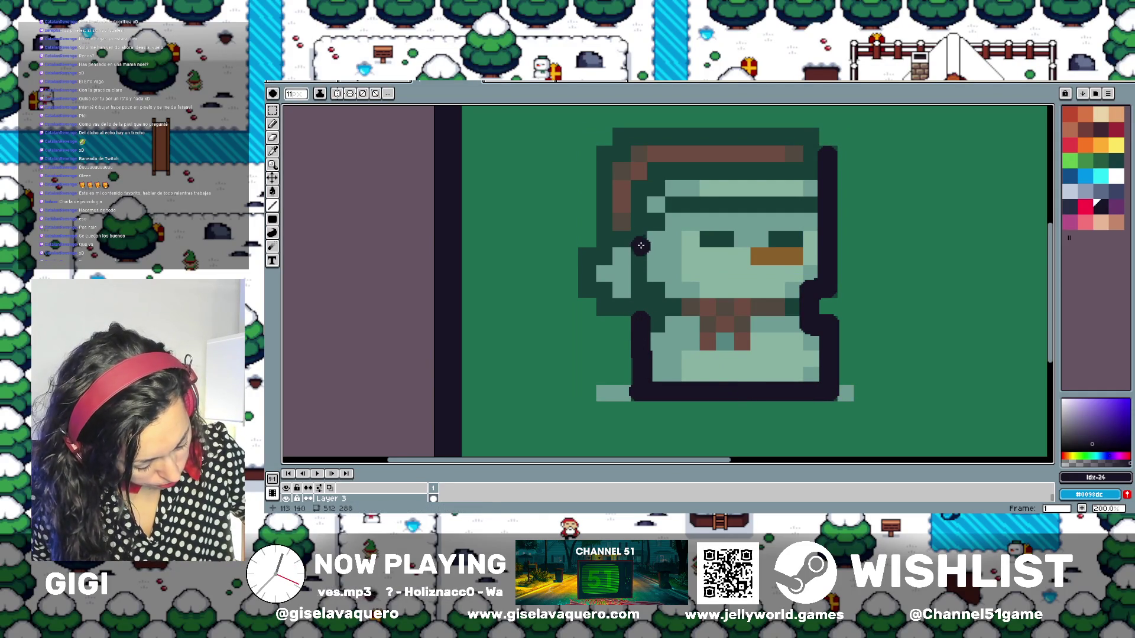
mouse_move(643, 240)
left_mouse_down()
mouse_move(609, 240)
mouse_move(587, 257)
mouse_move(605, 315)
left_mouse_up()
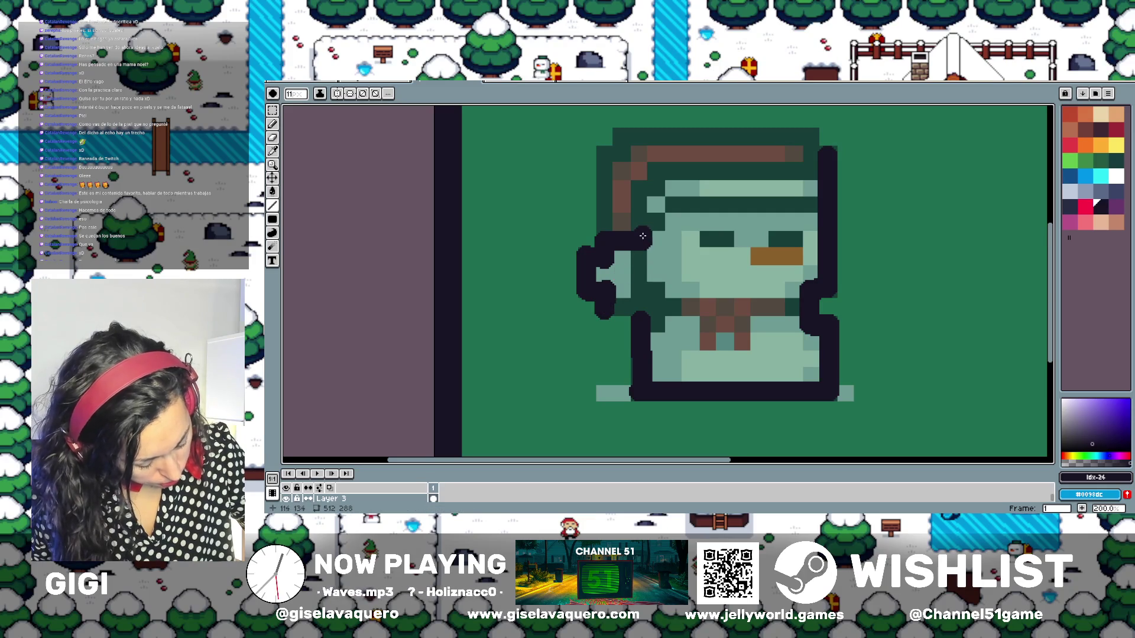
Undo the last two outline strokes and switch to a square brush tip
key("ctrl+z")
key("ctrl+z")
key("ctrl+z")
key("ctrl+z")
key("ctrl+z")
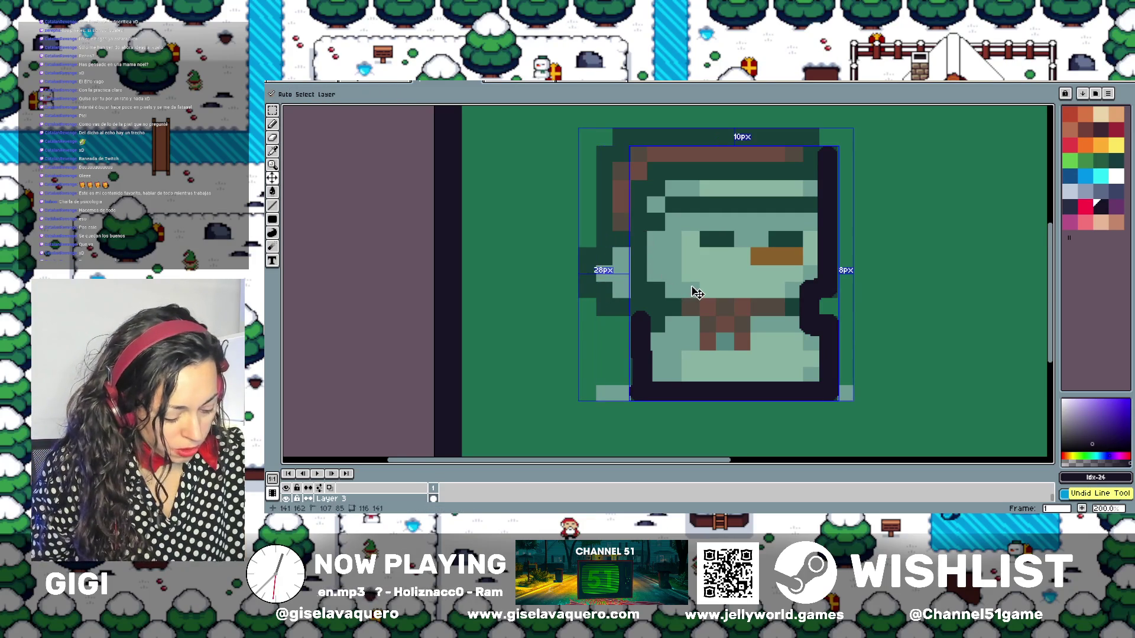
key("ctrl+z")
key("ctrl+z")
key("ctrl+z")
key("ctrl+z")
key("ctrl+z")
key("ctrl+z")
key("ctrl+z")
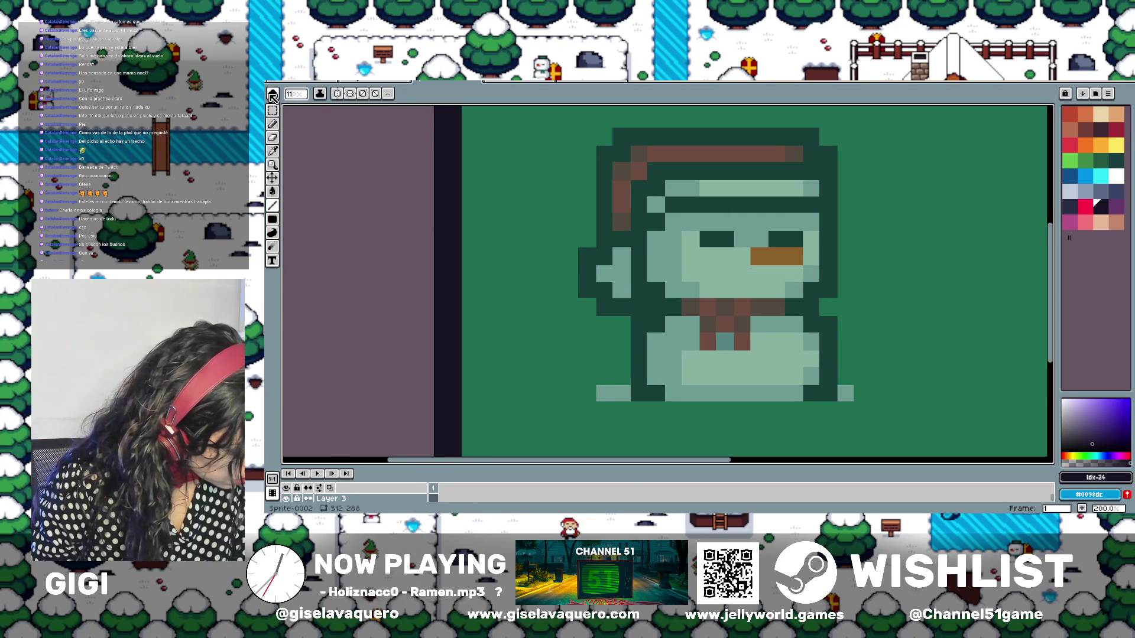
left_click(274, 95)
left_click(290, 110)
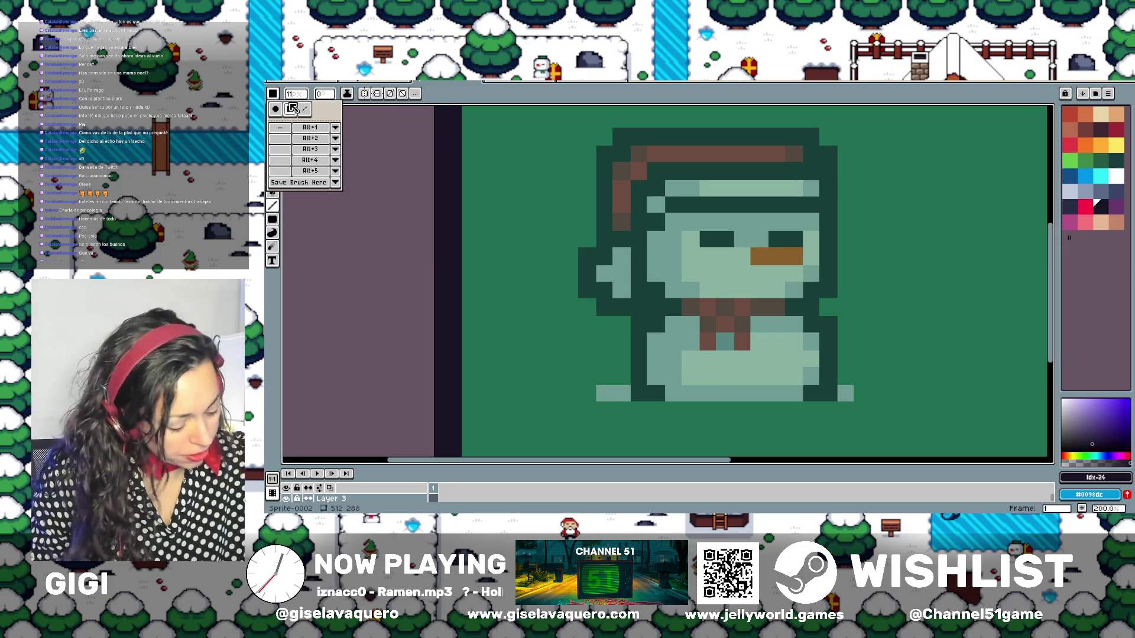
Test a dark pixel at the hat's top-right, undo it, and set the brush size to 10
left_click(808, 137)
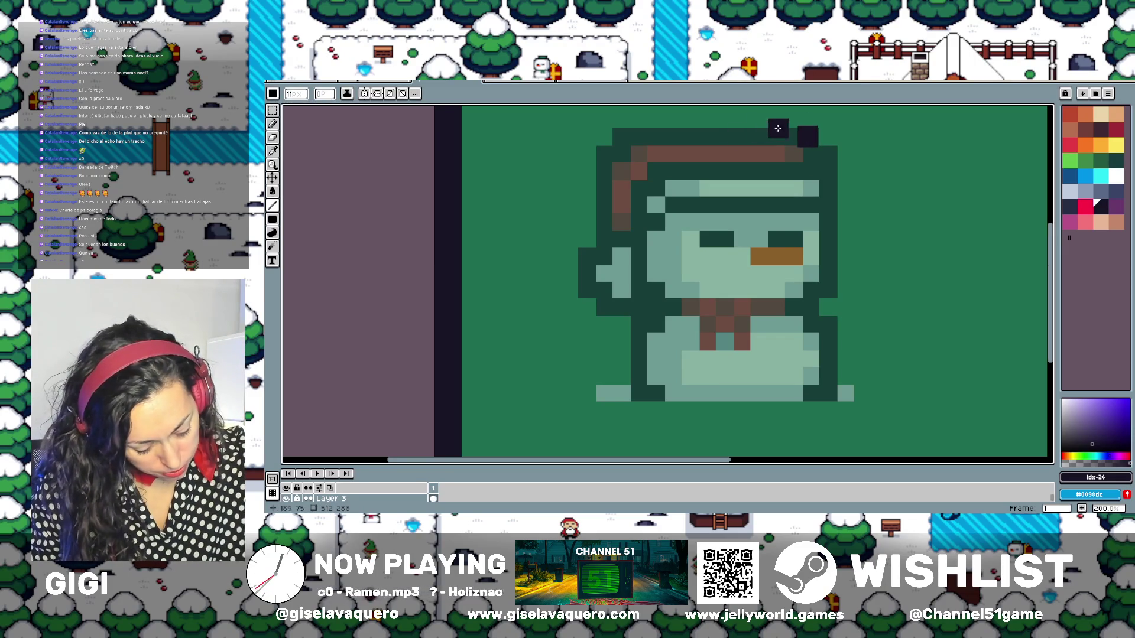
key("ctrl+z")
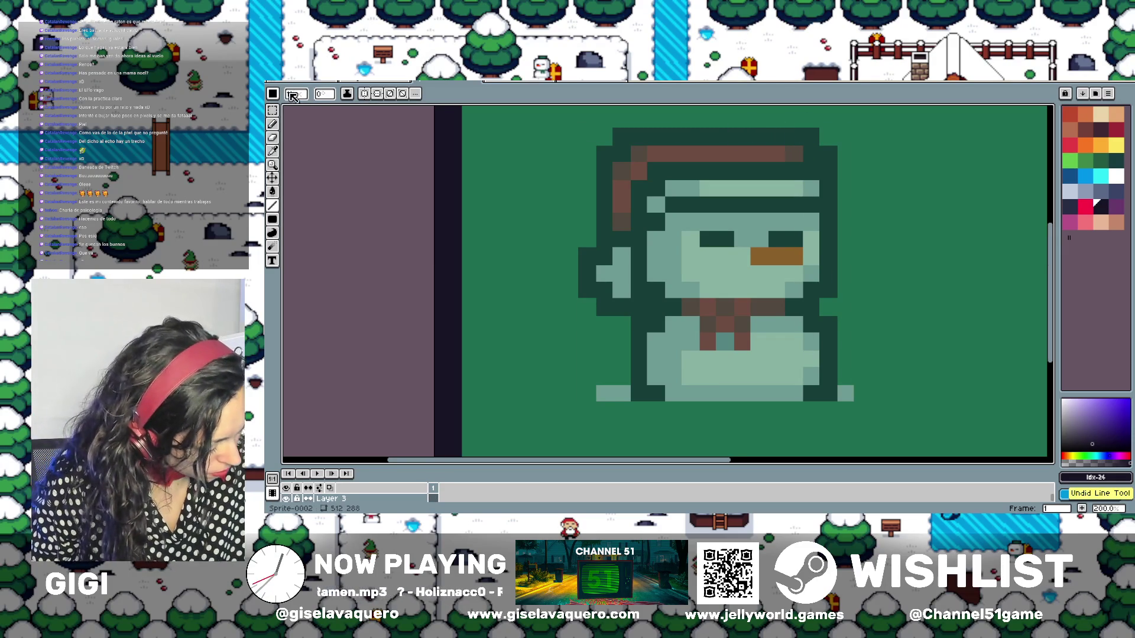
left_click(292, 97)
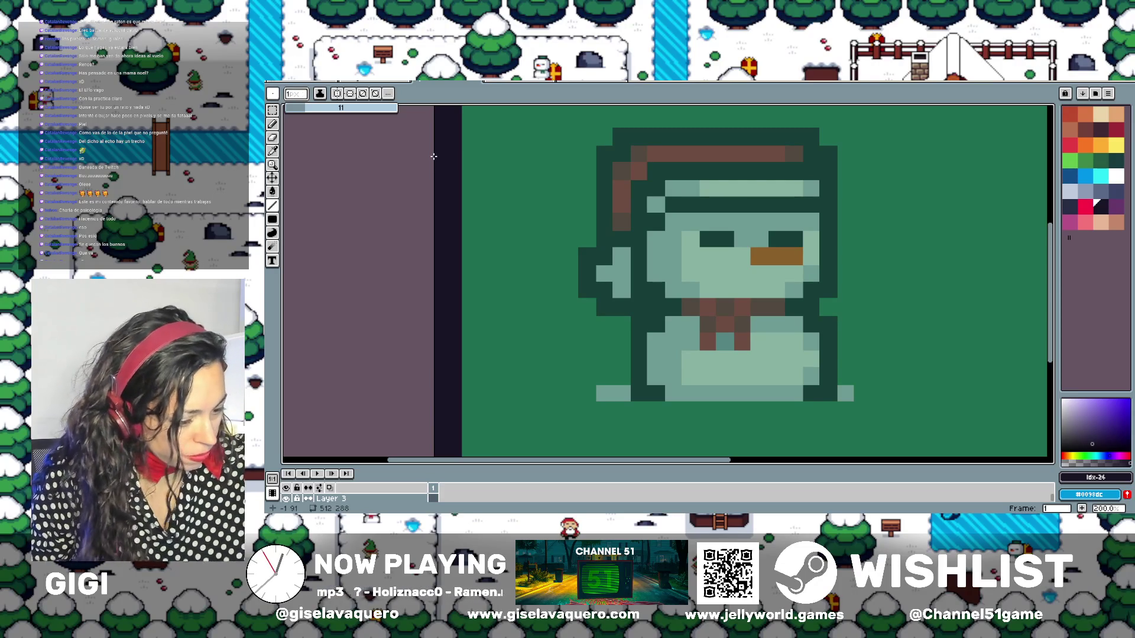
key("b")
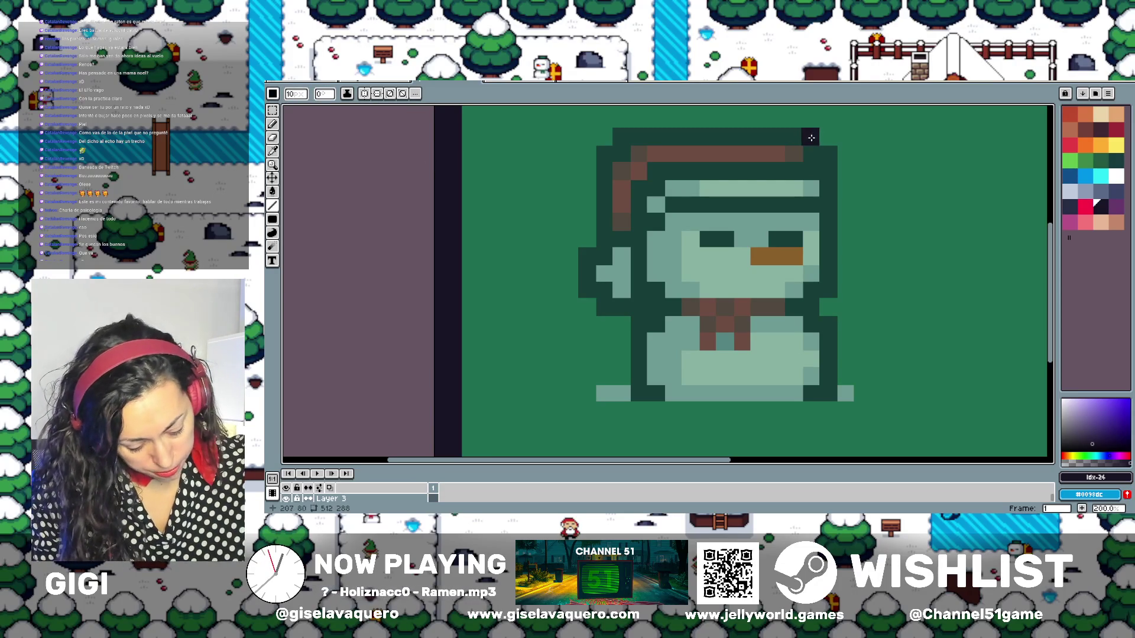
Draw the dark outline along the hat's top edge and down its left side
left_click_drag(810, 136, 624, 136)
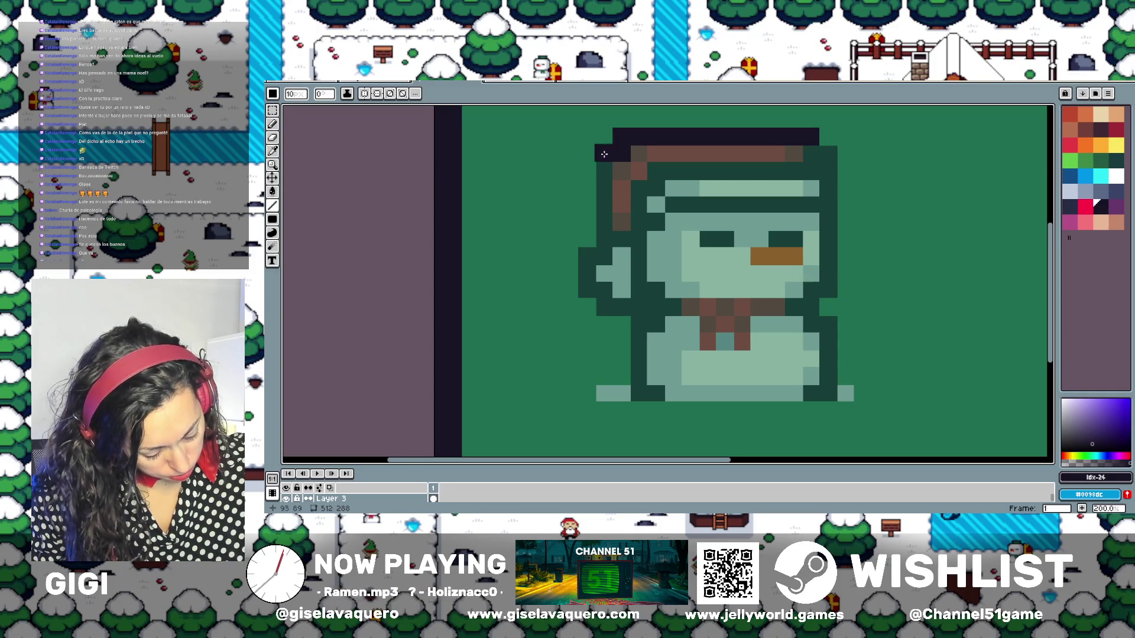
scroll(605, 155, "up", 2)
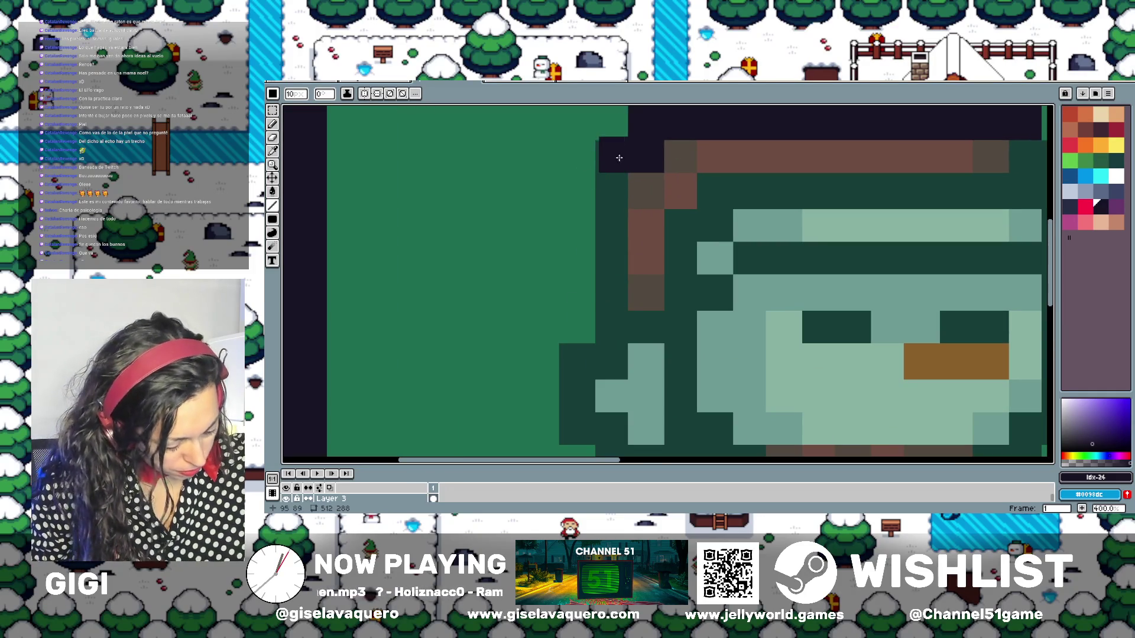
left_click(609, 155)
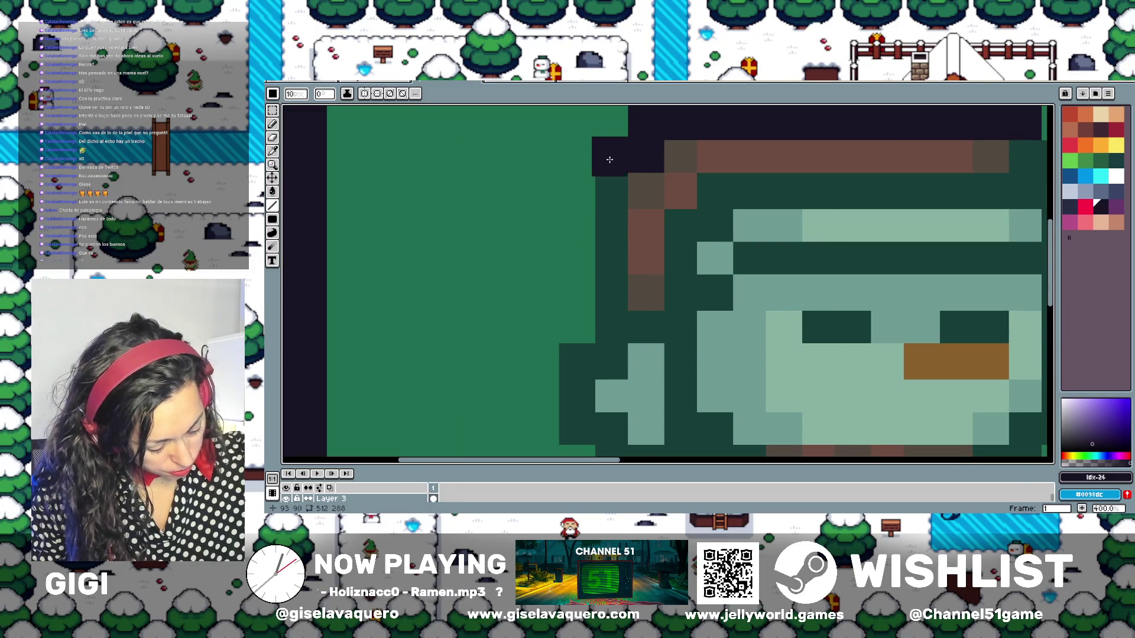
left_click_drag(609, 155, 607, 364)
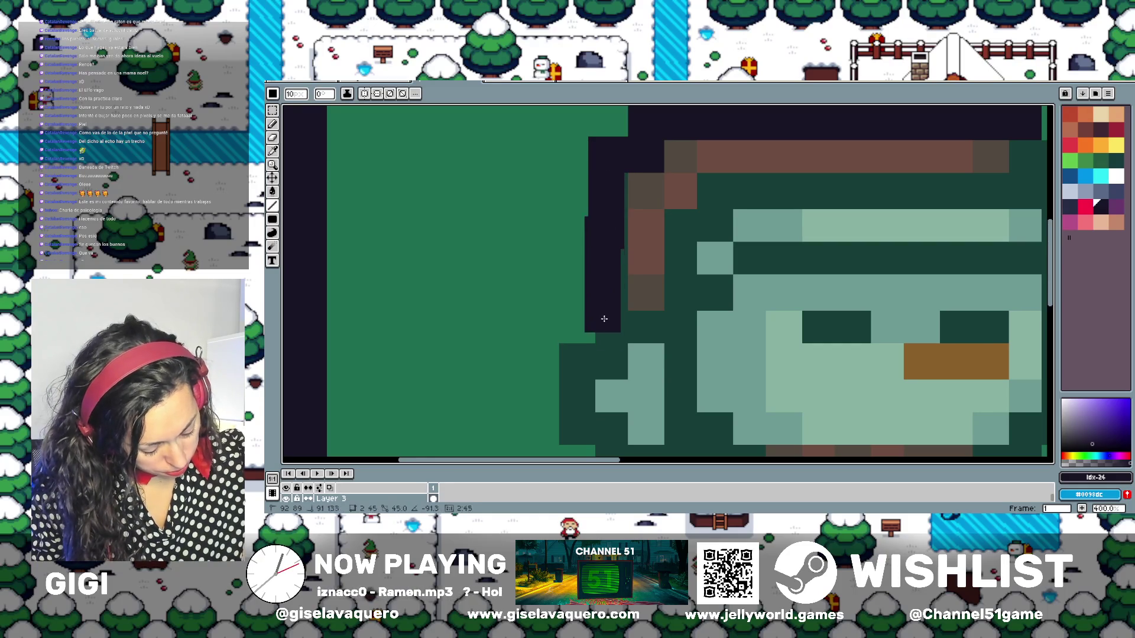
scroll(607, 364, "down", 3)
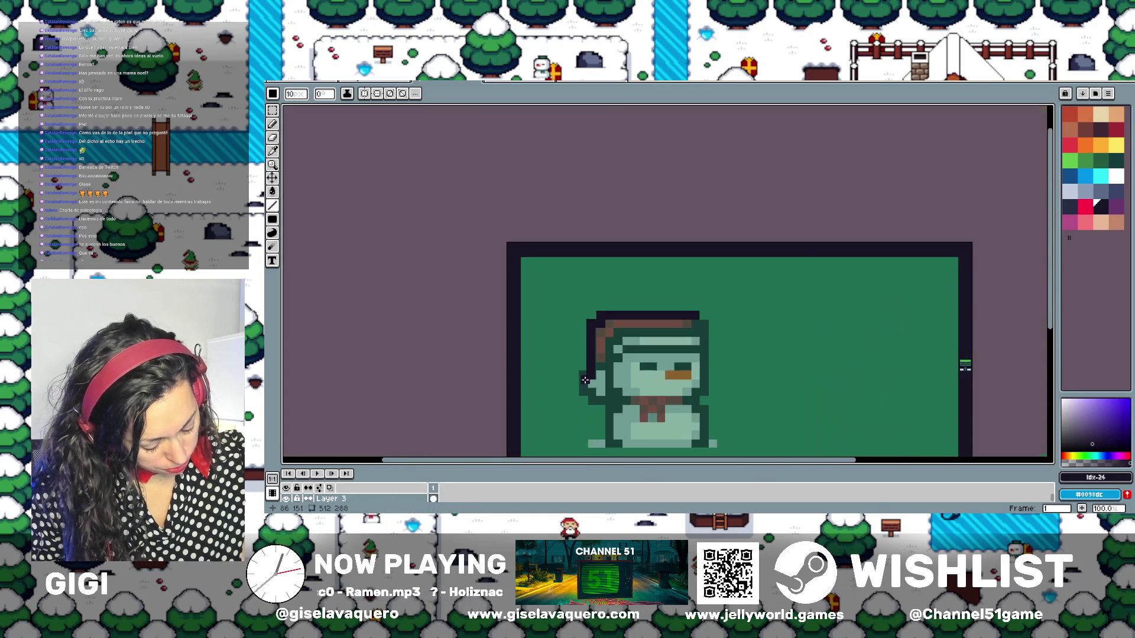
scroll(576, 303, "up", 2)
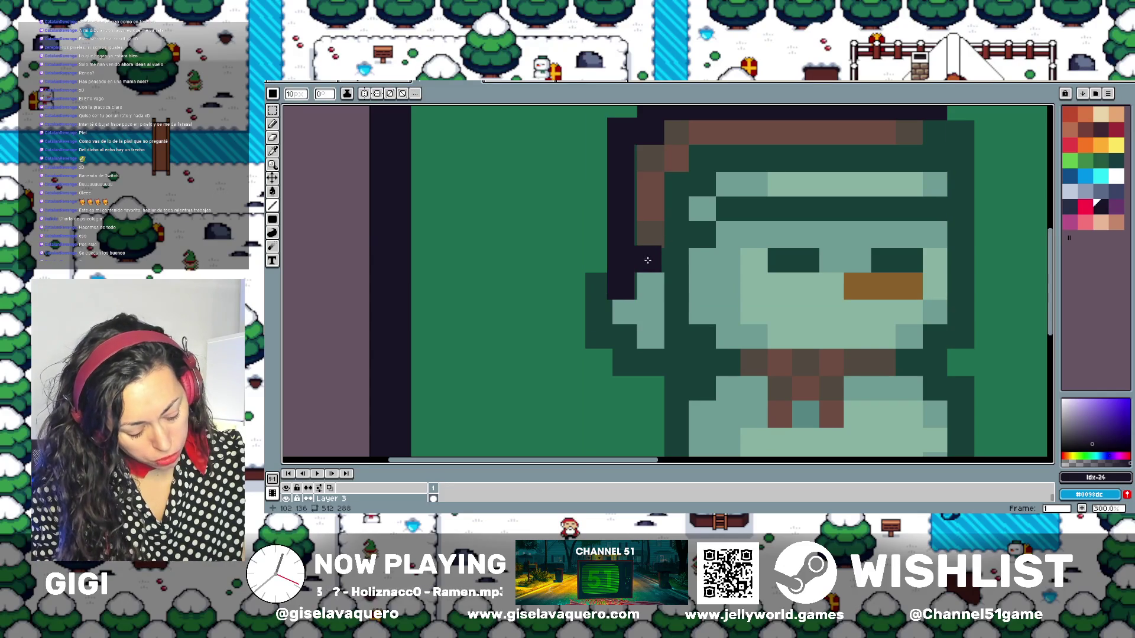
Outline the snowman's stubby left hand with dark square dabs, closing the gaps around it
left_click(599, 313)
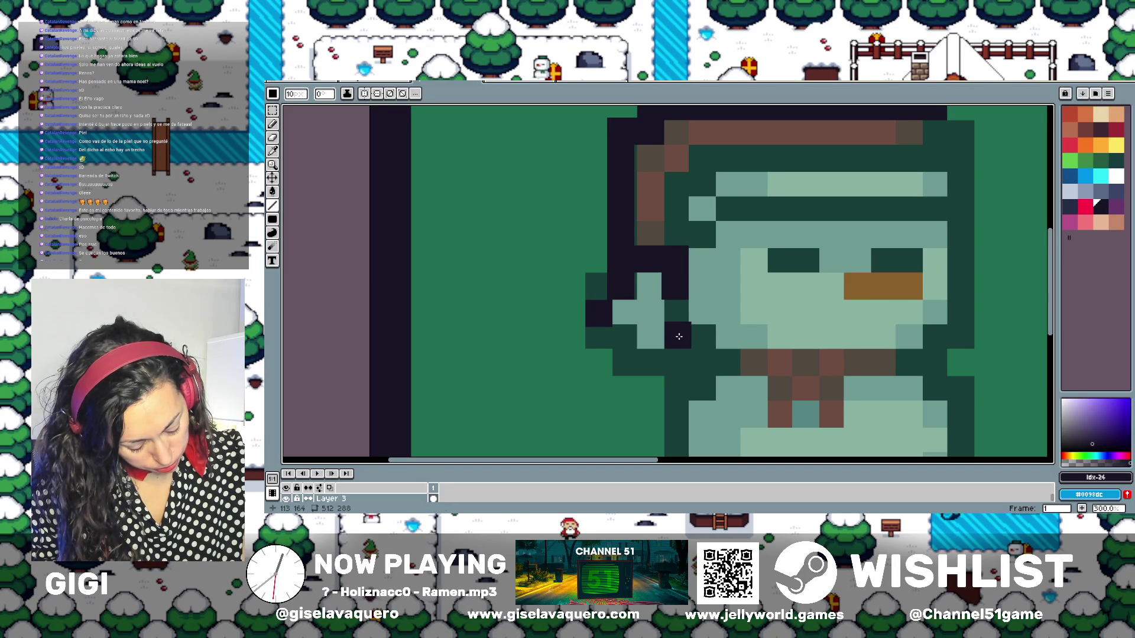
left_click(623, 337)
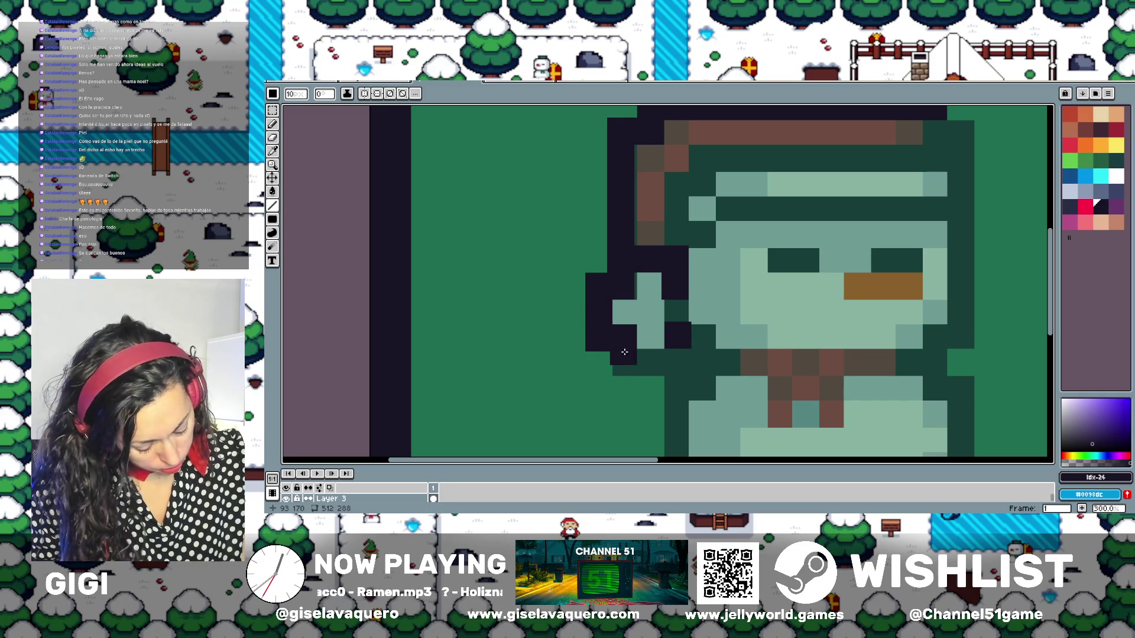
left_click(625, 362)
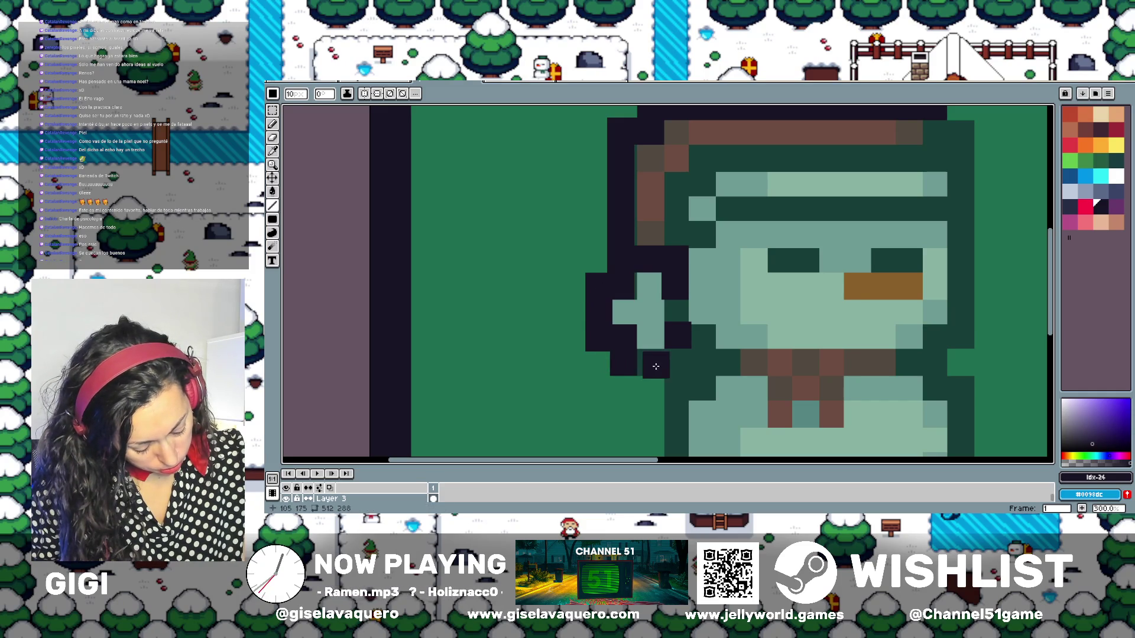
left_click(653, 361)
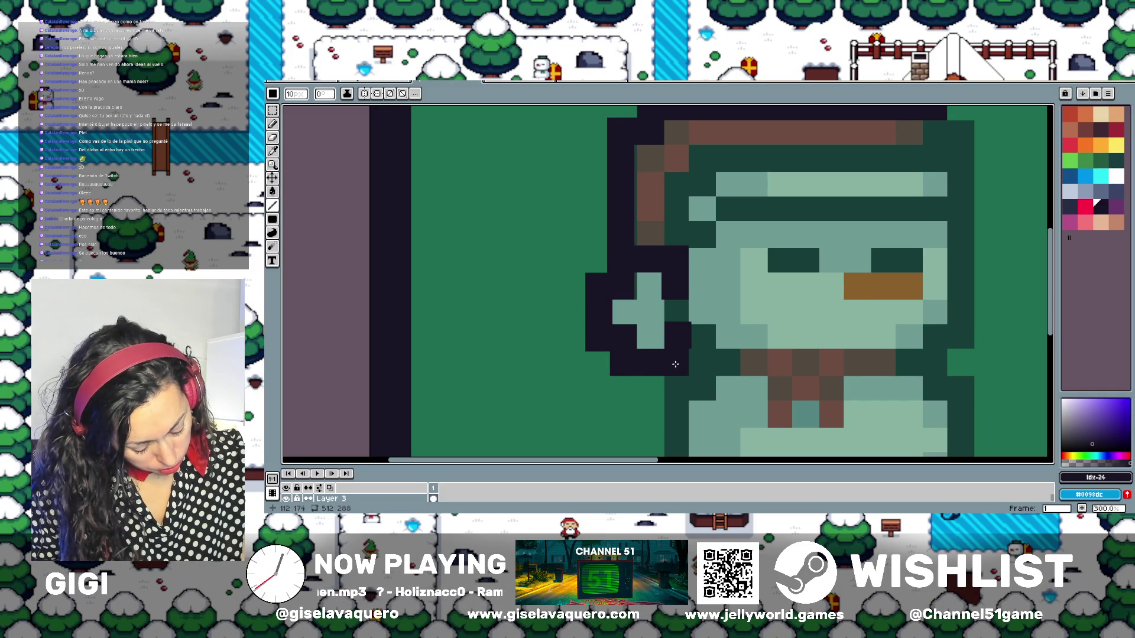
left_click(678, 311)
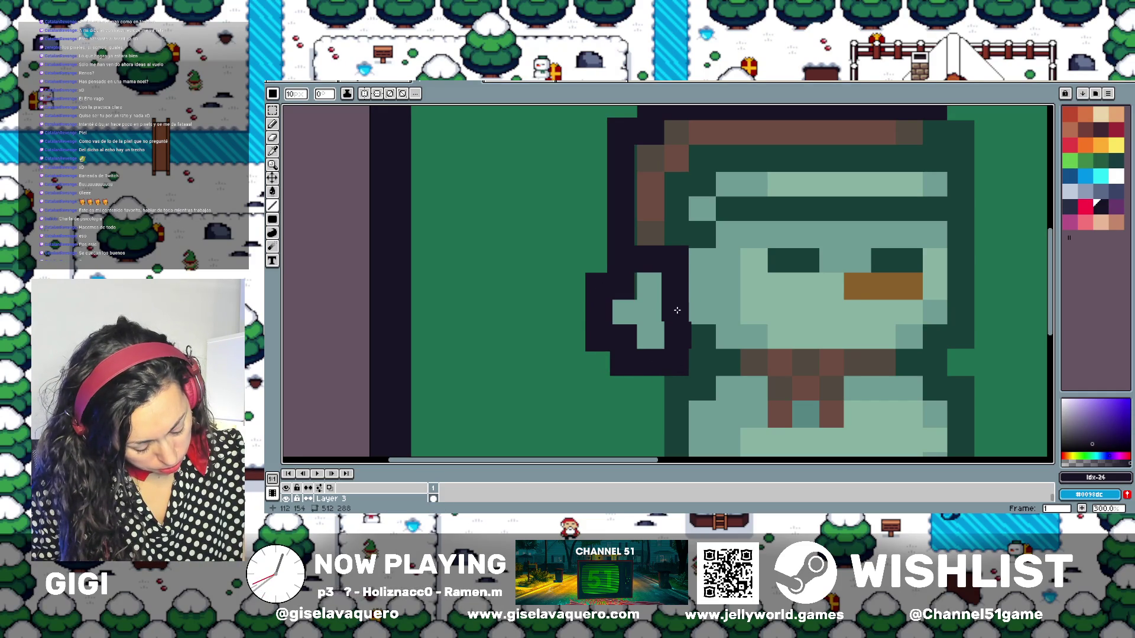
scroll(677, 310, "down", 3)
scroll(764, 242, "up", 2)
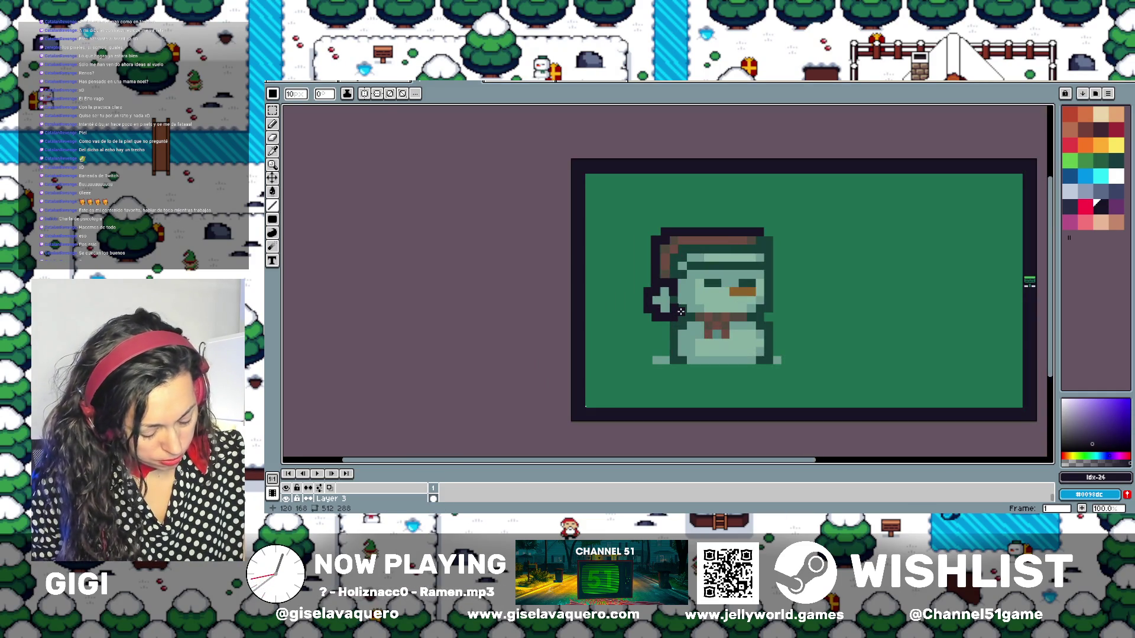
Draw the dark outline down the snowman's right side from the hat's right corner
left_click(767, 242)
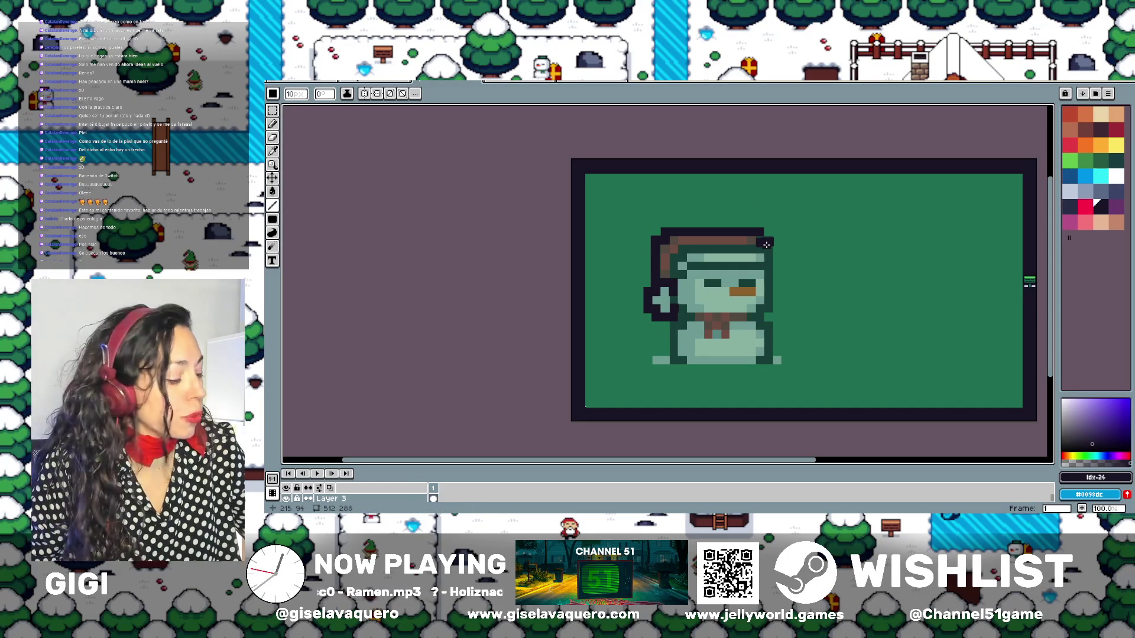
key("ctrl+z")
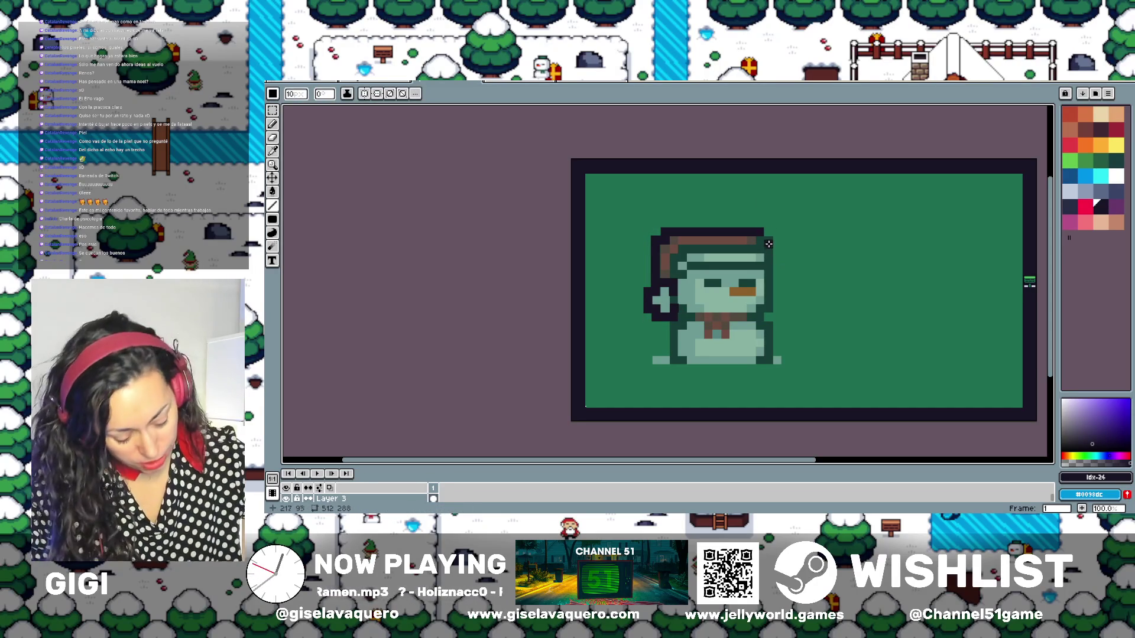
scroll(768, 242, "up", 1)
left_click_drag(768, 242, 768, 373)
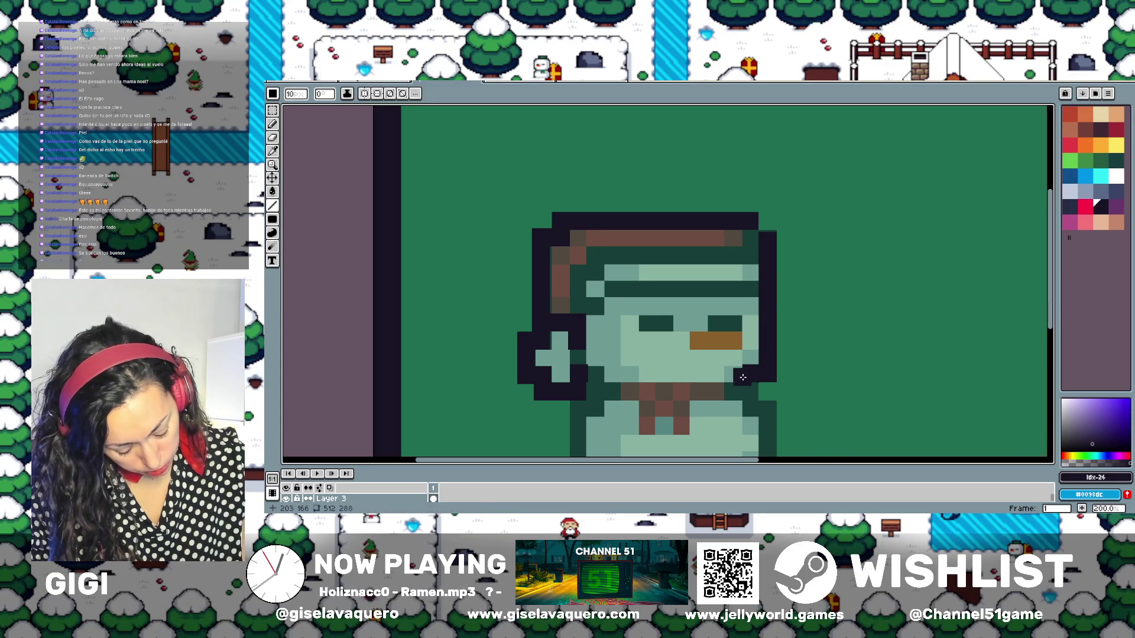
scroll(742, 377, "down", 2)
scroll(721, 332, "up", 1)
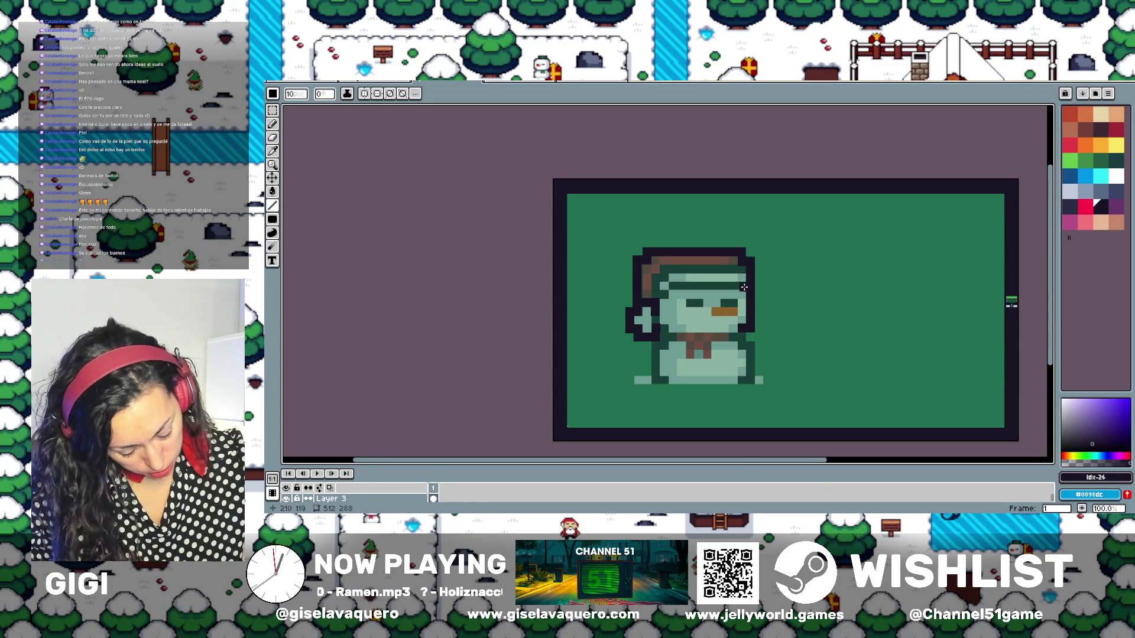
Darken the line across the hat band and repaint both eyes dark
left_click_drag(743, 288, 668, 287)
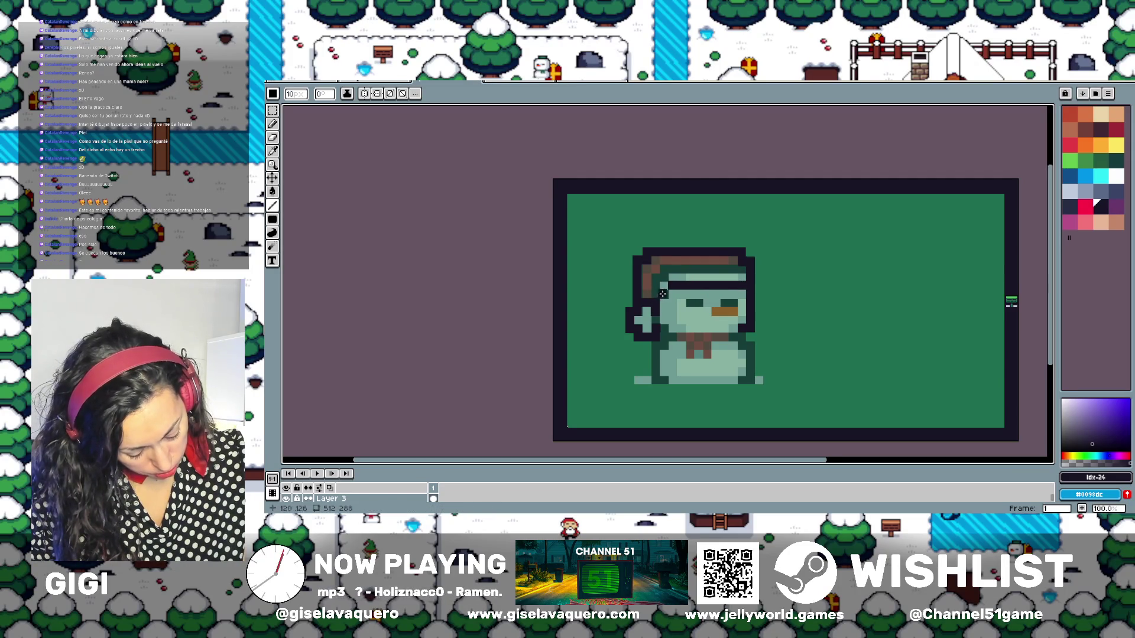
left_click_drag(741, 270, 663, 269)
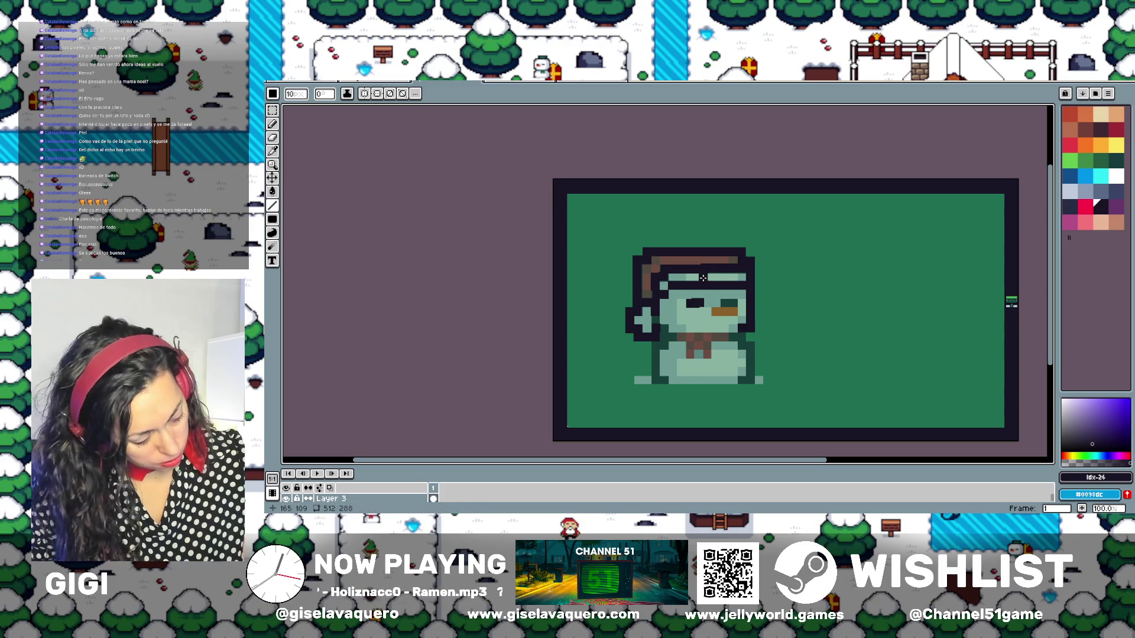
left_click_drag(688, 301, 674, 299)
scroll(674, 299, "up", 3)
left_click(882, 301)
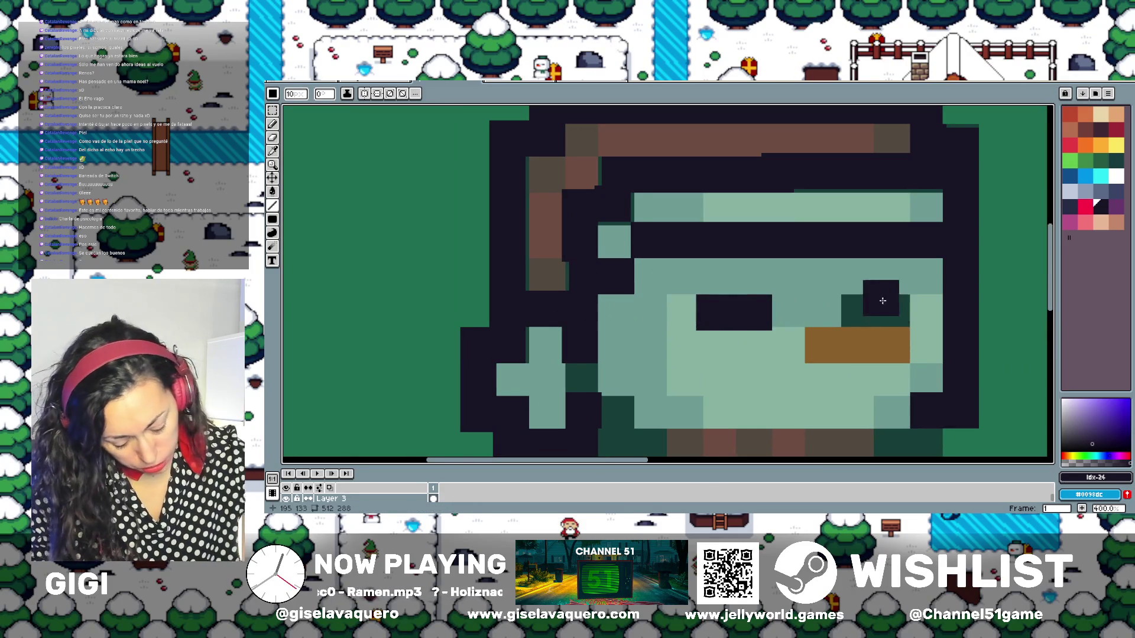
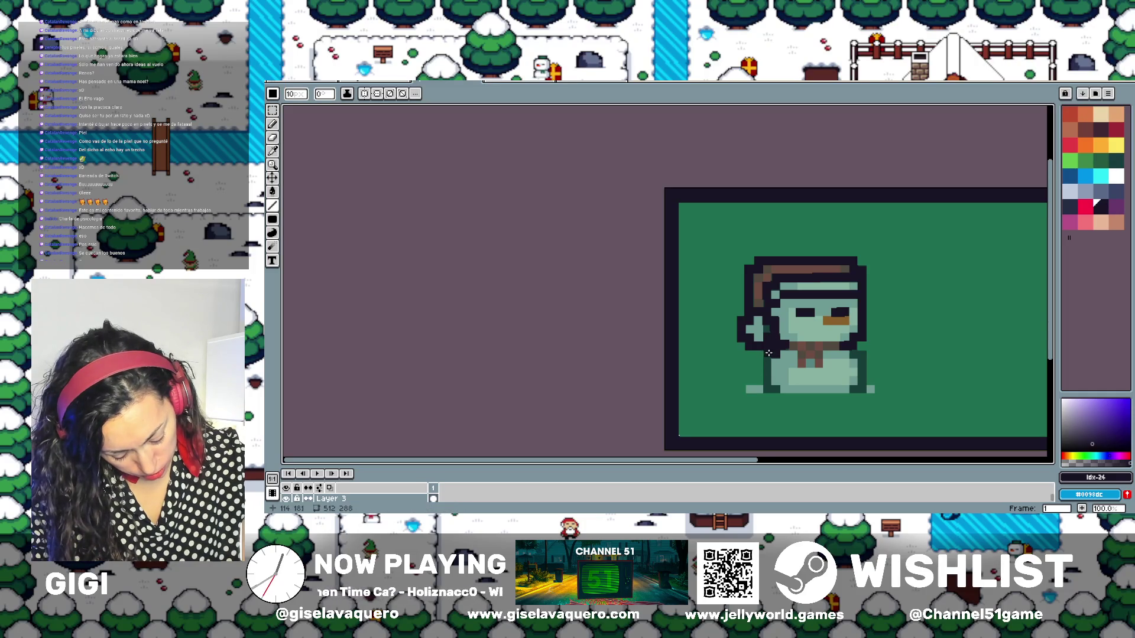
Draw the dark outline down the snowman's left side and along under its base
left_click_drag(768, 353, 768, 391)
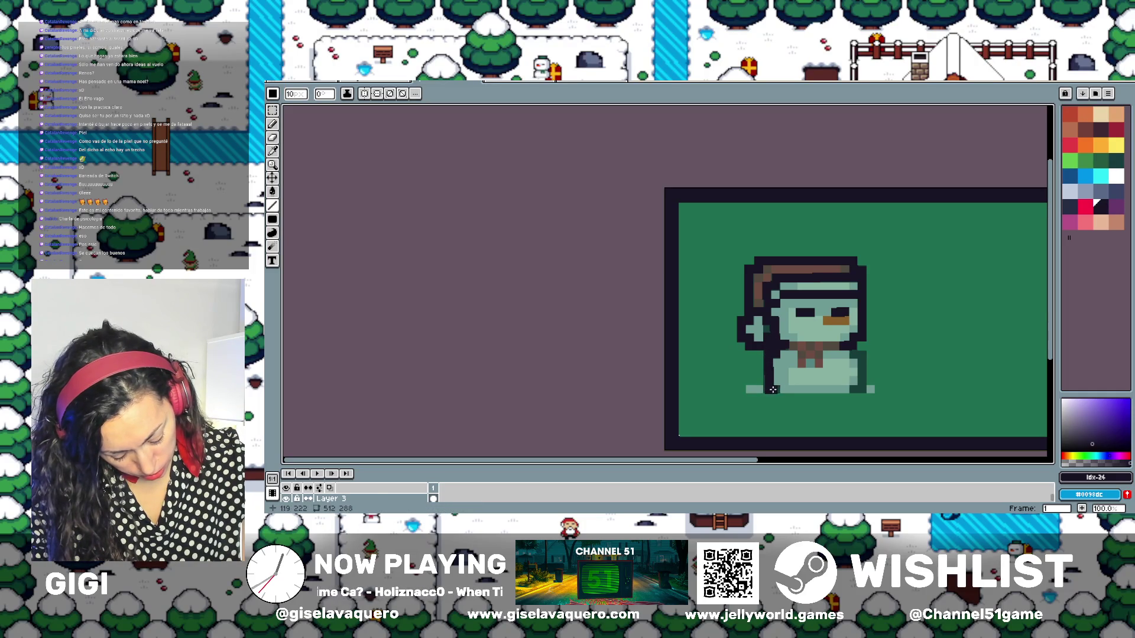
left_click(858, 389)
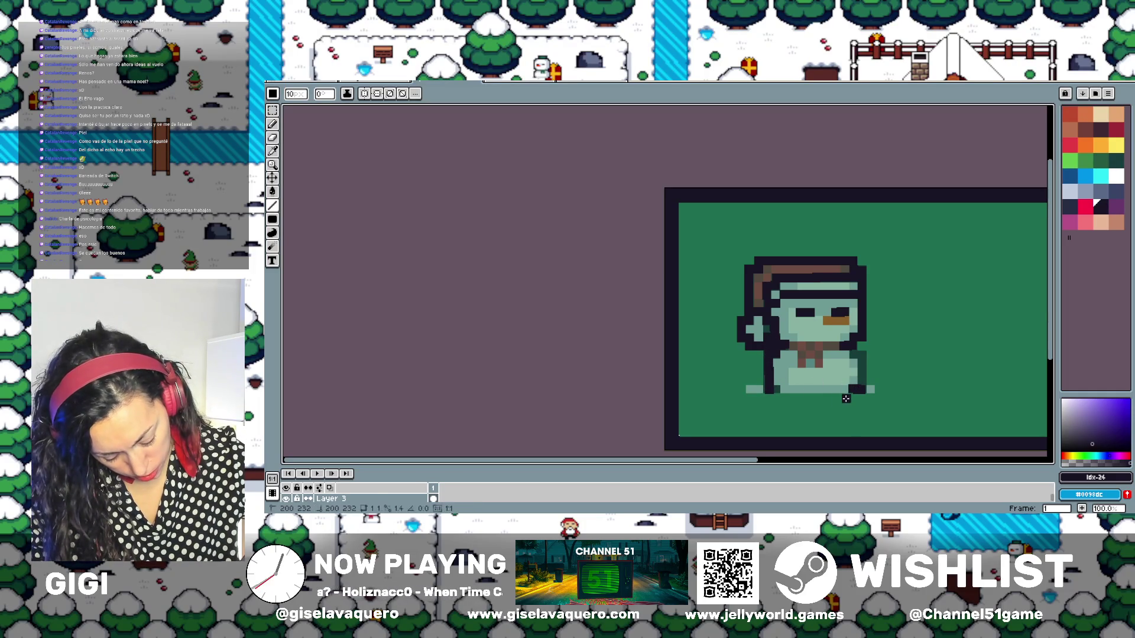
left_click_drag(846, 399, 778, 399)
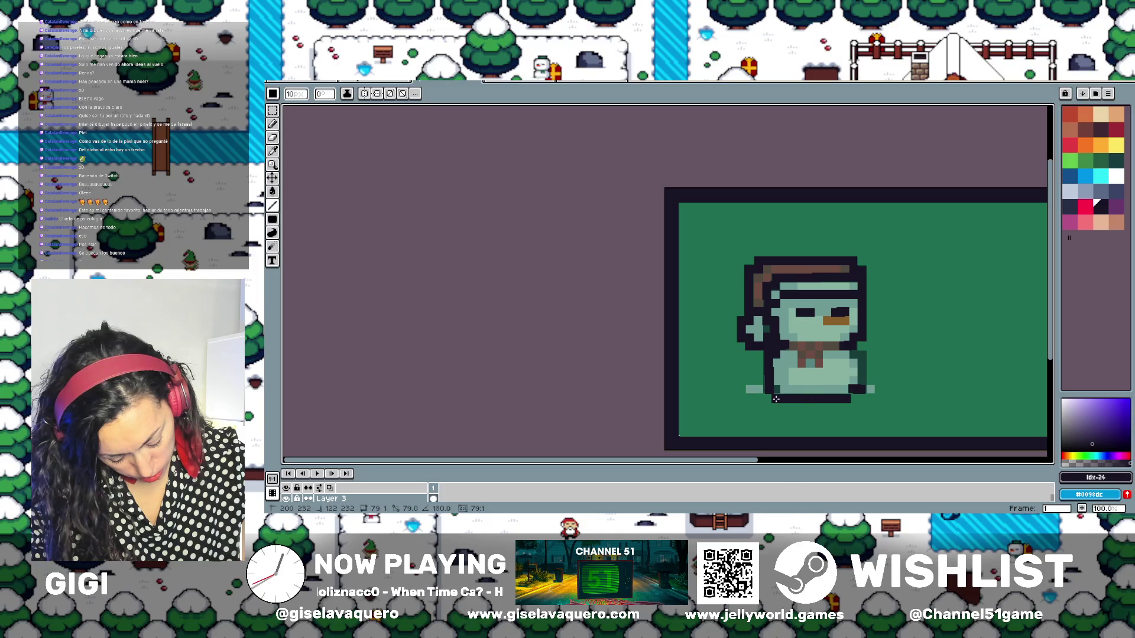
left_click_drag(776, 399, 773, 399)
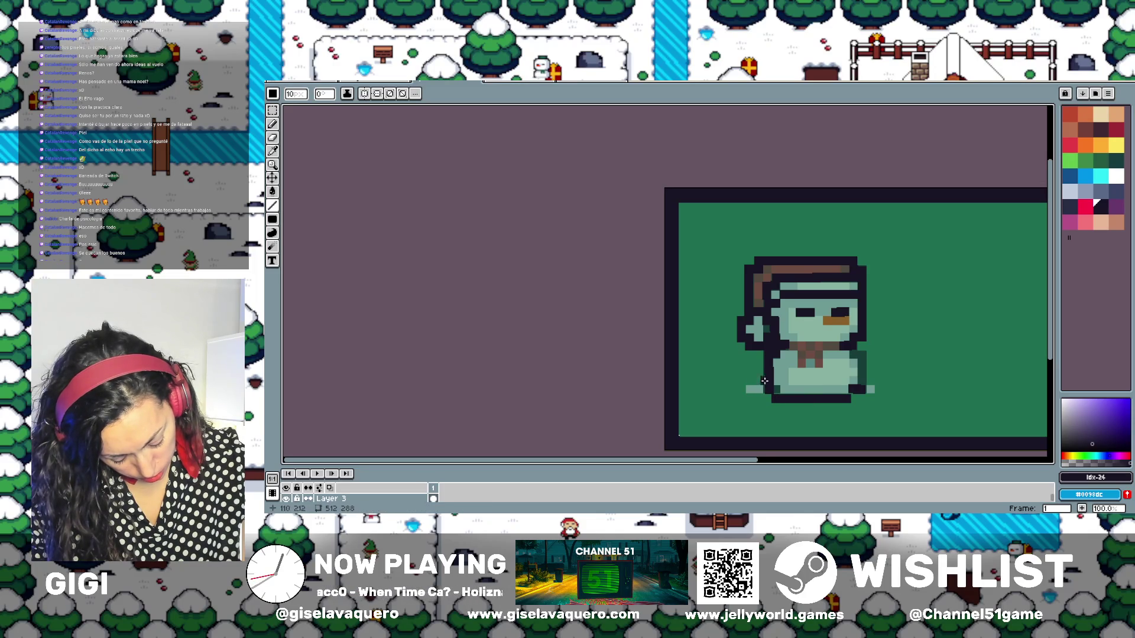
Draw the right-side outline and enlarge the timeline to show all layers
left_click_drag(860, 356, 862, 384)
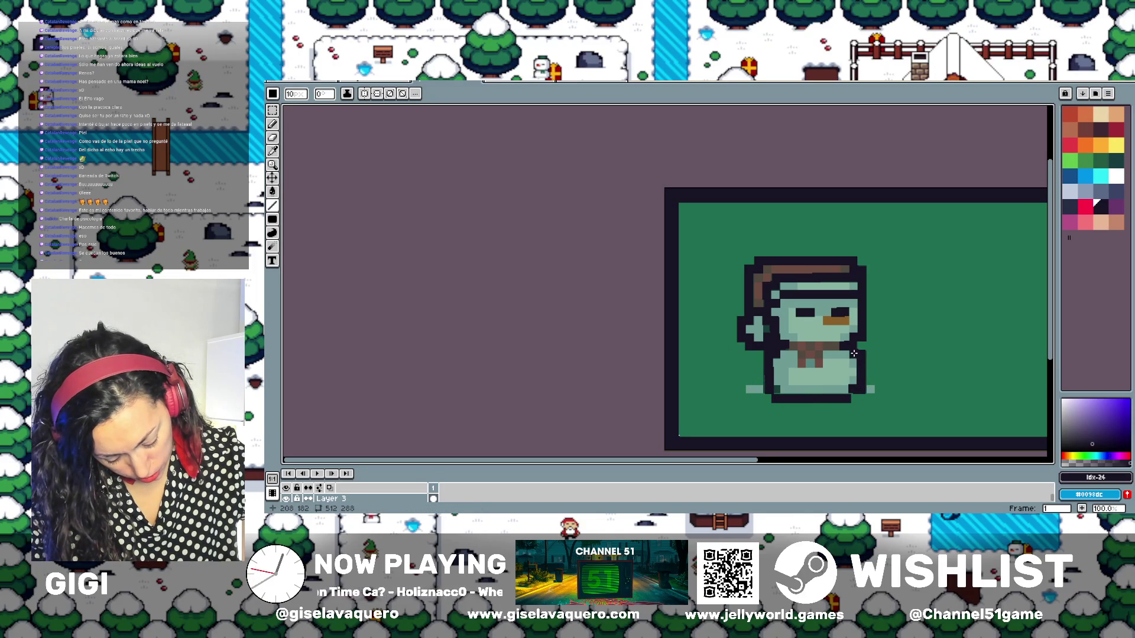
left_click(853, 353)
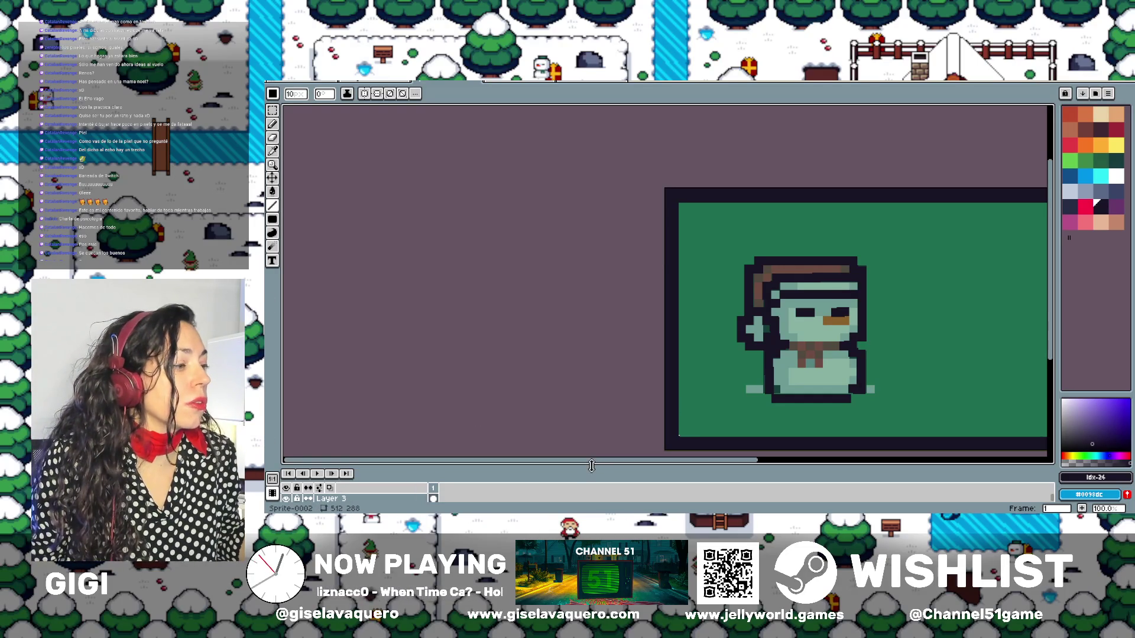
left_click_drag(587, 468, 585, 365)
Hide and reshow Layer 2 to check the outline, recentring the snowman in view
left_click(285, 412)
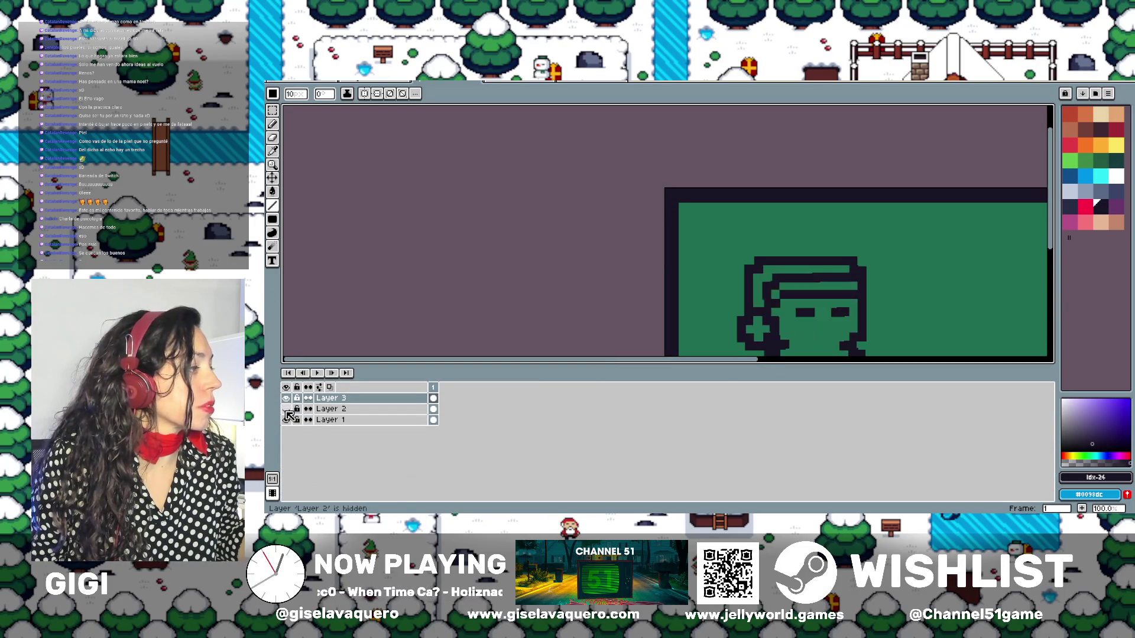
left_click_drag(768, 326, 691, 234)
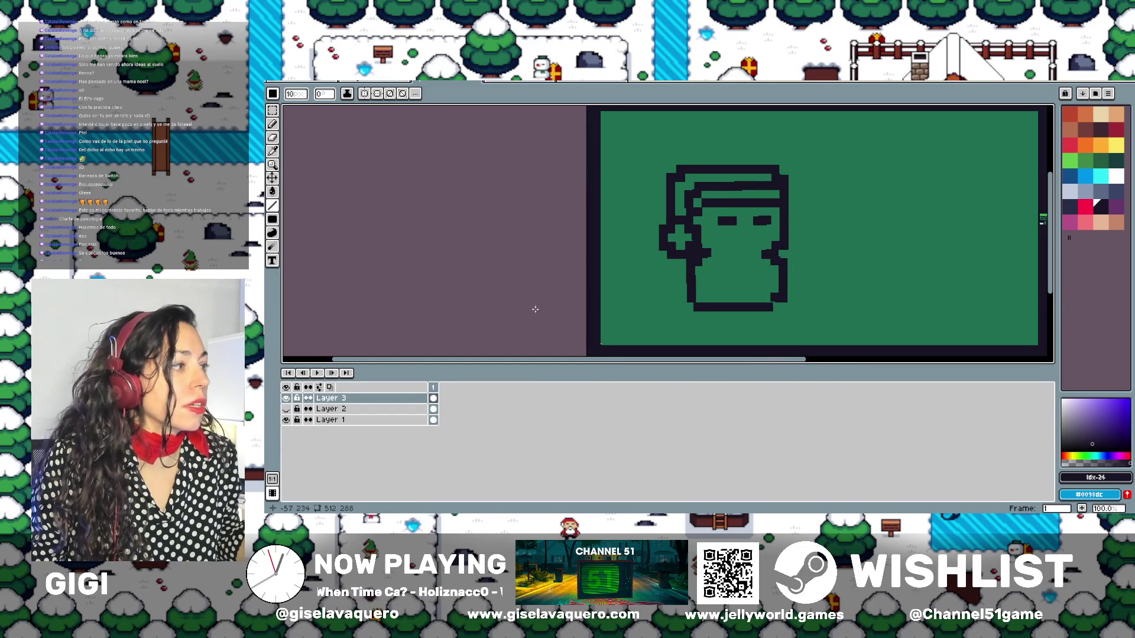
left_click(286, 409)
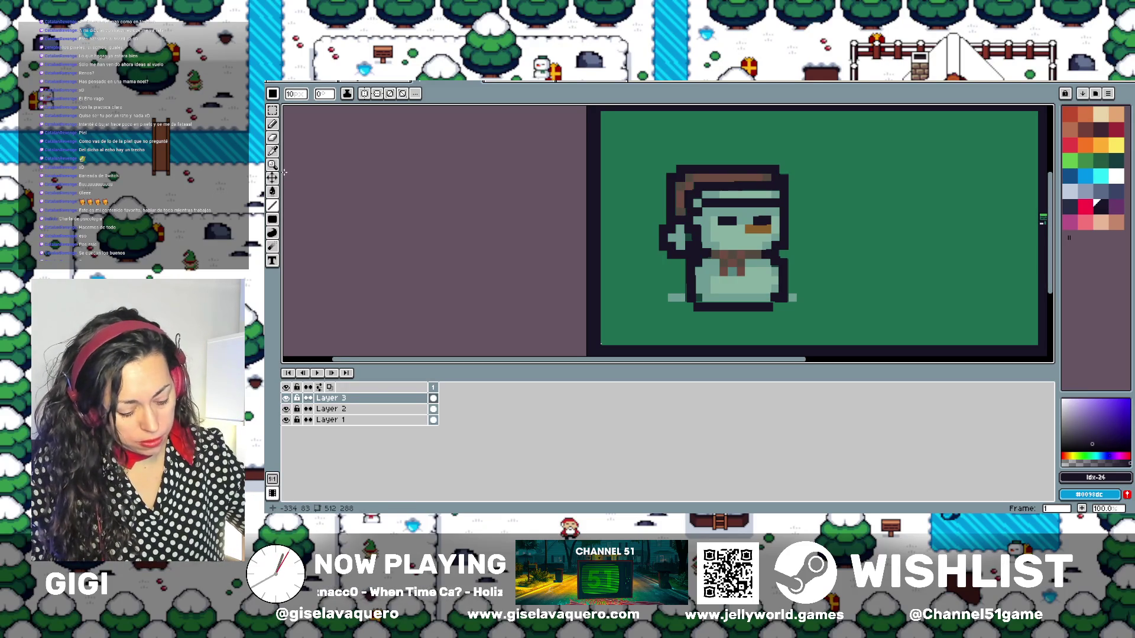
left_click_drag(932, 211, 756, 217)
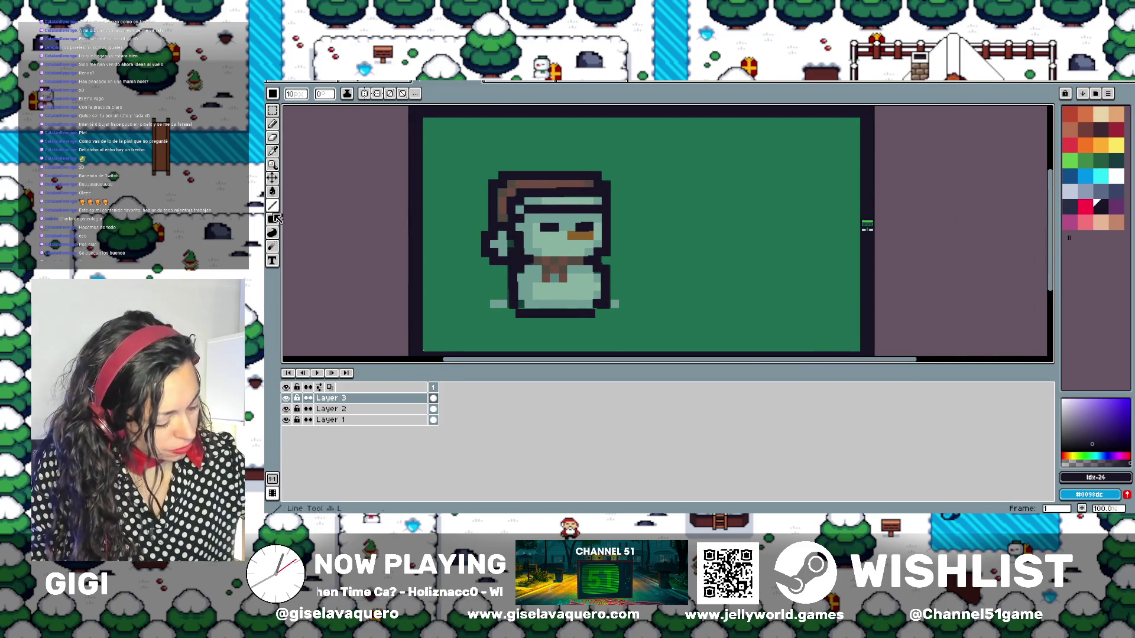
Sample the dark teal #134c4c from the sprite with the Eyedropper
left_click(273, 150)
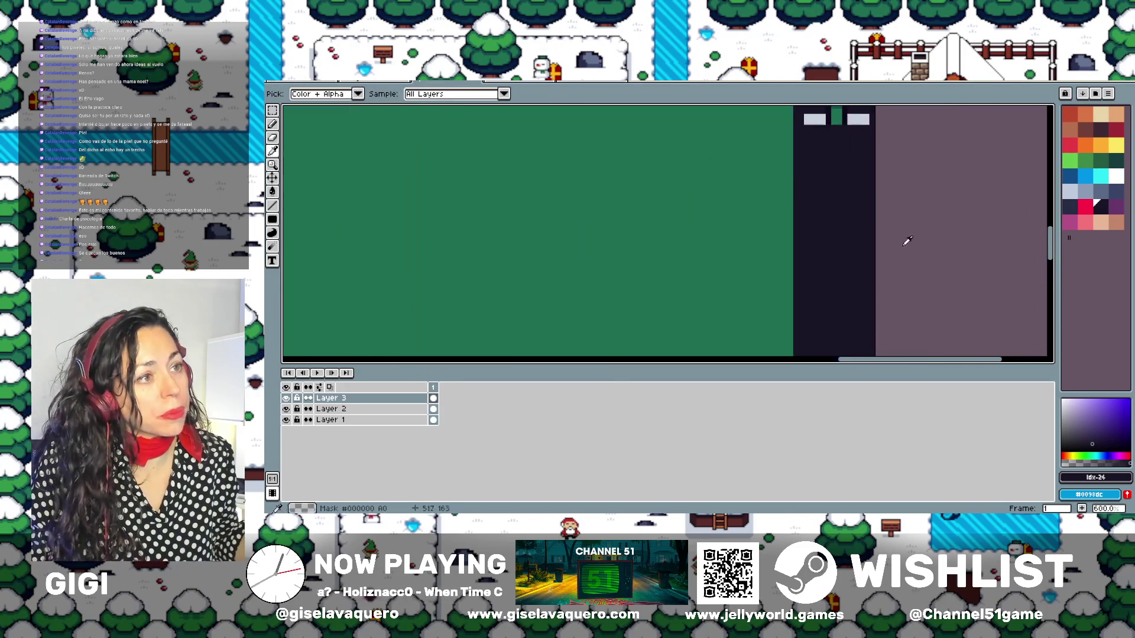
scroll(866, 228, "up", 8)
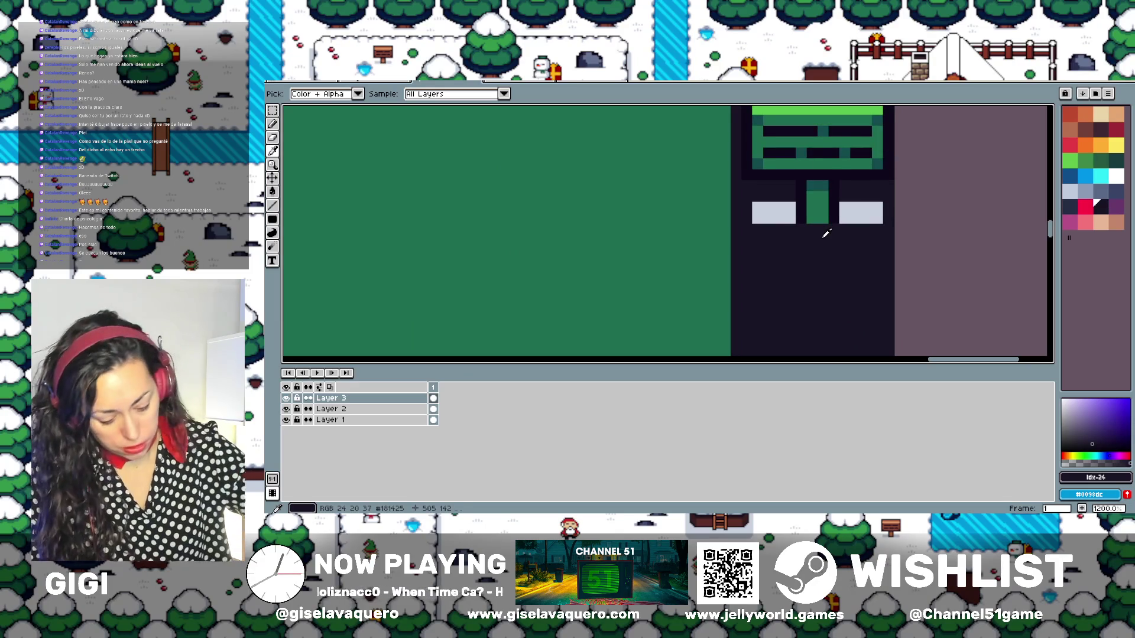
left_click(817, 185)
scroll(680, 143, "down", 5)
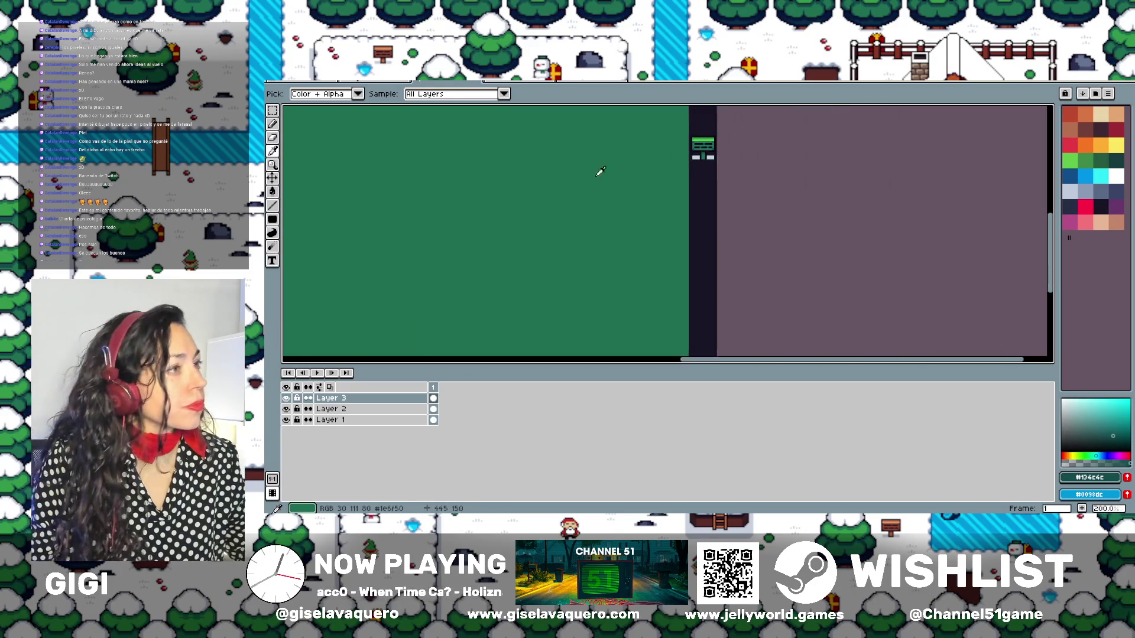
scroll(798, 236, "down", 2)
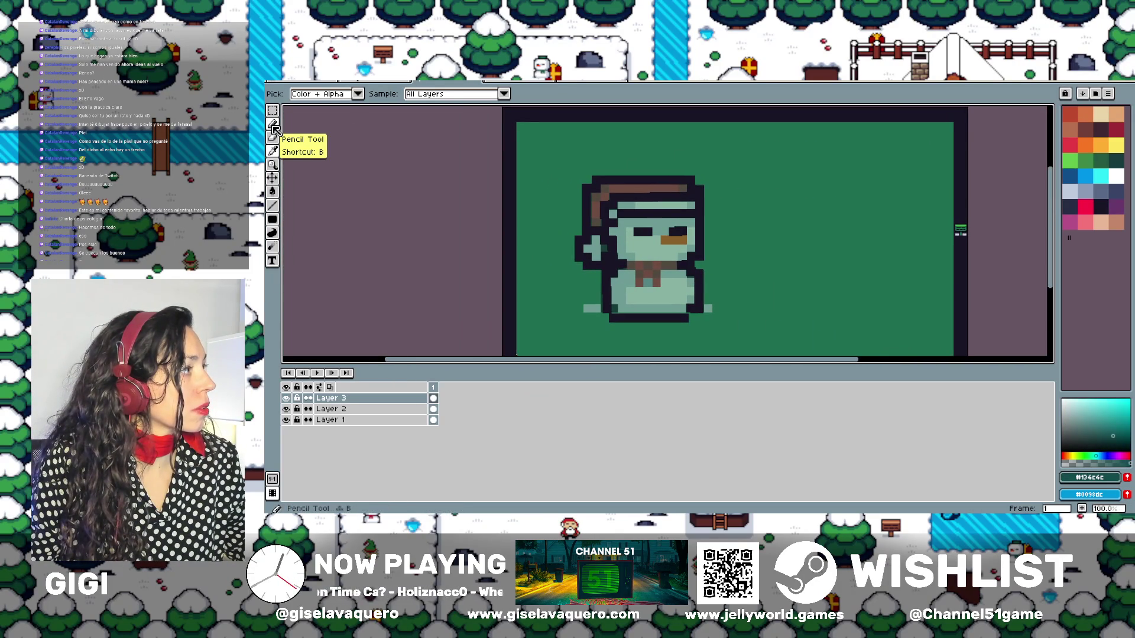
Paint Bucket the snowman's outline dark teal and check it with Layer 2 toggled
left_click(272, 191)
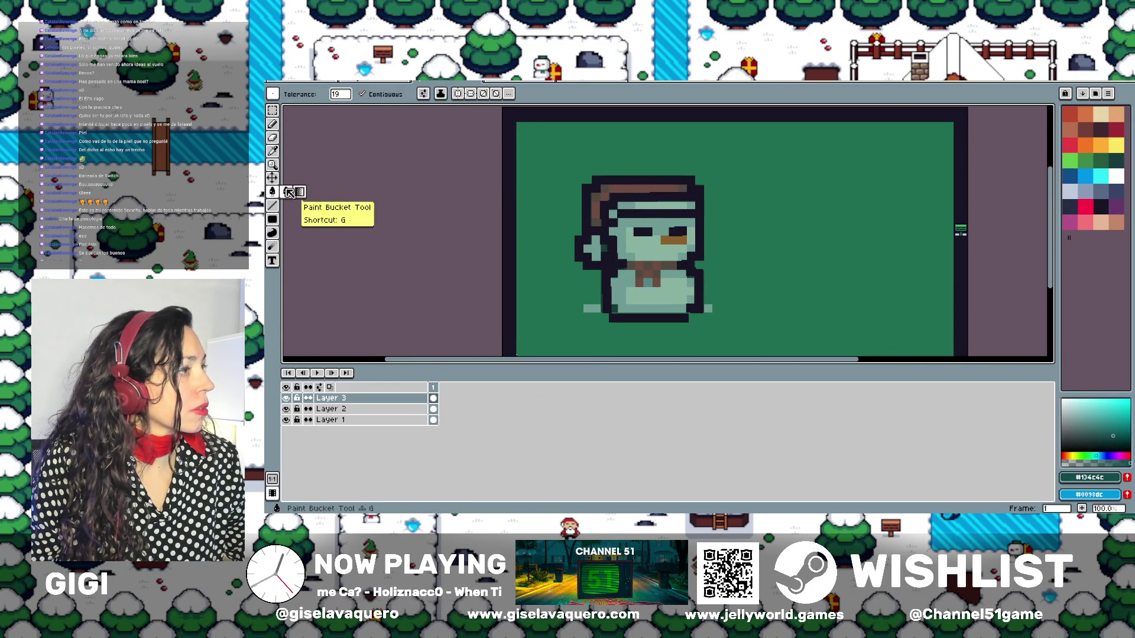
left_click(643, 178)
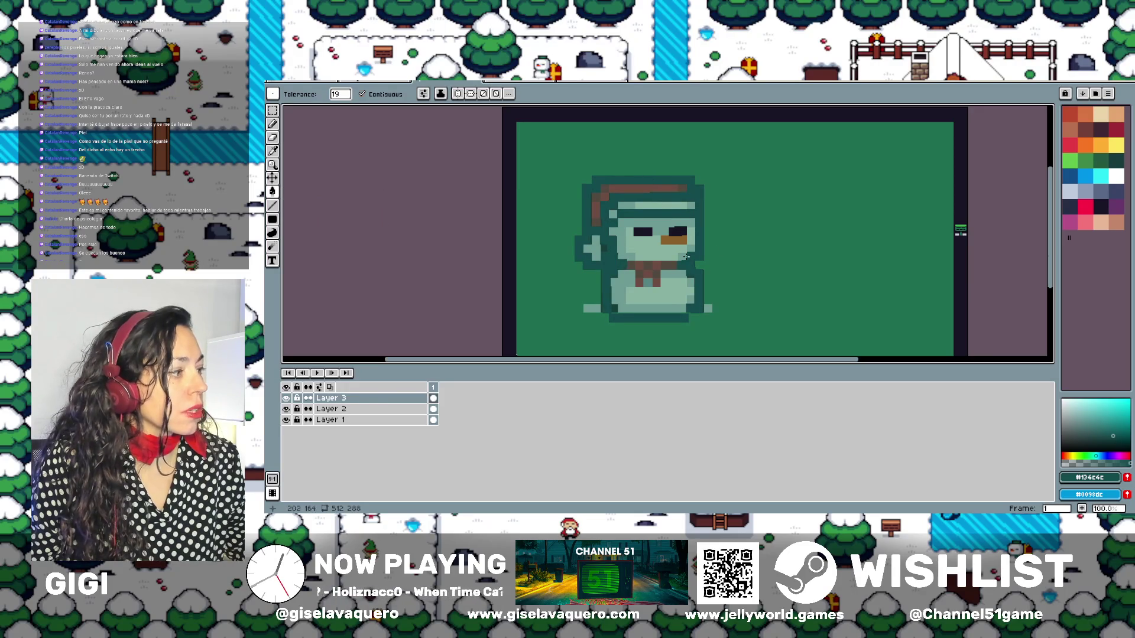
left_click(286, 409)
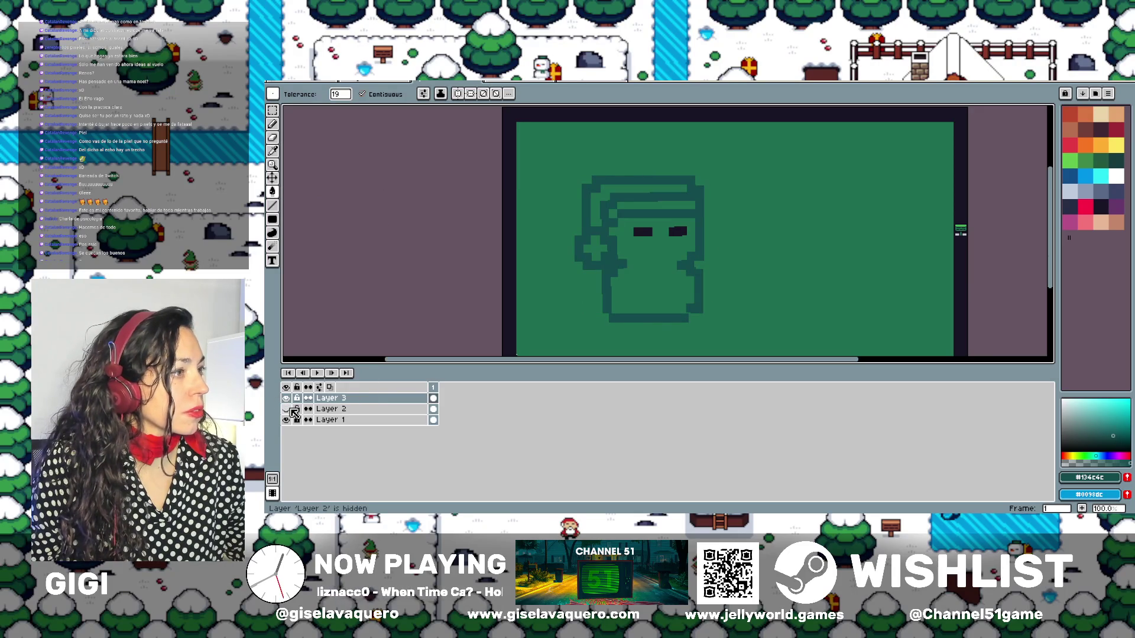
left_click(287, 409)
Recolour the snowman's left eye dark teal and open Layer 3's properties
left_click(642, 231)
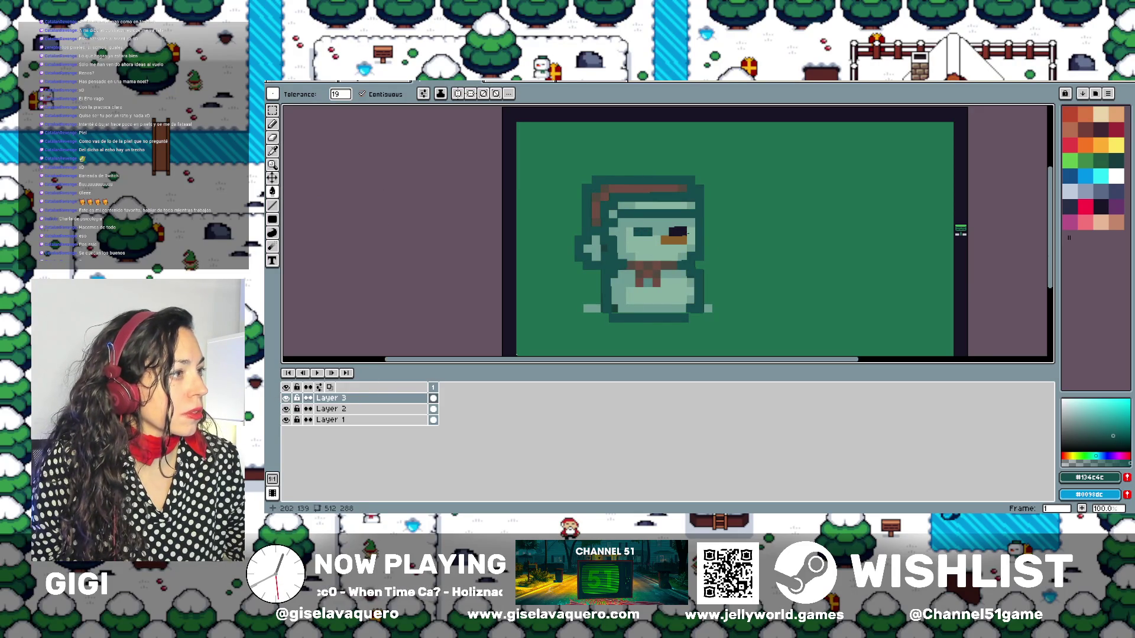
scroll(615, 252, "down", 1)
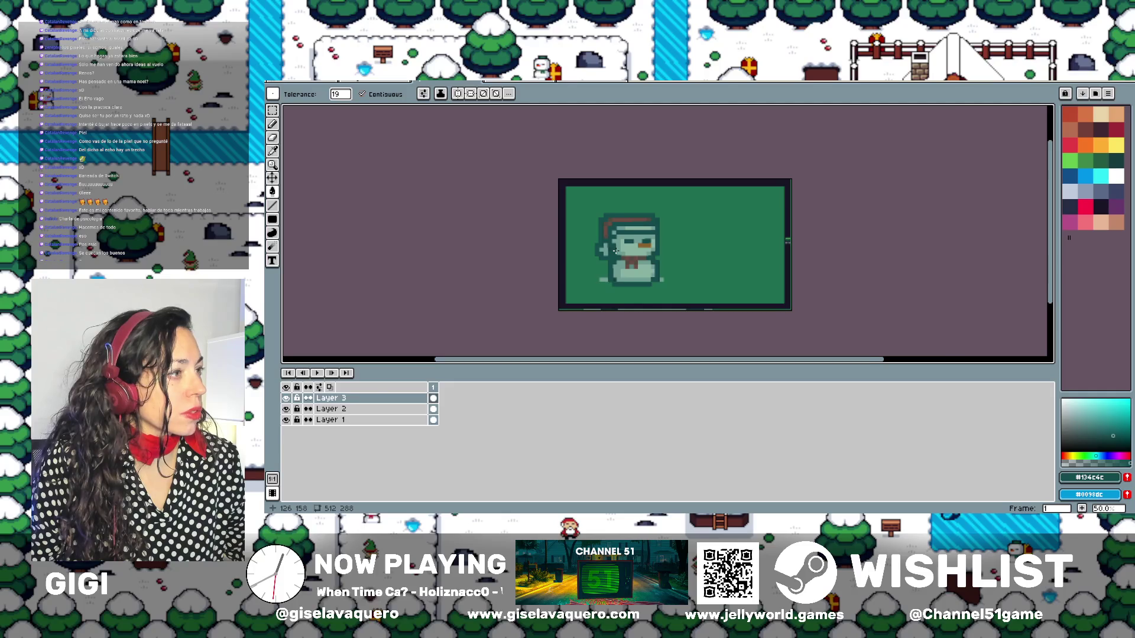
scroll(615, 251, "up", 1)
scroll(615, 252, "up", 1)
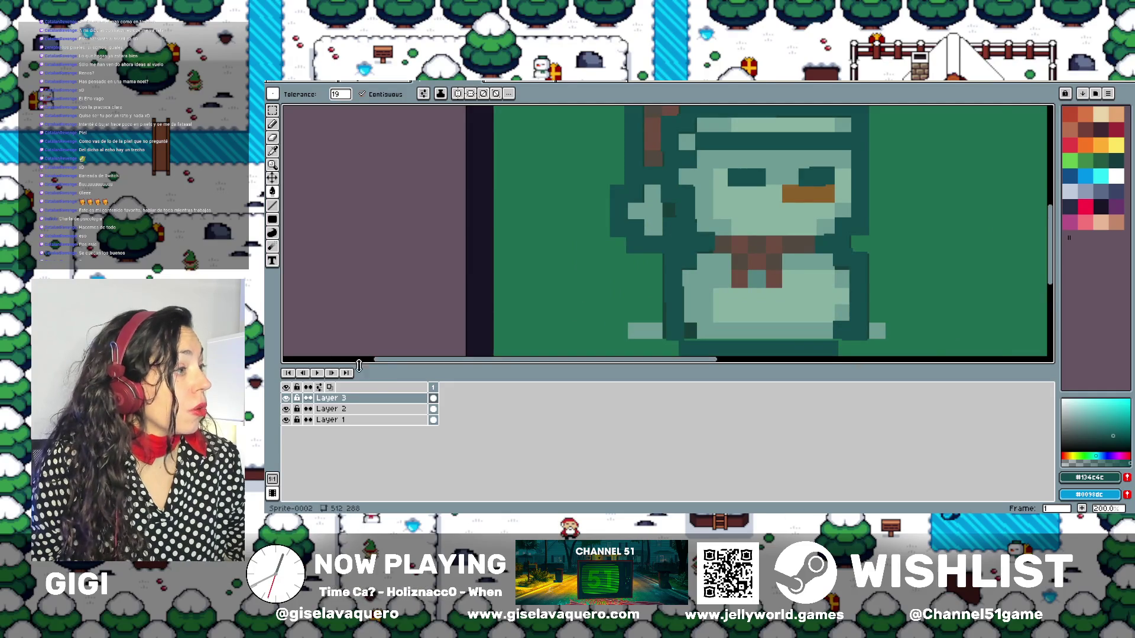
scroll(670, 277, "down", 1)
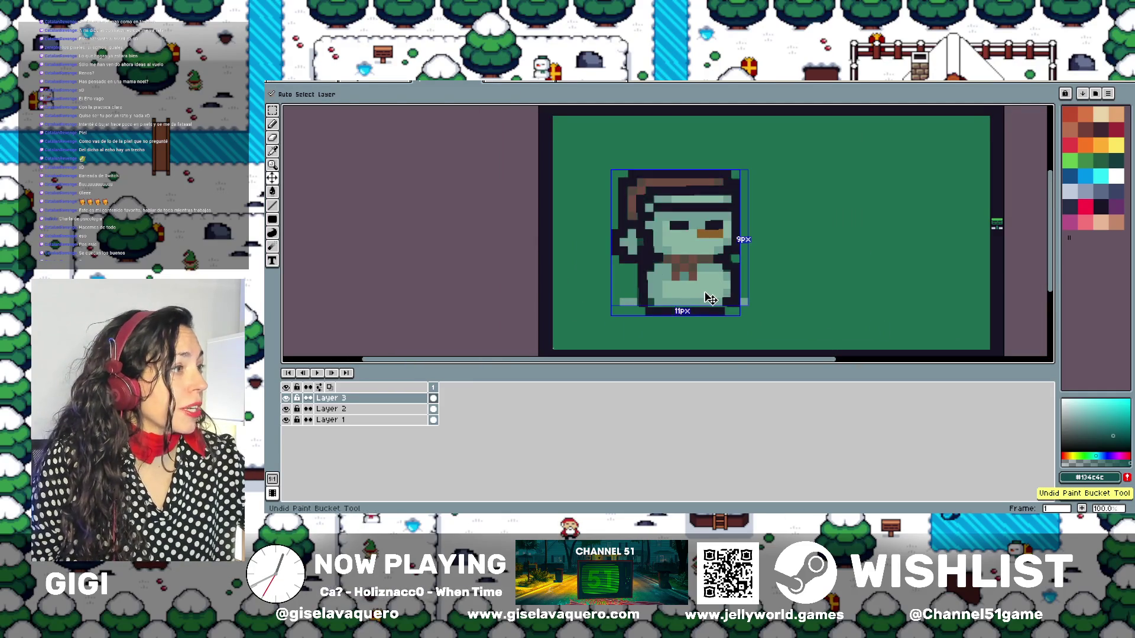
double_click(401, 397)
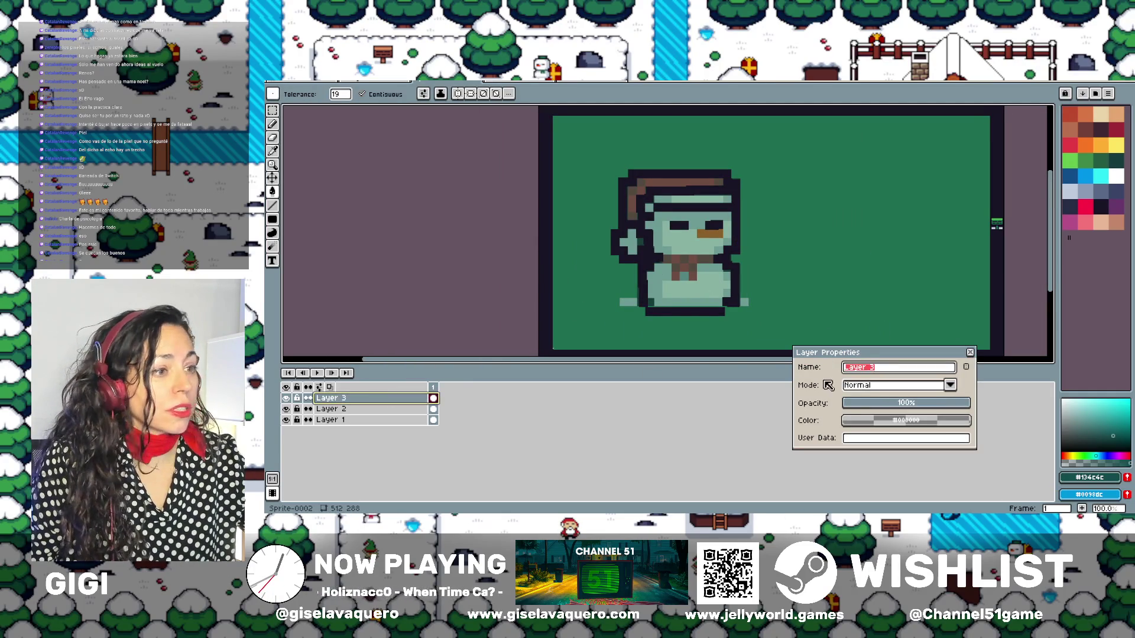
Try Layer 3 opacities of 71% and 52%, settle on 100% with Layer 2 hidden, and close
left_click(925, 405)
left_click_drag(925, 406, 937, 407)
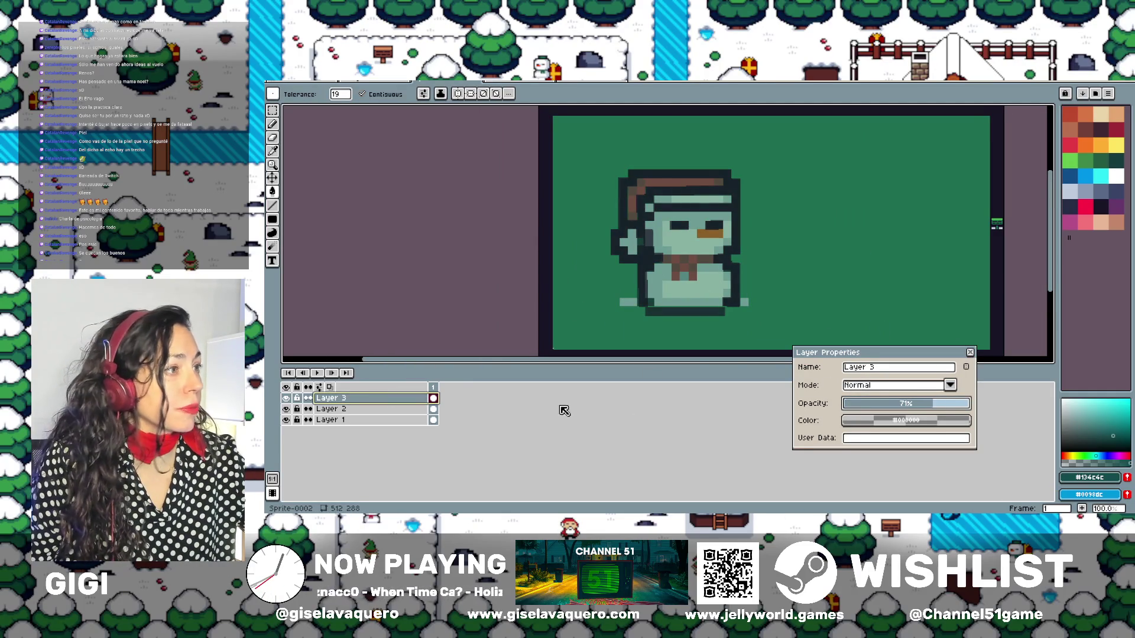
left_click(287, 410)
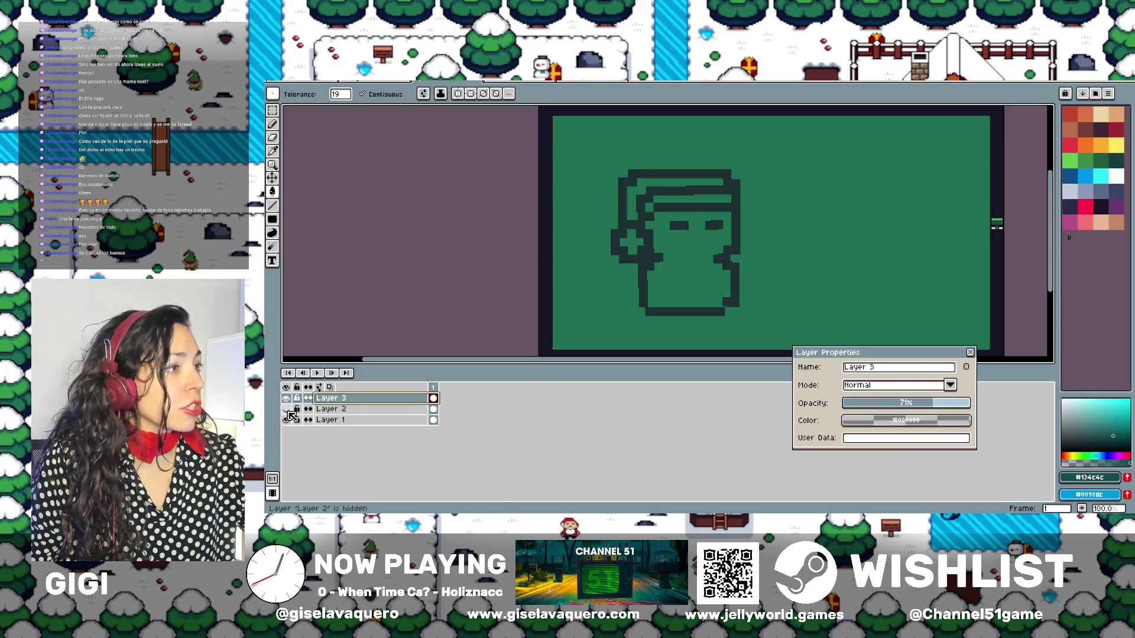
mouse_move(942, 405)
left_mouse_down()
mouse_move(883, 407)
mouse_move(913, 405)
left_mouse_up()
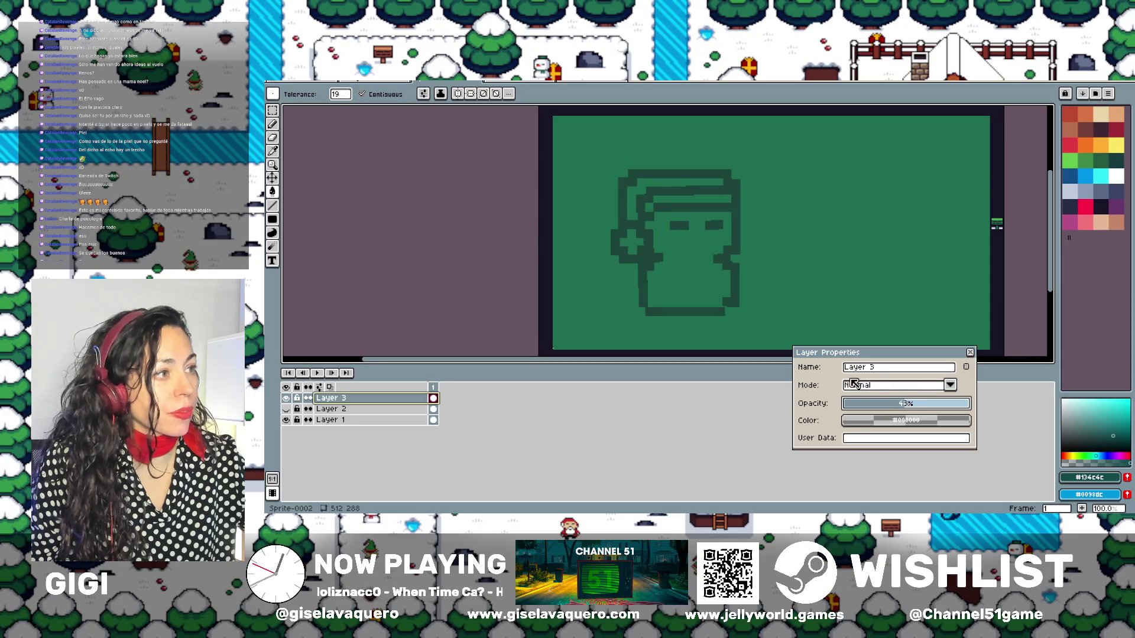
left_click_drag(932, 400, 976, 410)
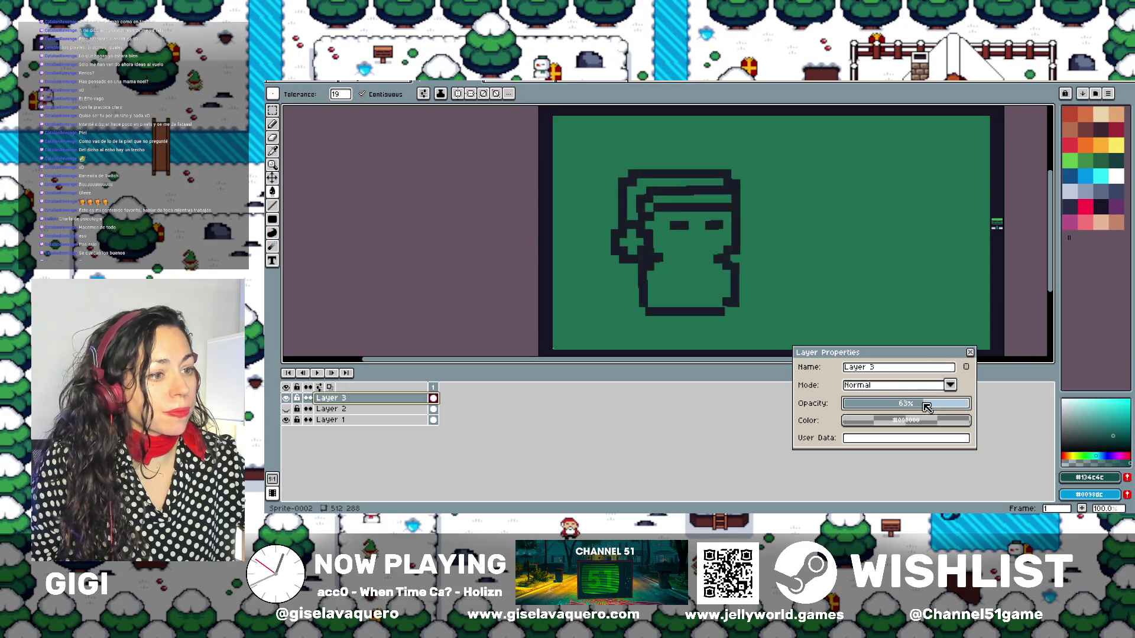
left_click(970, 355)
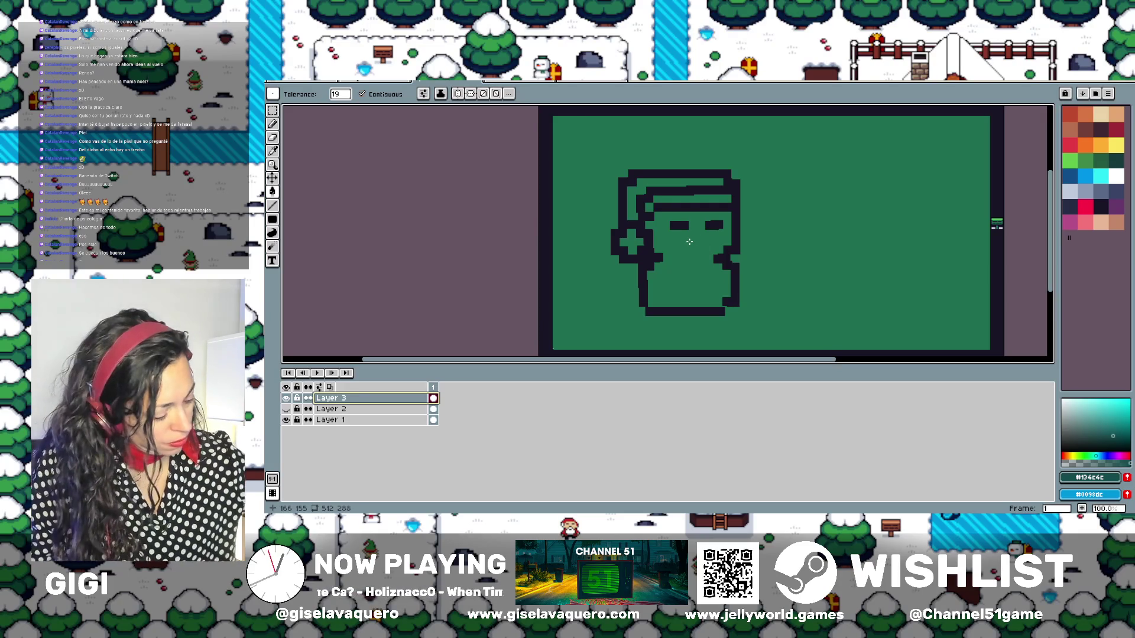
left_click(273, 206)
Try a straight line at the neck, undo it, and switch to the pencil with B
mouse_move(720, 237)
left_mouse_down()
mouse_move(689, 237)
mouse_move(668, 258)
left_mouse_up()
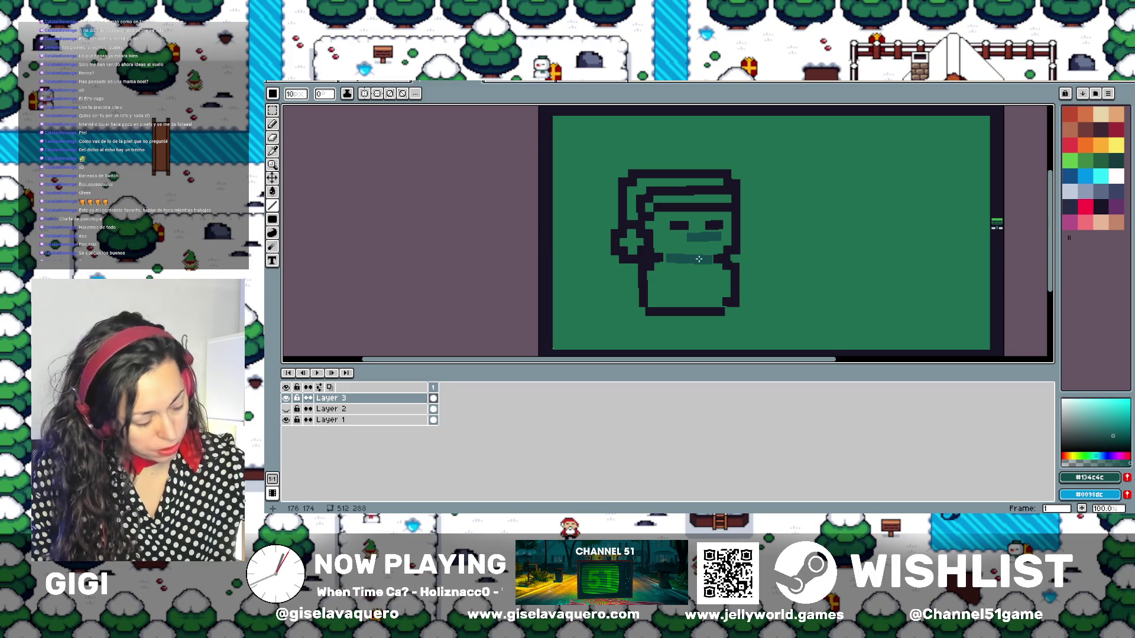
key("ctrl+z")
scroll(735, 278, "up", 2)
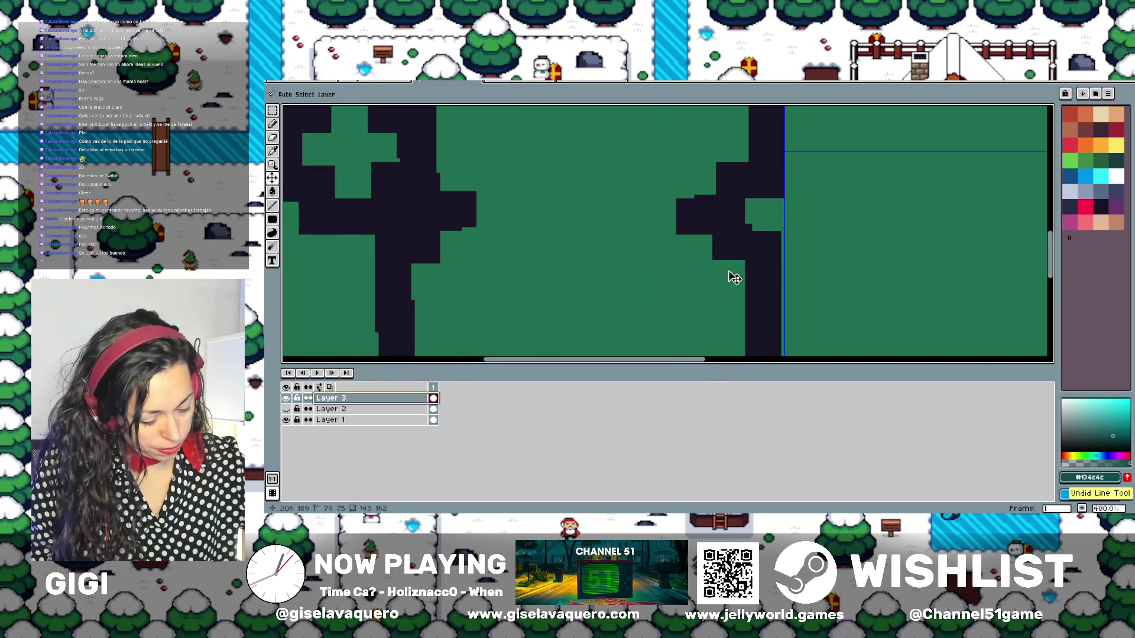
key("b")
scroll(735, 277, "up", 2)
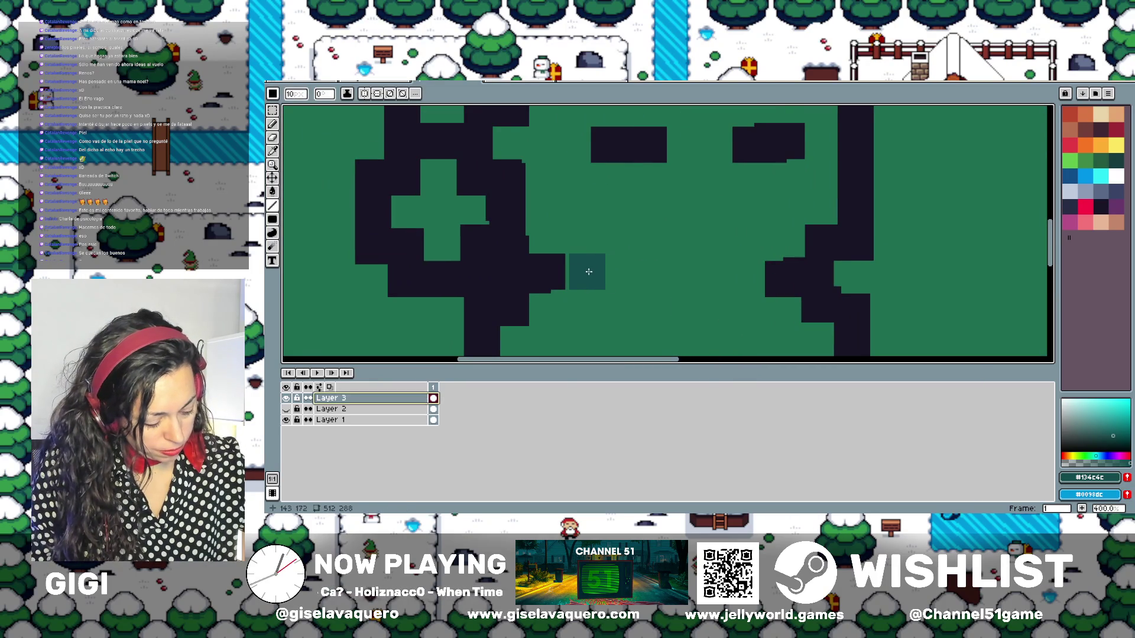
Paint a dark teal band across the snowman's neck and a stroke under its eyes
left_click_drag(584, 272, 753, 274)
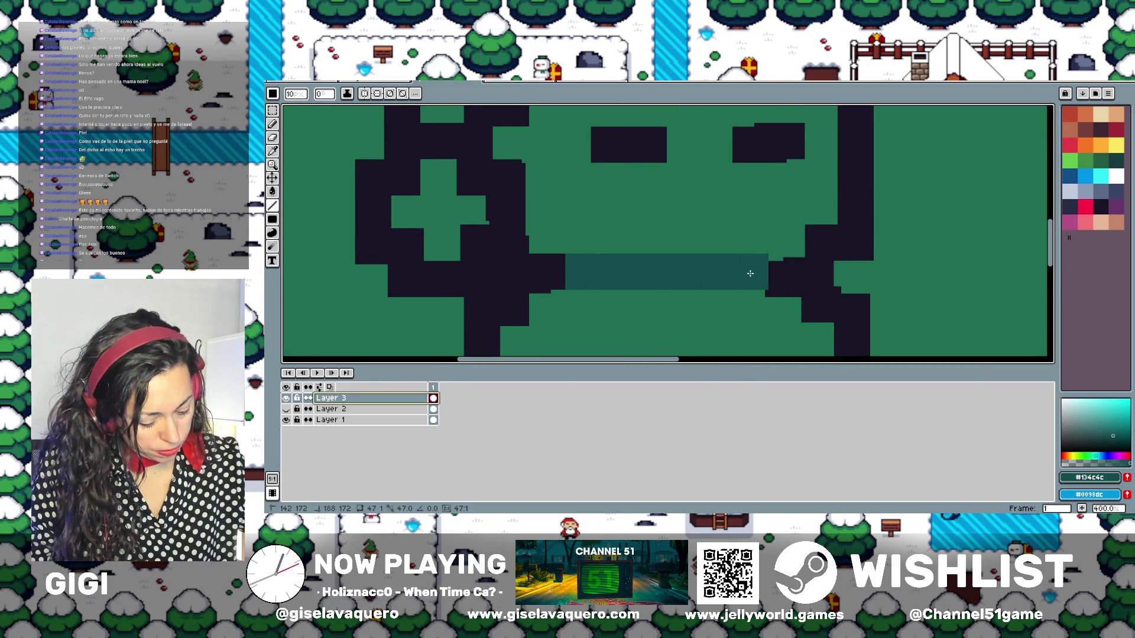
left_click_drag(692, 185, 797, 183)
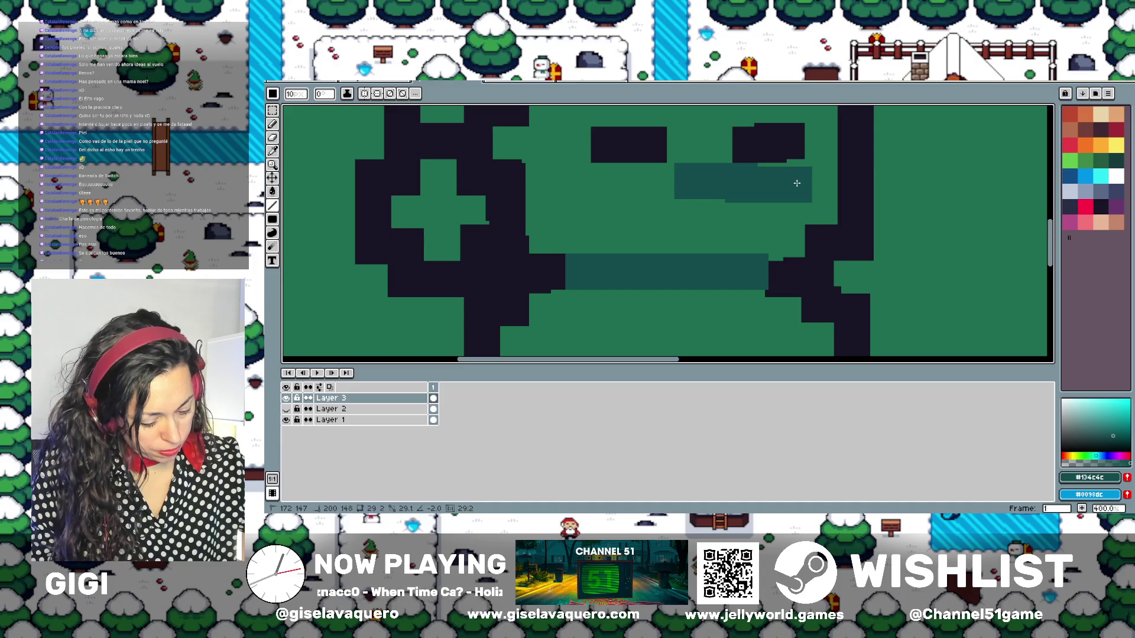
scroll(568, 204, "down", 1)
scroll(585, 219, "down", 1)
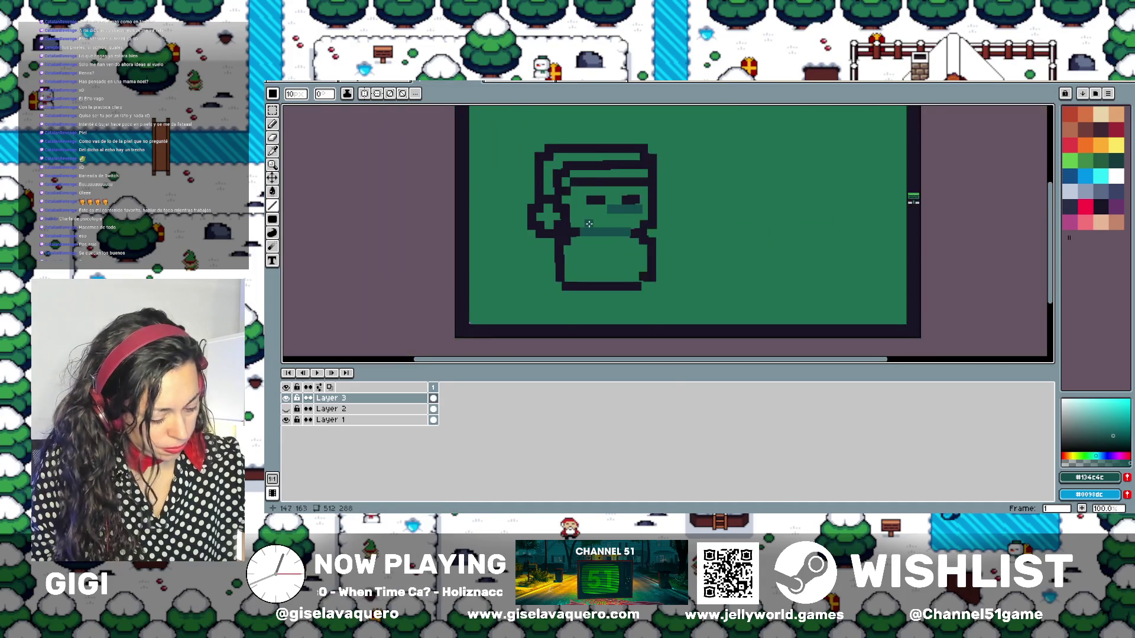
left_click_drag(589, 223, 609, 244)
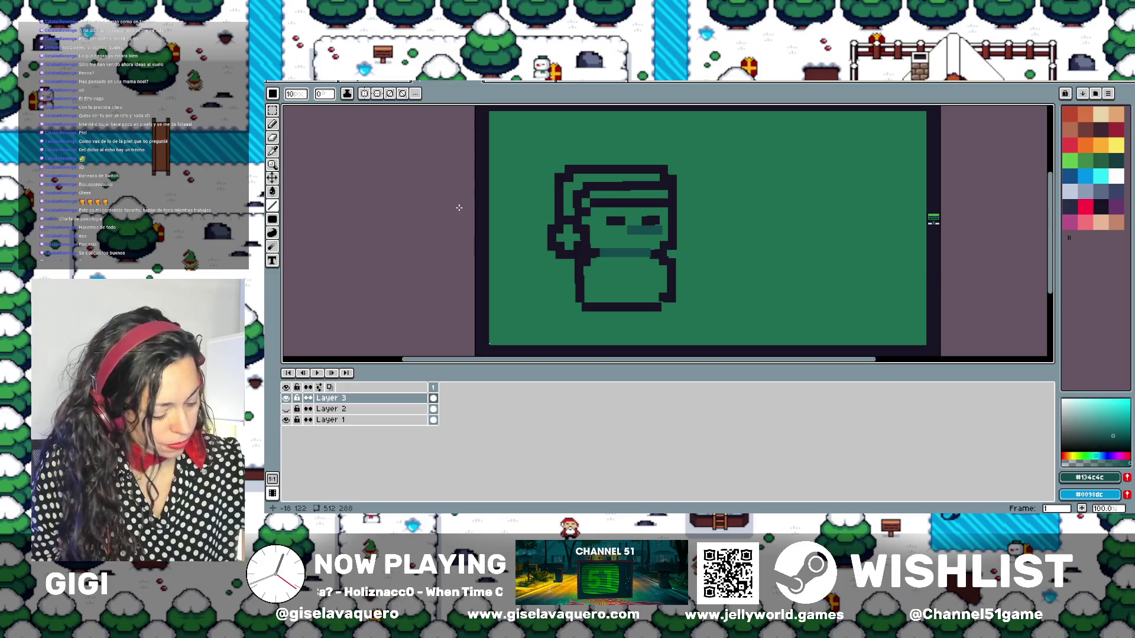
Show Layer 2 again and try a pencil stroke on the scarf, then undo it
left_click(272, 125)
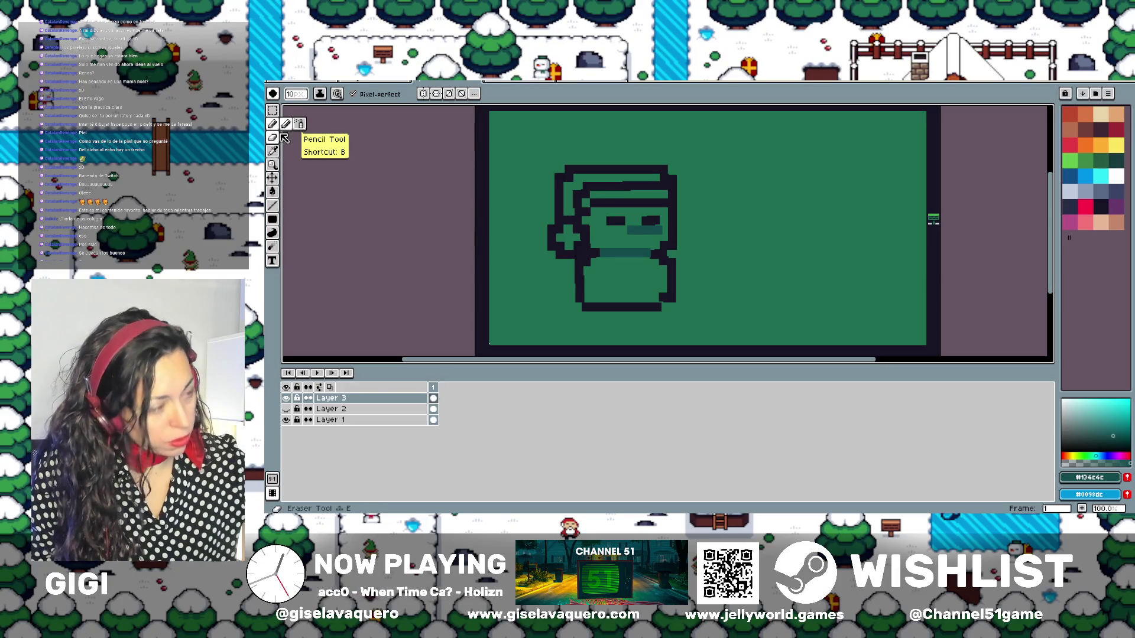
left_click(286, 409)
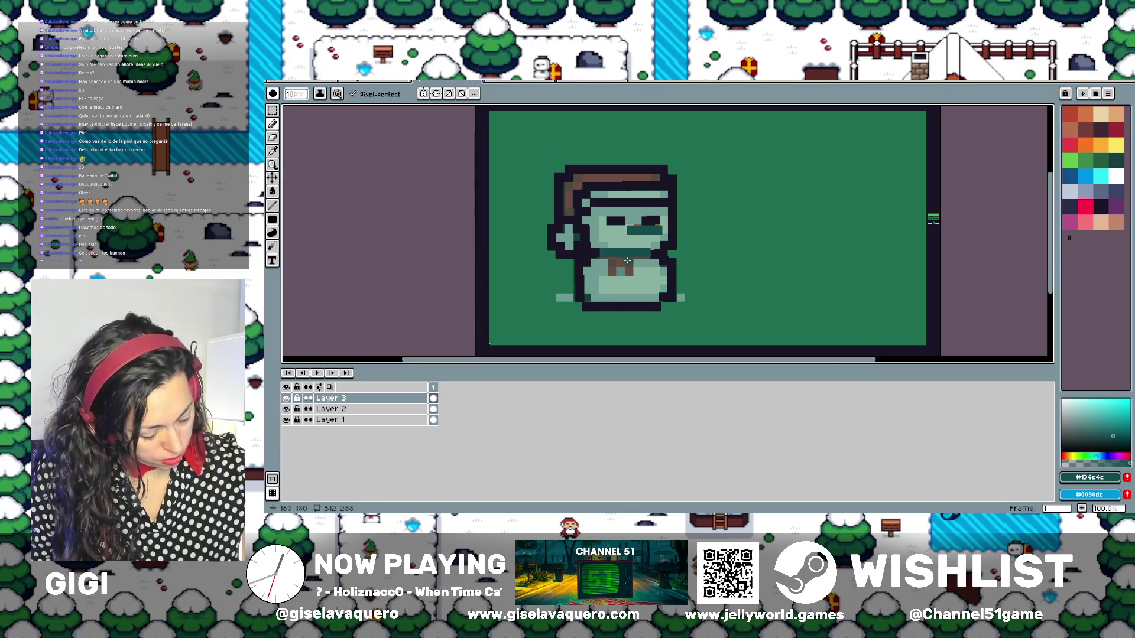
mouse_move(630, 274)
left_mouse_down()
mouse_move(626, 259)
mouse_move(610, 272)
left_mouse_up()
key("ctrl+z")
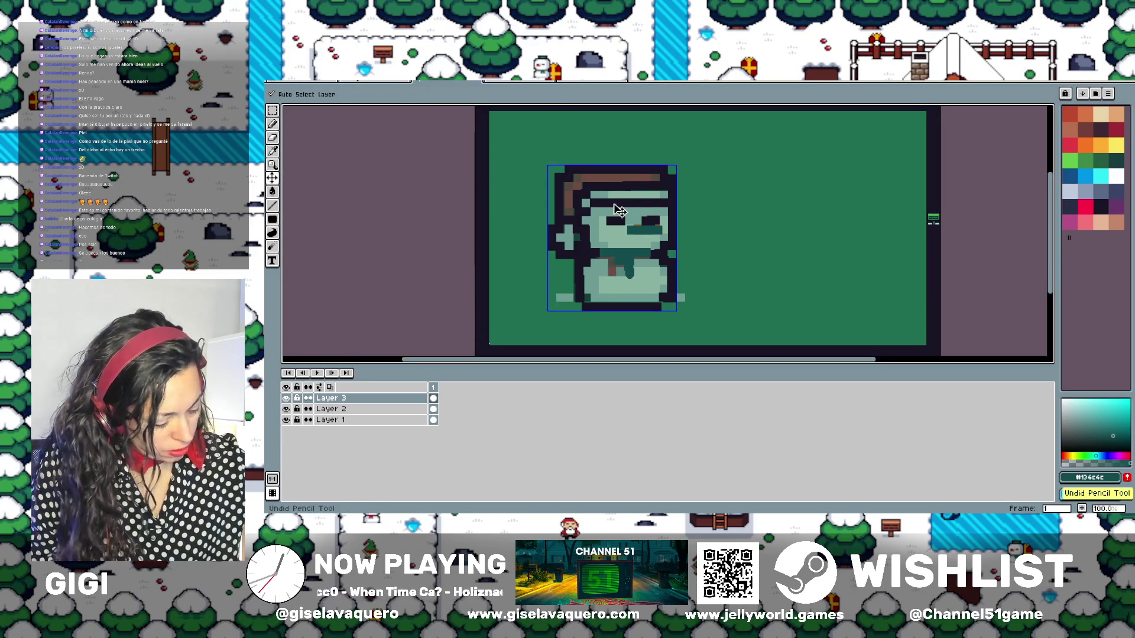
key("ctrl+z")
Try straight lines on the scarf, clear them, and turn on vertical mirror symmetry
left_click(272, 205)
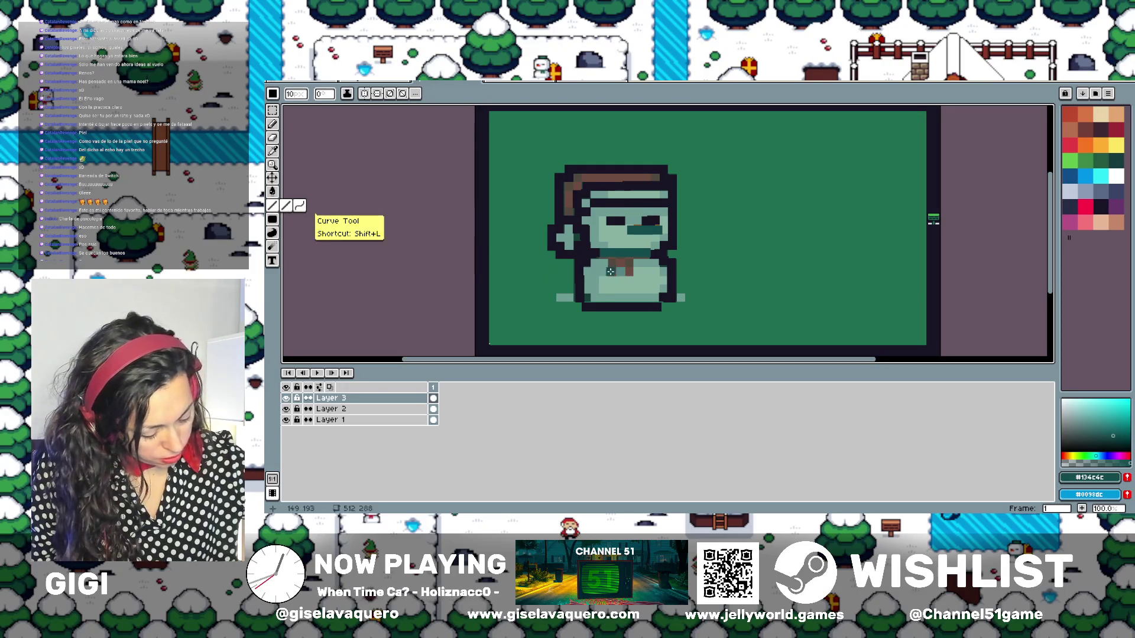
mouse_move(611, 272)
left_mouse_down()
mouse_move(610, 258)
mouse_move(626, 270)
mouse_move(615, 259)
left_mouse_up()
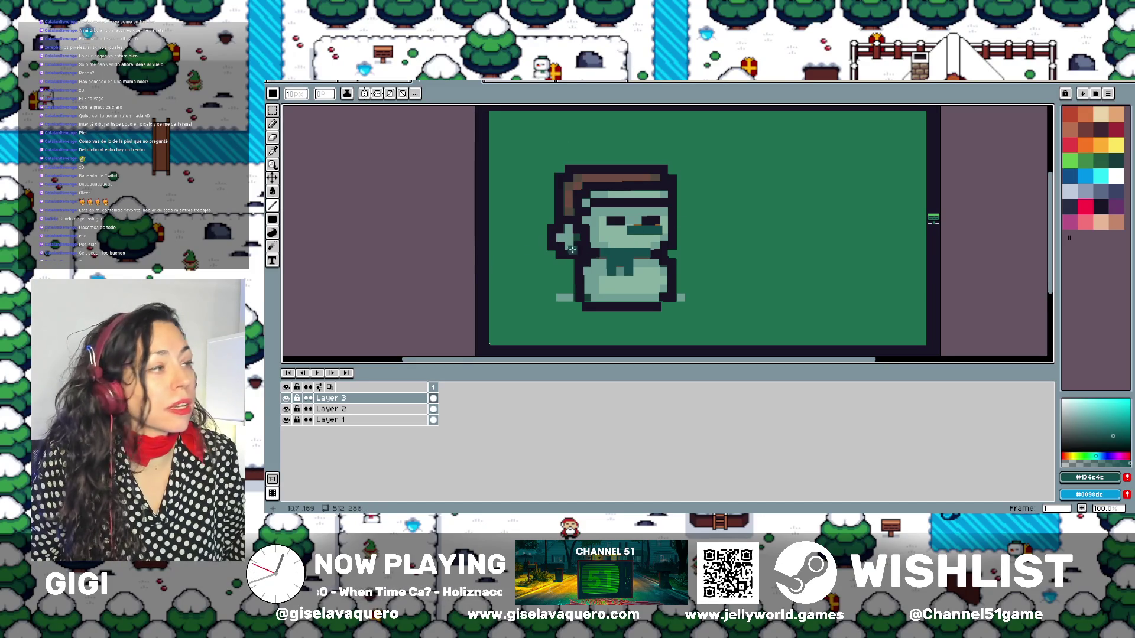
scroll(619, 268, "down", 2)
scroll(669, 257, "up", 1)
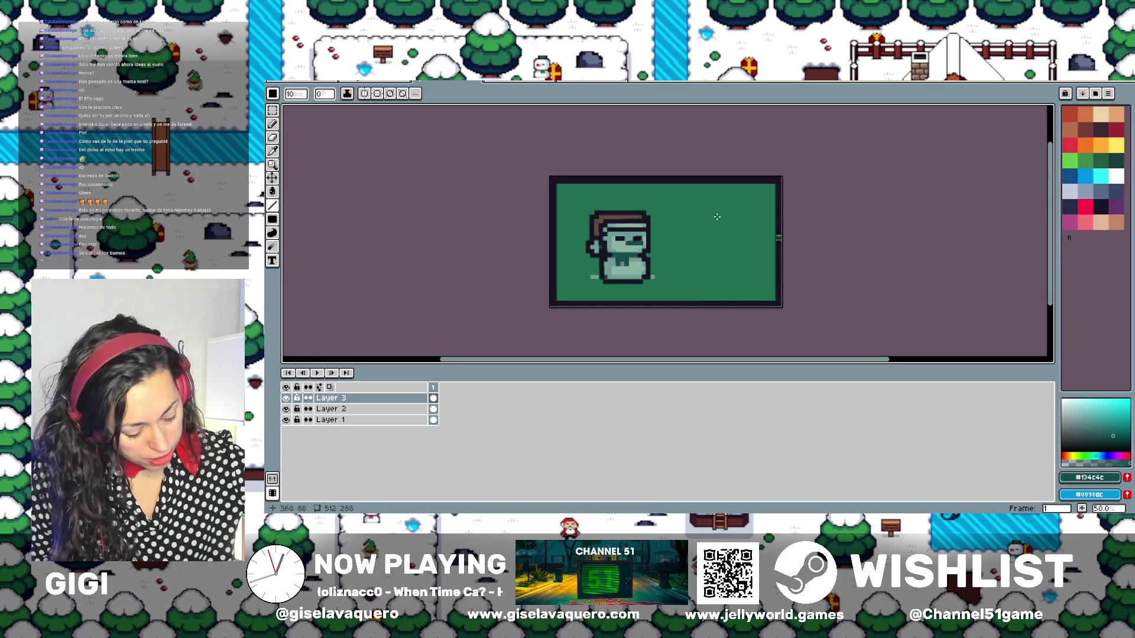
left_click_drag(728, 220, 681, 216)
key("ctrl+a")
key("Delete")
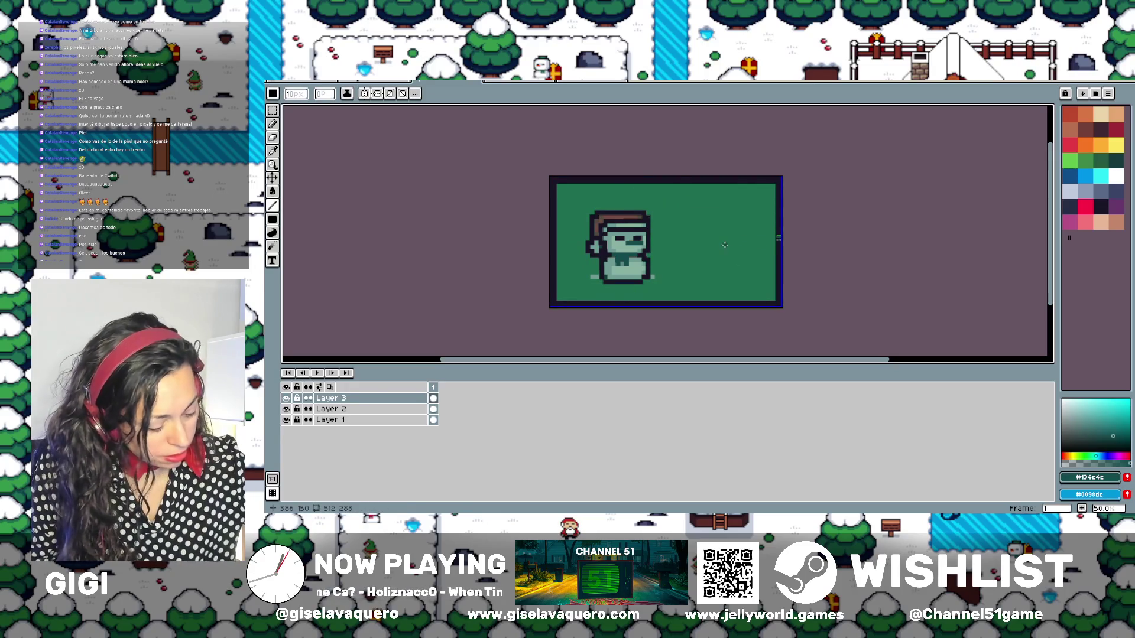
left_click(363, 93)
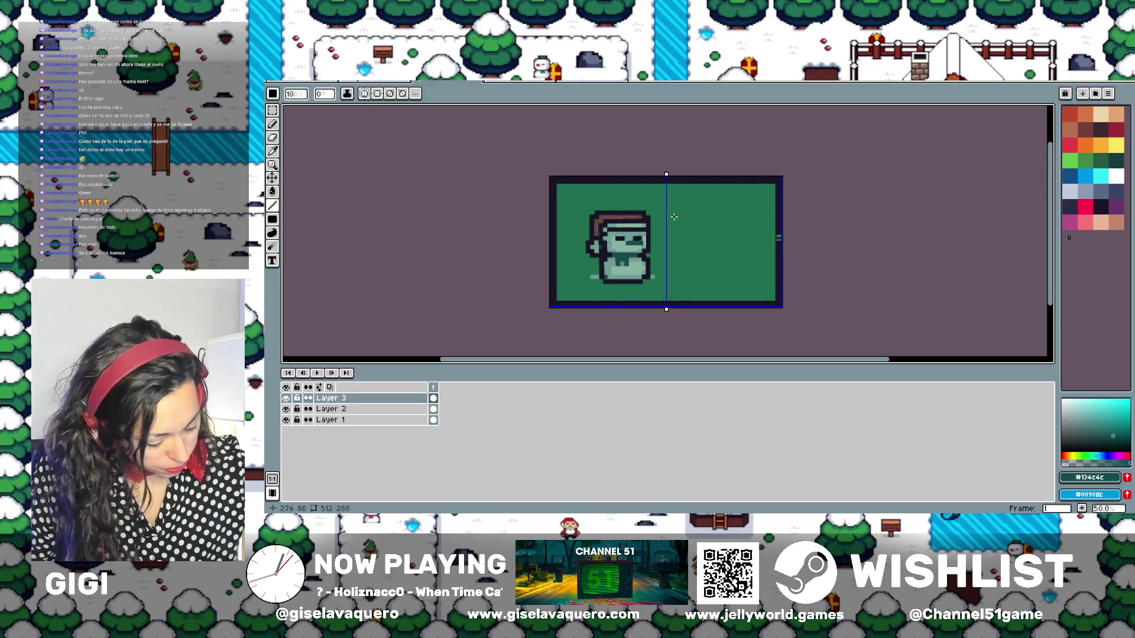
left_click_drag(664, 172, 706, 171)
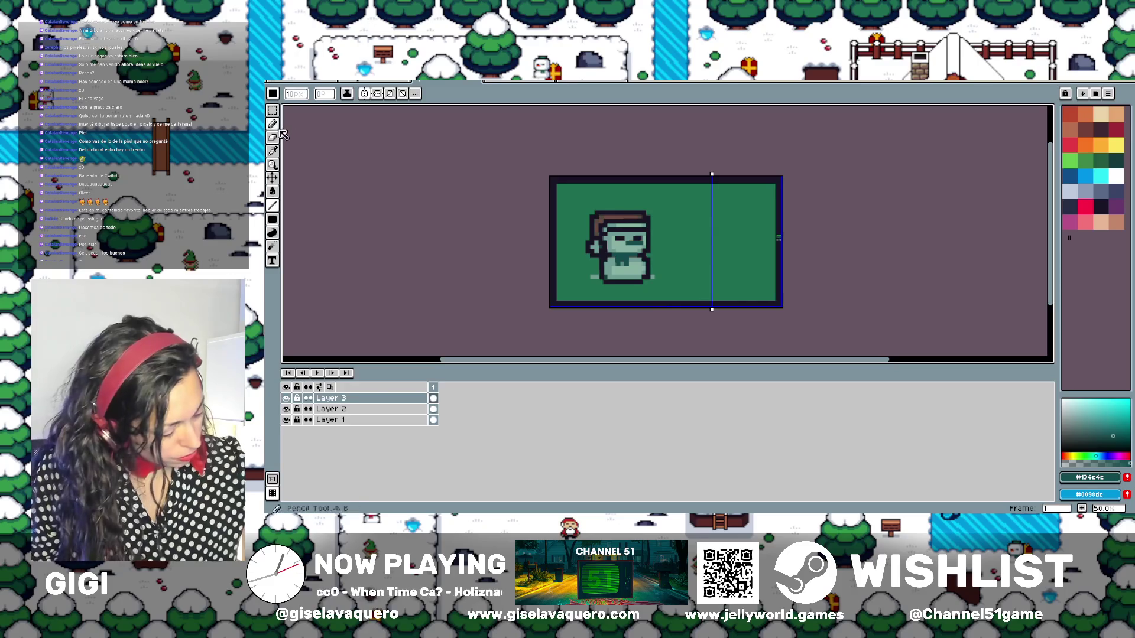
left_click(272, 205)
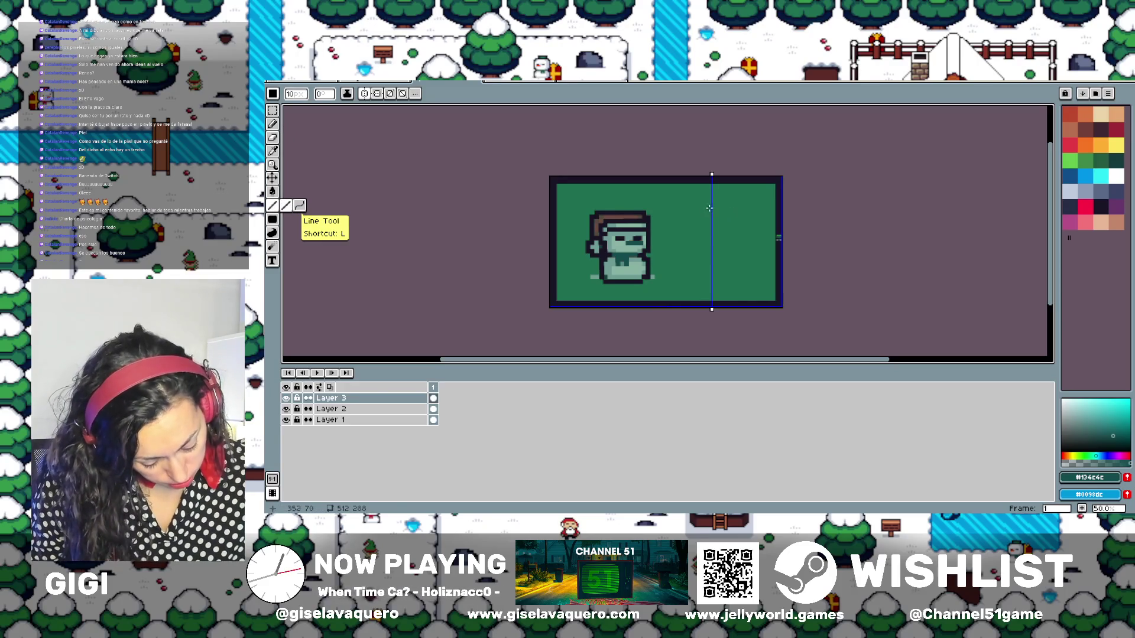
left_click_drag(709, 208, 682, 211)
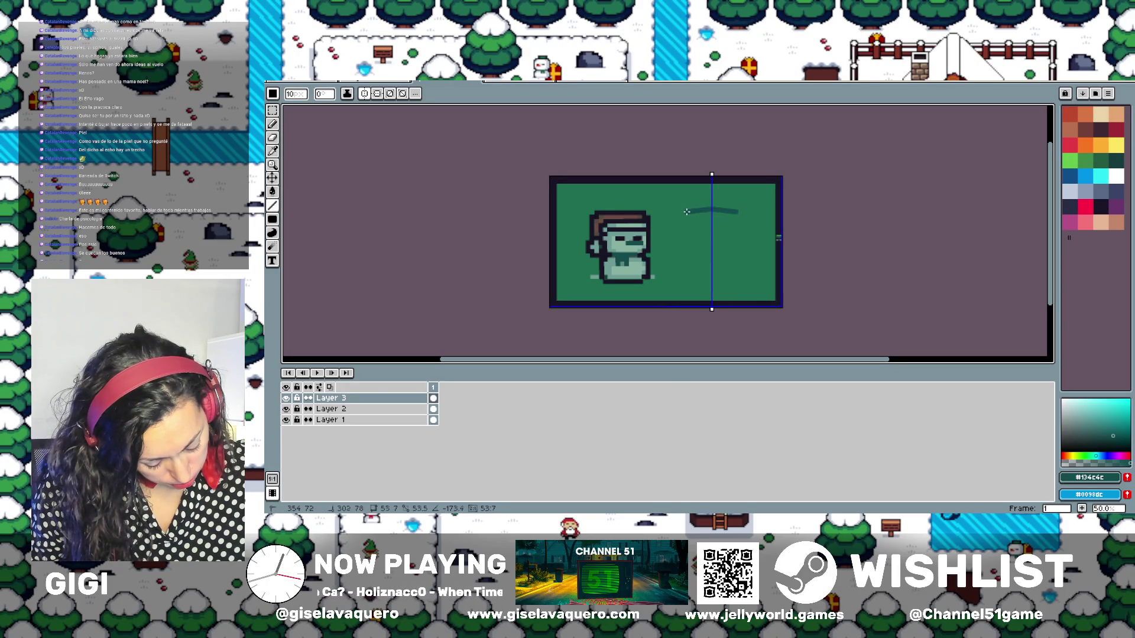
left_click_drag(684, 211, 682, 268)
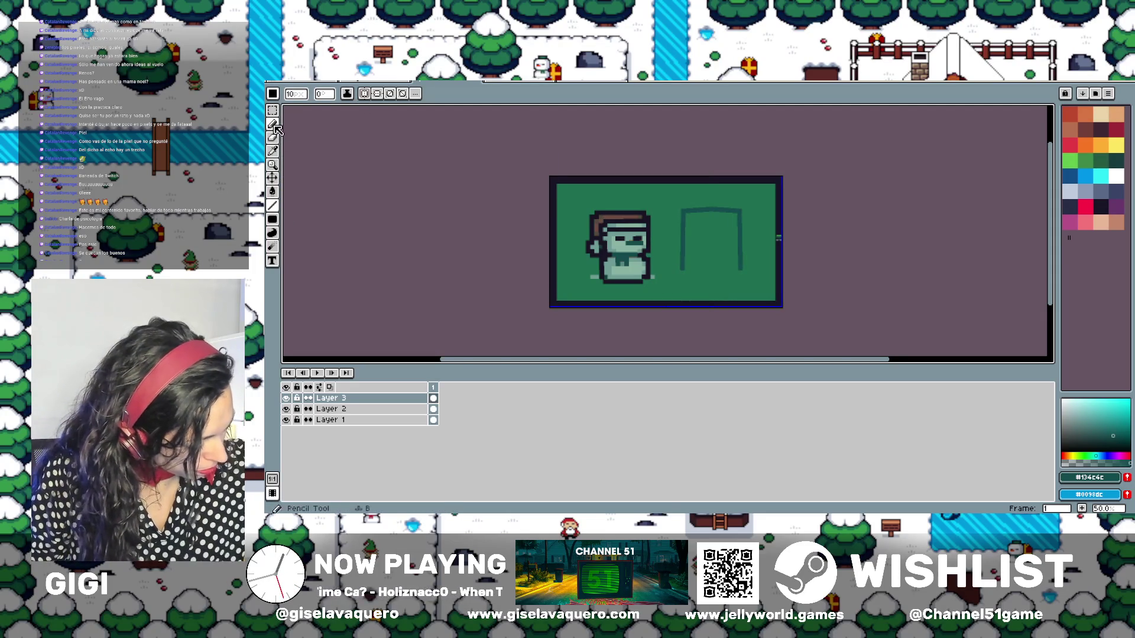
left_click(272, 219)
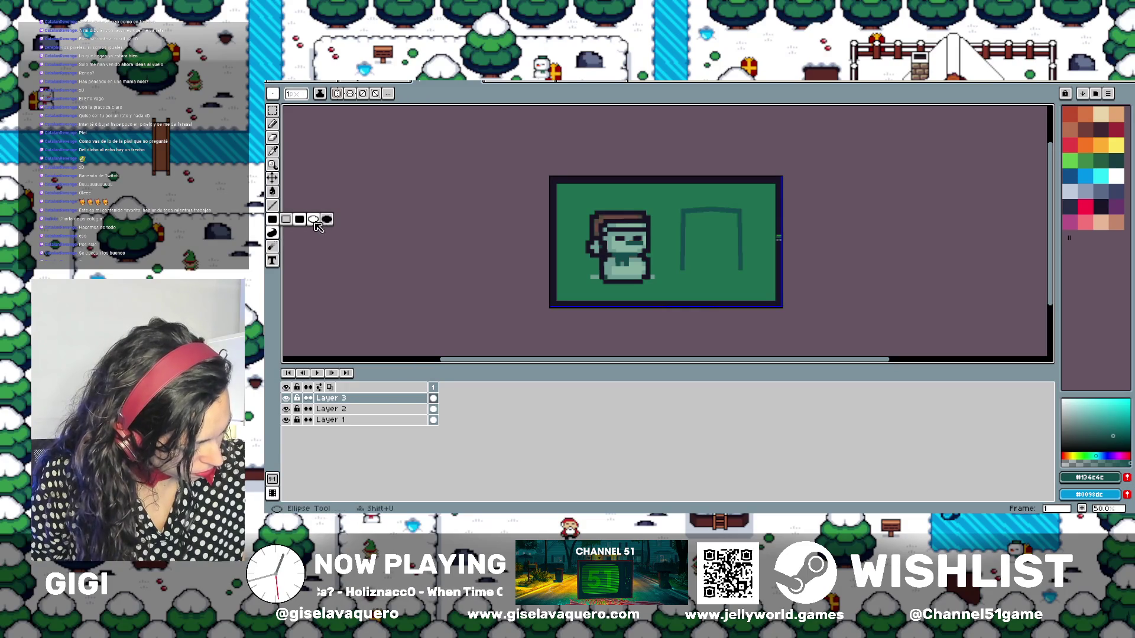
left_click(314, 220)
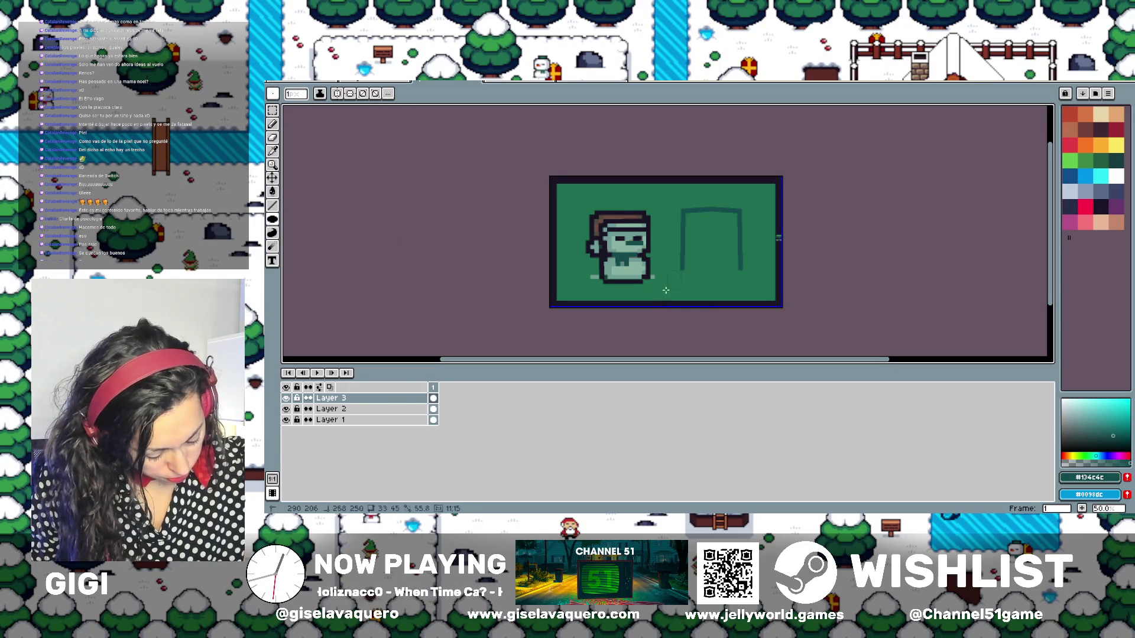
left_click_drag(654, 292, 654, 291)
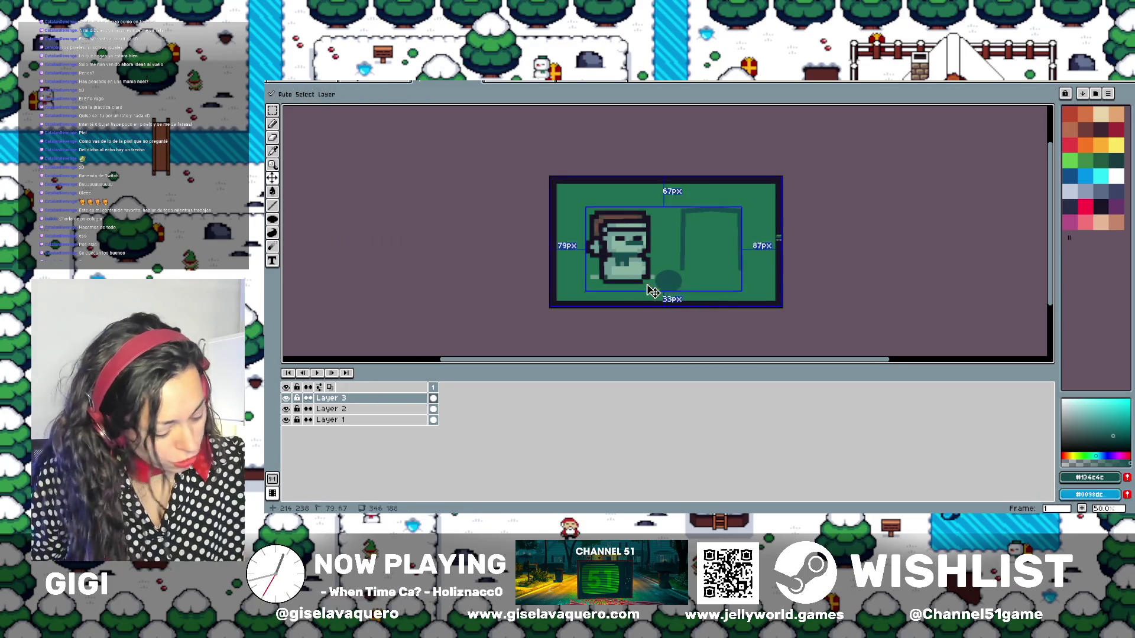
key("ctrl+z")
key("ctrl+z")
key("ctrl+z")
key("ctrl+z")
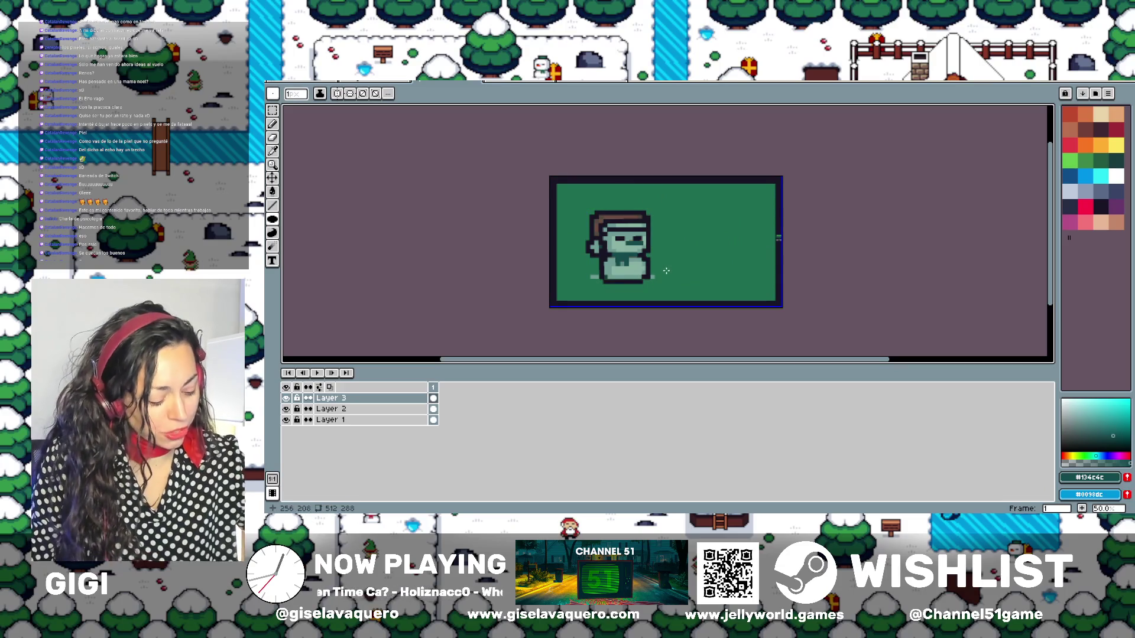
Centre the snowman and hide Layer 2's colours
scroll(675, 265, "up", 1)
left_click_drag(675, 265, 708, 264)
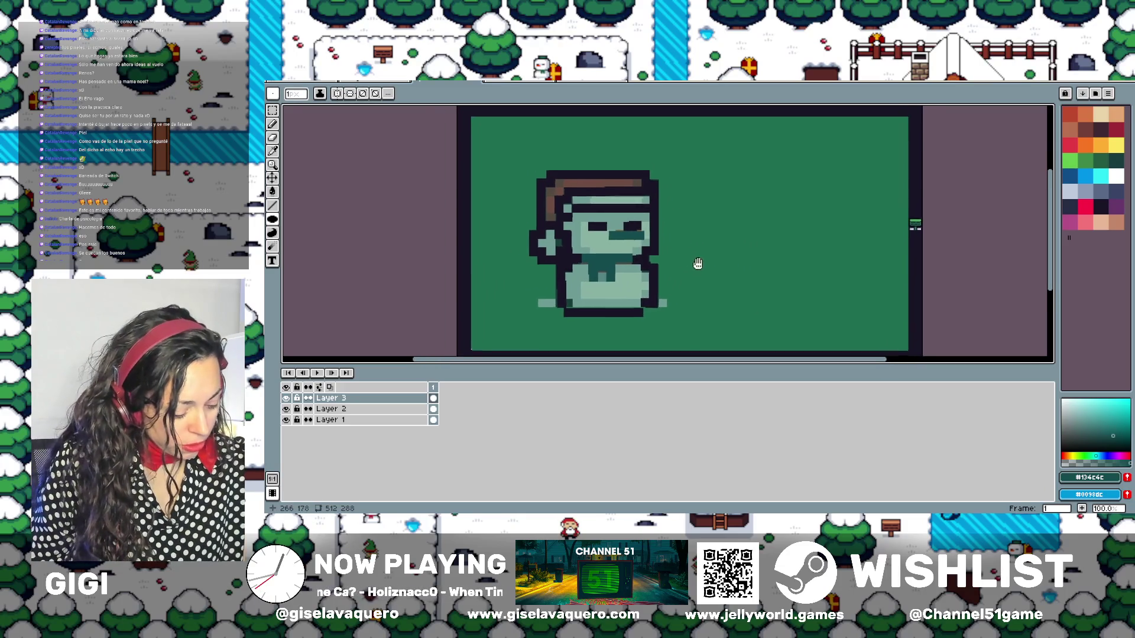
left_click(287, 409)
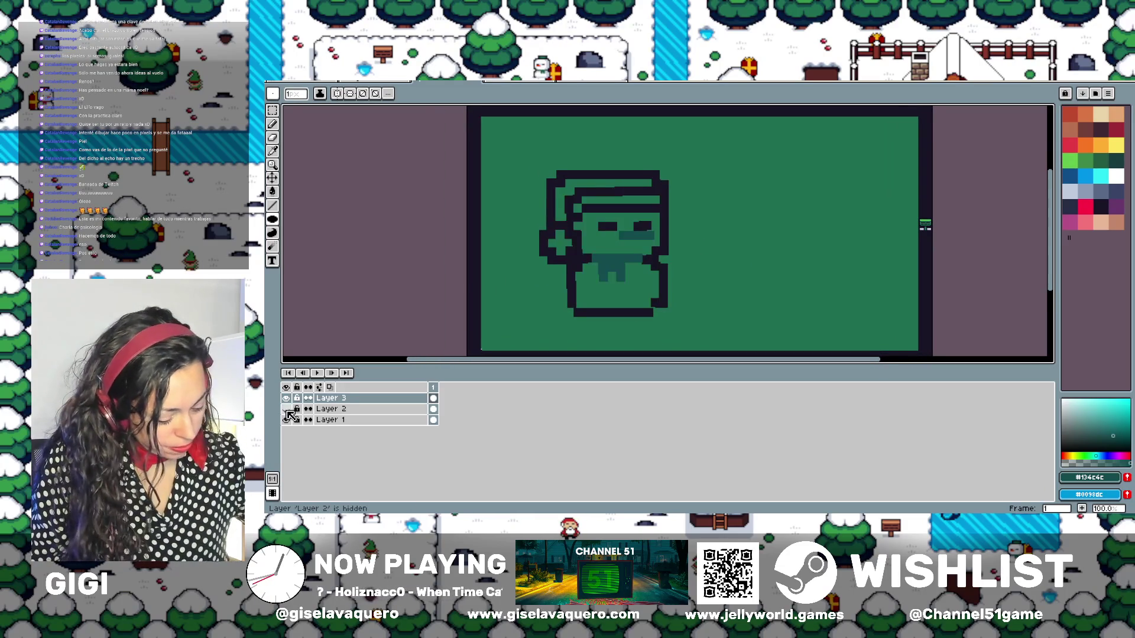
left_click(287, 409)
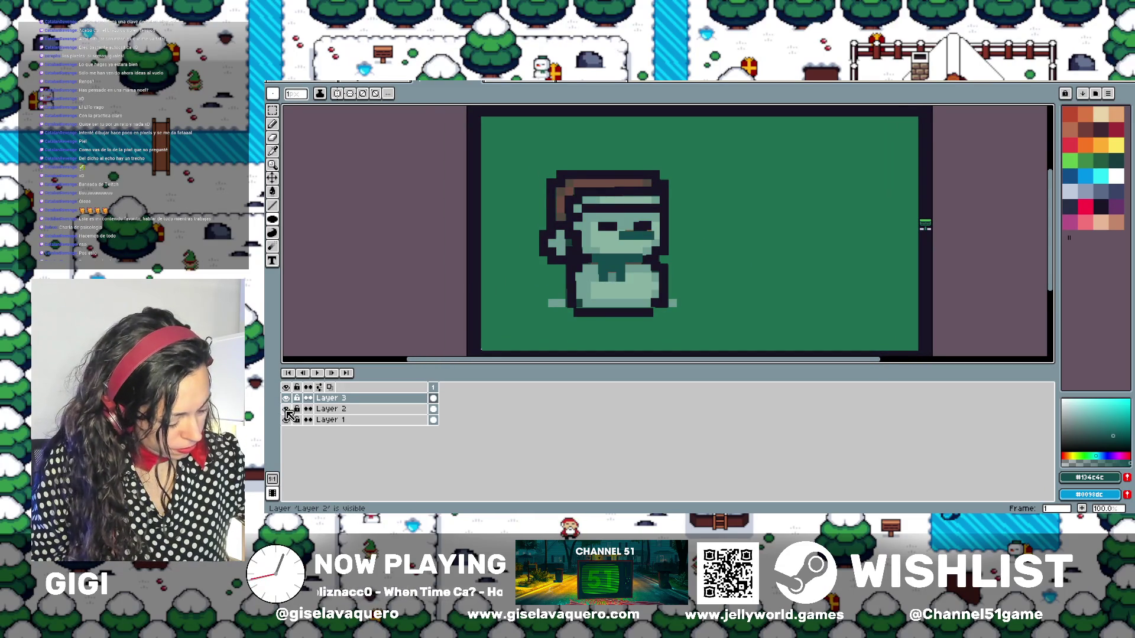
left_click(286, 409)
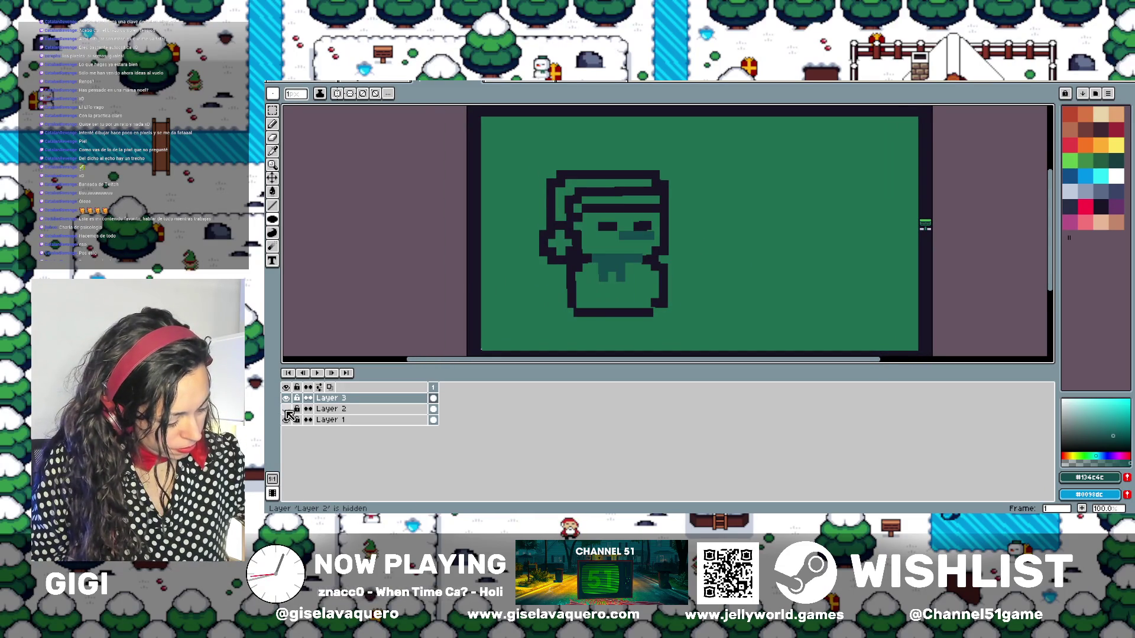
Pick light grey and flood fill the snowman's face and the background
left_click(282, 137)
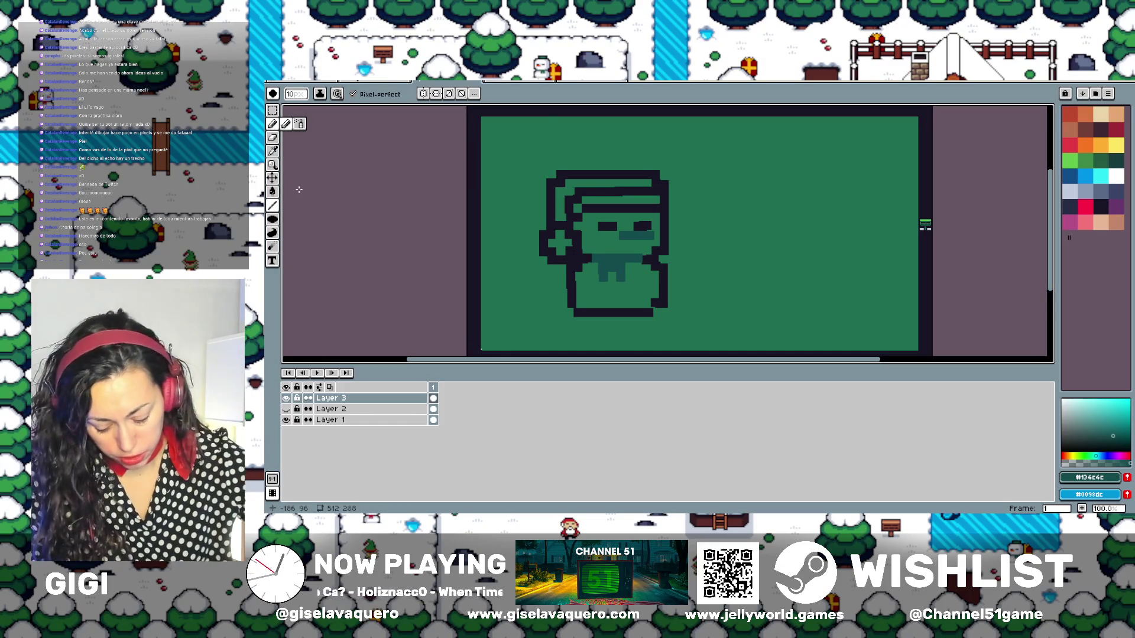
left_click(1064, 418)
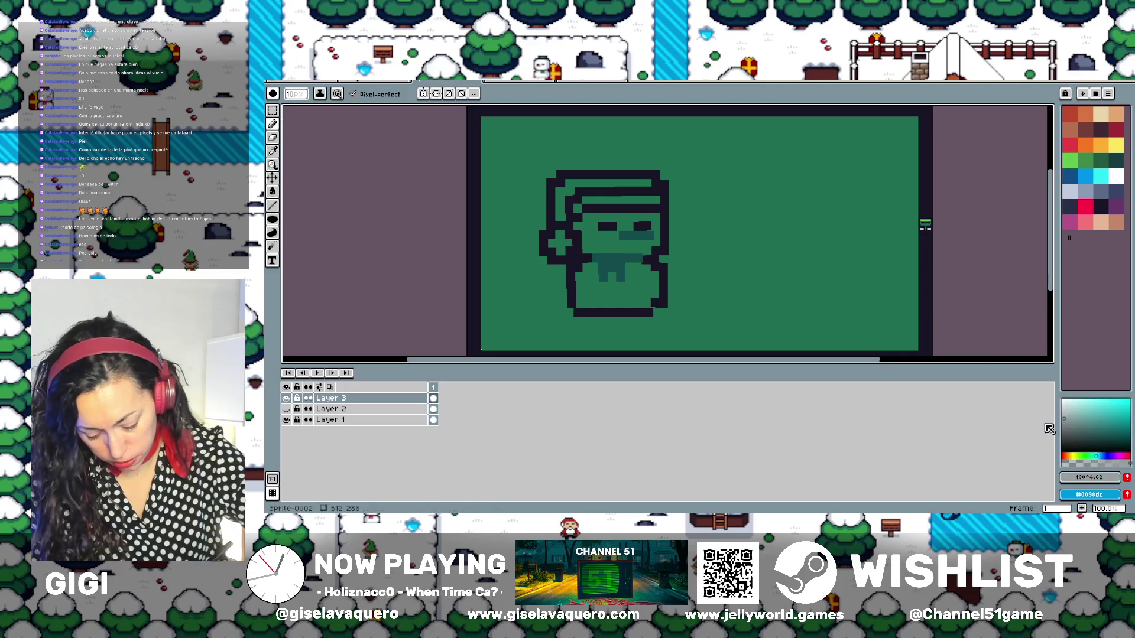
left_click(272, 190)
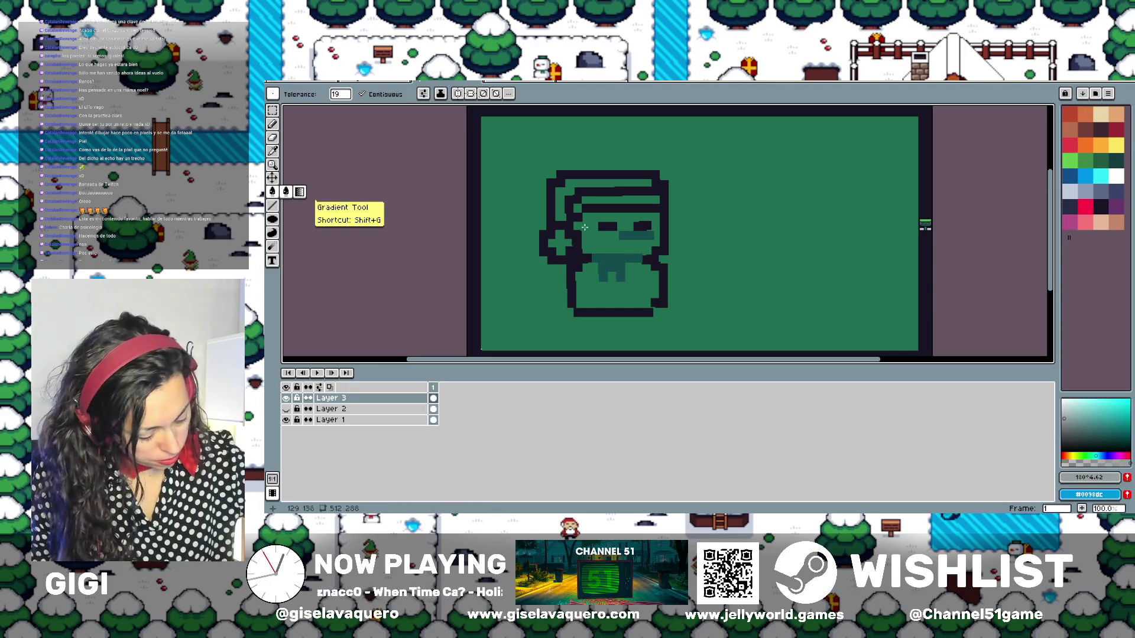
left_click(585, 227)
Undo the grey background fill so the canvas stays green
key("ctrl+z")
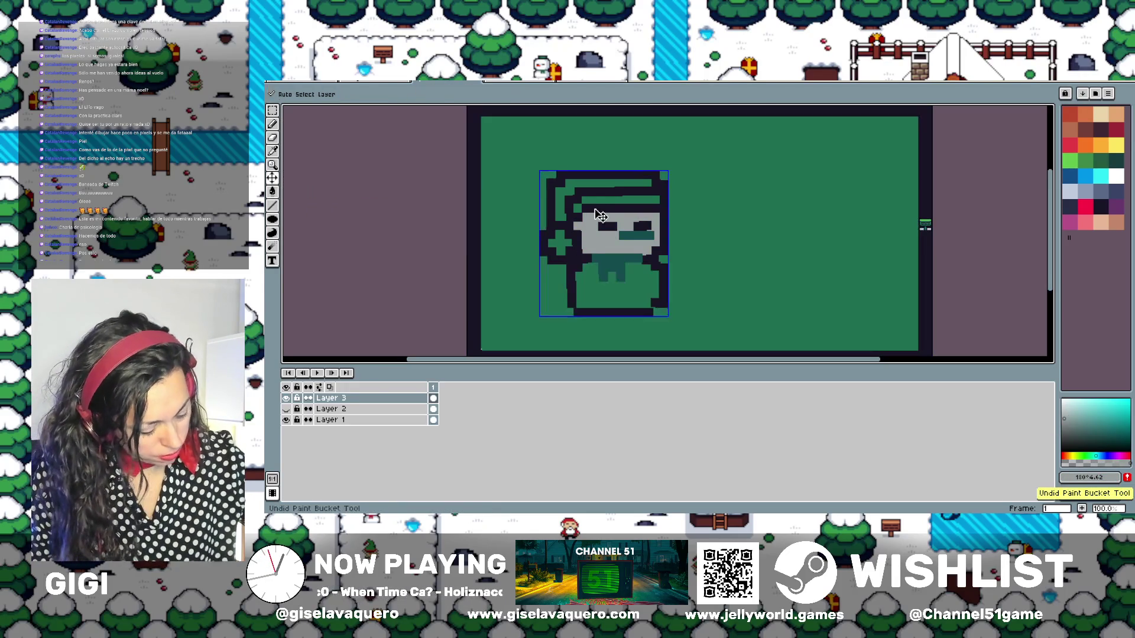
left_click(573, 307)
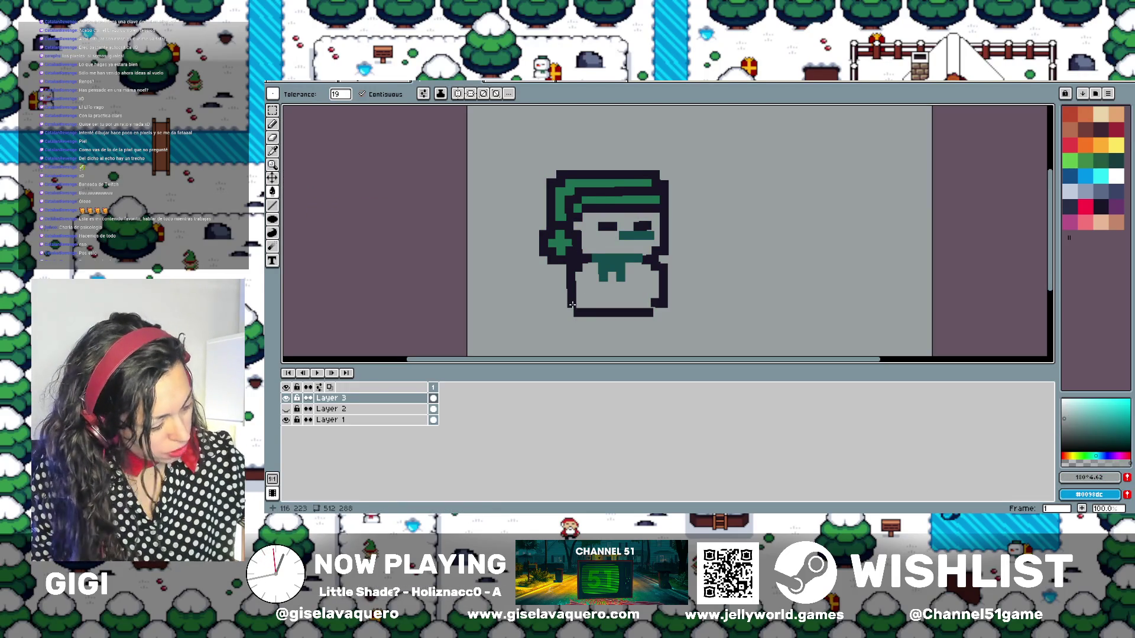
key("ctrl+z")
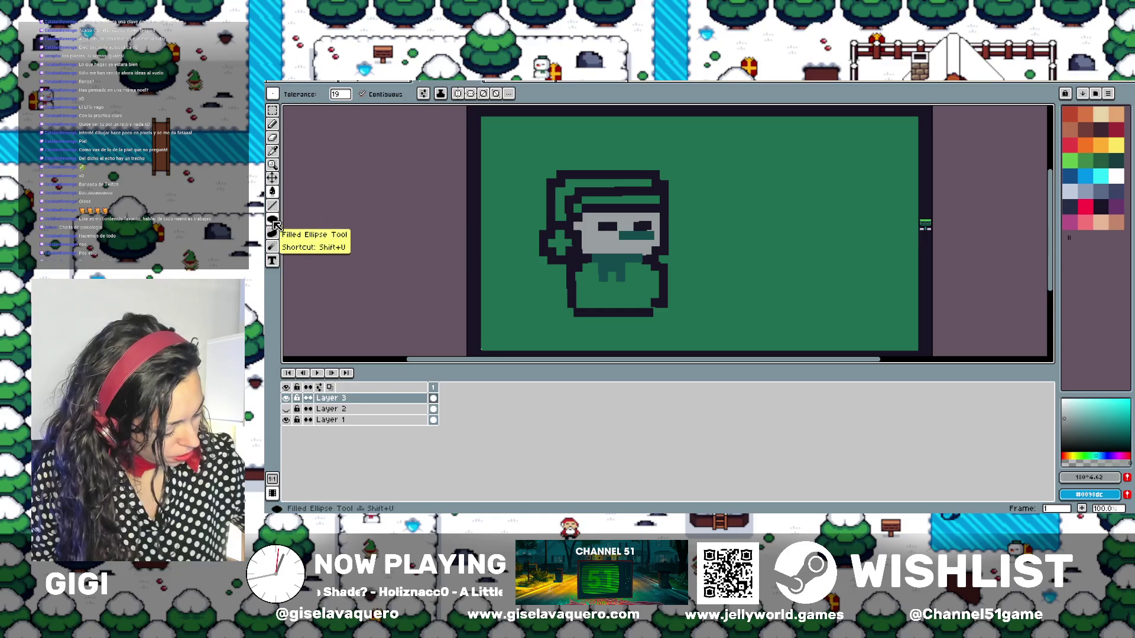
Add a dark outline pixel at the snowman's bottom-right corner with the pencil
left_click(273, 126)
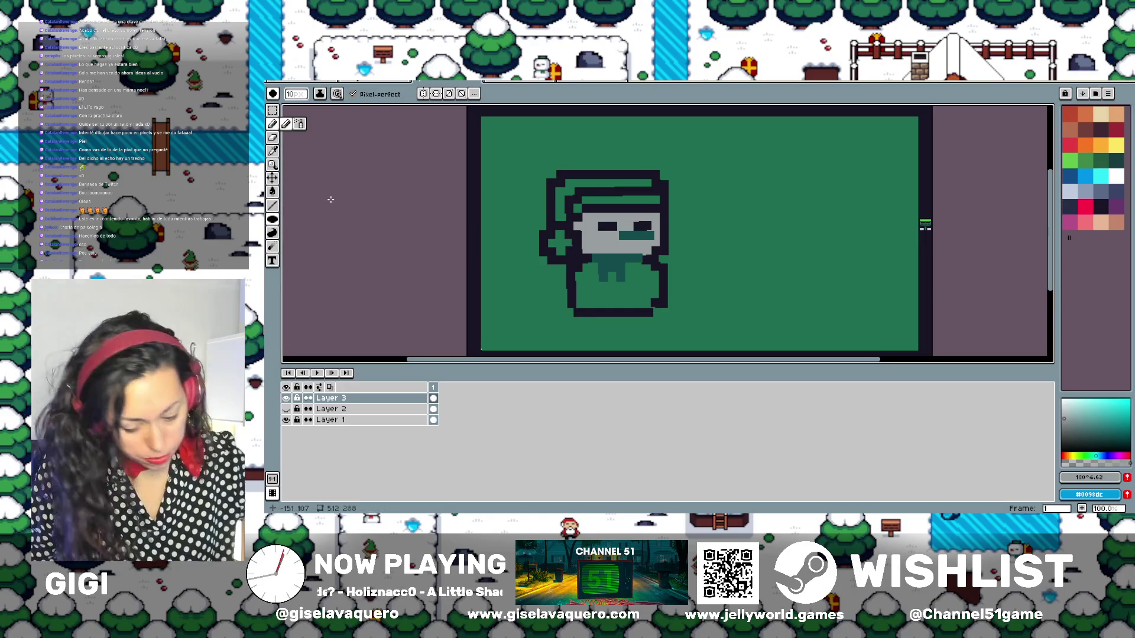
left_click(1071, 208)
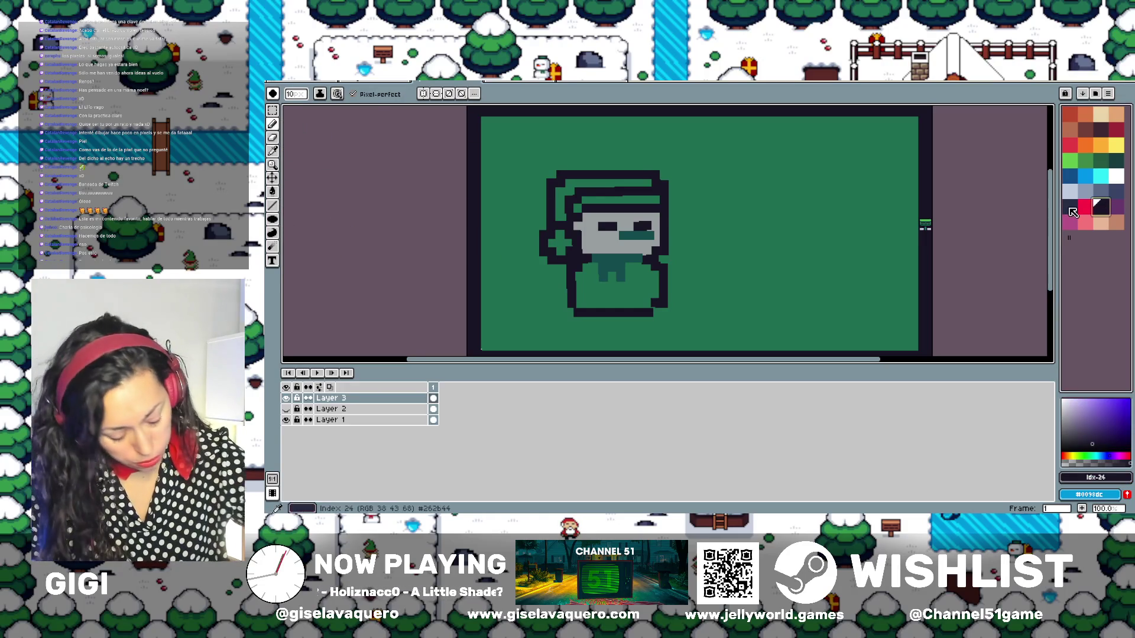
left_click(652, 313)
Make the pencil brush square and add a dark pixel at the outline's bottom-right corner
scroll(626, 341, "up", 2)
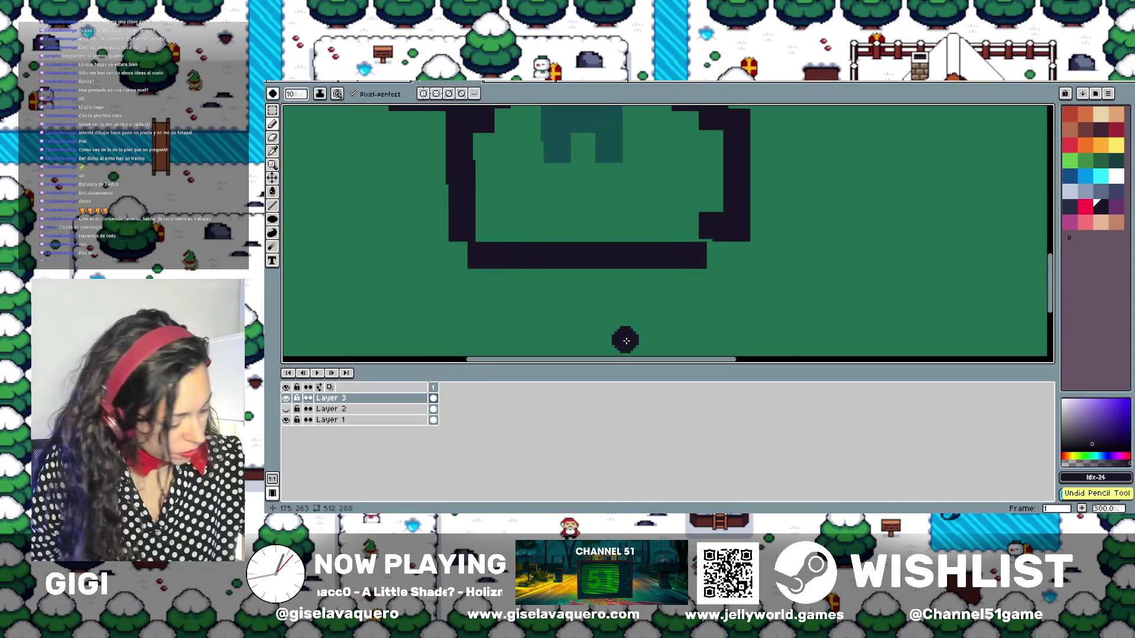
left_click(273, 93)
left_click(295, 114)
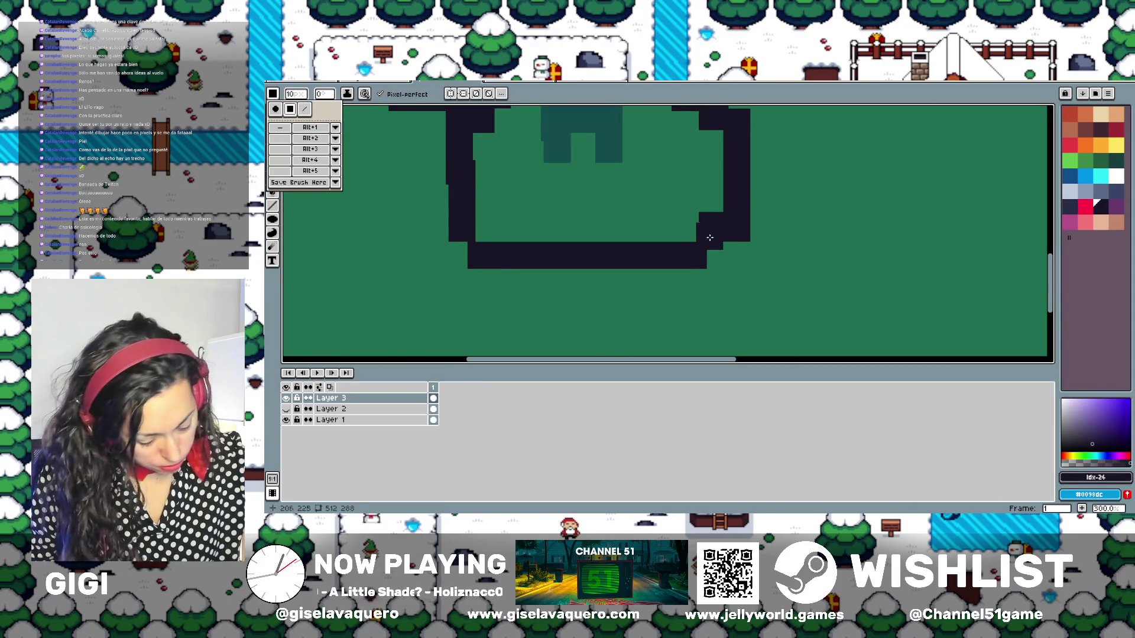
left_click(710, 247)
left_click(709, 256)
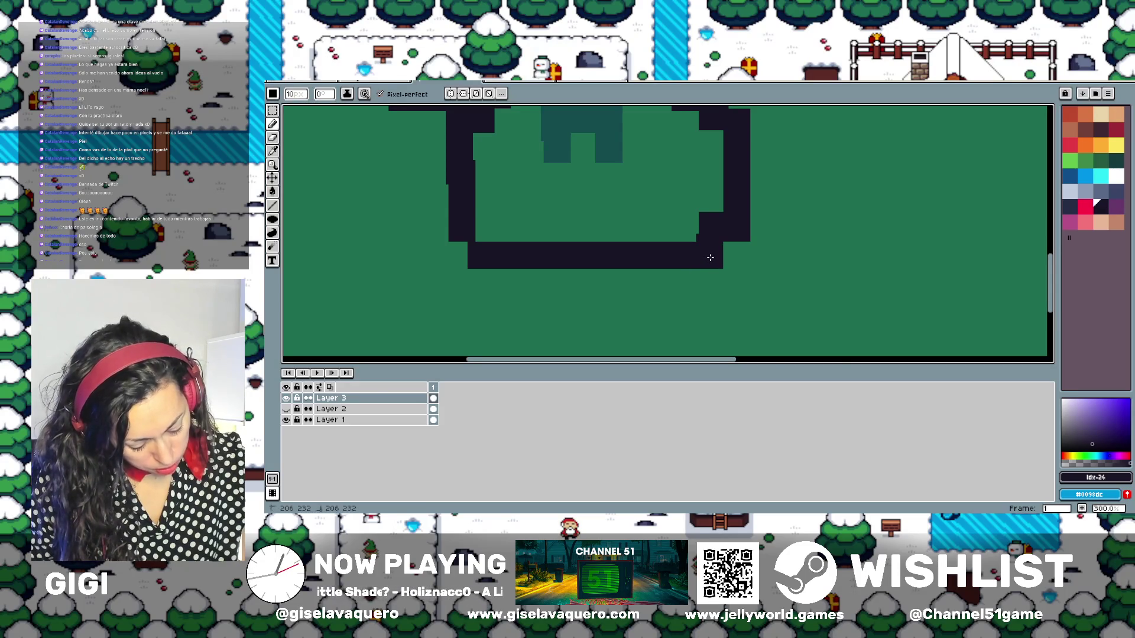
Thicken the dark outline along the body's left and lower-left sides
scroll(710, 258, "down", 1)
scroll(712, 252, "down", 1)
scroll(671, 218, "up", 1)
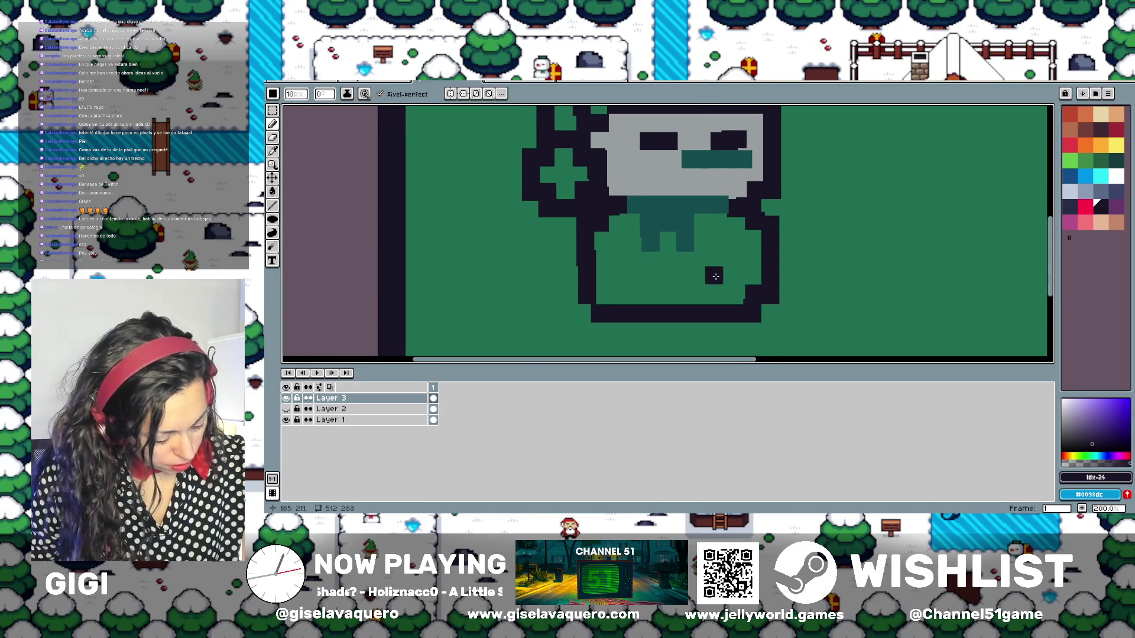
left_click_drag(585, 255, 589, 241)
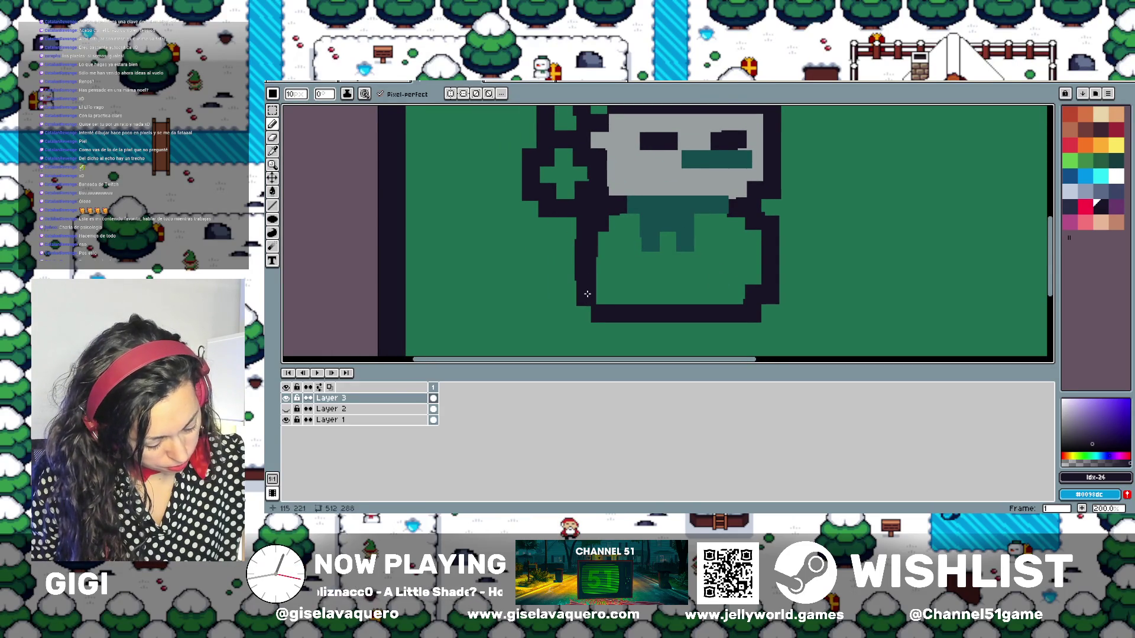
left_click_drag(587, 294, 588, 309)
scroll(583, 298, "down", 1)
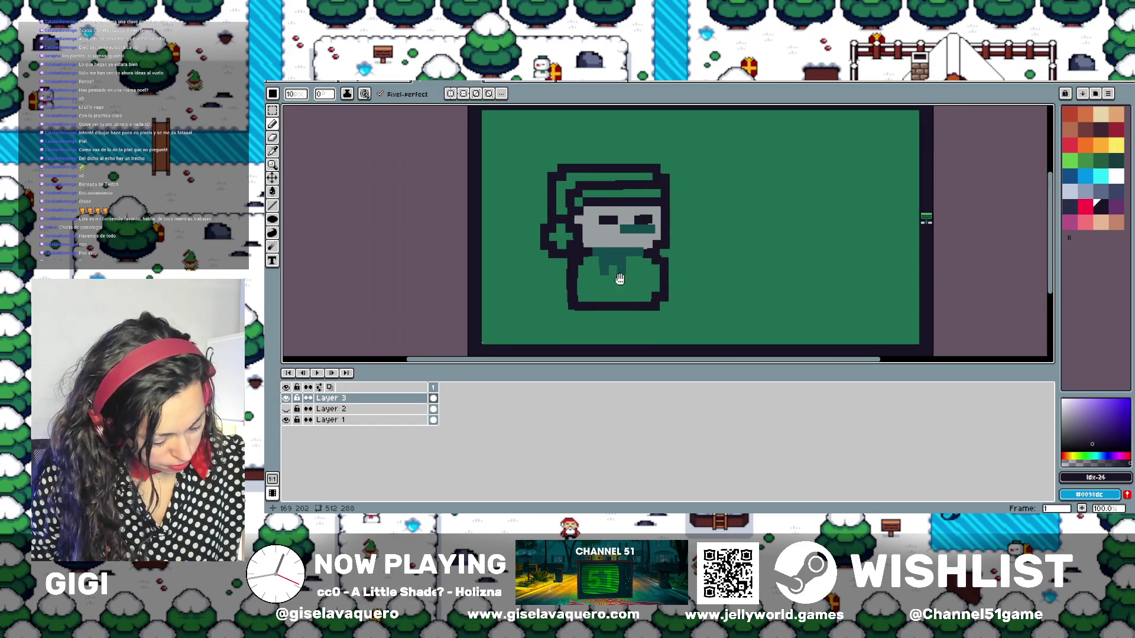
scroll(589, 278, "up", 1)
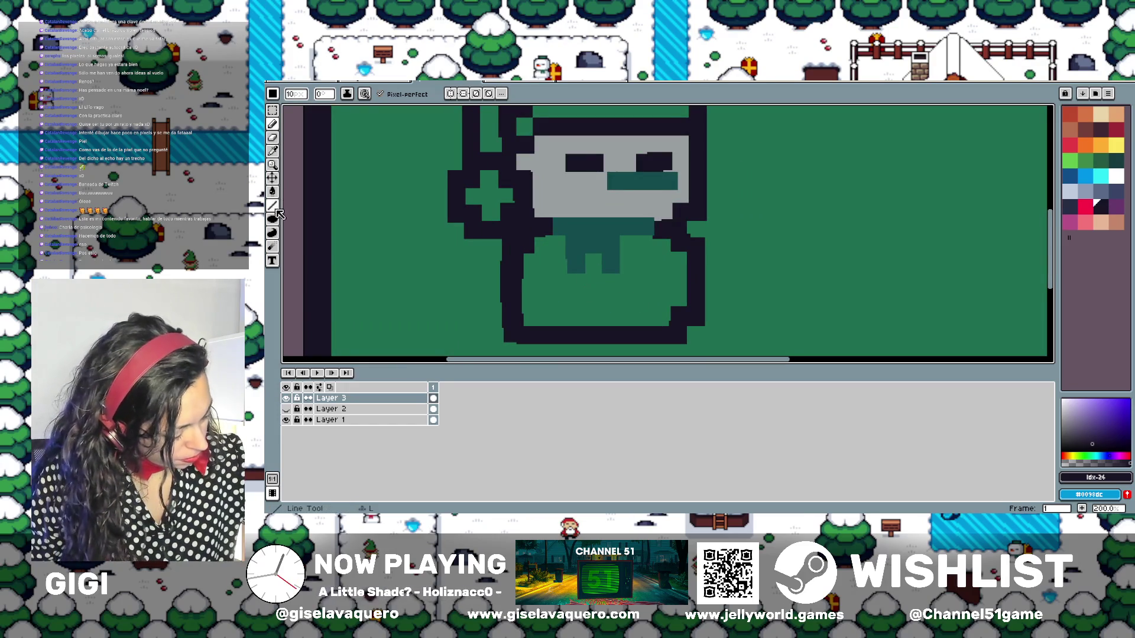
Erase the outline edge at the top of the body into a stepped curve
left_click(272, 137)
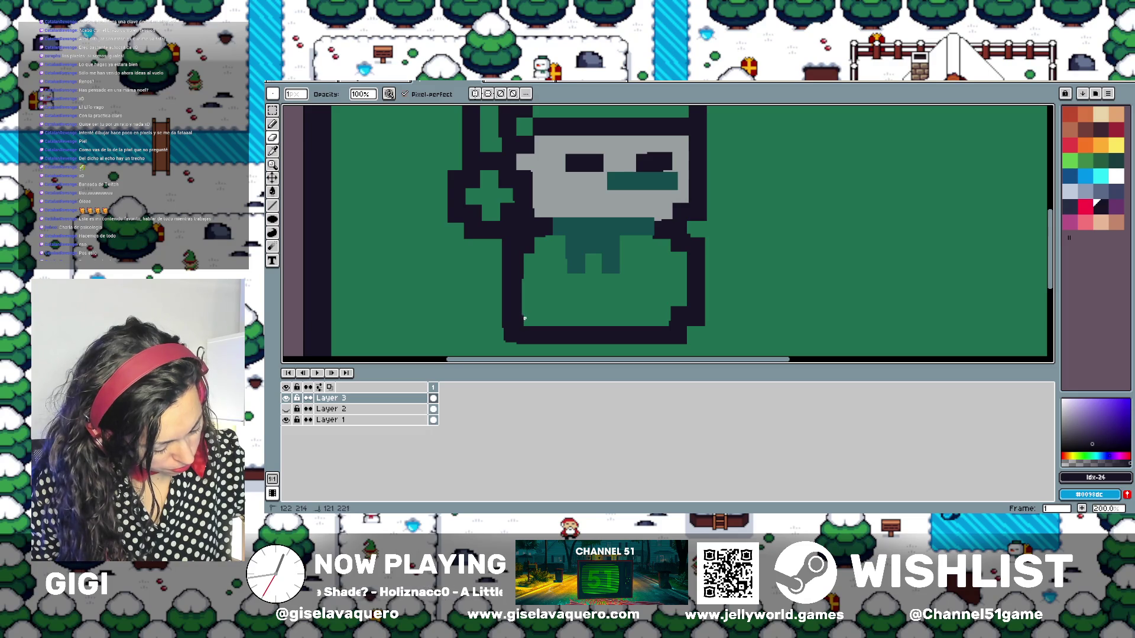
scroll(525, 312, "up", 2)
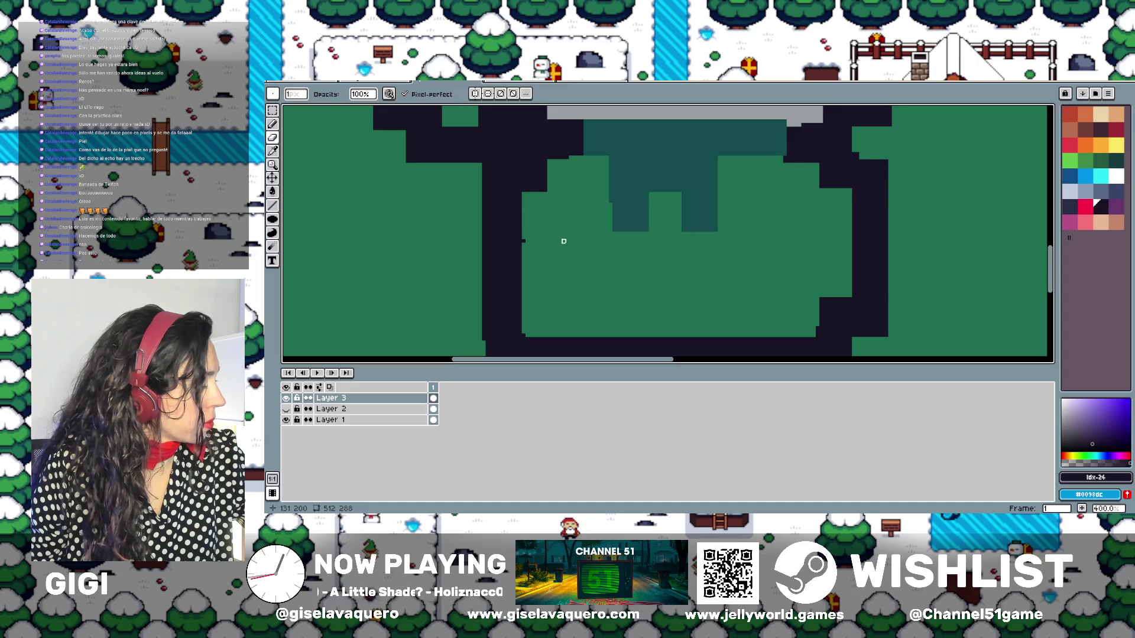
left_click_drag(591, 237, 605, 286)
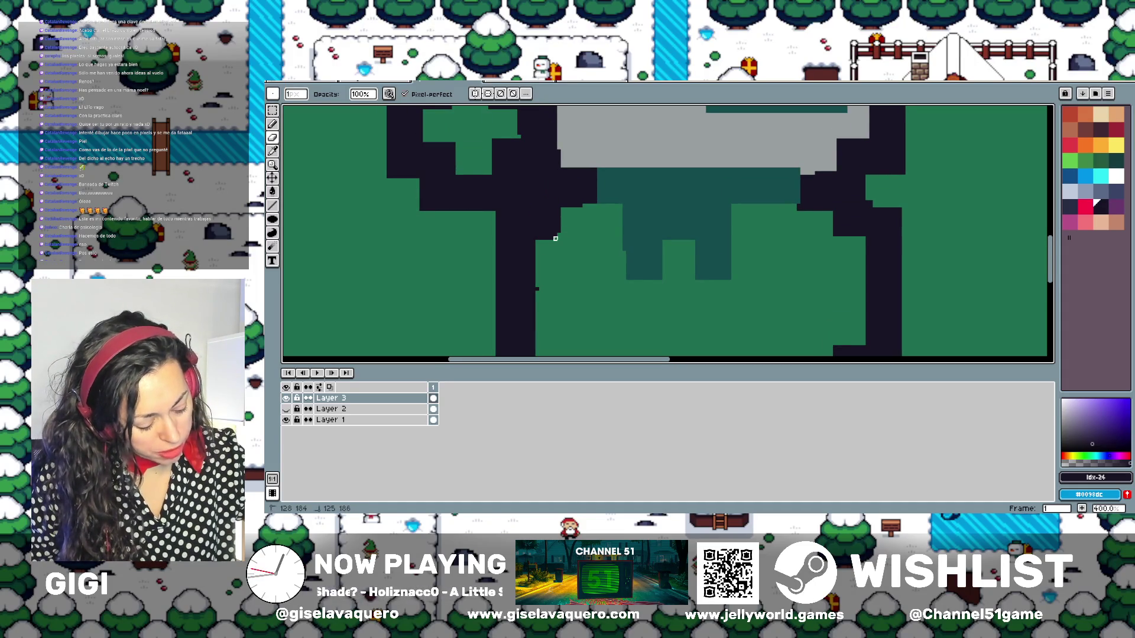
left_click_drag(560, 226, 544, 236)
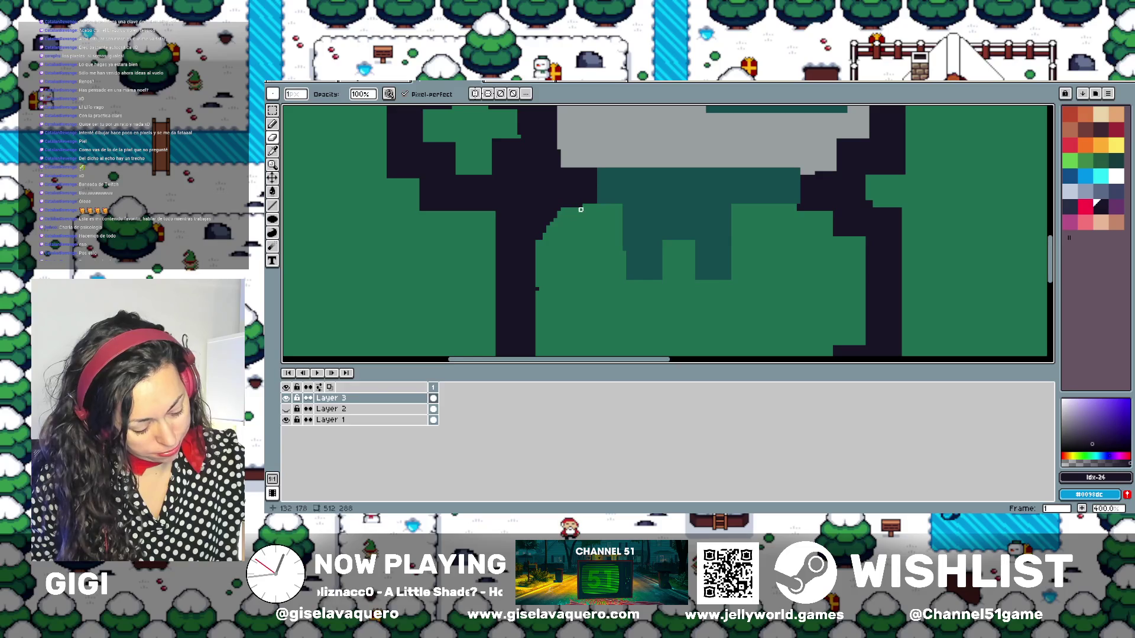
scroll(585, 201, "down", 3)
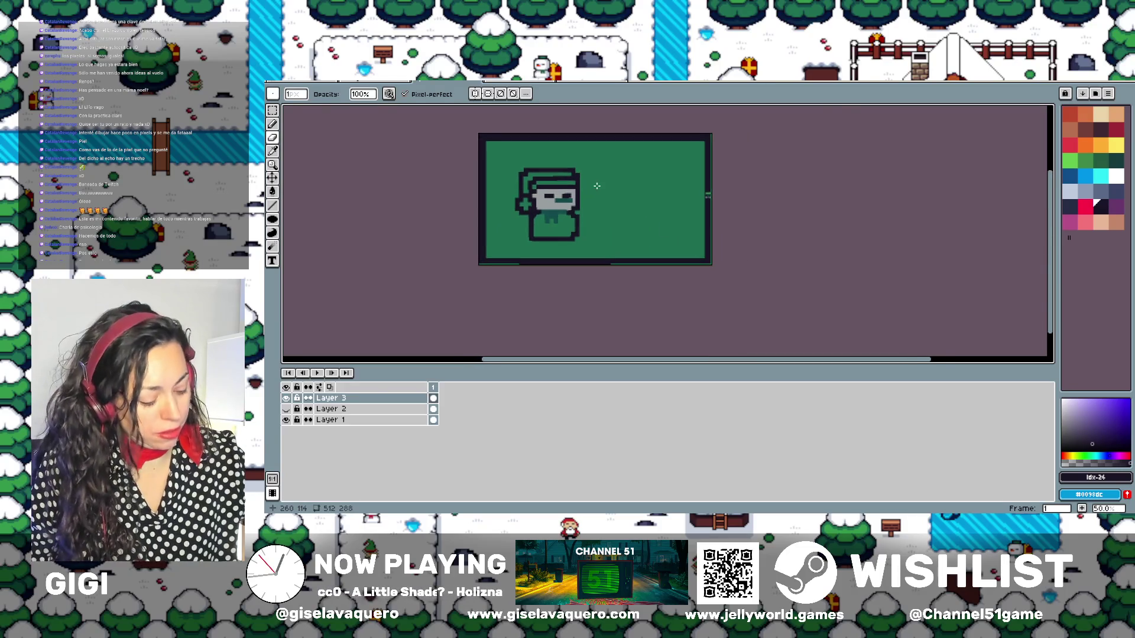
Smooth the right edge of the snowman's dark outline
scroll(597, 186, "up", 4)
scroll(585, 195, "down", 2)
scroll(561, 240, "up", 3)
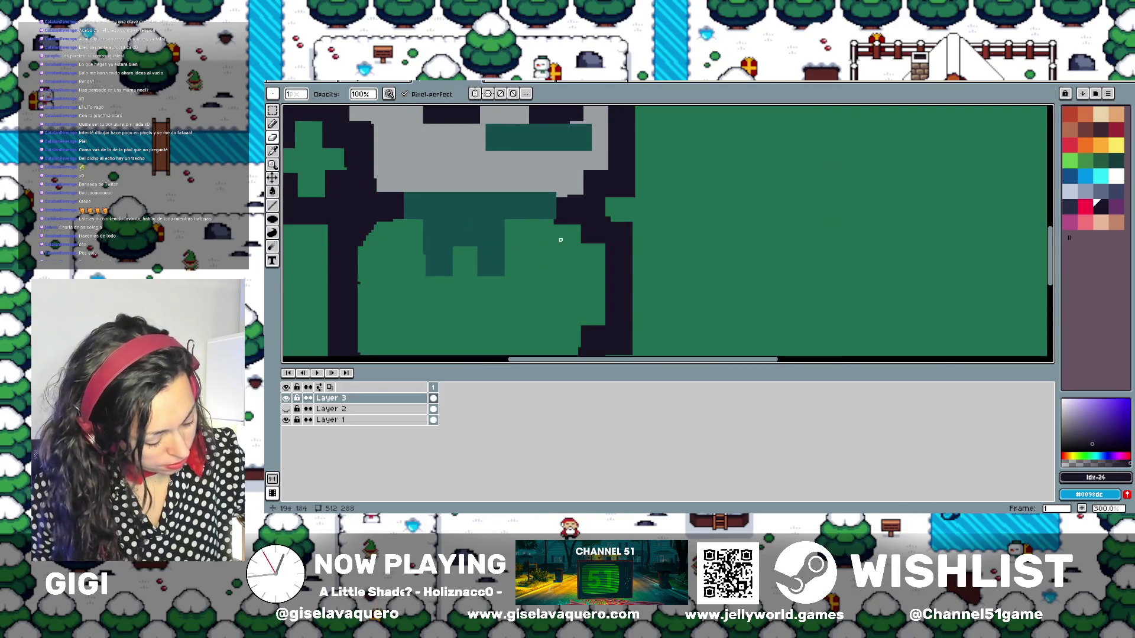
mouse_move(561, 240)
left_mouse_down()
mouse_move(594, 241)
mouse_move(609, 218)
mouse_move(631, 224)
left_mouse_up()
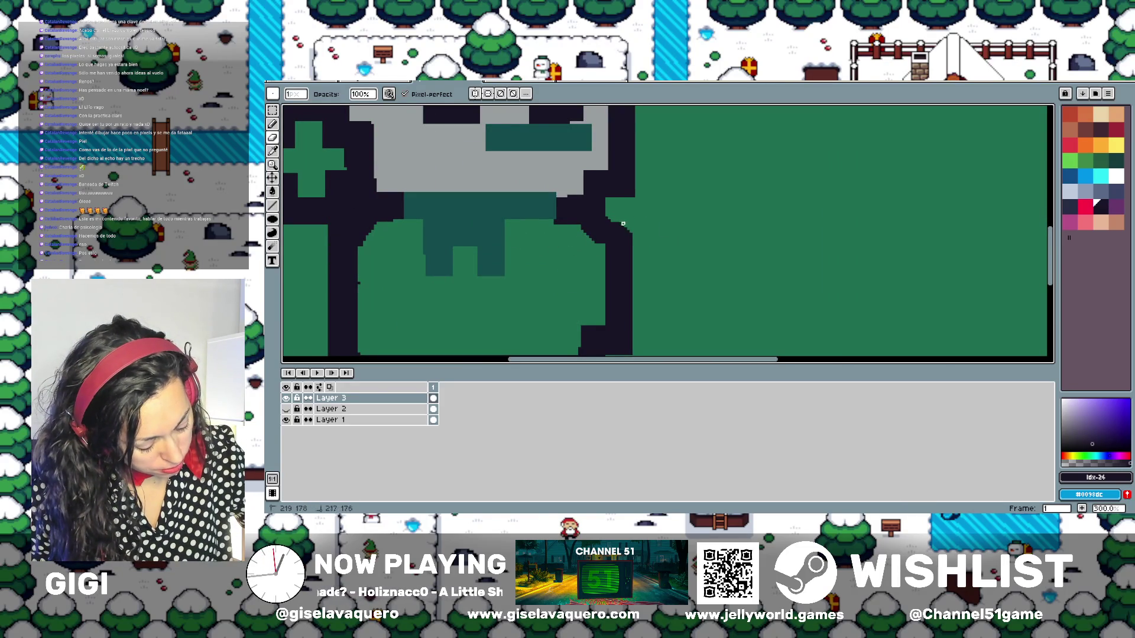
scroll(631, 232, "down", 2)
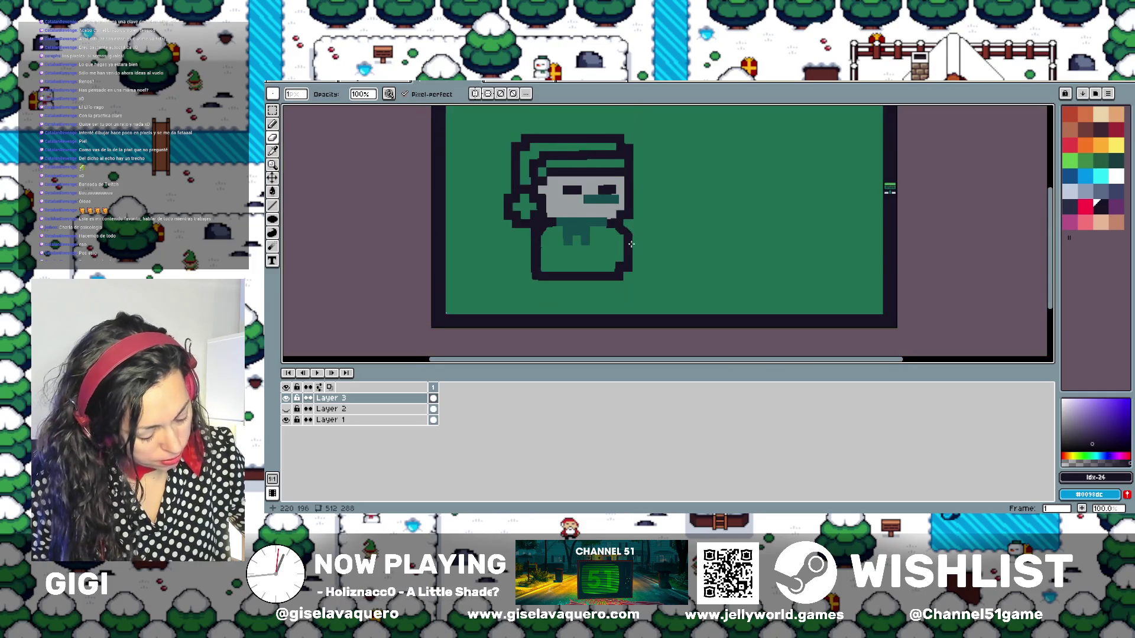
scroll(645, 278, "up", 1)
scroll(658, 325, "up", 2)
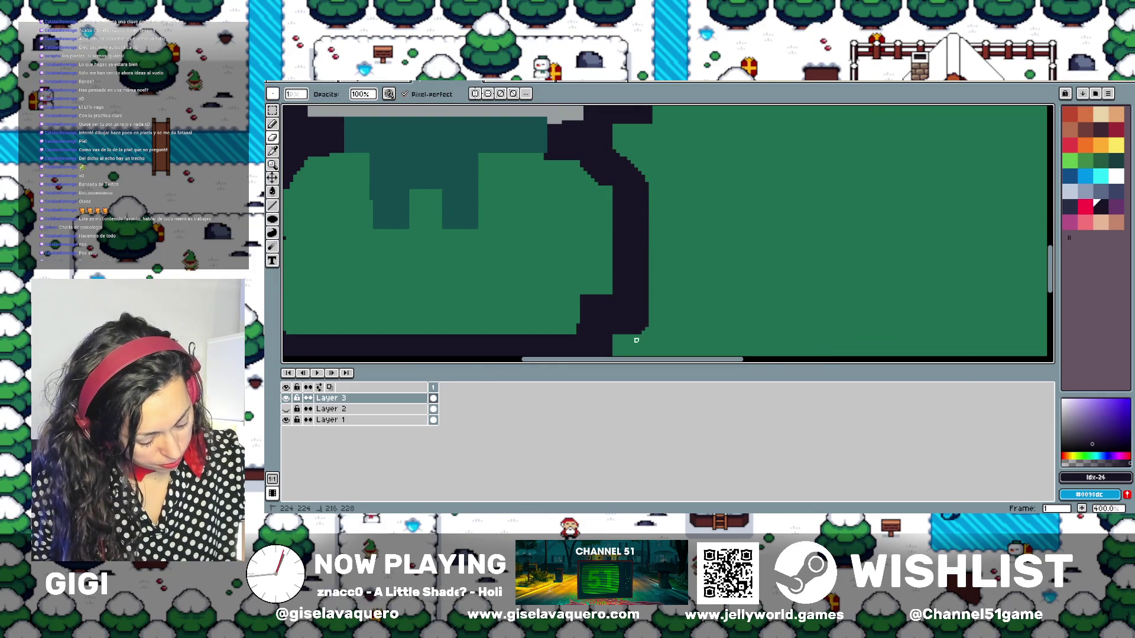
mouse_move(624, 340)
left_mouse_down()
mouse_move(697, 267)
mouse_move(661, 310)
mouse_move(654, 266)
mouse_move(668, 231)
mouse_move(657, 241)
left_mouse_up()
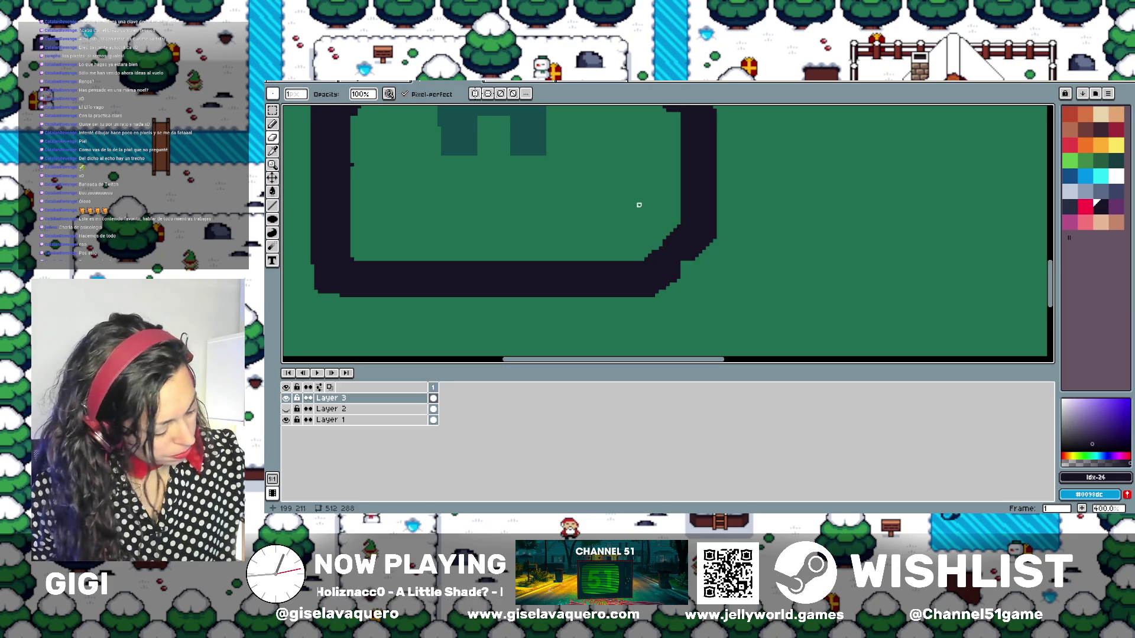
Spray dark pixels near the outline's lower-right corner and set the brush size to 4 px
key("shift+b")
left_click_drag(686, 269, 684, 256)
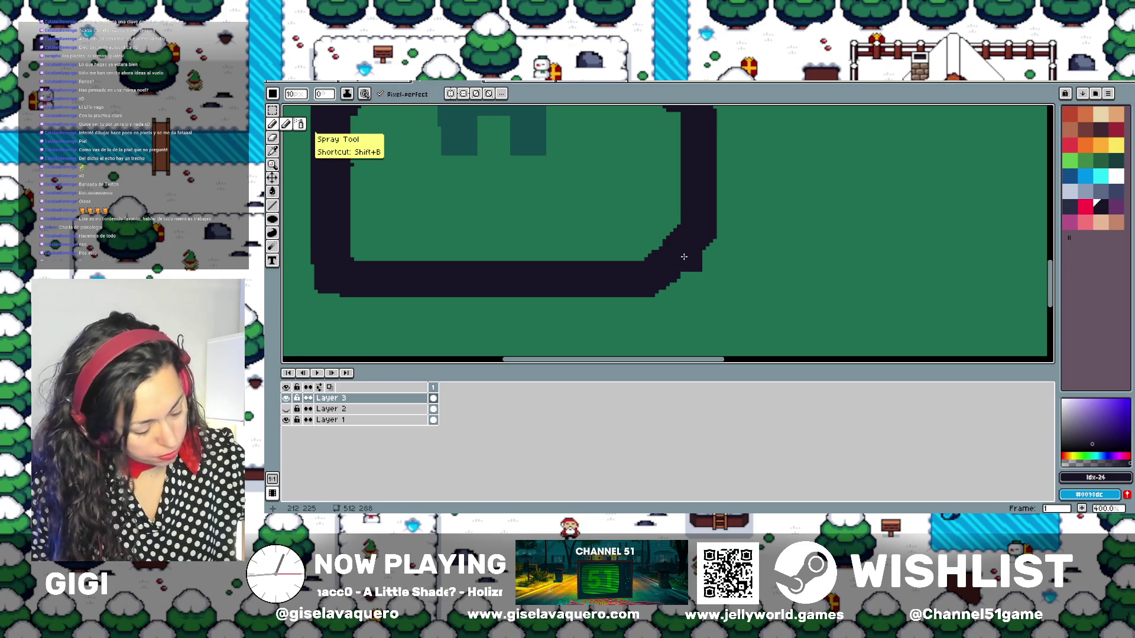
left_click(286, 94)
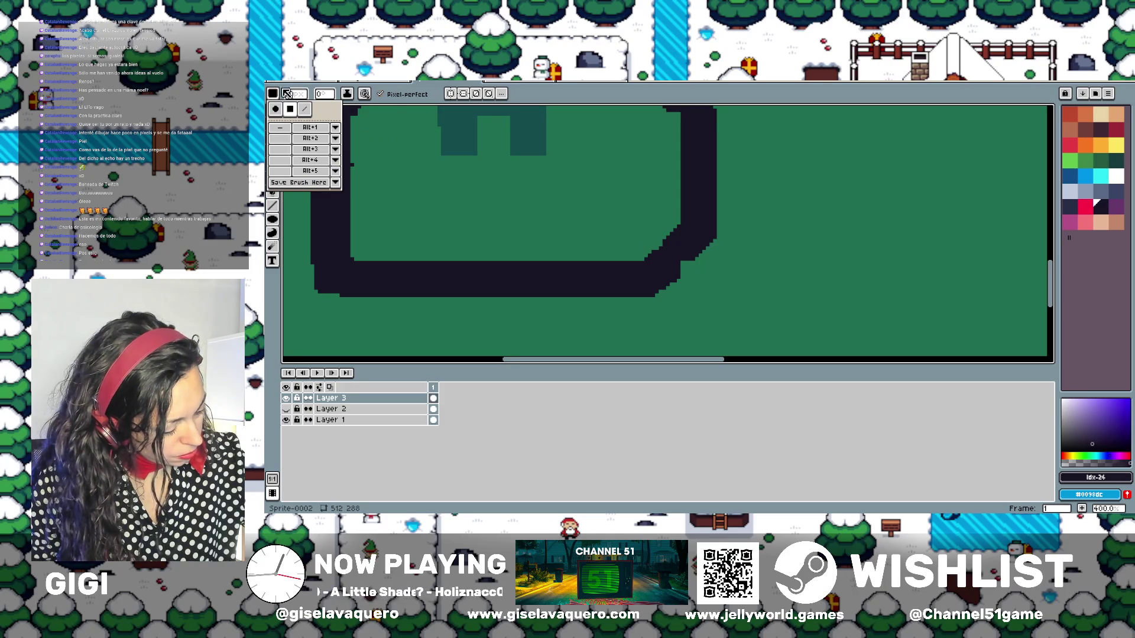
left_click(297, 93)
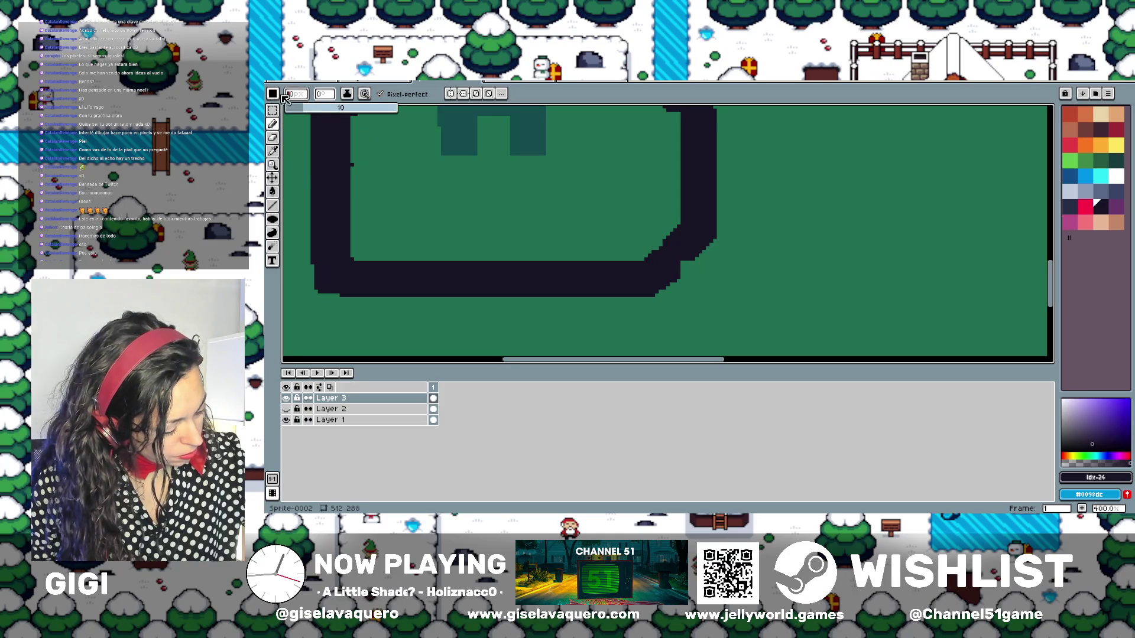
left_click(681, 257)
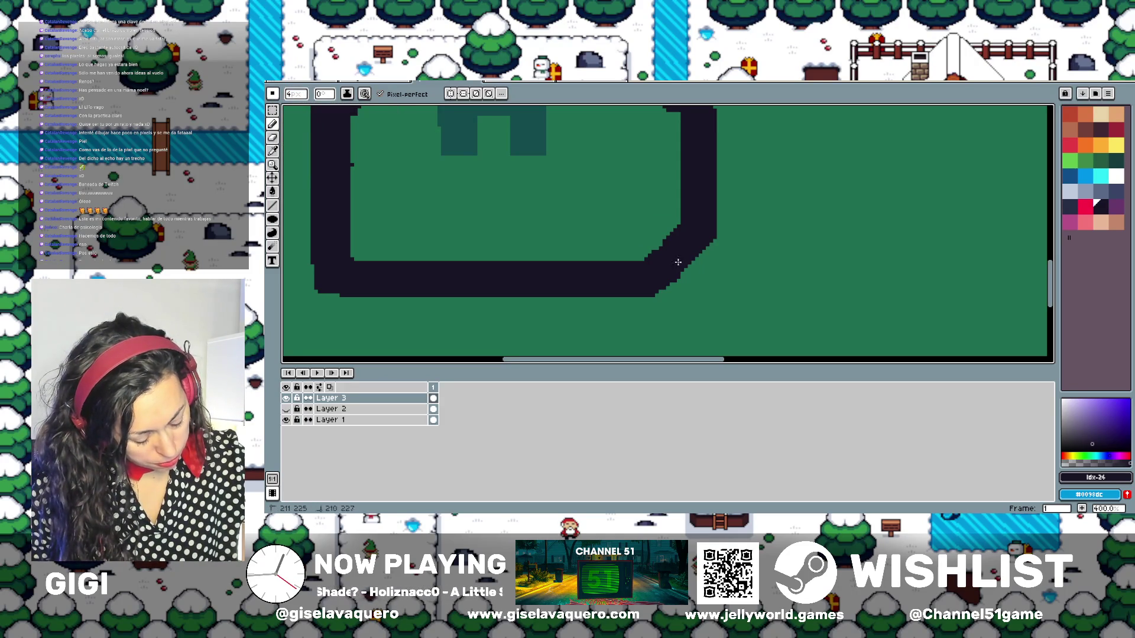
Round off the outline's bottom-left corner with the eraser
left_click(272, 123)
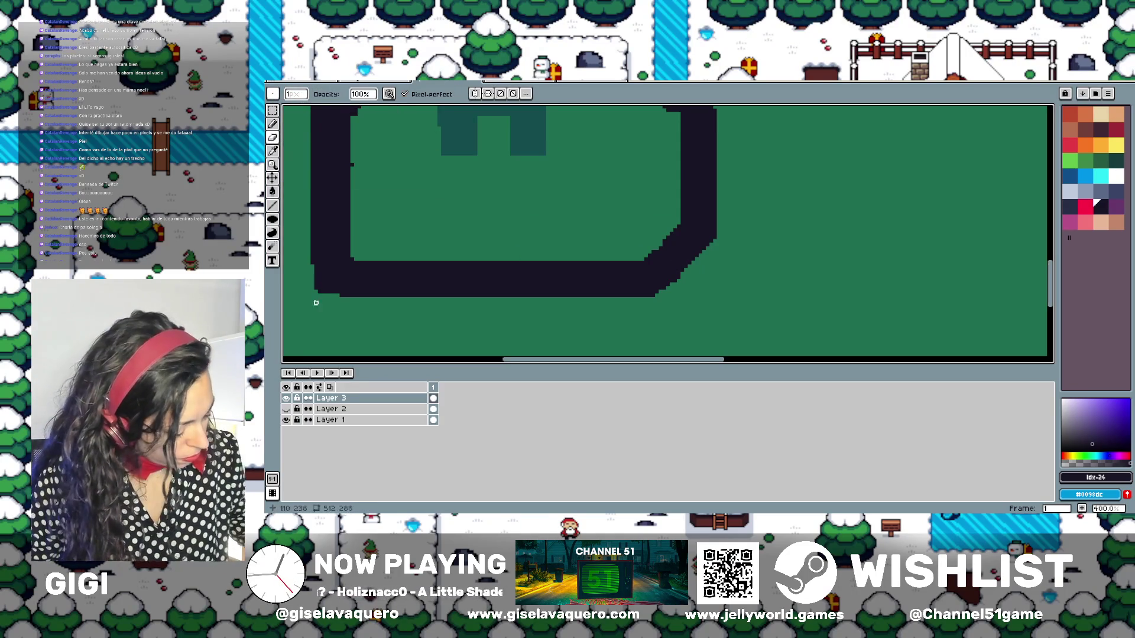
left_click_drag(315, 269, 330, 296)
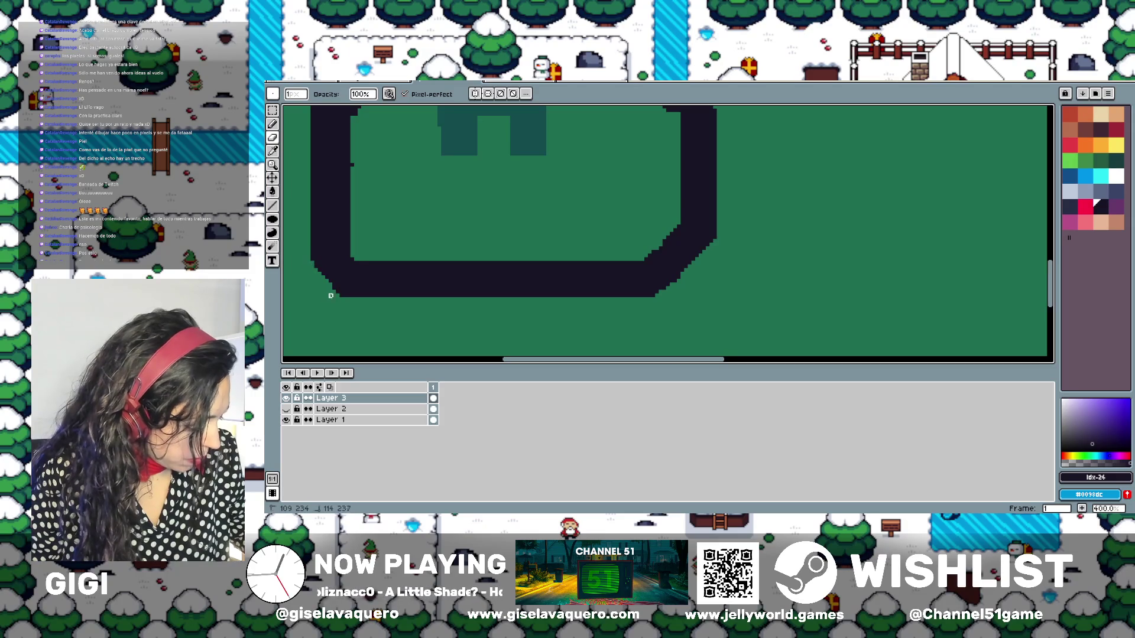
scroll(348, 262, "down", 1)
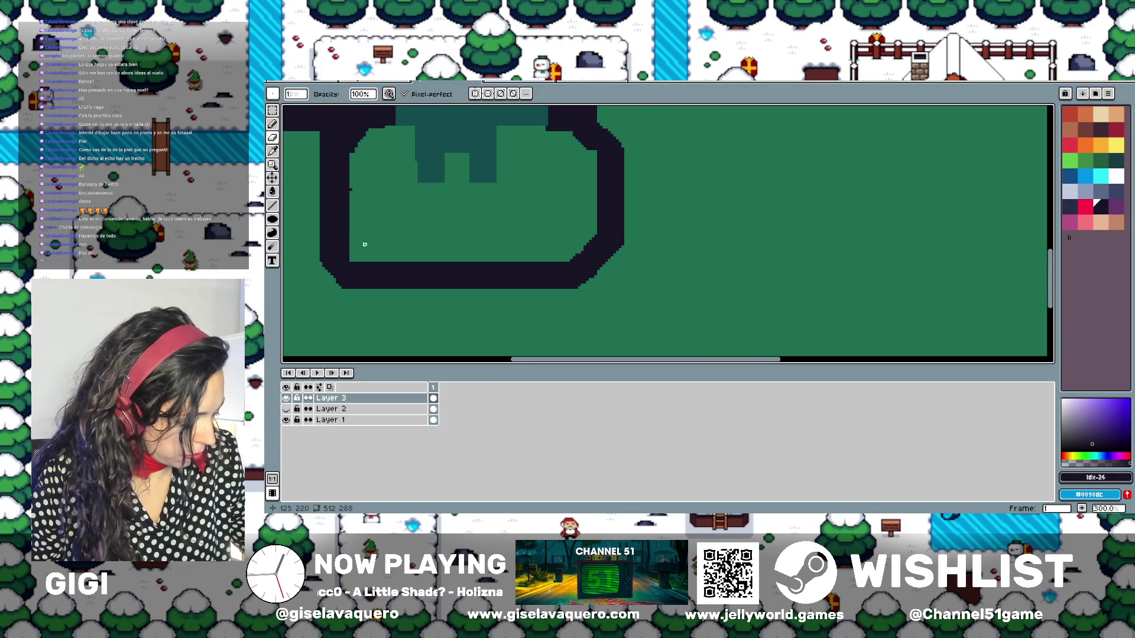
mouse_move(365, 245)
left_mouse_down()
mouse_move(471, 301)
mouse_move(447, 315)
mouse_move(461, 319)
left_mouse_up()
key("b")
With the eraser selected, pan from the lower body outline to the face and scarf
left_click(272, 137)
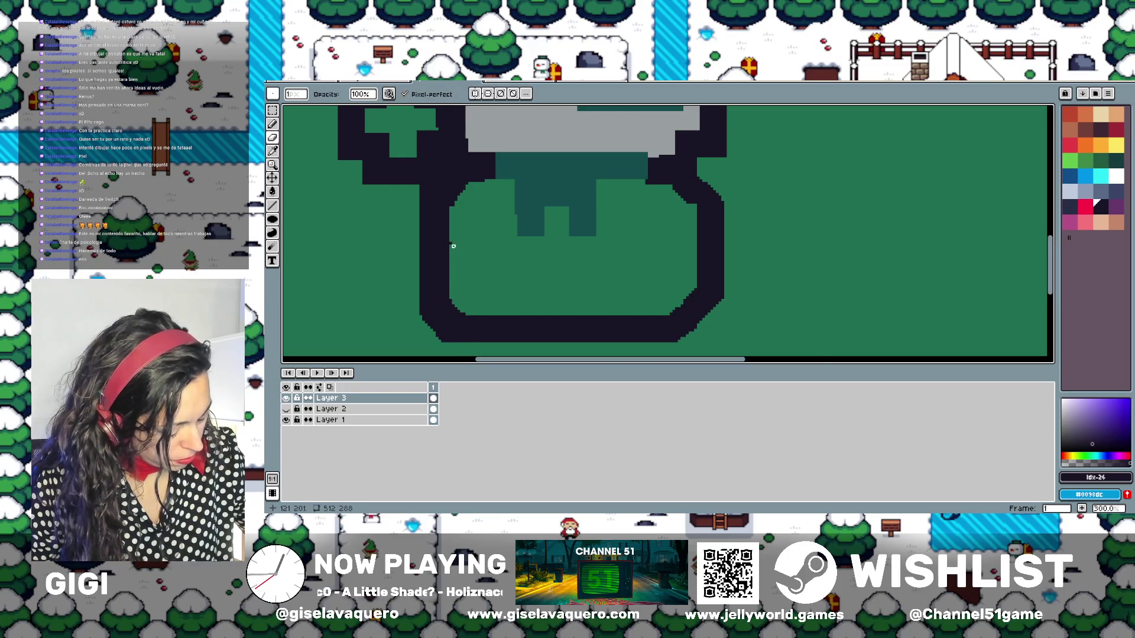
scroll(470, 314, "down", 1)
mouse_move(508, 233)
left_mouse_down()
mouse_move(509, 269)
mouse_move(463, 212)
left_mouse_up()
scroll(530, 283, "up", 1)
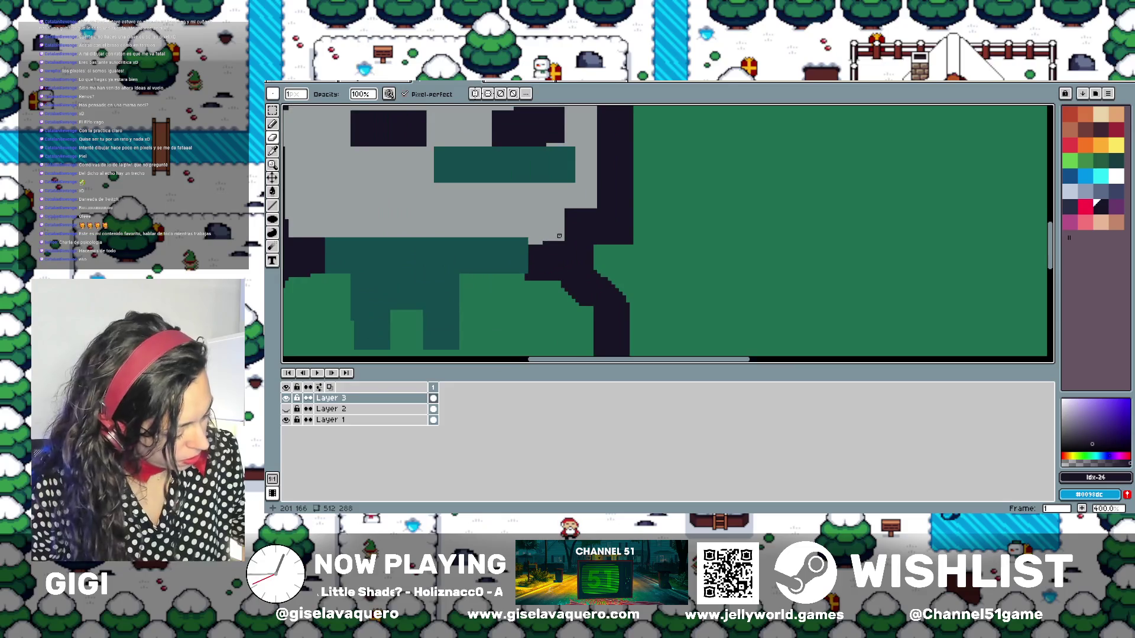
scroll(531, 283, "up", 1)
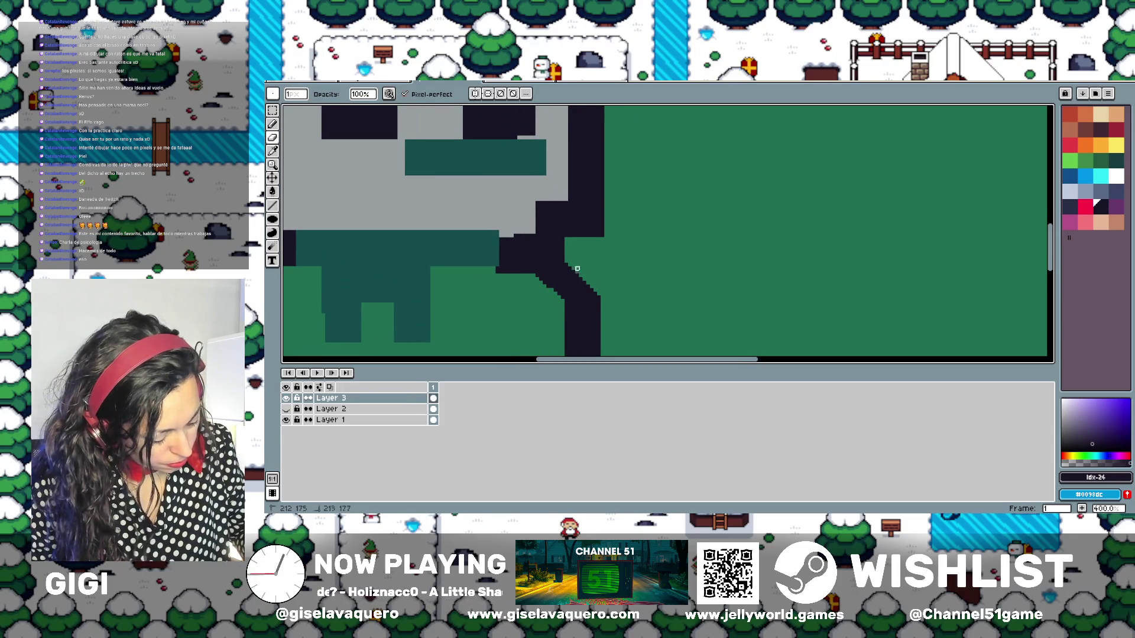
scroll(597, 290, "down", 2)
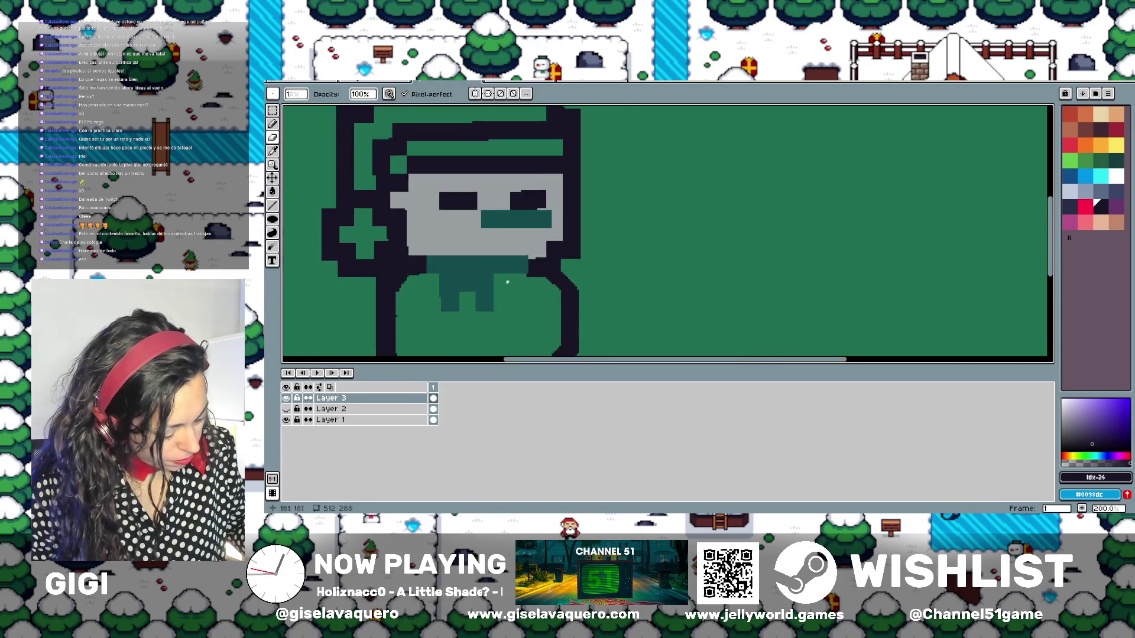
left_click_drag(526, 309, 577, 305)
scroll(577, 305, "up", 3)
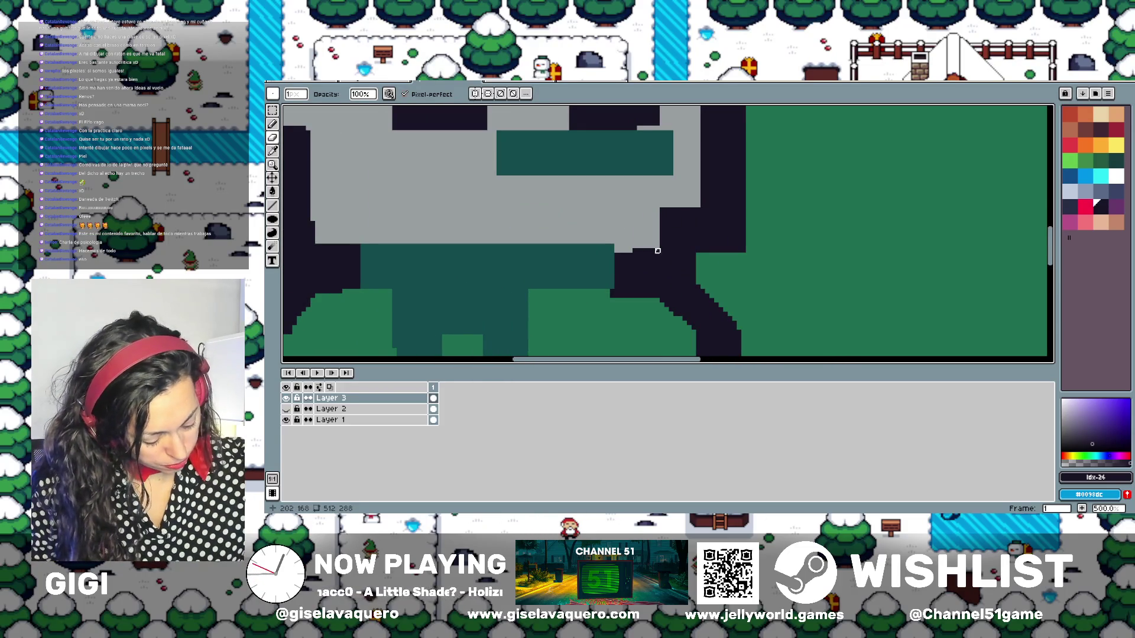
Undo the last eraser stroke and paint a short diagonal teal stroke at the face's lower right
key("ctrl+z")
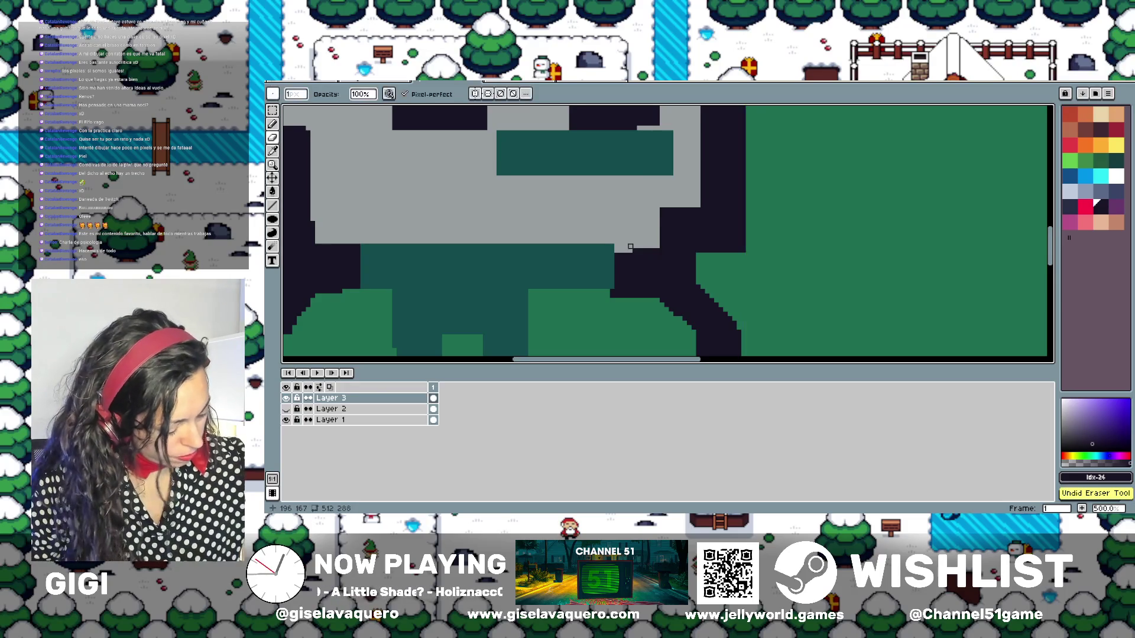
left_click_drag(659, 252, 630, 251)
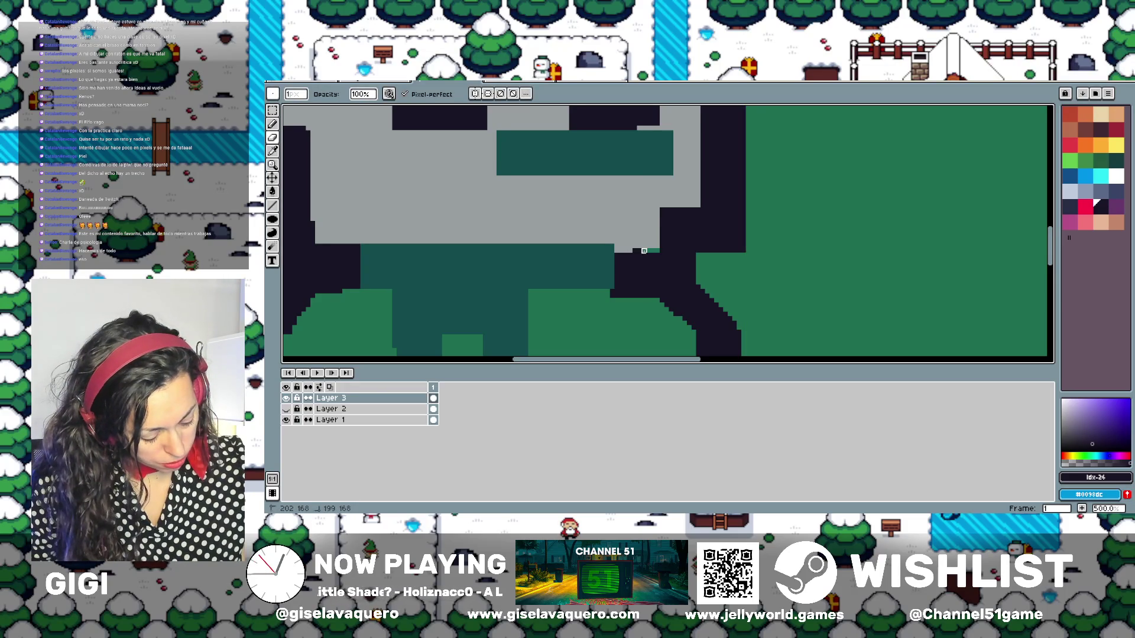
scroll(630, 252, "down", 1)
scroll(645, 260, "up", 1)
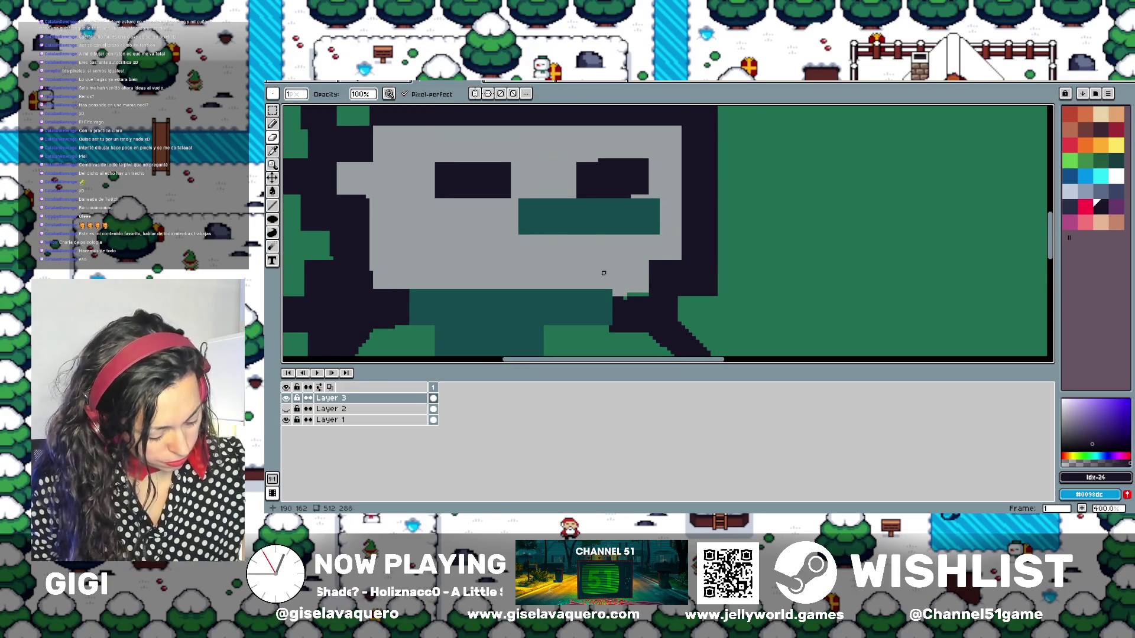
left_click_drag(651, 262, 647, 266)
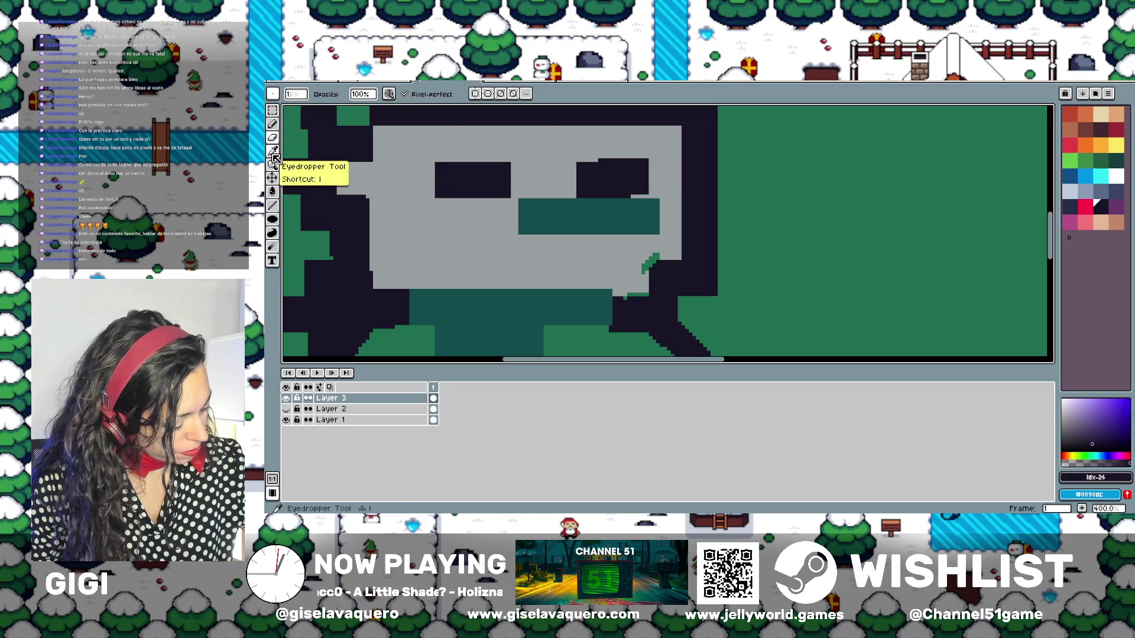
Magic Wand the grey face and erase it, clearing the stray pixels at its lower right
left_click(272, 111)
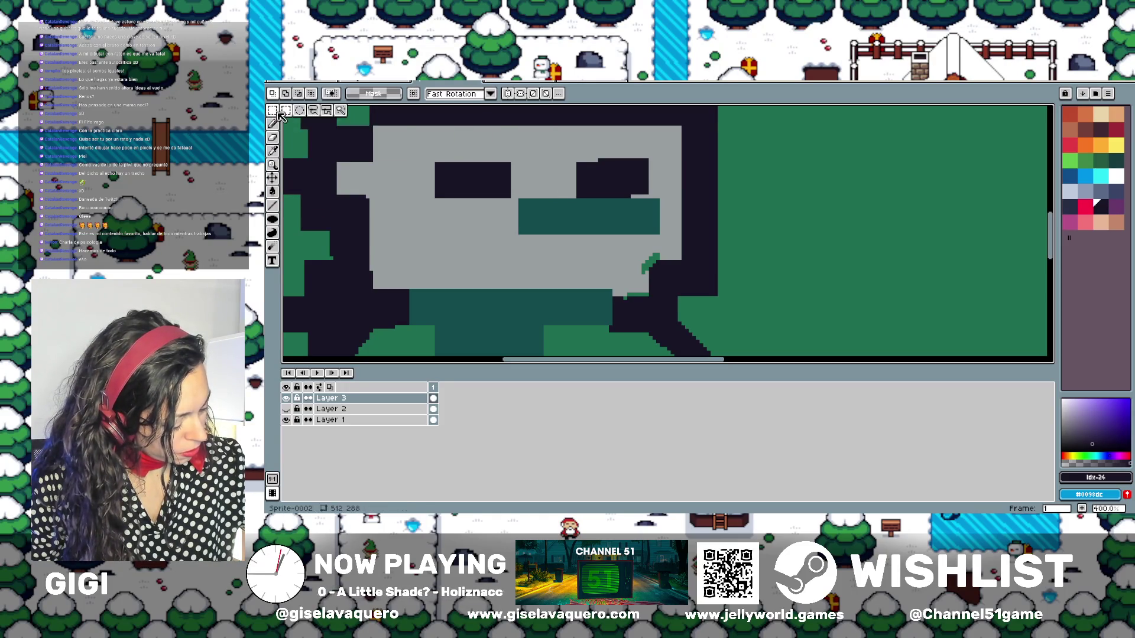
left_click(340, 110)
left_click(422, 230)
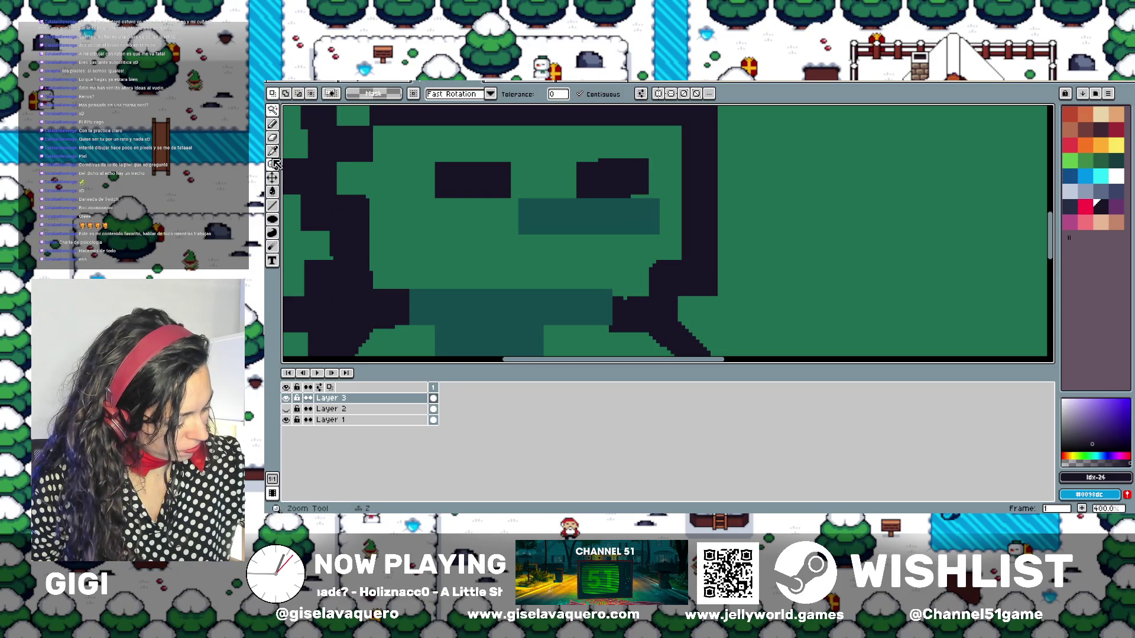
left_click(273, 140)
left_click_drag(657, 263, 651, 277)
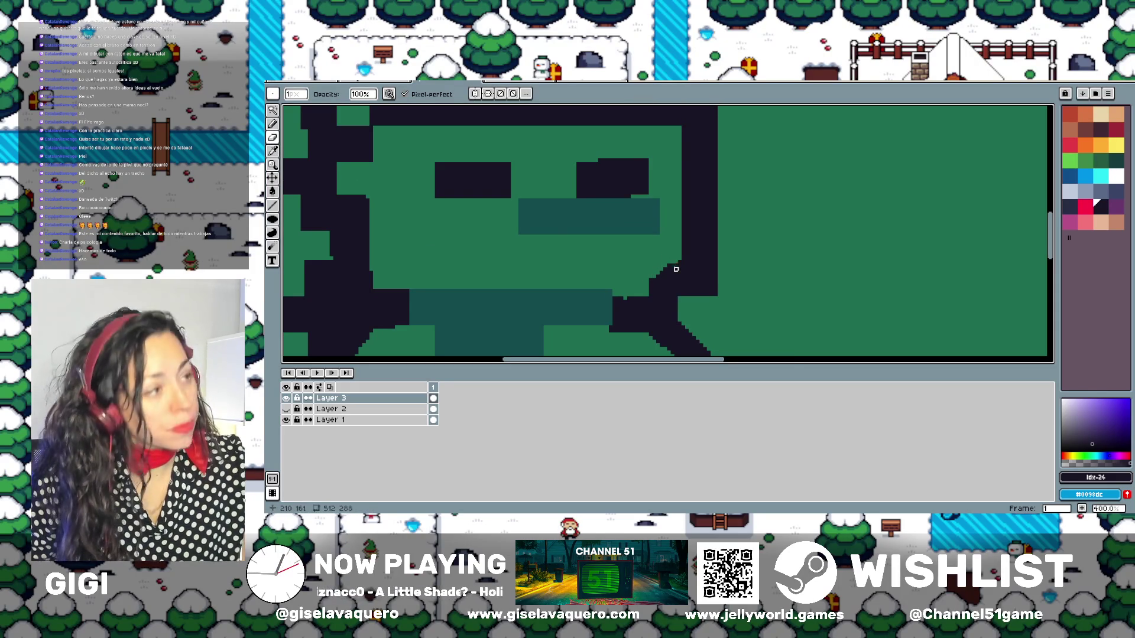
scroll(671, 263, "down", 2)
scroll(671, 268, "left", 1)
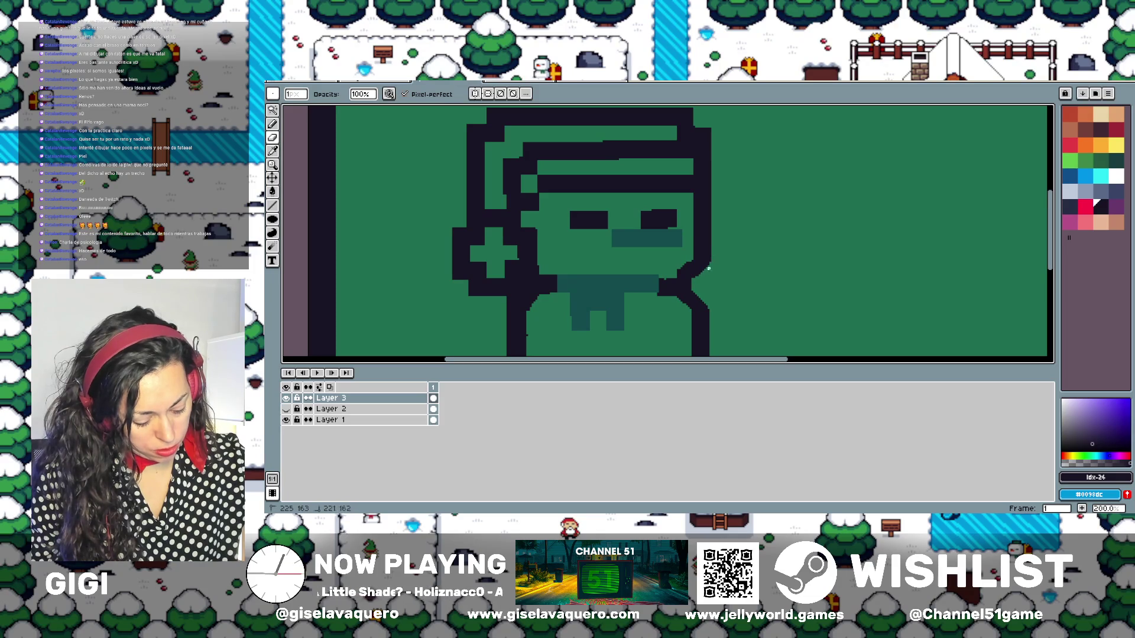
left_click_drag(710, 263, 694, 260)
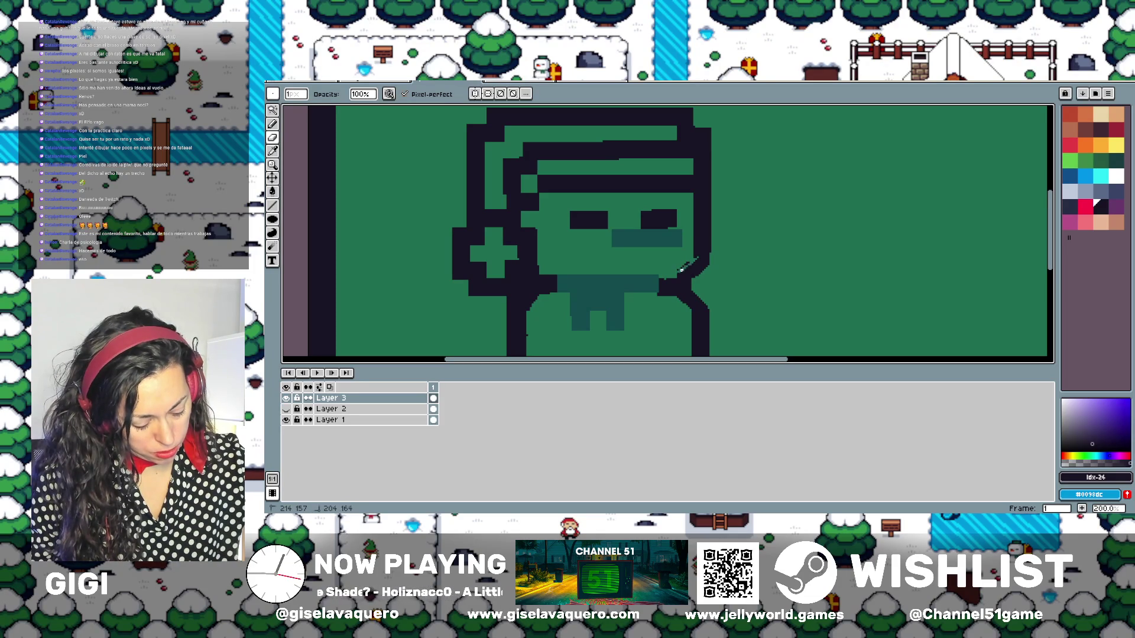
key("ctrl+z")
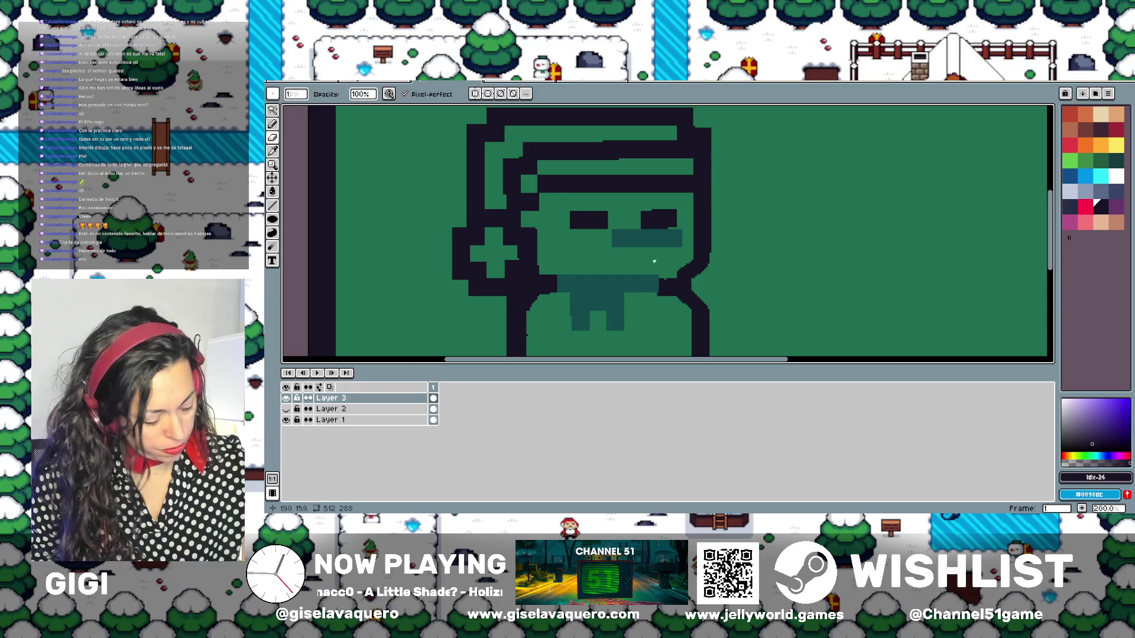
scroll(651, 254, "down", 1)
scroll(565, 256, "up", 1)
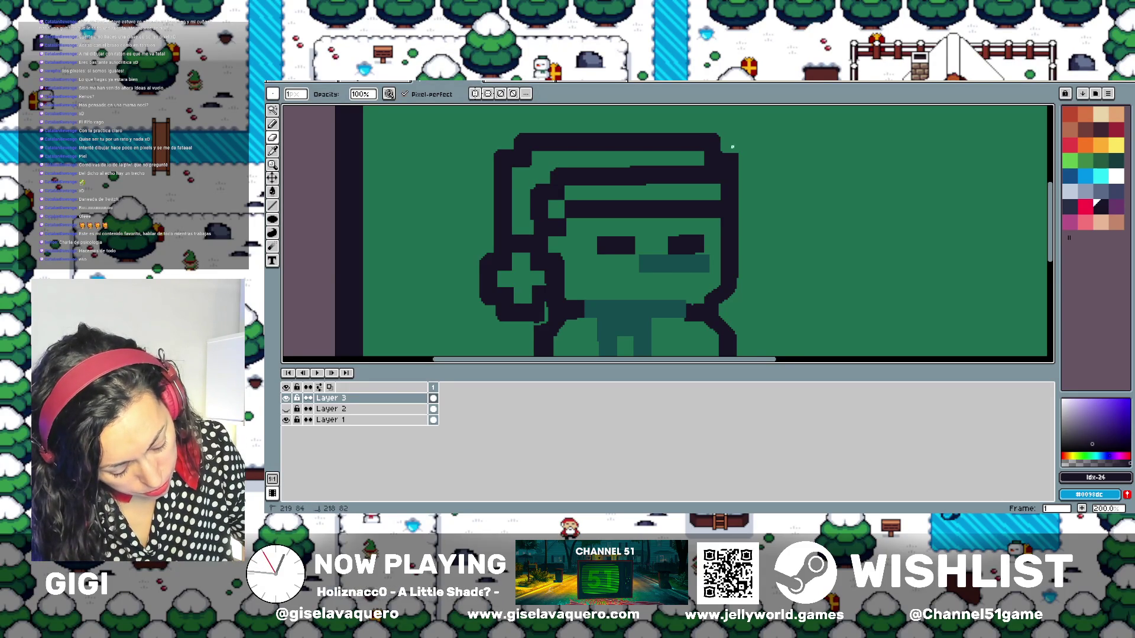
left_click(722, 153)
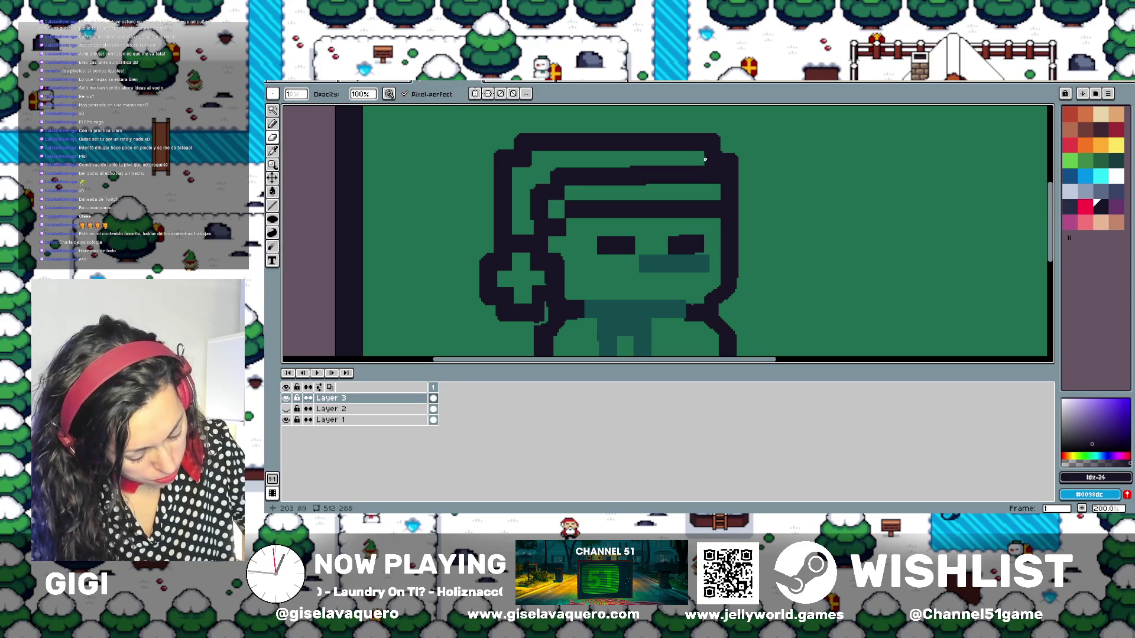
Touch up the hat edge with small spray strokes, then bring the hat and face into view
scroll(703, 154, "down", 1)
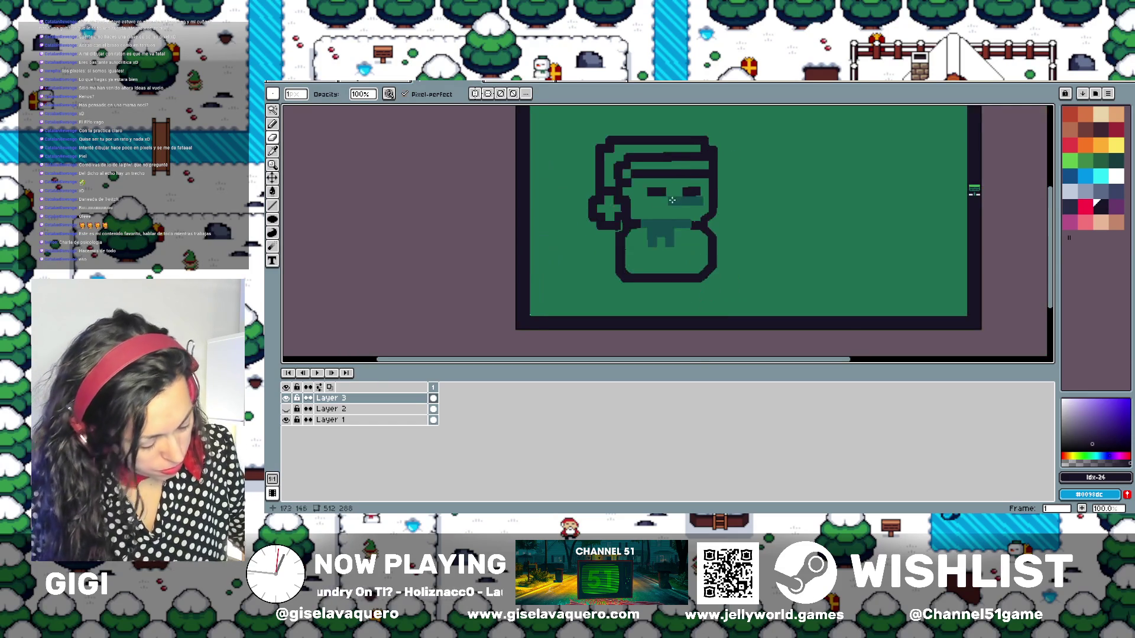
scroll(653, 200, "up", 1)
left_click_drag(605, 136, 604, 136)
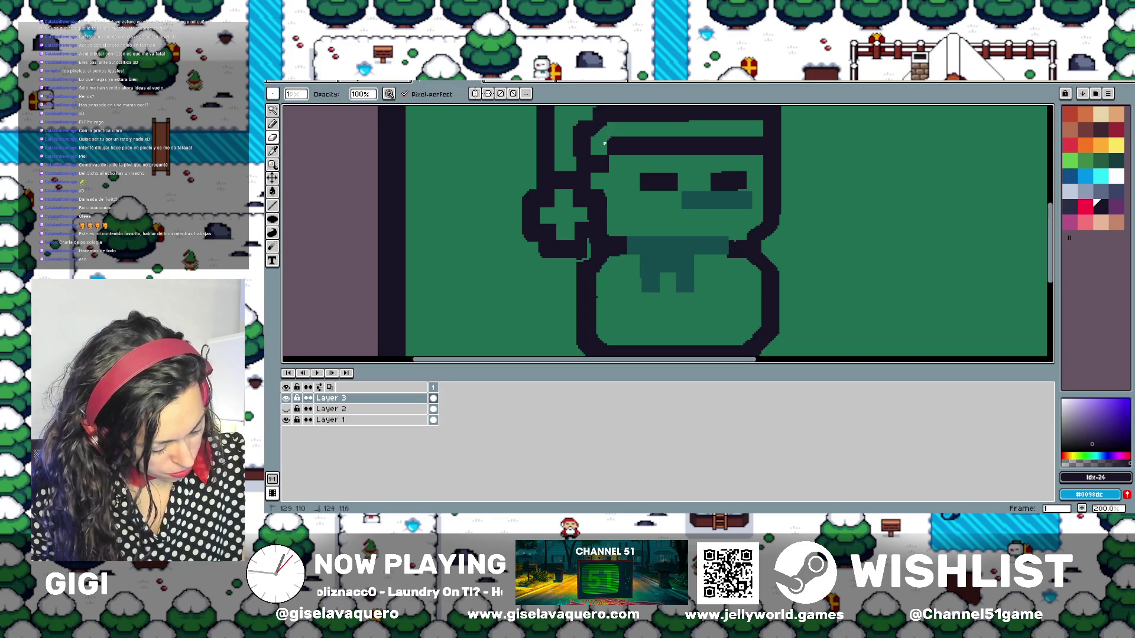
left_click_drag(604, 144, 604, 147)
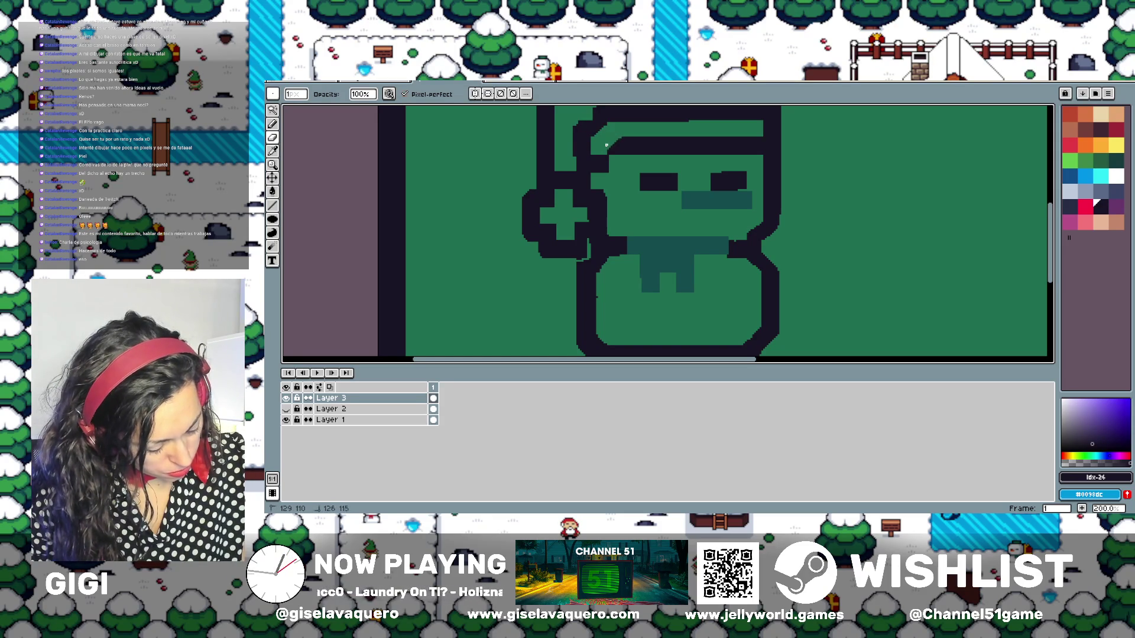
key("shift+b")
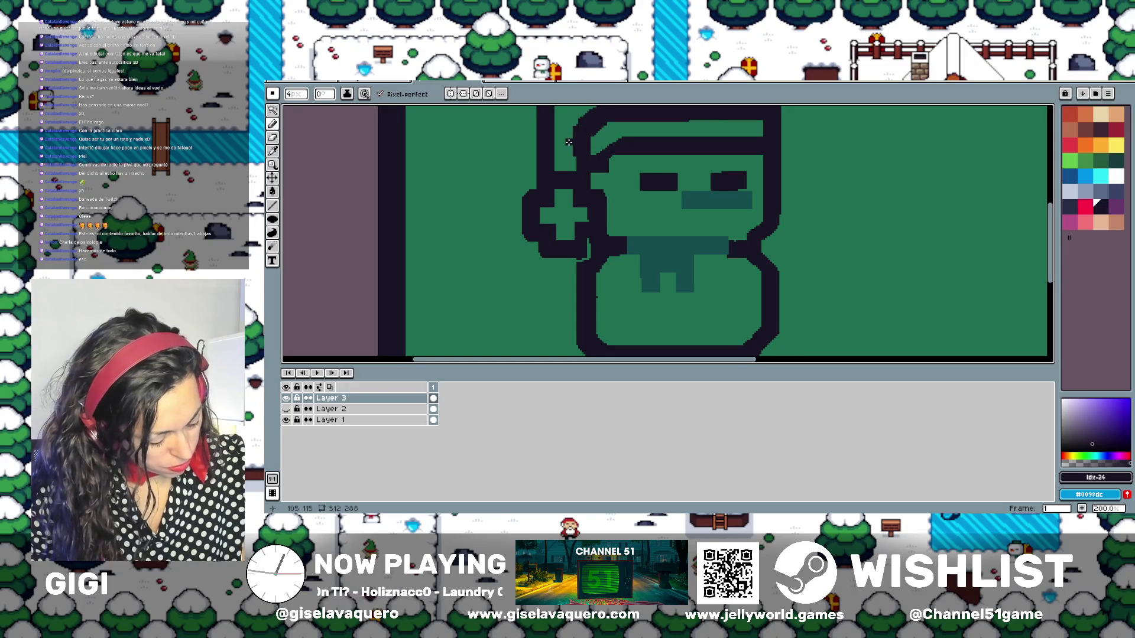
left_click_drag(568, 142, 585, 183)
key("b")
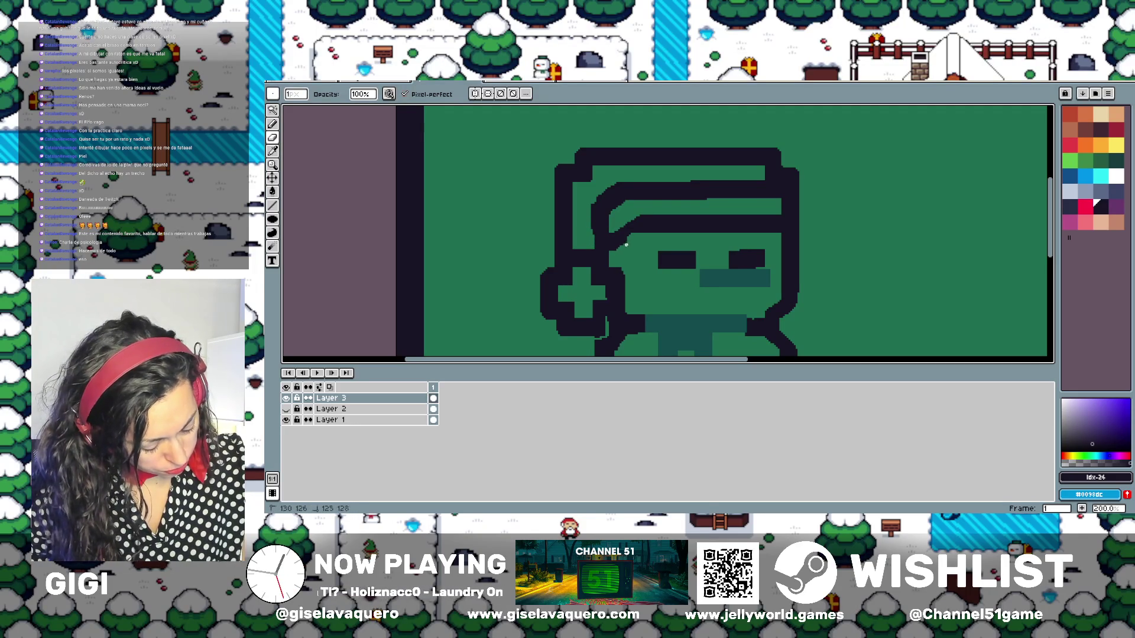
Add dark pixels with the Pencil to thicken and smooth the hat brim line
scroll(616, 248, "down", 2)
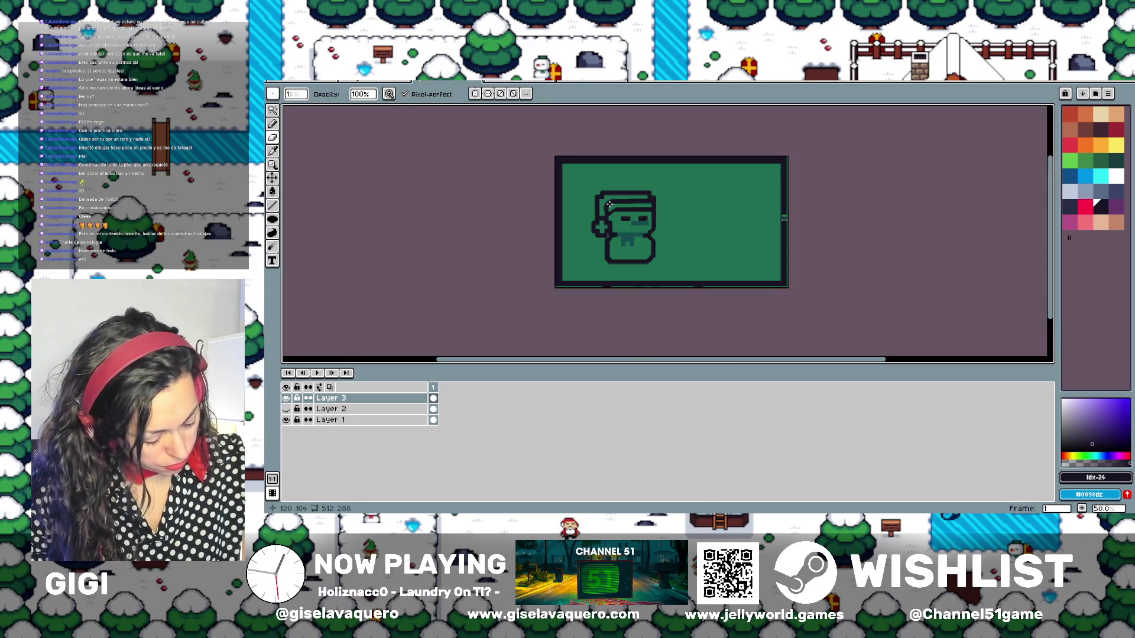
scroll(783, 204, "up", 2)
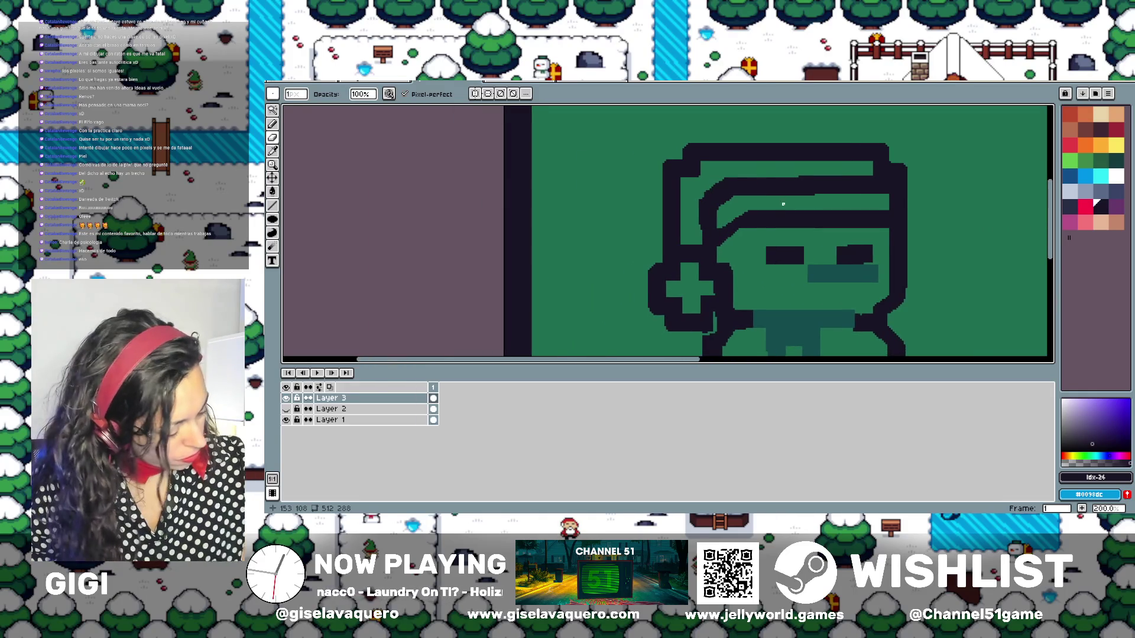
left_click(272, 124)
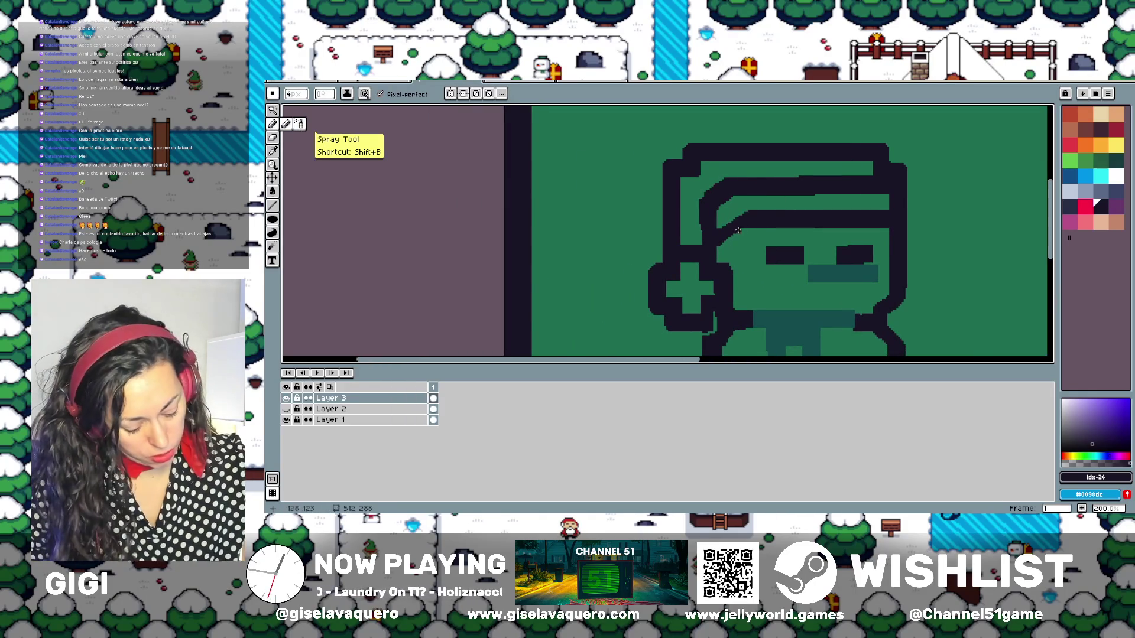
left_click(729, 237)
mouse_move(728, 223)
left_mouse_down()
mouse_move(718, 232)
mouse_move(727, 225)
left_mouse_up()
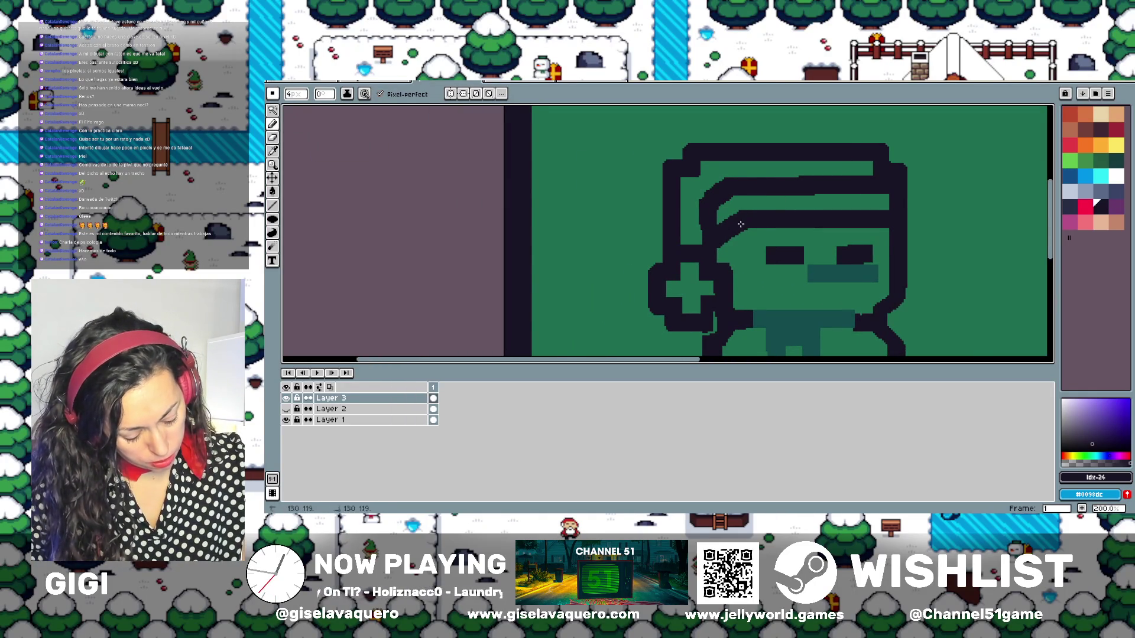
Centre the hat and paint green along its dark edge to clean it up
scroll(710, 242, "down", 2)
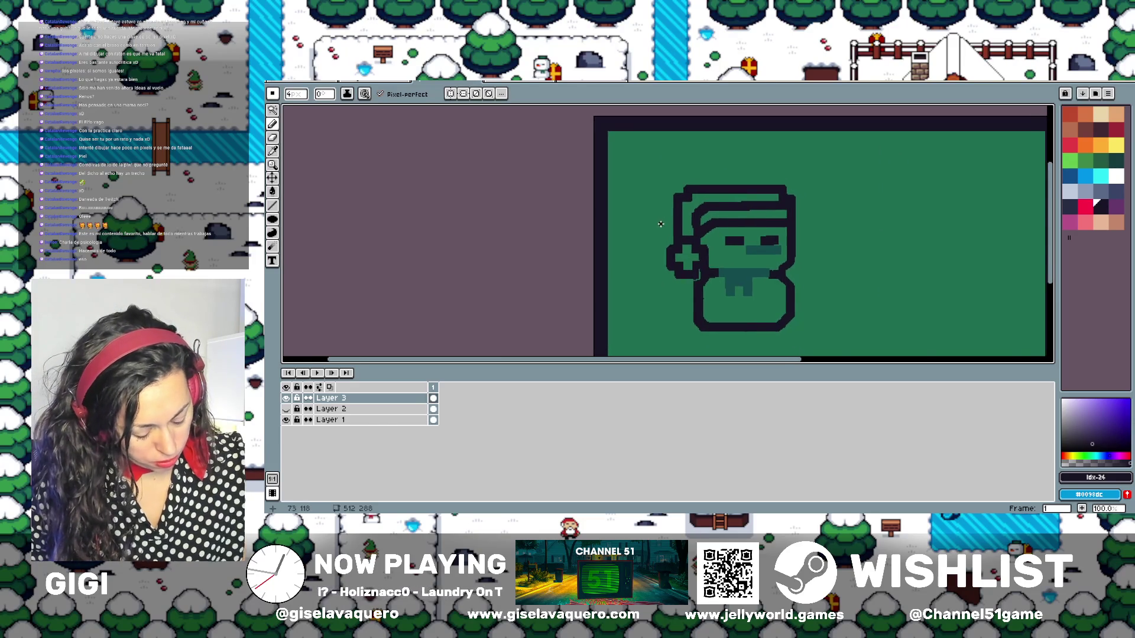
scroll(656, 216, "up", 3)
left_click_drag(648, 213, 589, 243)
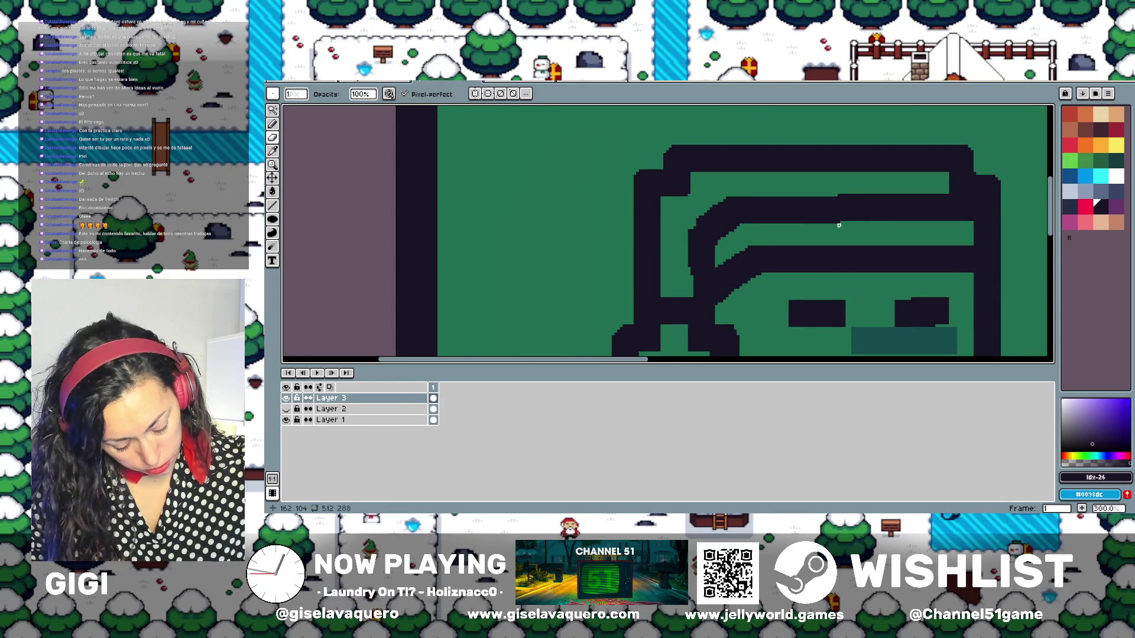
left_click(786, 225)
left_click_drag(782, 225, 760, 226)
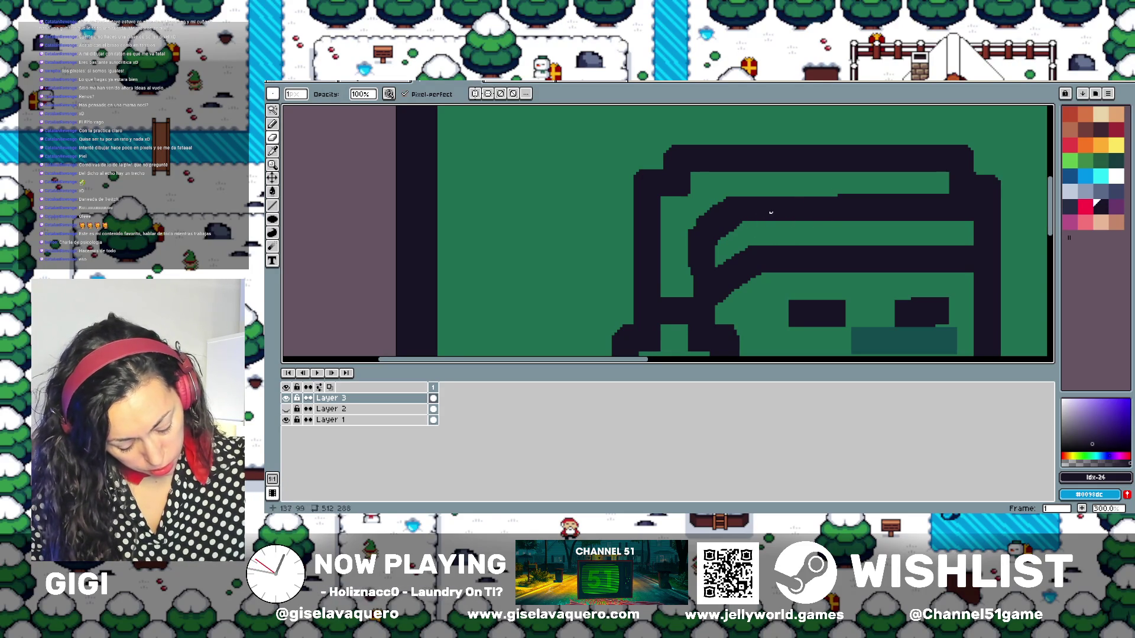
left_click_drag(951, 195, 825, 193)
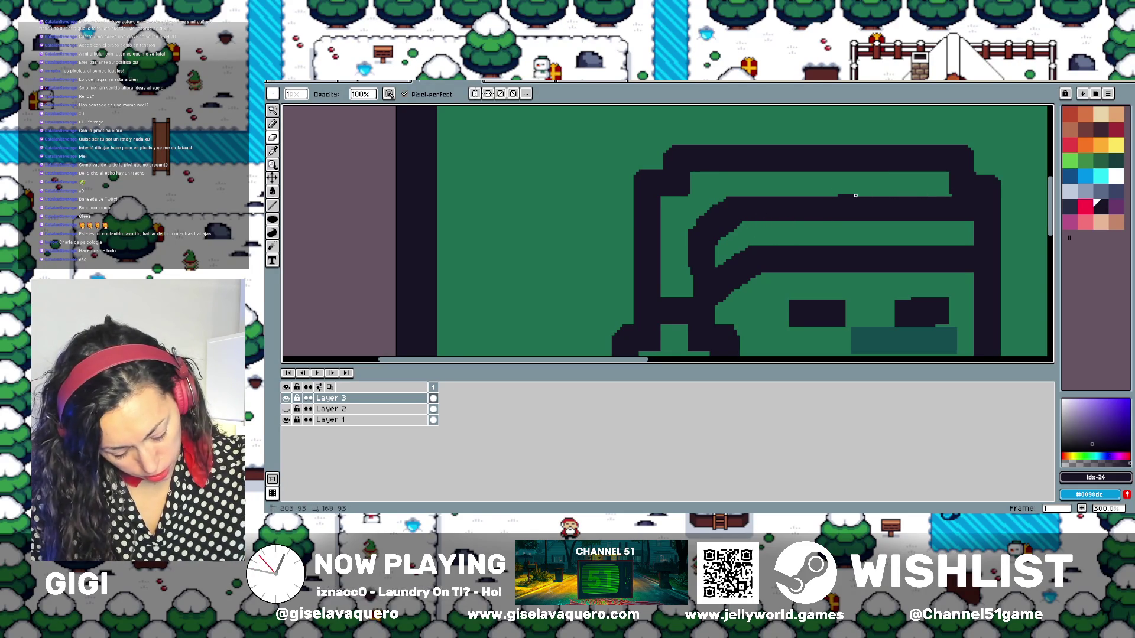
Return to the Pencil and recentre the whole snowman in view
key("b")
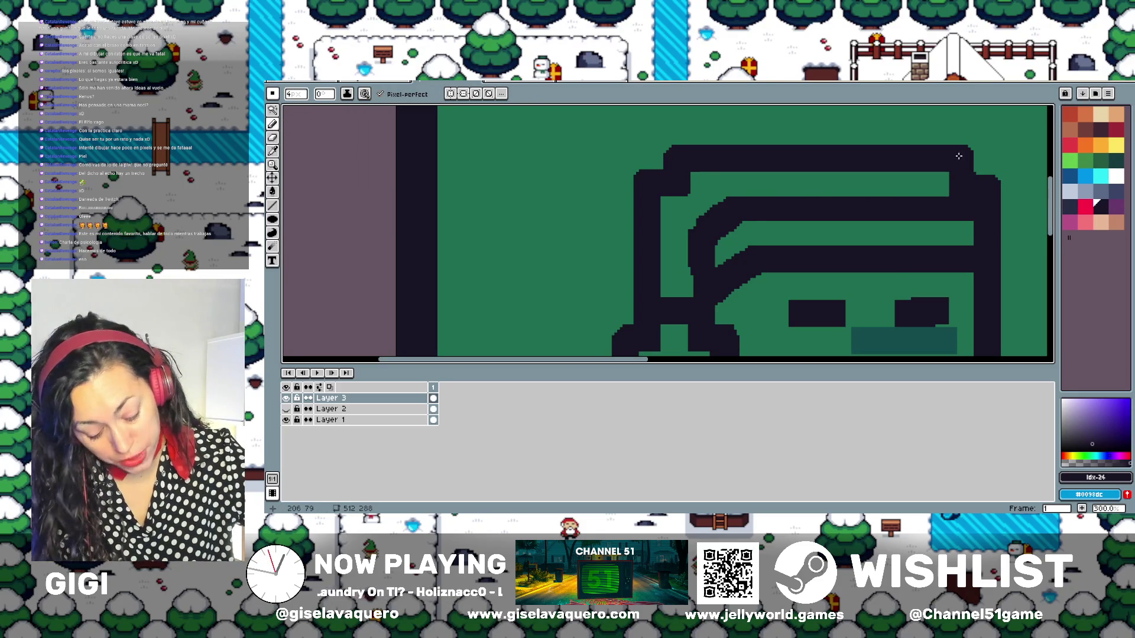
scroll(930, 172, "down", 2)
scroll(857, 207, "down", 2)
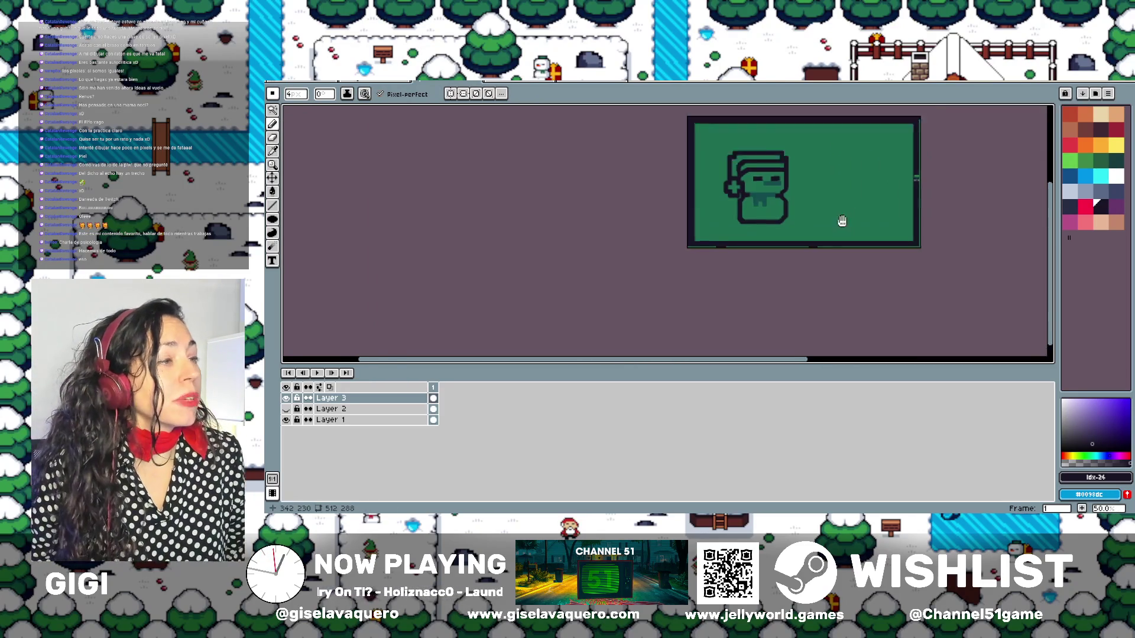
left_click_drag(841, 221, 772, 254)
scroll(771, 255, "up", 1)
left_click_drag(745, 247, 745, 258)
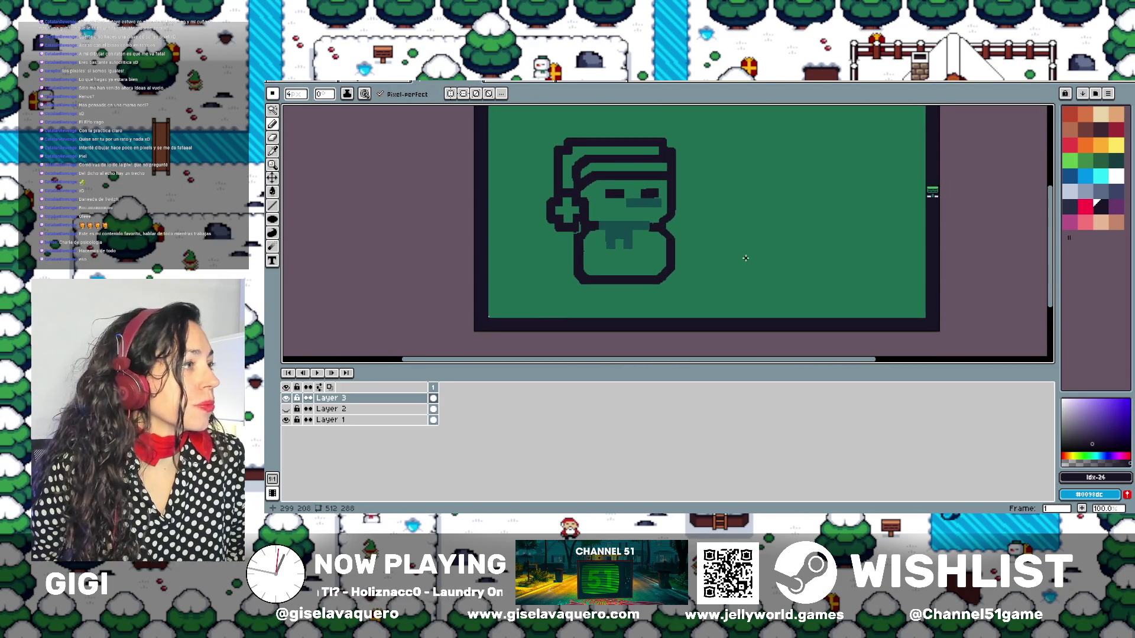
Open Layer 3's properties and lower its opacity to 59%
double_click(337, 398)
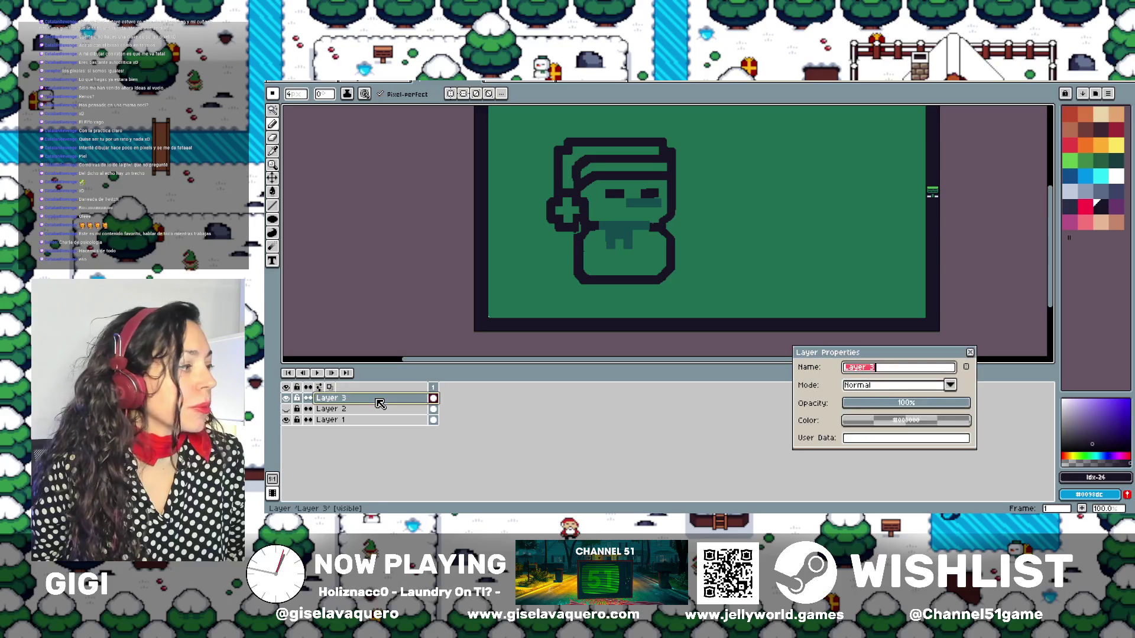
left_click(918, 403)
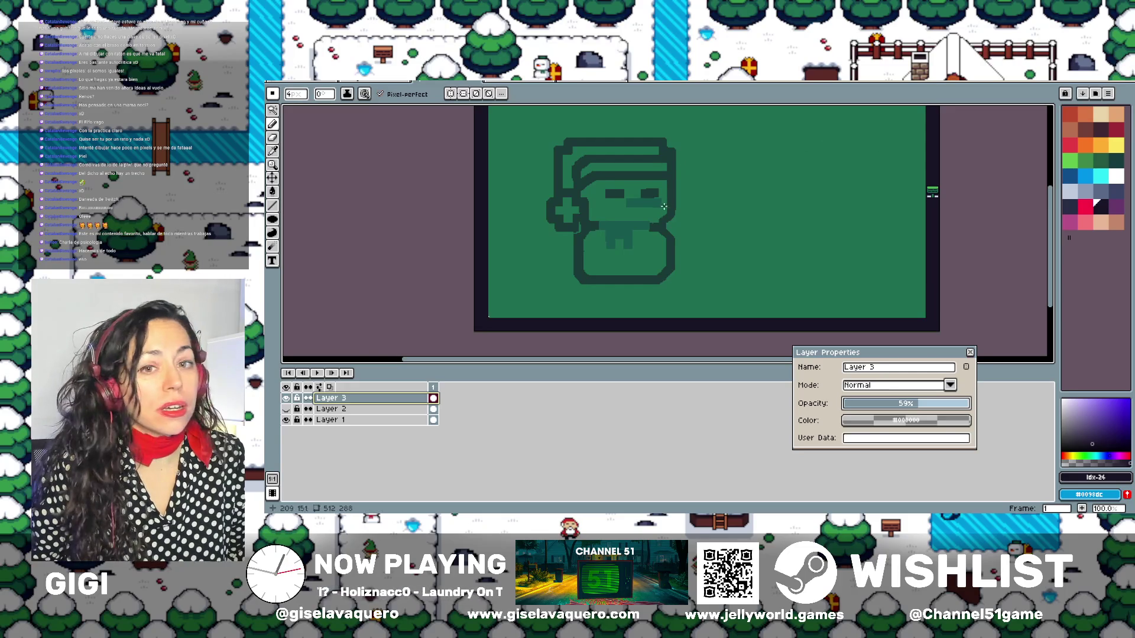
scroll(733, 252, "down", 1)
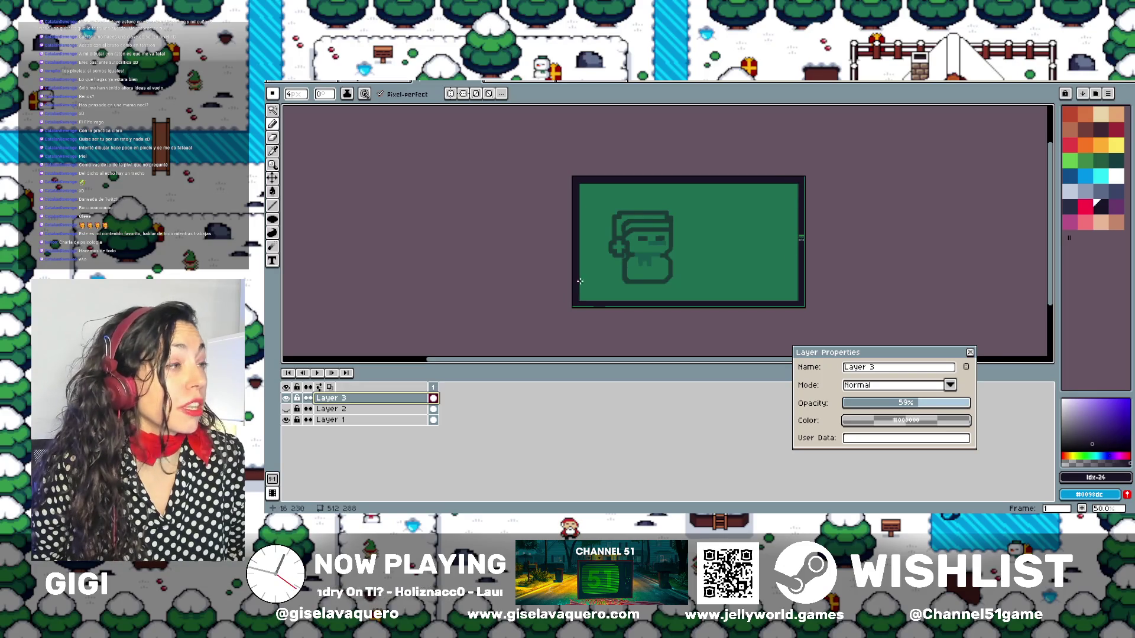
scroll(593, 248, "up", 1)
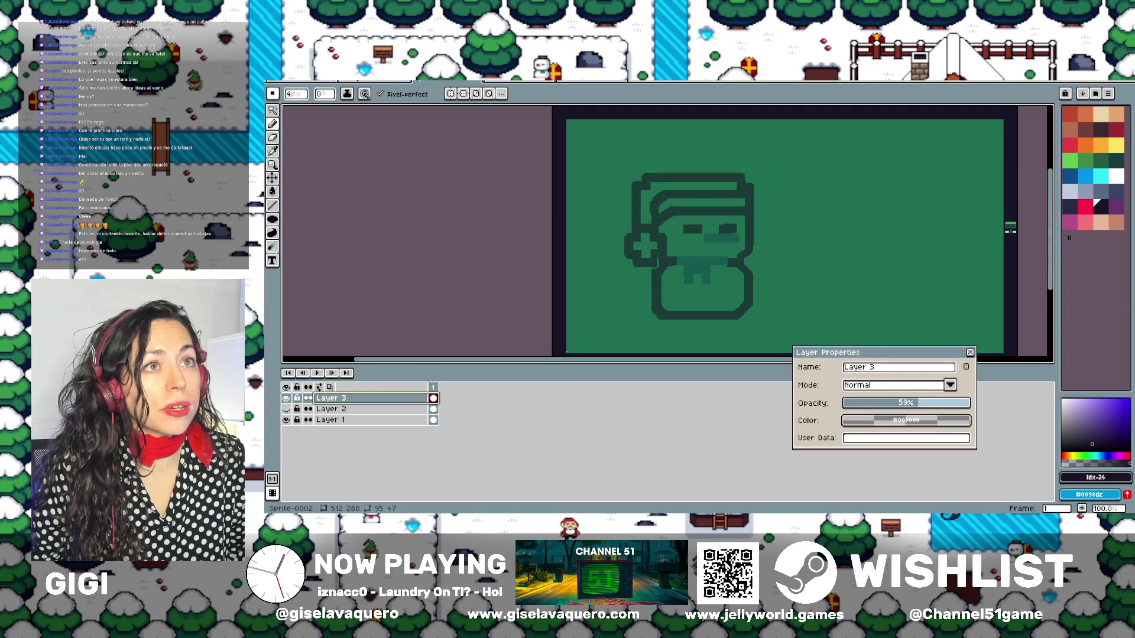
scroll(1008, 237, "up", 4)
scroll(908, 265, "up", 2)
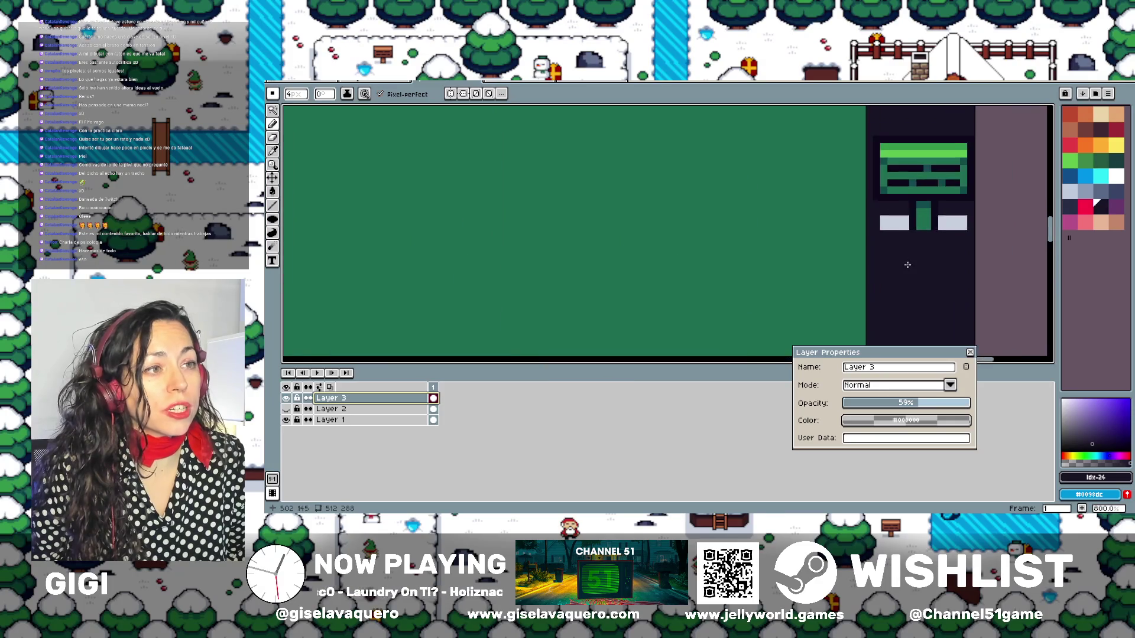
Raise Layer 3's opacity back to full 100%
mouse_move(907, 265)
left_mouse_down()
mouse_move(689, 306)
mouse_move(706, 287)
left_mouse_up()
scroll(689, 306, "up", 1)
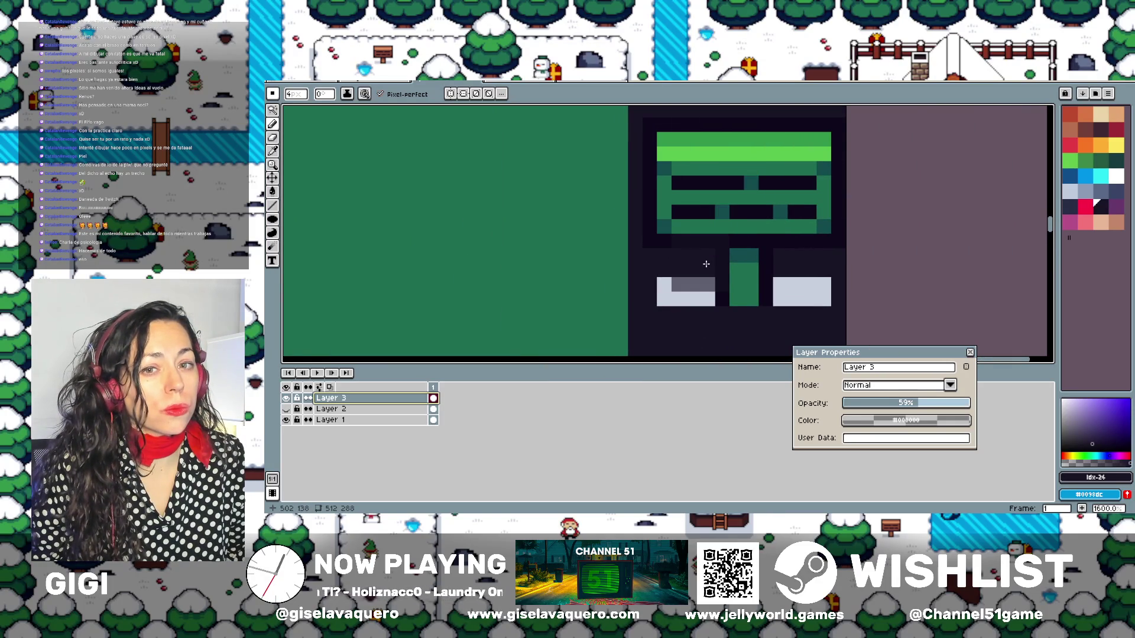
scroll(706, 264, "down", 4)
scroll(708, 269, "down", 2)
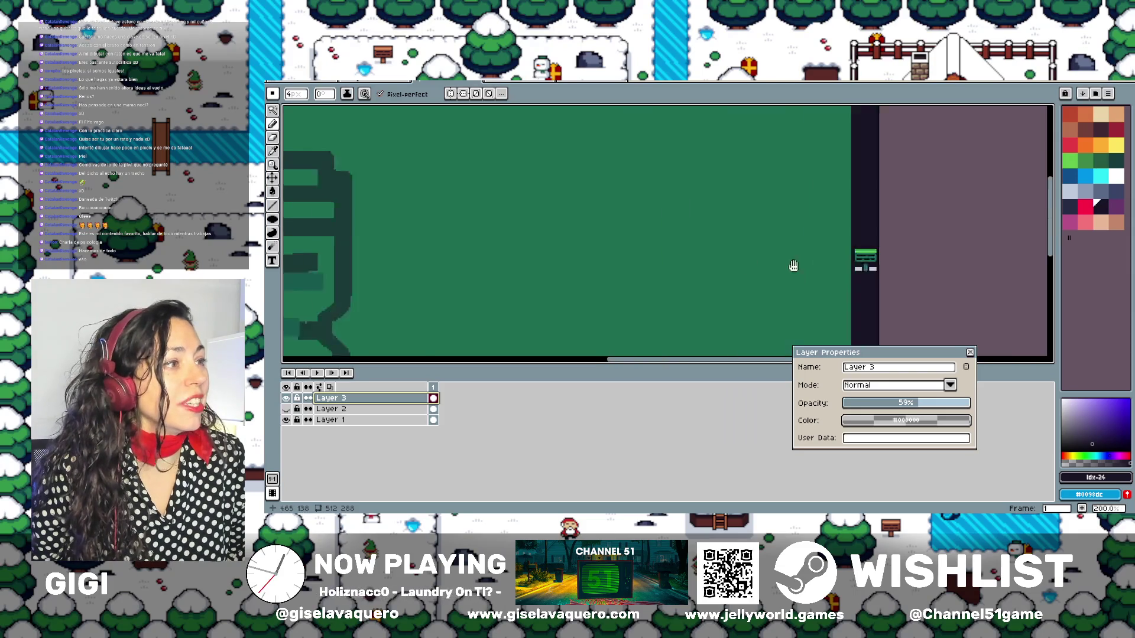
scroll(710, 277, "down", 2)
scroll(704, 261, "down", 1)
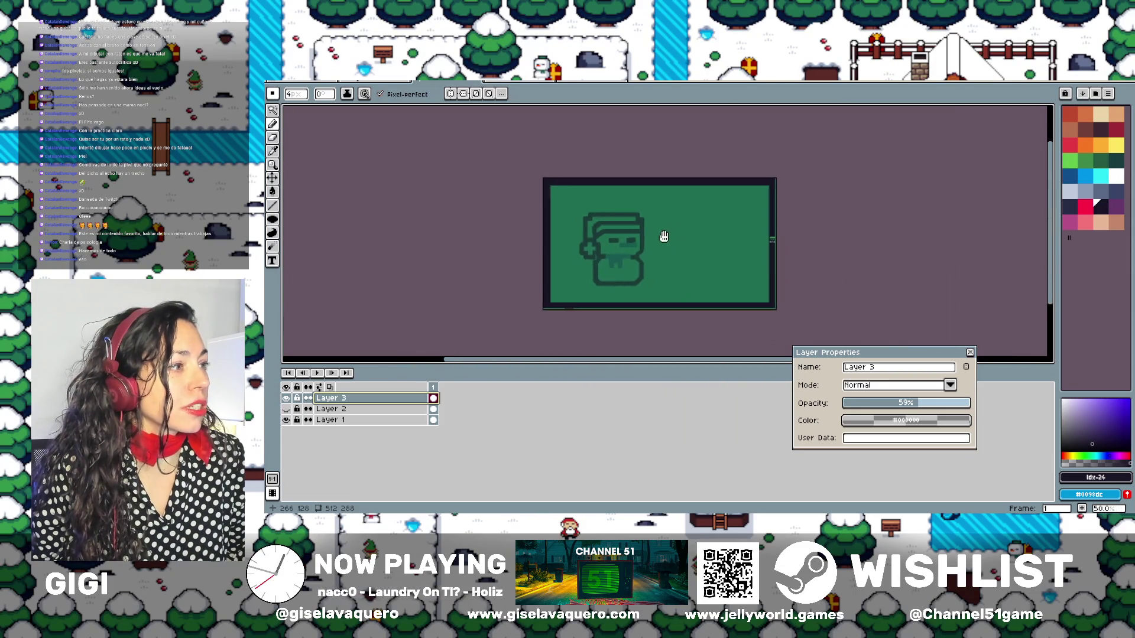
scroll(662, 237, "up", 2)
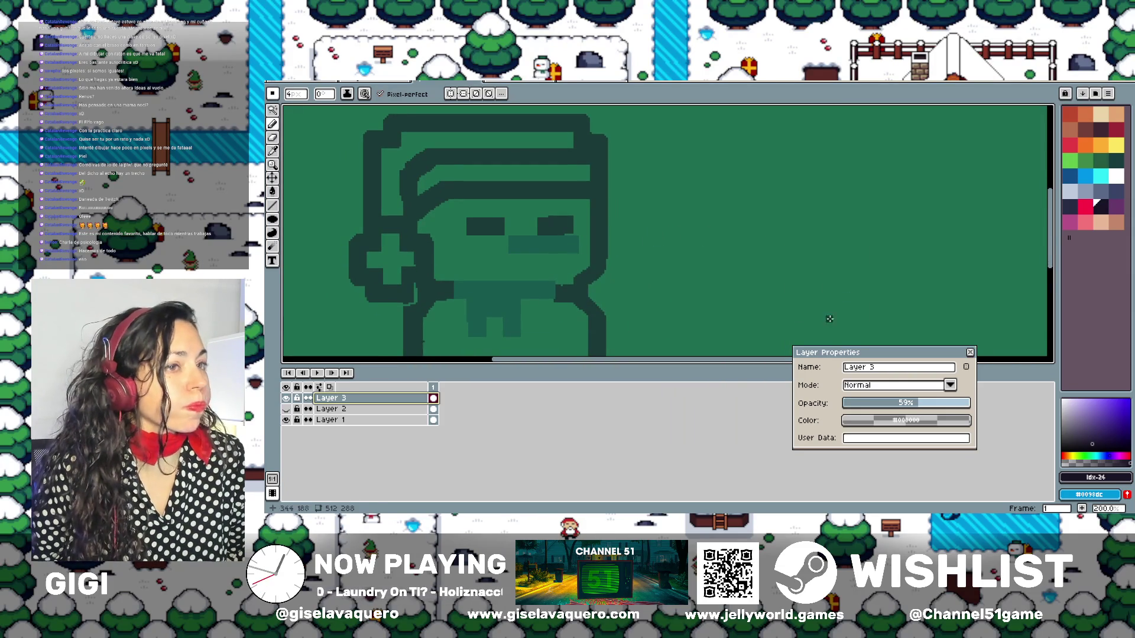
left_click(949, 407)
left_click_drag(950, 407, 972, 405)
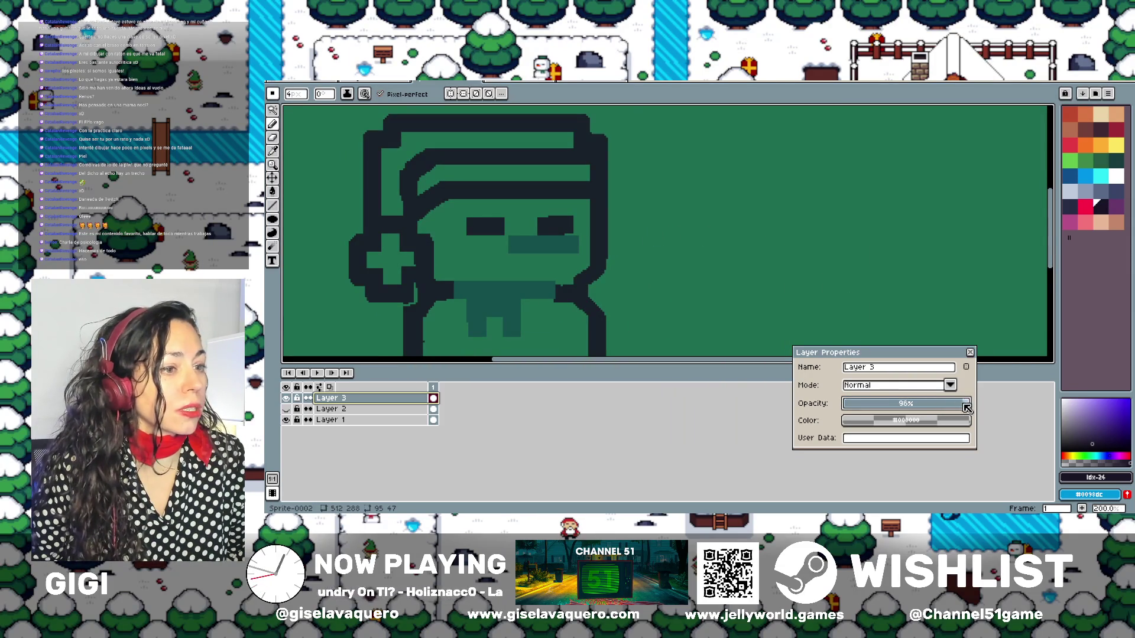
Spray dark pixels to close the outline gap beside the pom-pom
scroll(753, 267, "down", 1)
scroll(753, 267, "down", 1)
left_click_drag(790, 261, 714, 253)
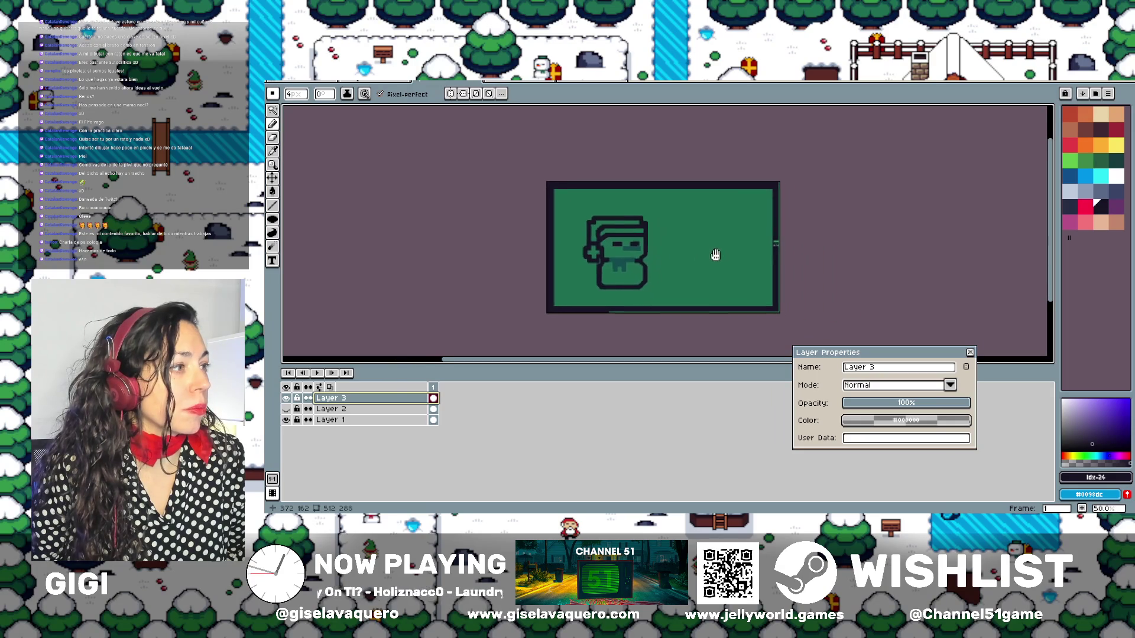
scroll(712, 257, "up", 1)
scroll(703, 260, "down", 1)
scroll(704, 260, "up", 1)
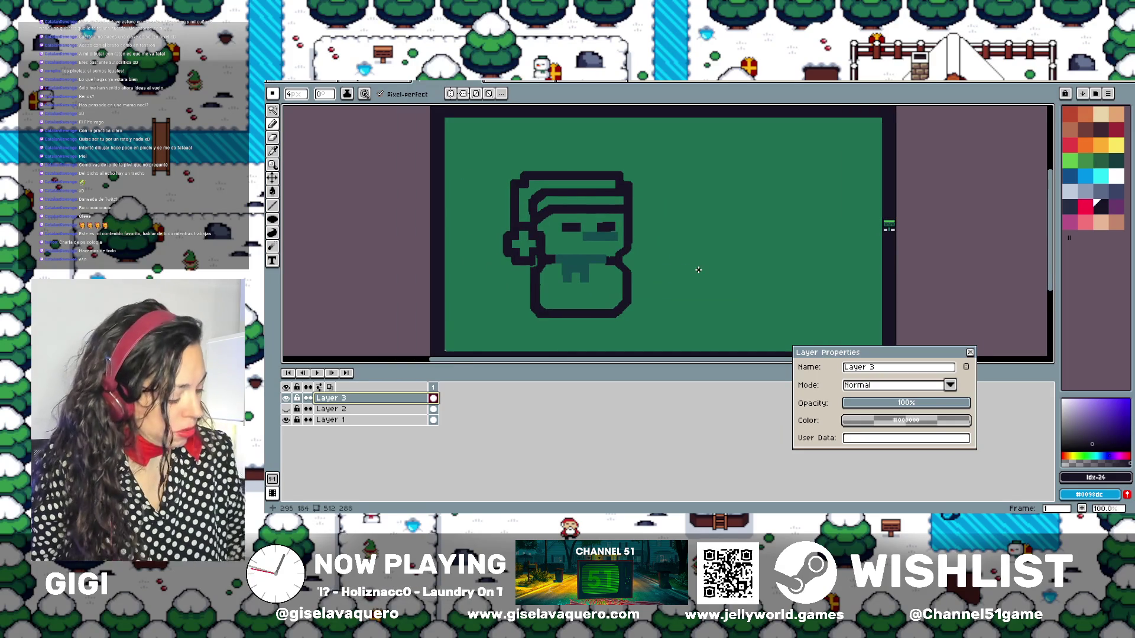
left_click(276, 145)
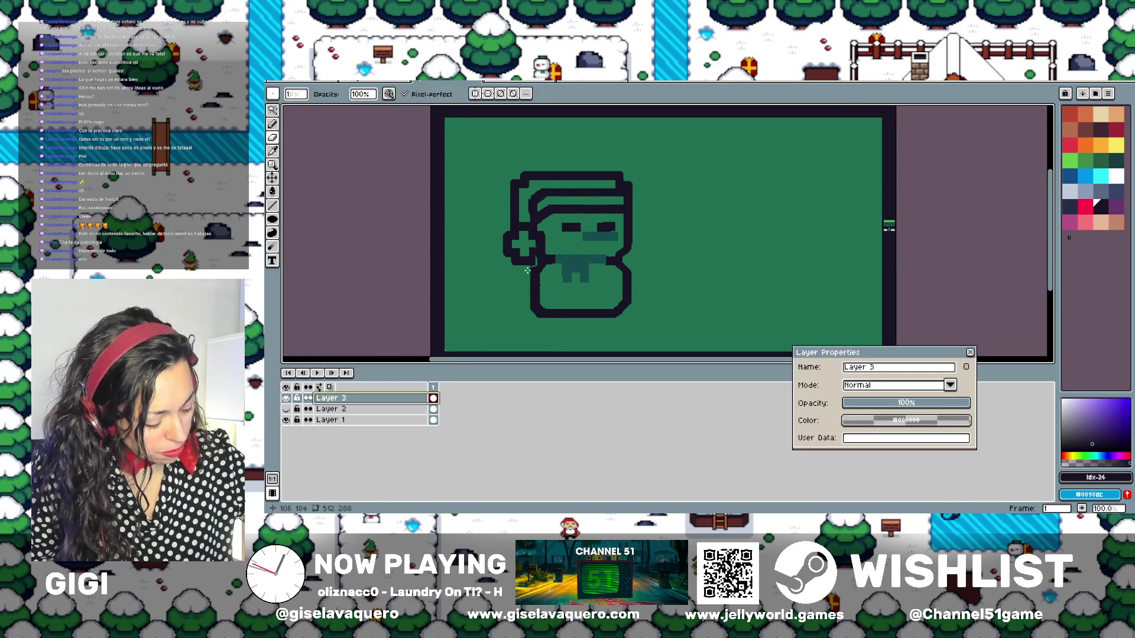
scroll(528, 270, "up", 5)
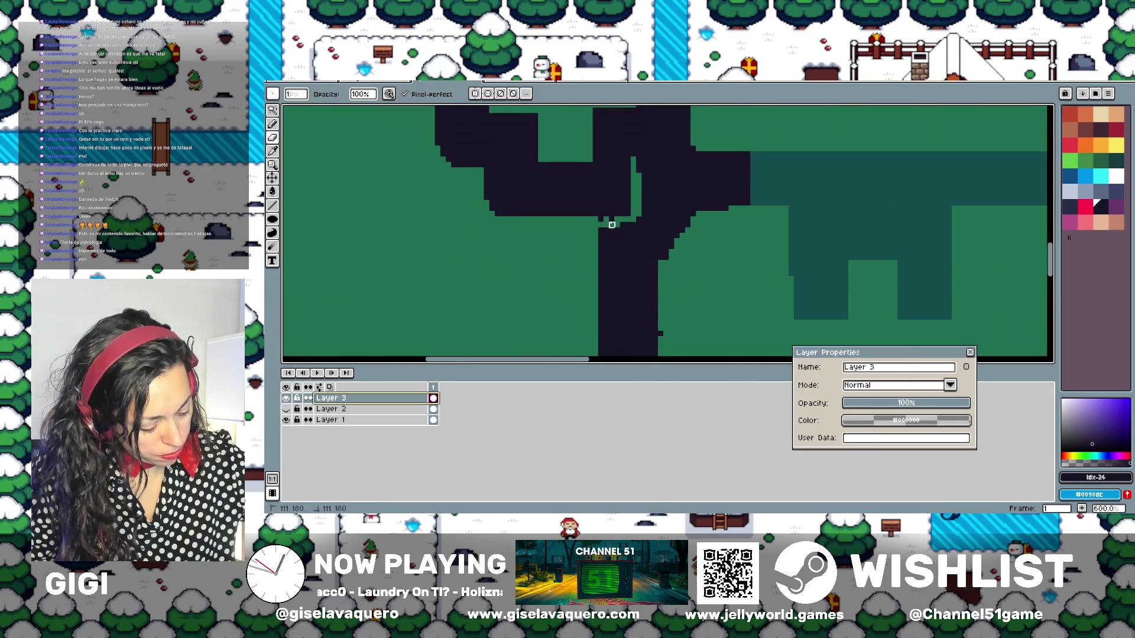
key("shift+b")
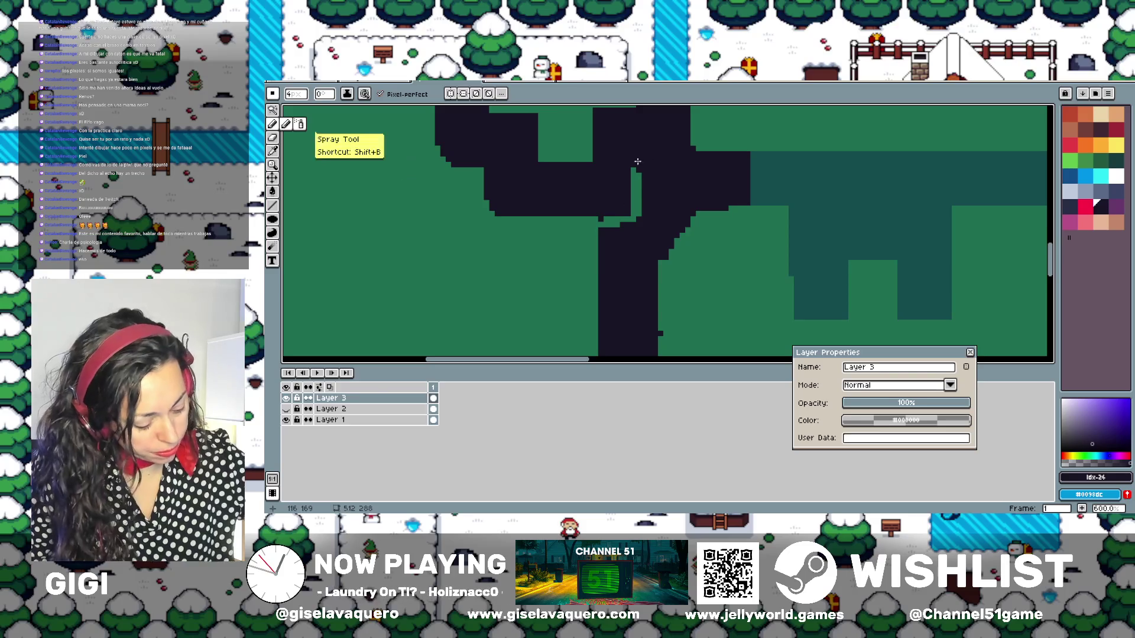
left_click_drag(637, 161, 641, 228)
Recentre the snowman and return to single-pixel Pencil drawing
scroll(603, 236, "down", 5)
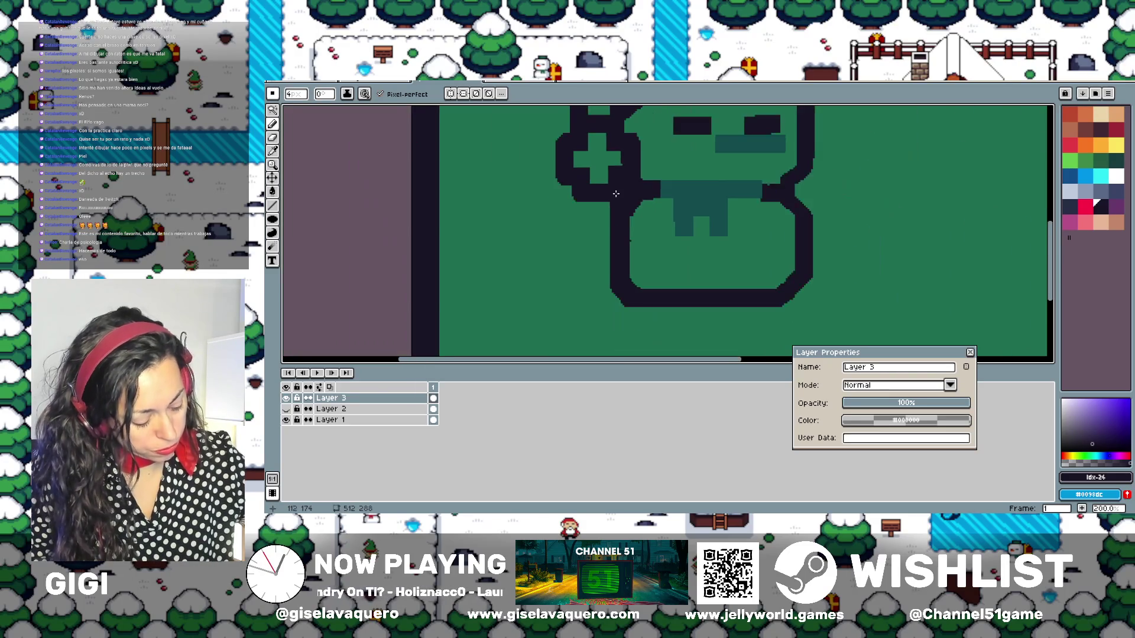
left_click_drag(601, 242, 529, 255)
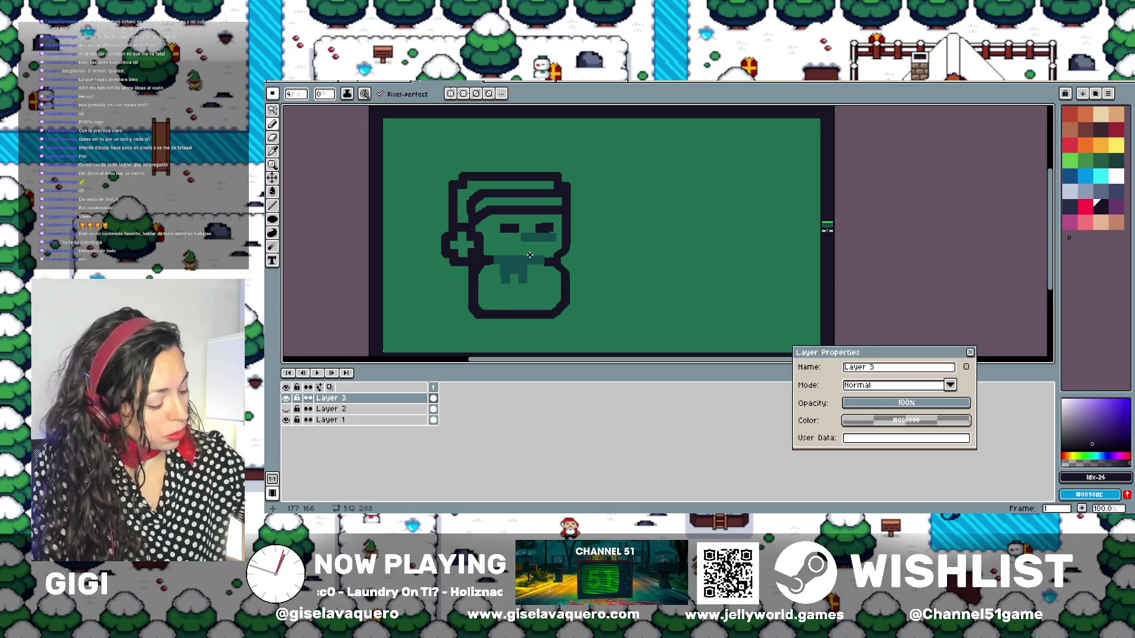
key("b")
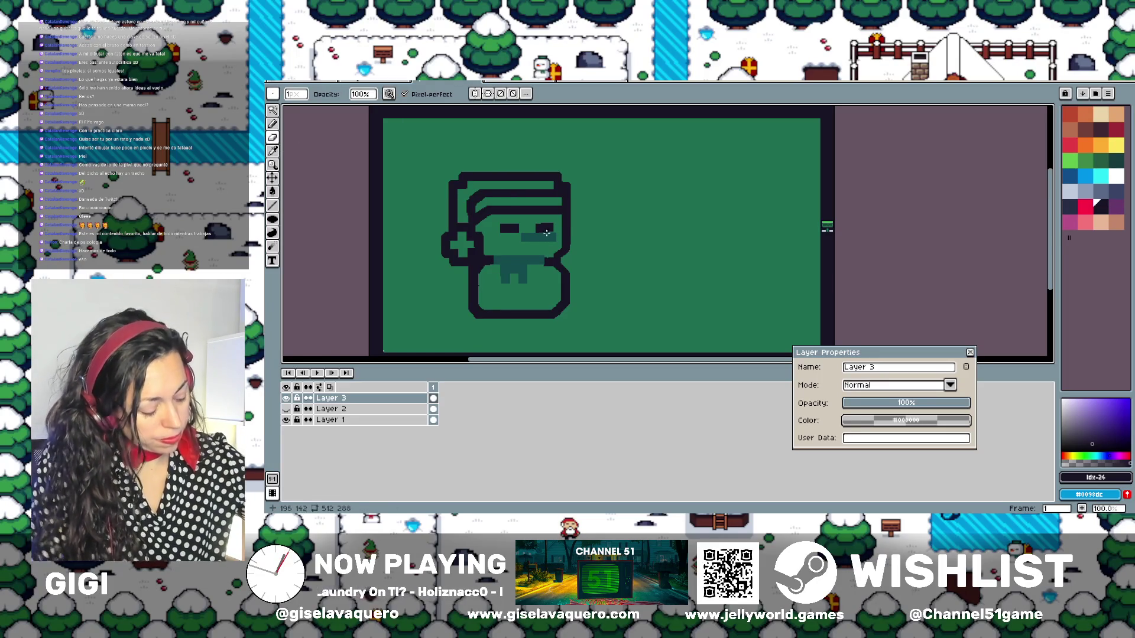
scroll(546, 233, "up", 2)
scroll(663, 250, "up", 1)
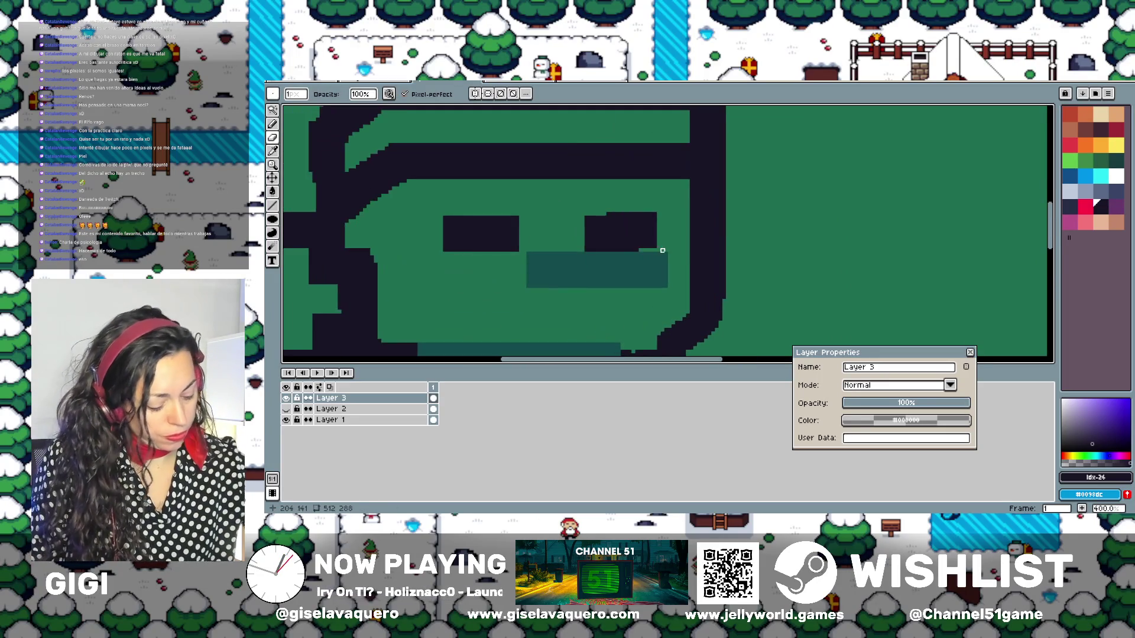
left_click(637, 251)
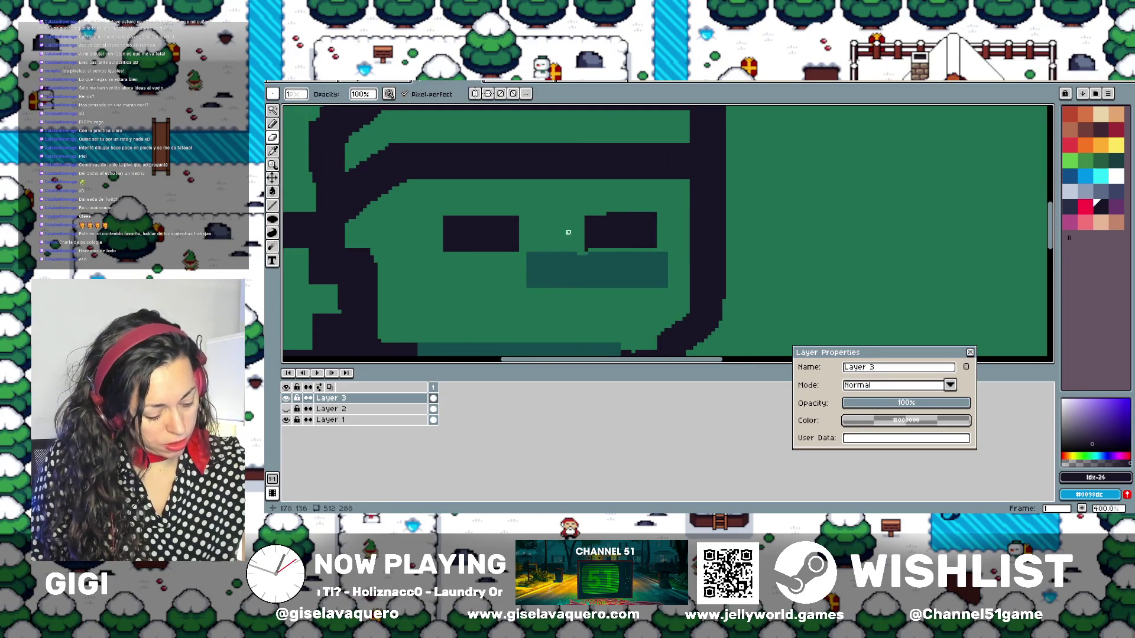
left_click_drag(656, 214, 603, 212)
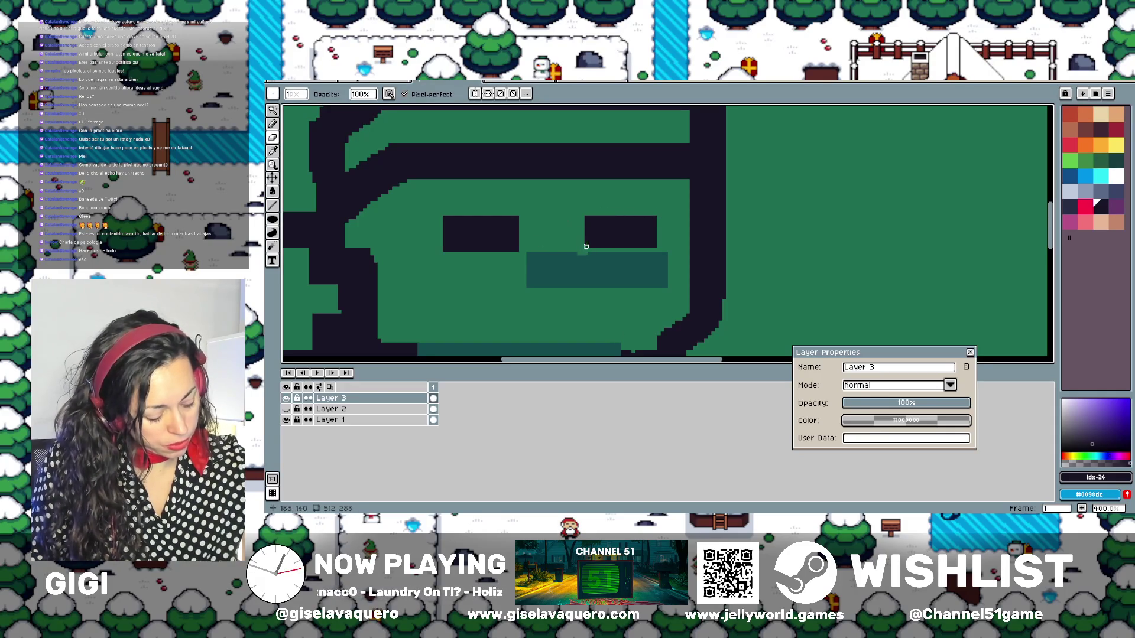
left_click(272, 137)
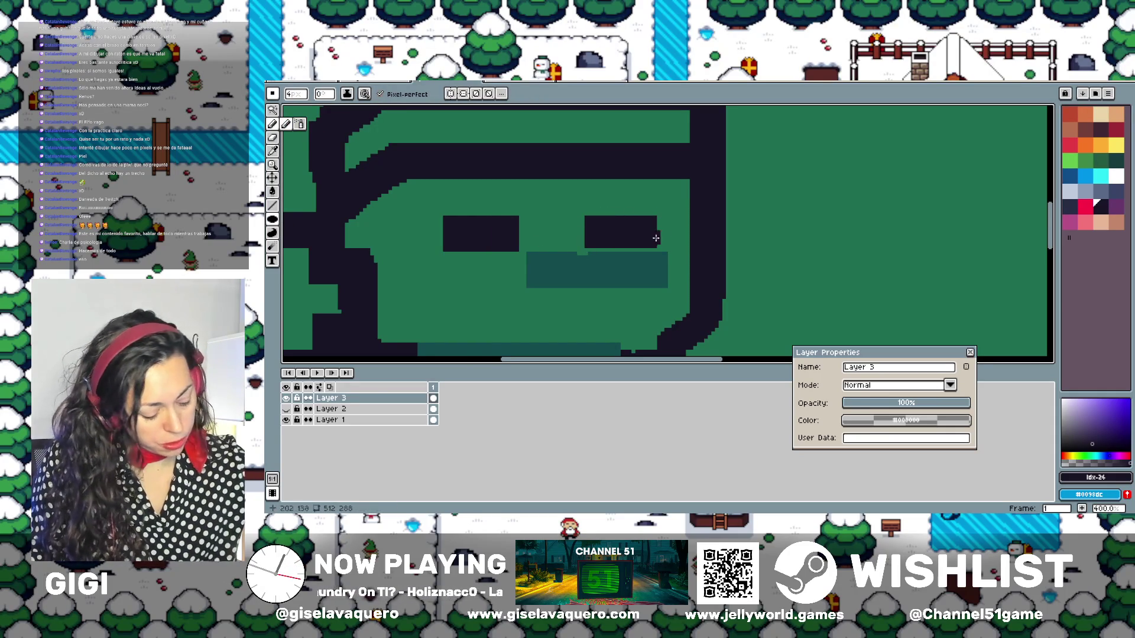
left_click_drag(662, 281, 524, 282)
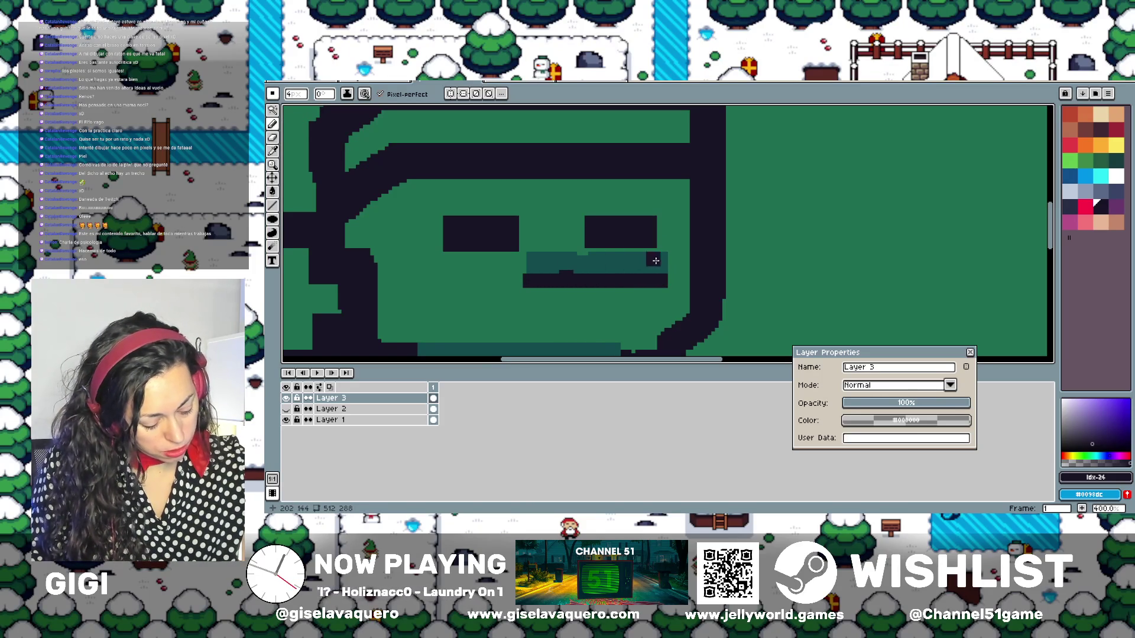
left_click_drag(655, 261, 530, 268)
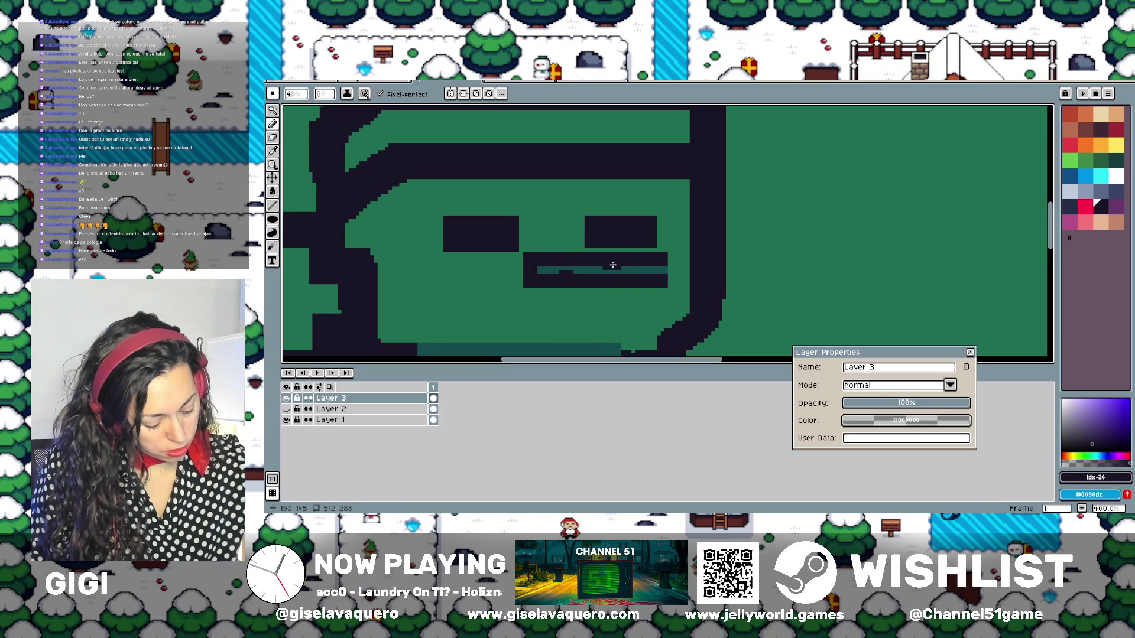
left_click_drag(644, 269, 581, 269)
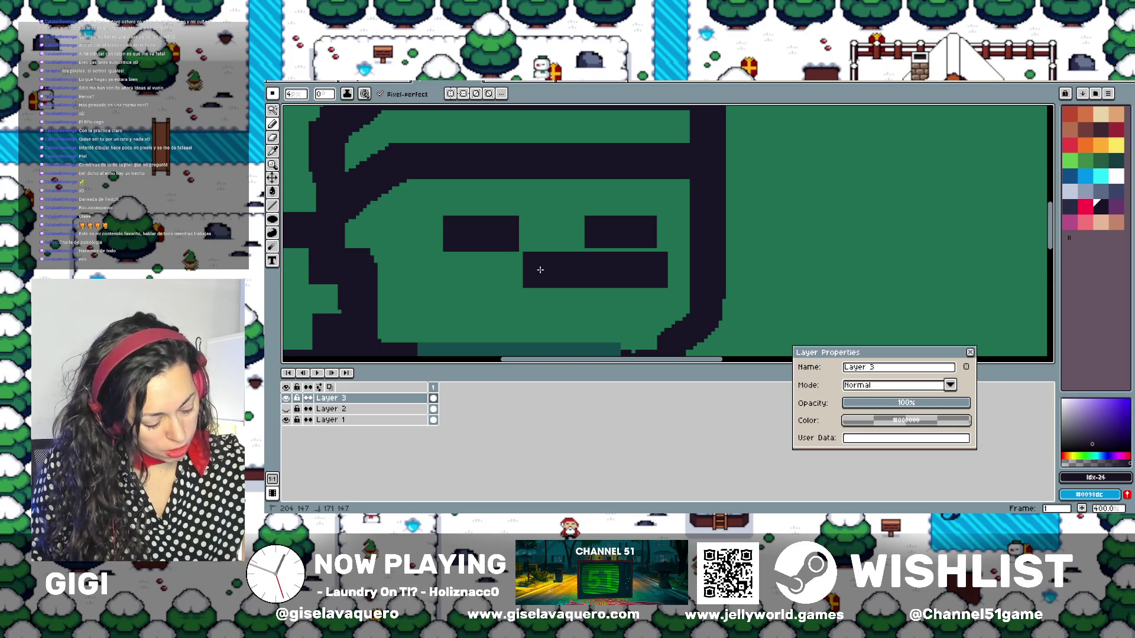
scroll(540, 269, "down", 3)
scroll(592, 248, "up", 1)
scroll(603, 242, "up", 2)
mouse_move(602, 247)
left_mouse_down()
mouse_move(611, 239)
mouse_move(582, 224)
left_mouse_up()
scroll(580, 237, "down", 1)
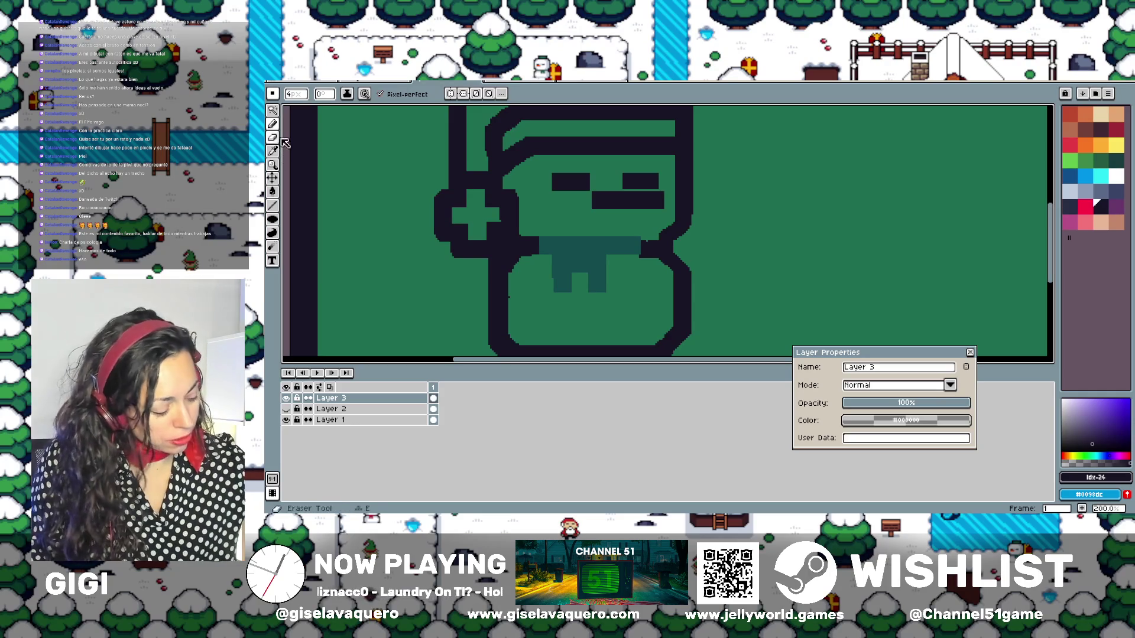
scroll(283, 166, "down", 1)
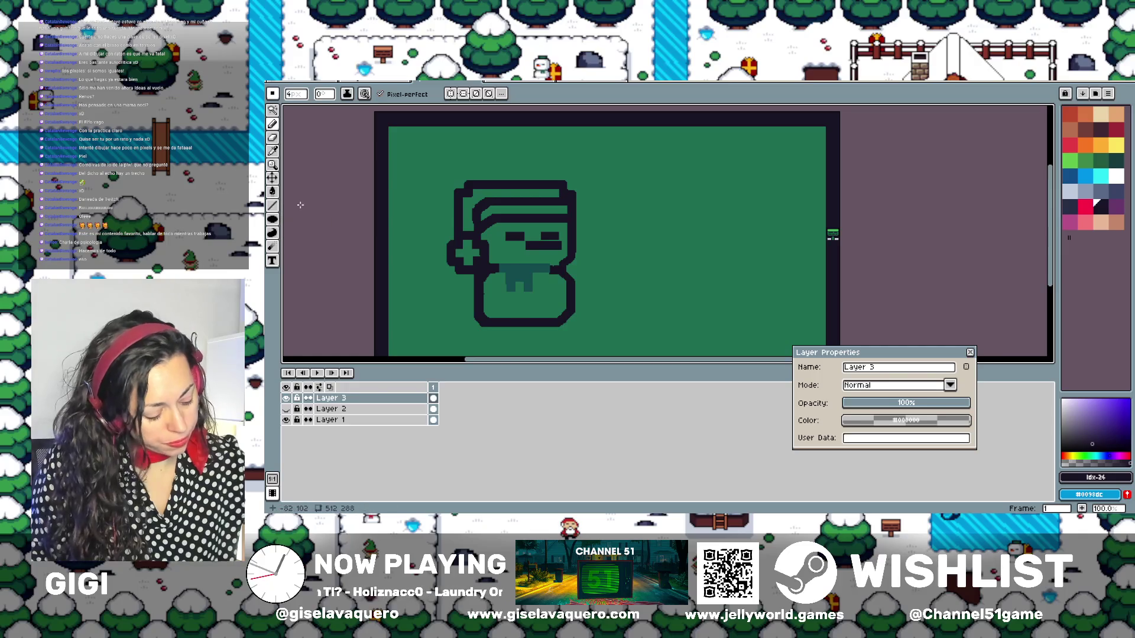
Set the brush size to 3 px and outline the scarf's top edge, sides and bottom in dark
scroll(537, 260, "up", 2)
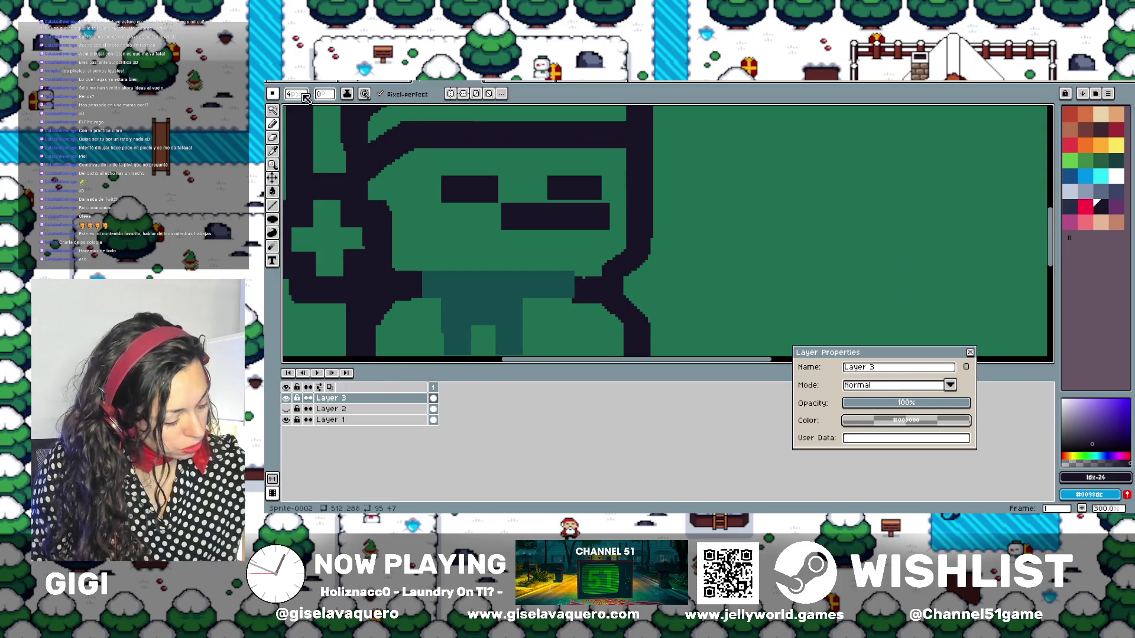
left_click(291, 96)
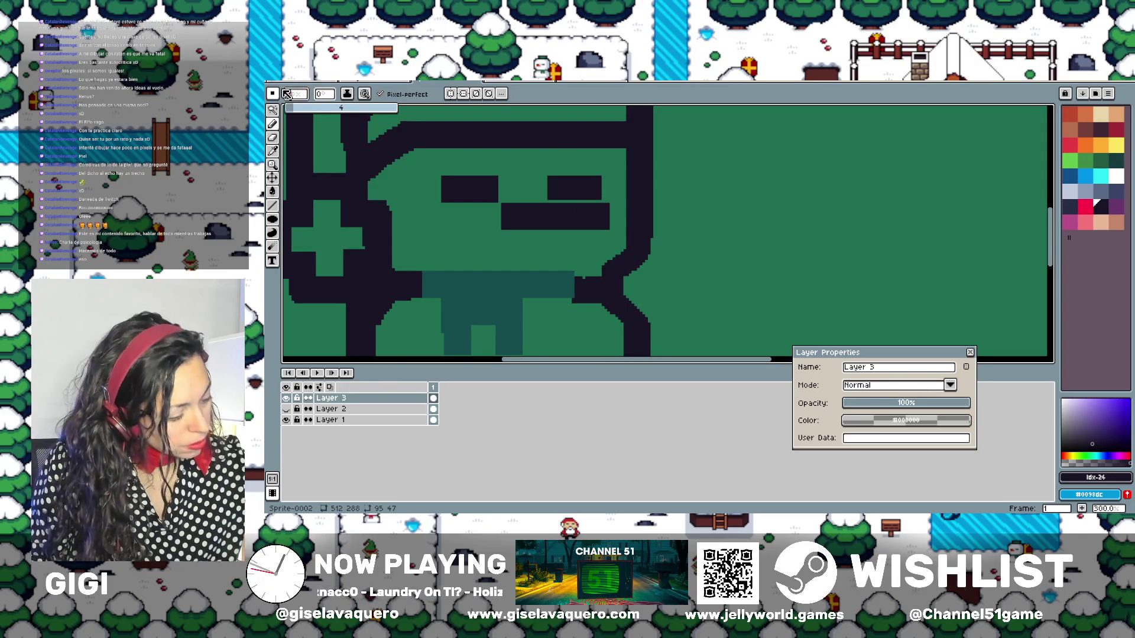
type("3")
key("Return")
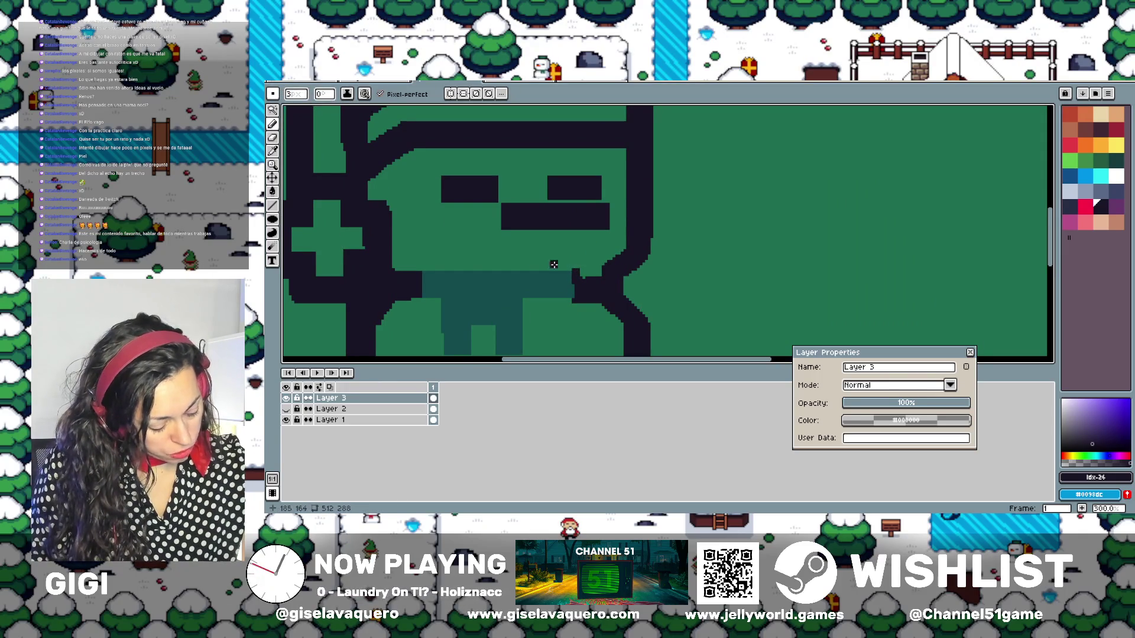
left_click_drag(572, 269, 422, 283)
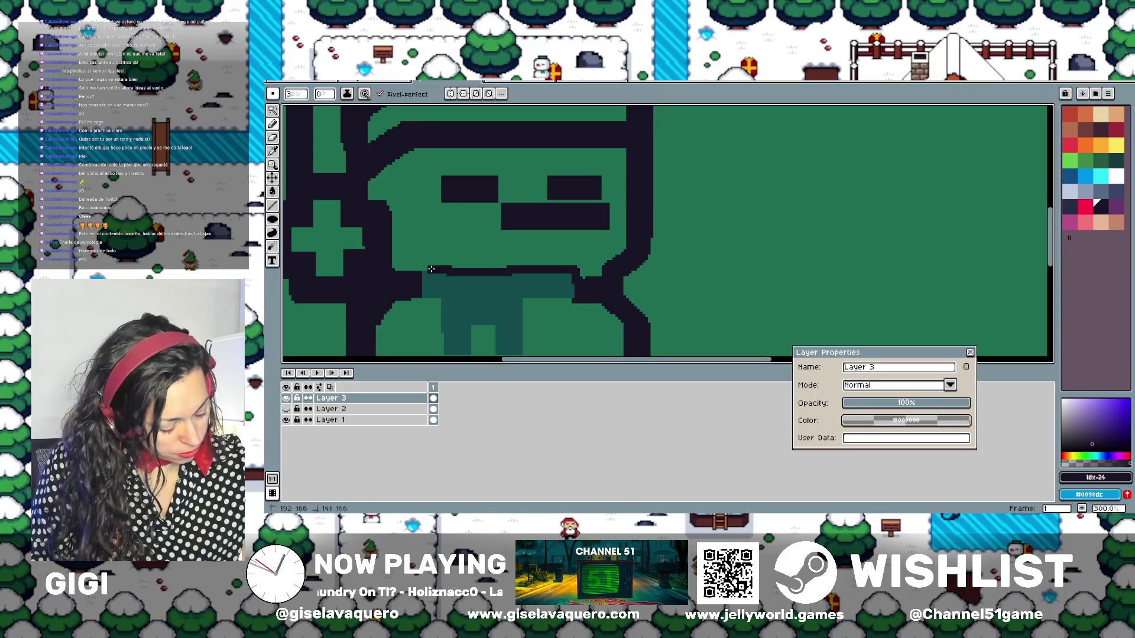
scroll(446, 278, "down", 1)
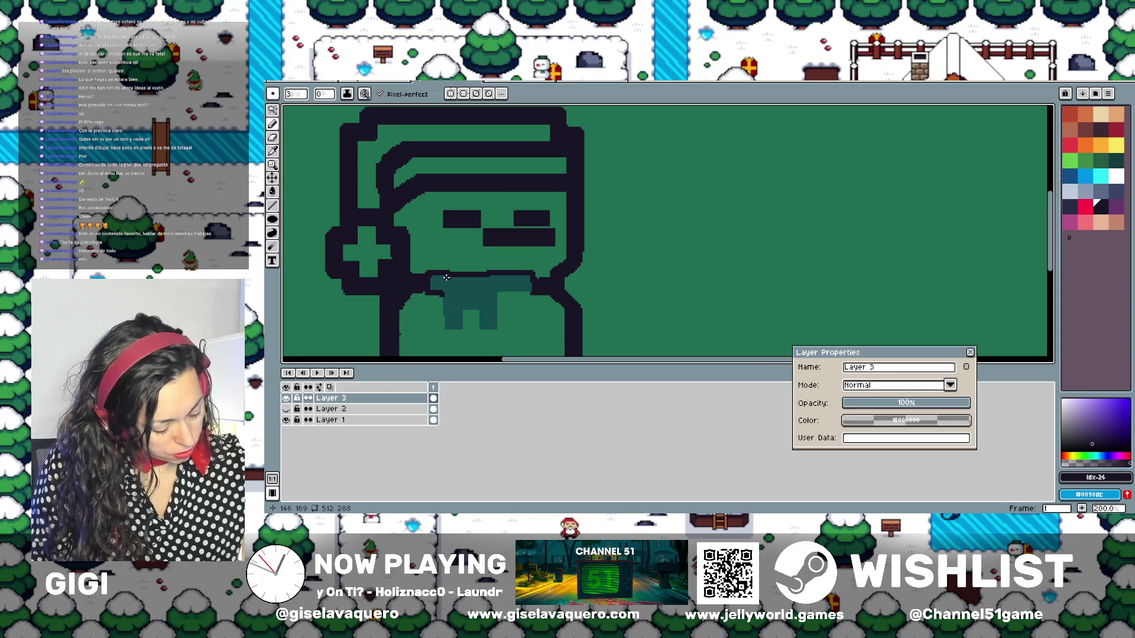
mouse_move(439, 297)
left_mouse_down()
mouse_move(442, 334)
mouse_move(470, 311)
mouse_move(498, 336)
mouse_move(480, 334)
left_mouse_up()
left_click_drag(532, 293, 507, 294)
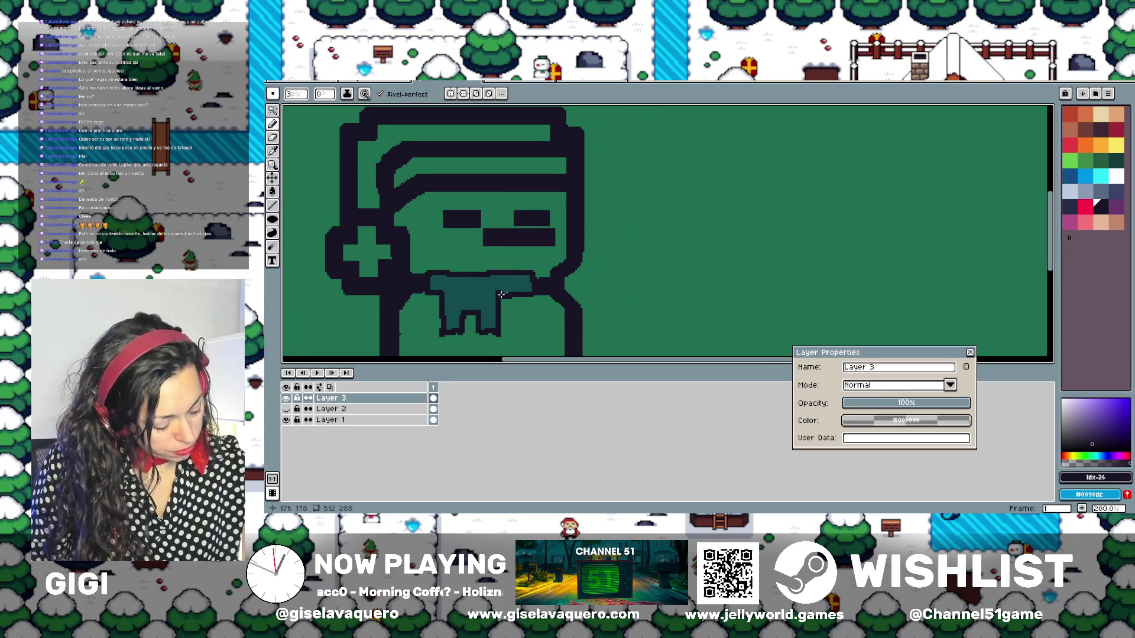
scroll(582, 222, "down", 1)
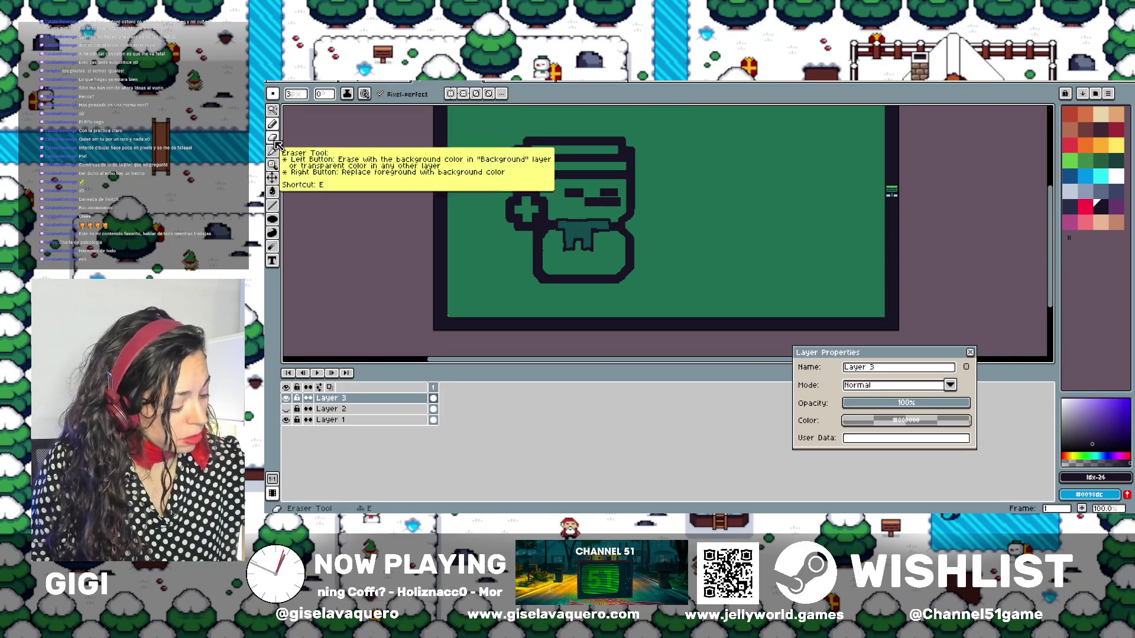
Try the Eraser on the sprite, then switch back to drawing pixels
left_click(272, 124)
scroll(305, 151, "up", 3)
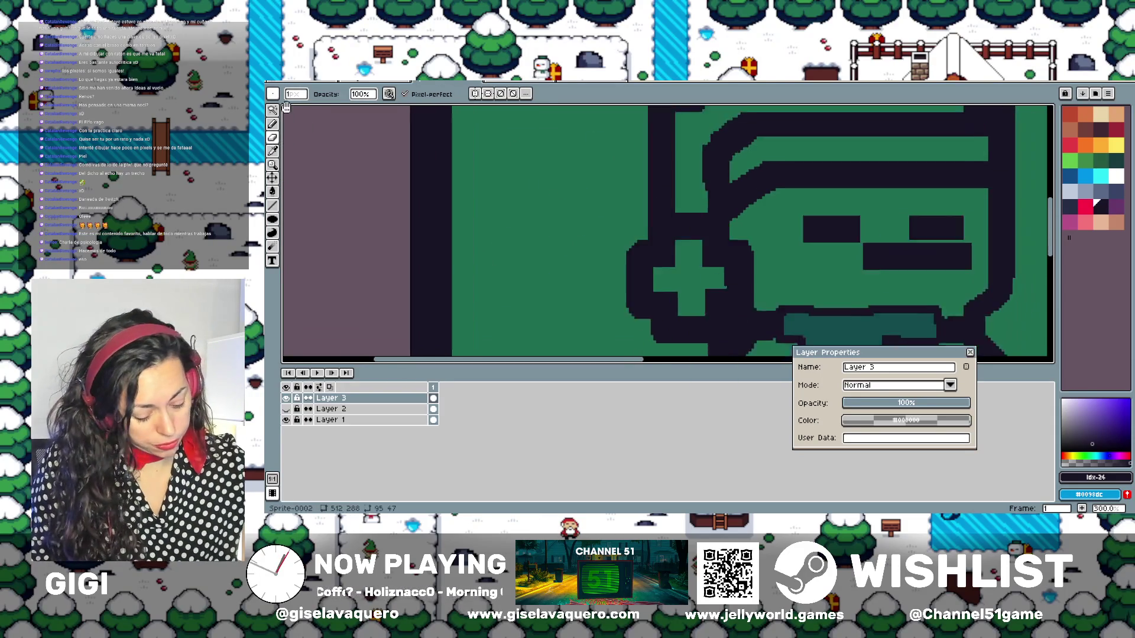
scroll(305, 150, "down", 1)
left_click_drag(636, 294, 552, 178)
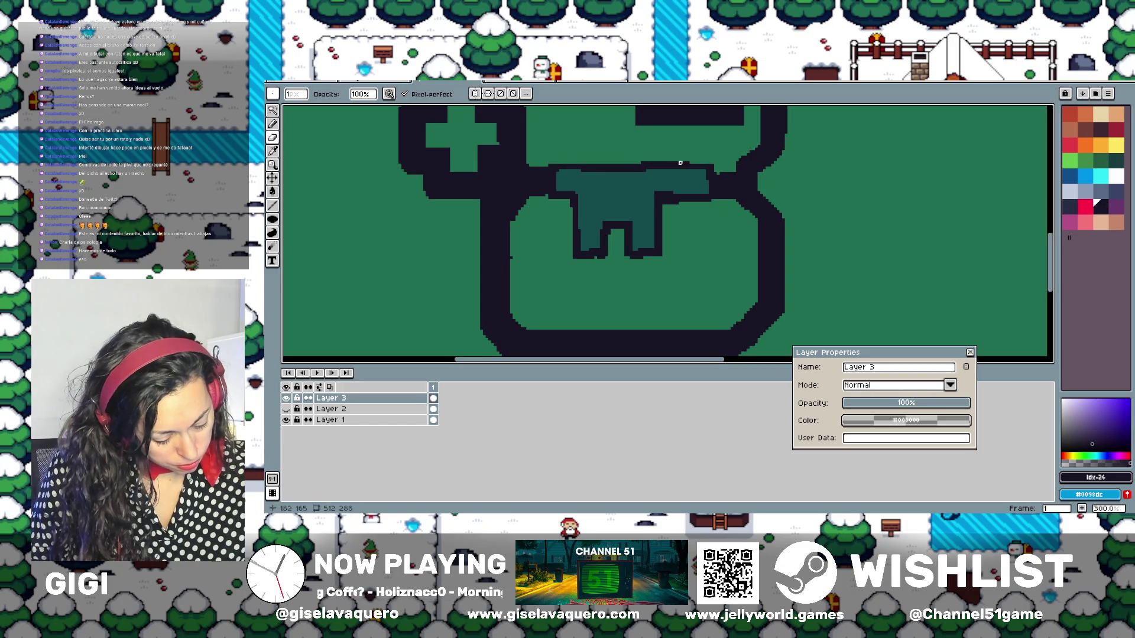
left_click(667, 163)
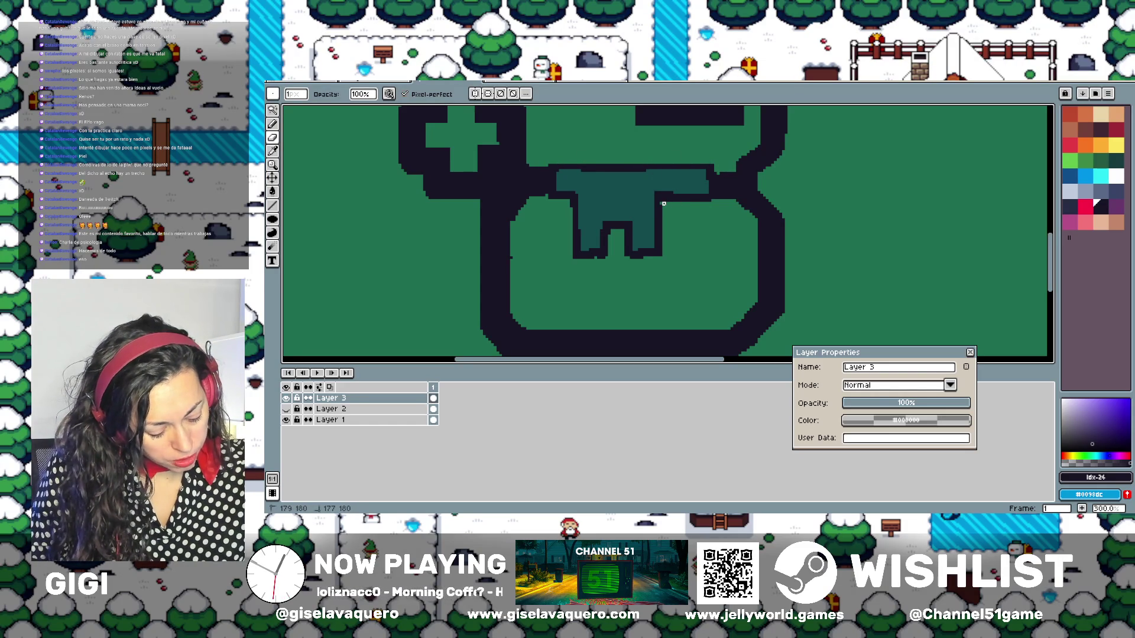
scroll(685, 168, "up", 1)
scroll(685, 168, "up", 1)
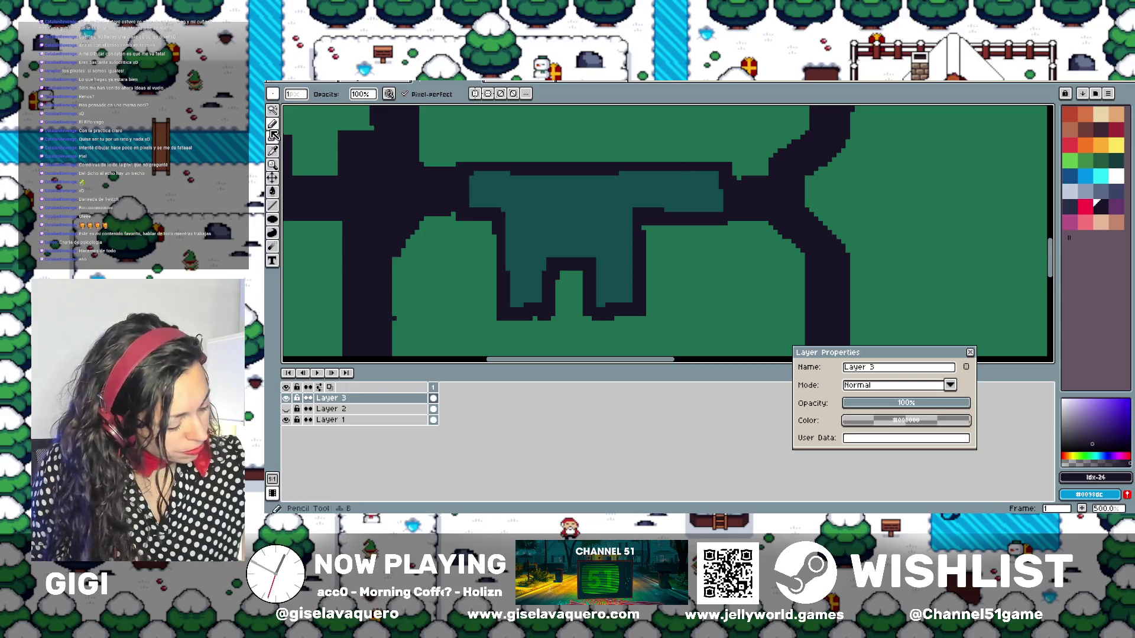
key("e")
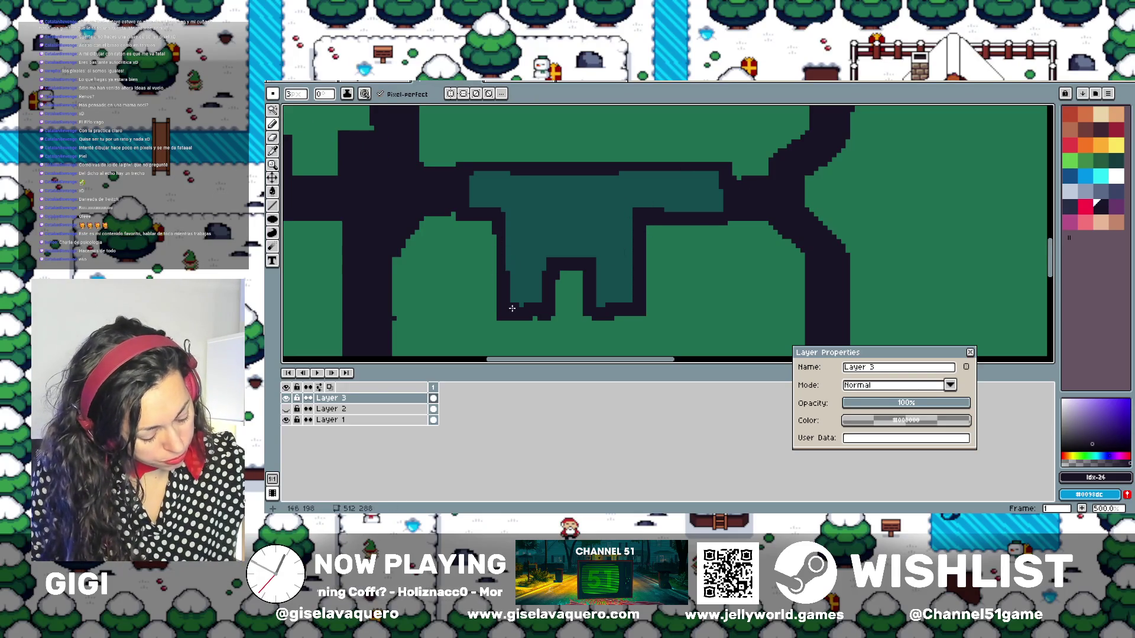
scroll(598, 309, "down", 2)
scroll(560, 288, "down", 1)
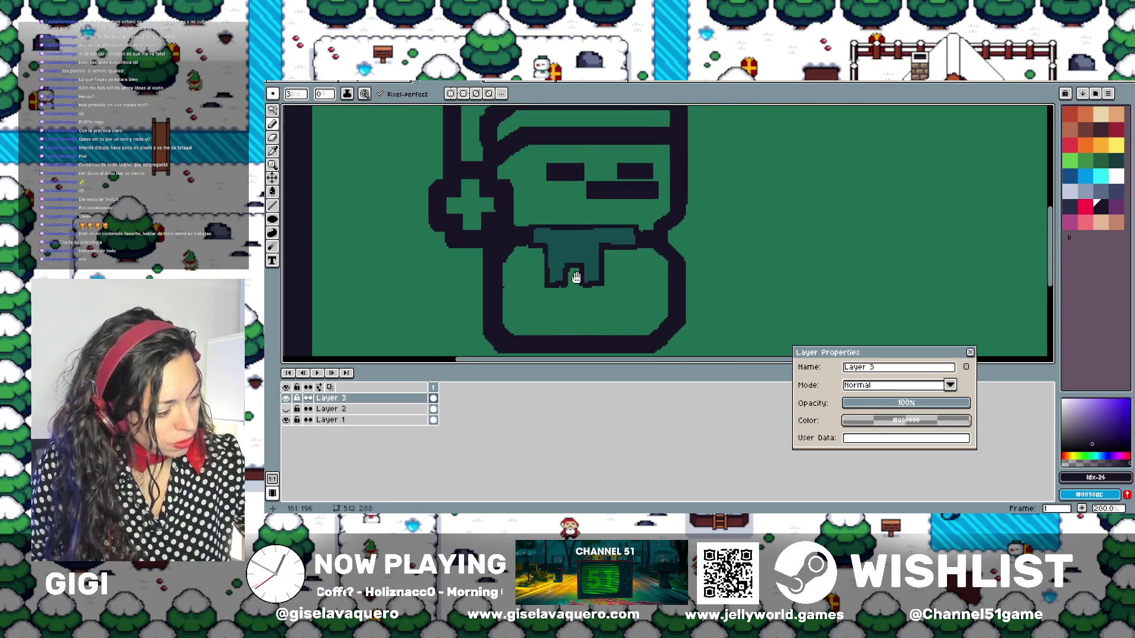
scroll(561, 277, "down", 1)
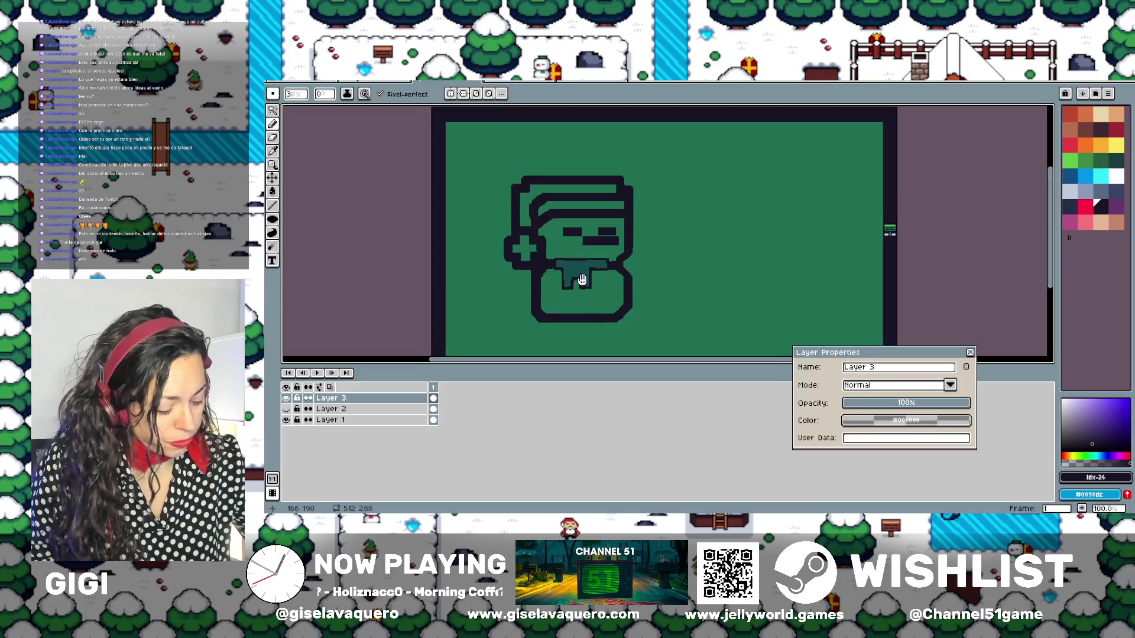
scroll(600, 249, "down", 3)
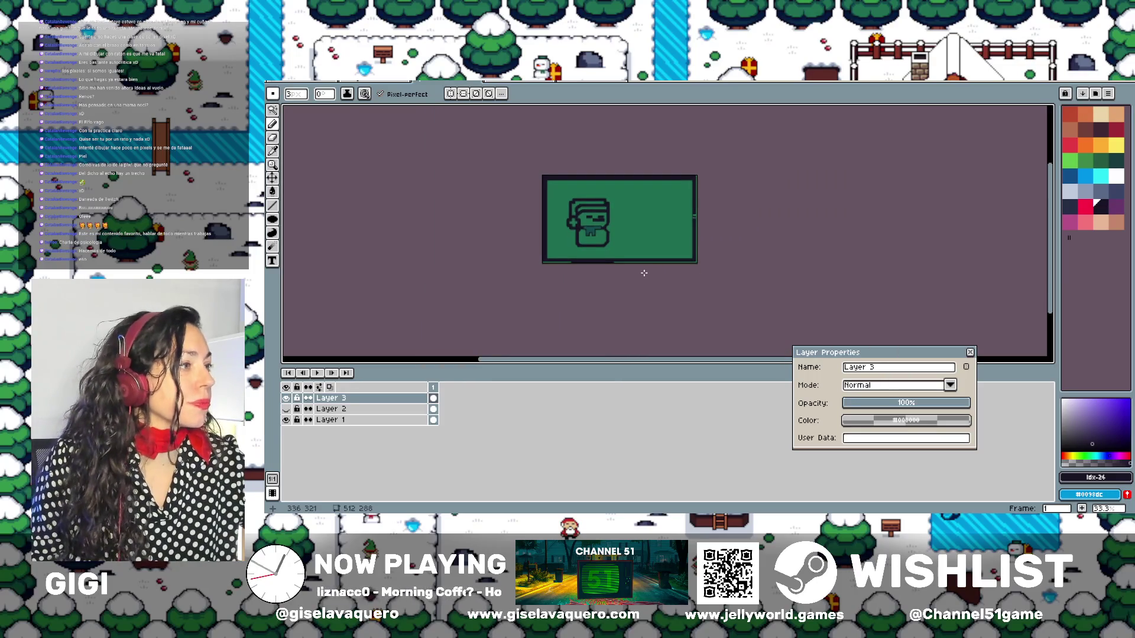
Undo the last eraser and pencil strokes, redo the dark line beside the eye, and reselect the Pencil
key("v")
scroll(650, 280, "up", 3)
key("ctrl+z")
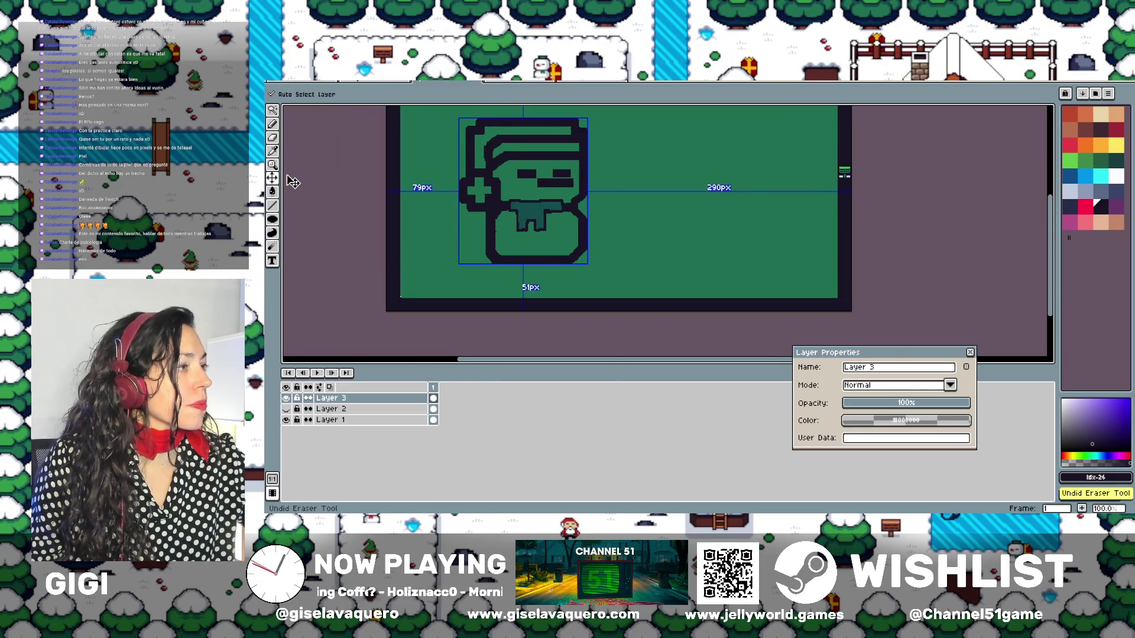
key("ctrl+z")
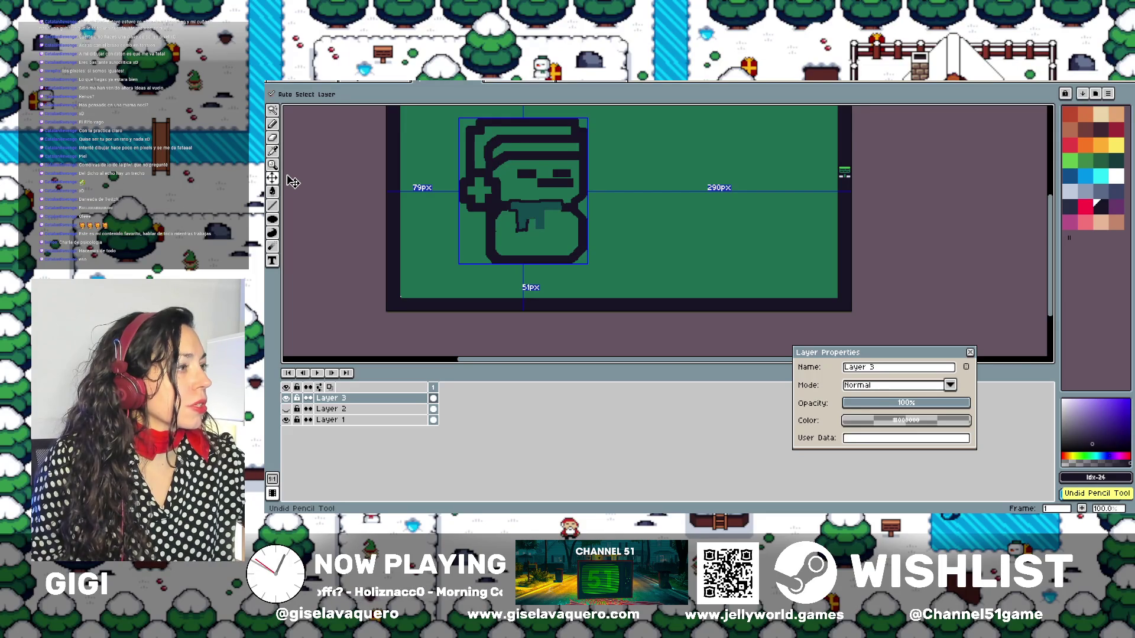
key("ctrl+y")
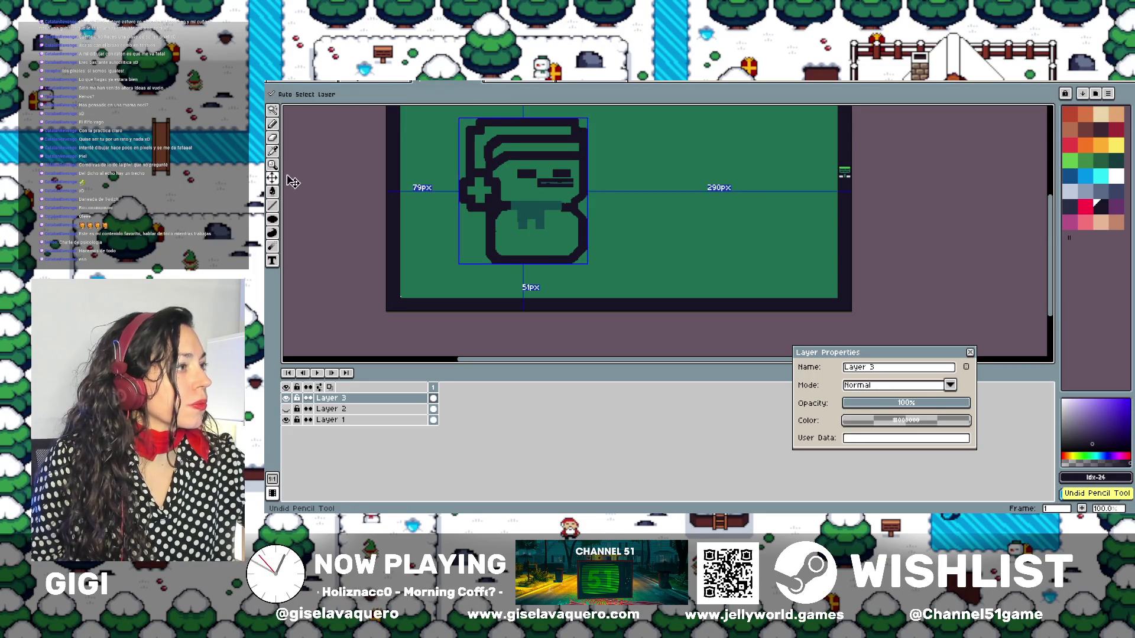
key("b")
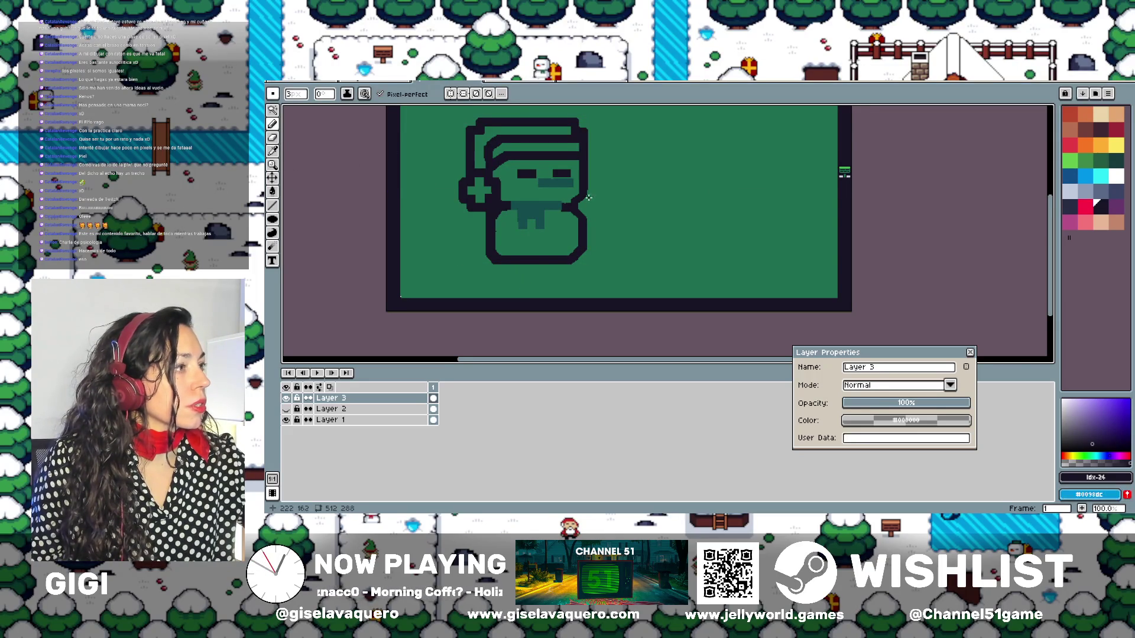
Close the Layer Properties dialog and drag the timeline splitter down to enlarge the canvas
scroll(607, 223, "up", 1)
scroll(608, 222, "up", 1)
scroll(603, 220, "down", 1)
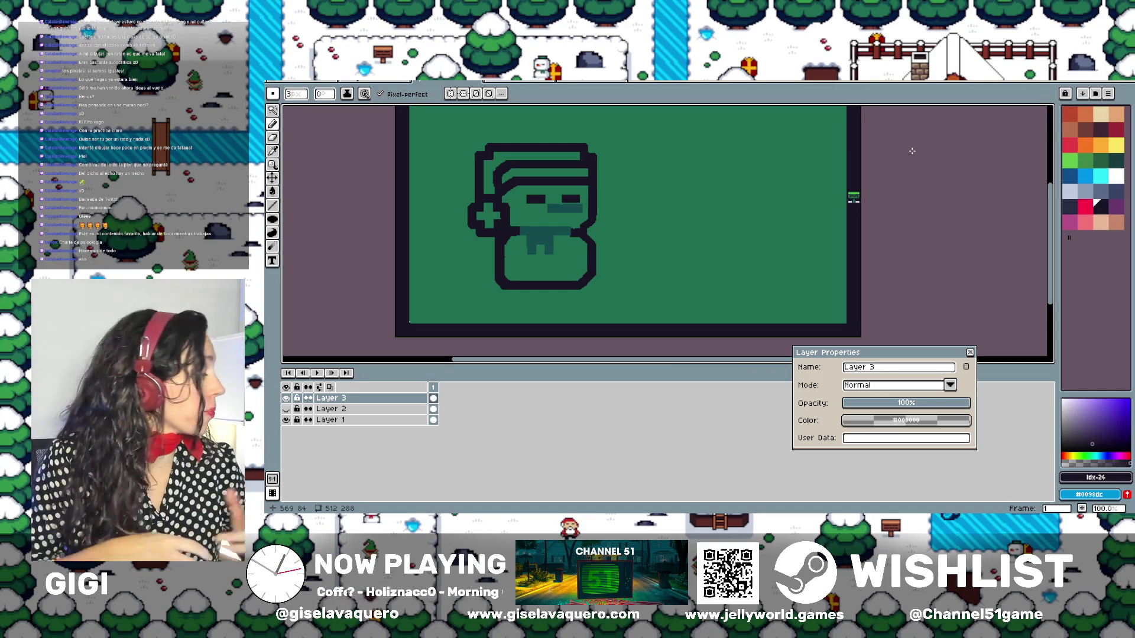
left_click(970, 352)
scroll(974, 349, "up", 1)
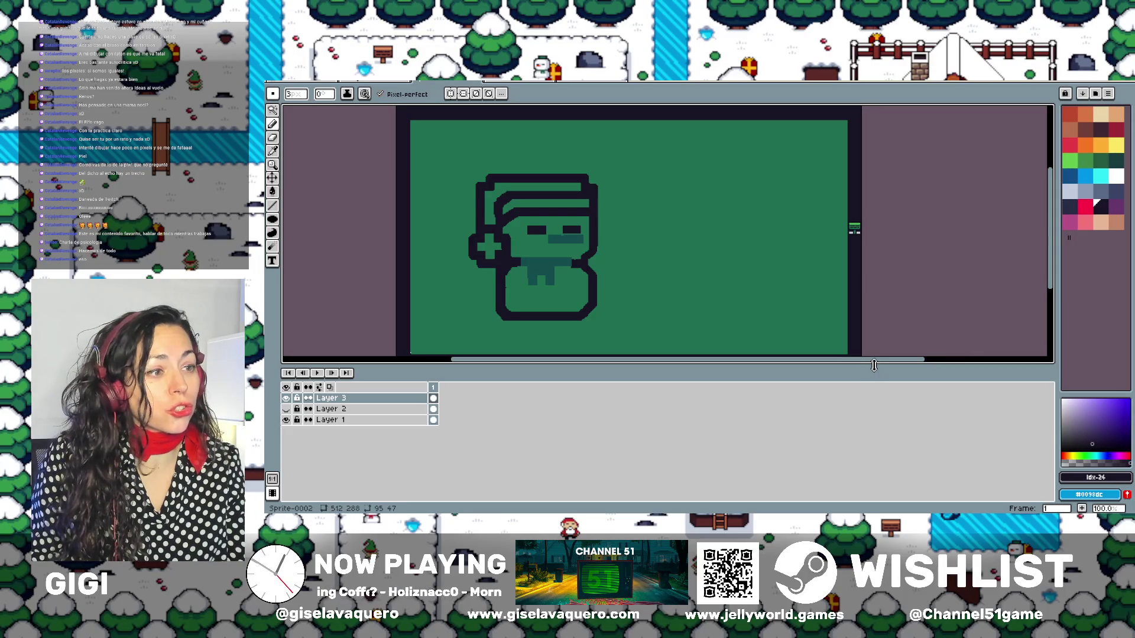
left_click_drag(884, 365, 885, 418)
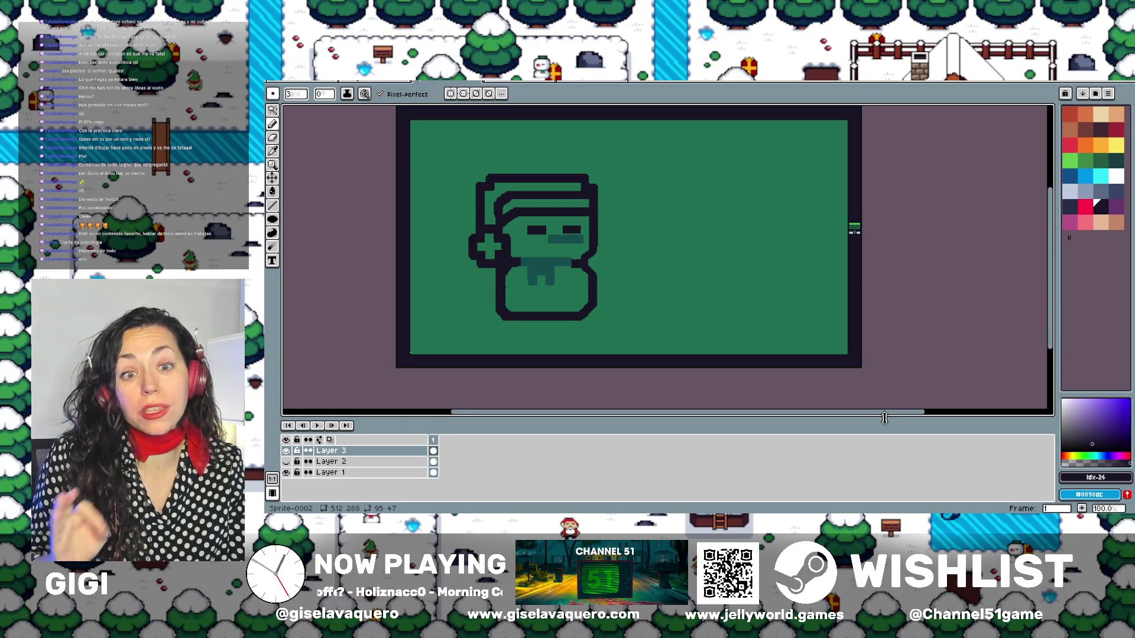